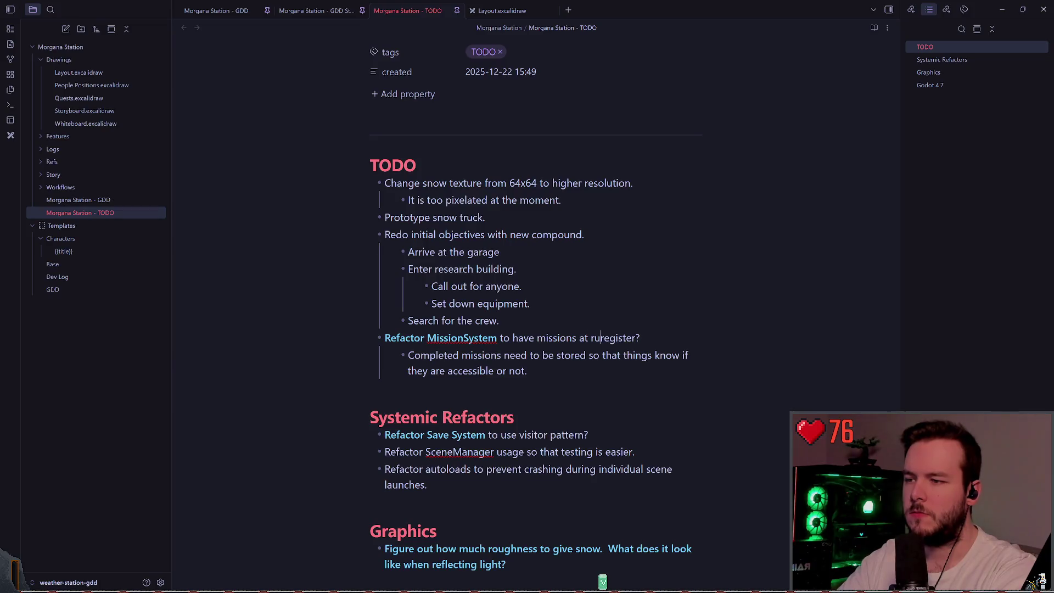
pyautogui.write('ntime')
# - Delete the misplaced 'at runtime' from the MissionSystem TODO bullet in vim mode
pyautogui.press('Escape')
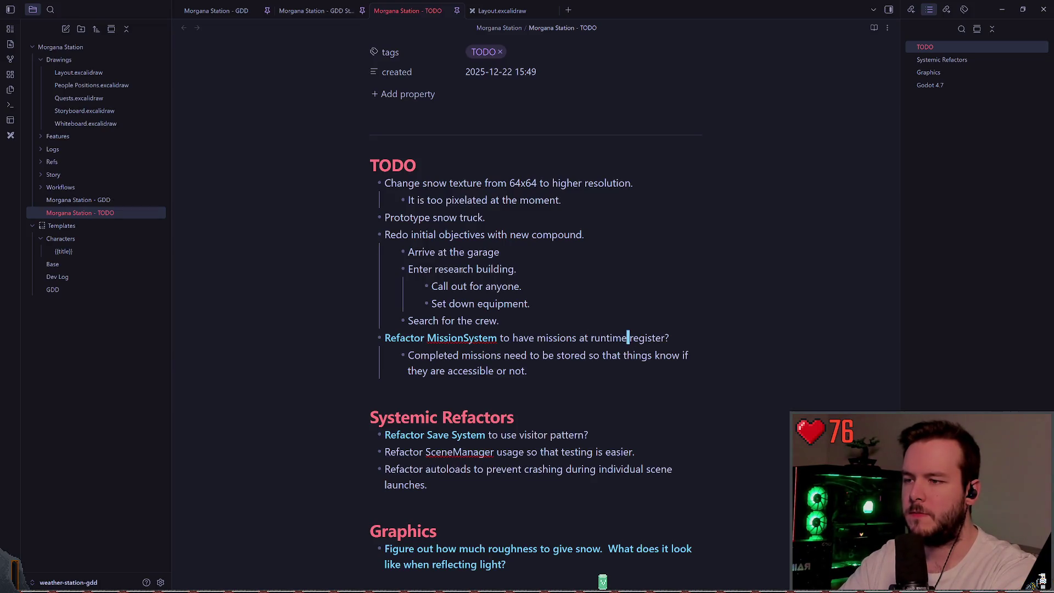
pyautogui.press('b')
pyautogui.press('d')
pyautogui.press('w')
pyautogui.press('b')
pyautogui.press('d')
pyautogui.press('w')
pyautogui.press('$')
# - Insert 'at runtime' after 'register' before the question mark, then leave Obsidian
pyautogui.write('ister')
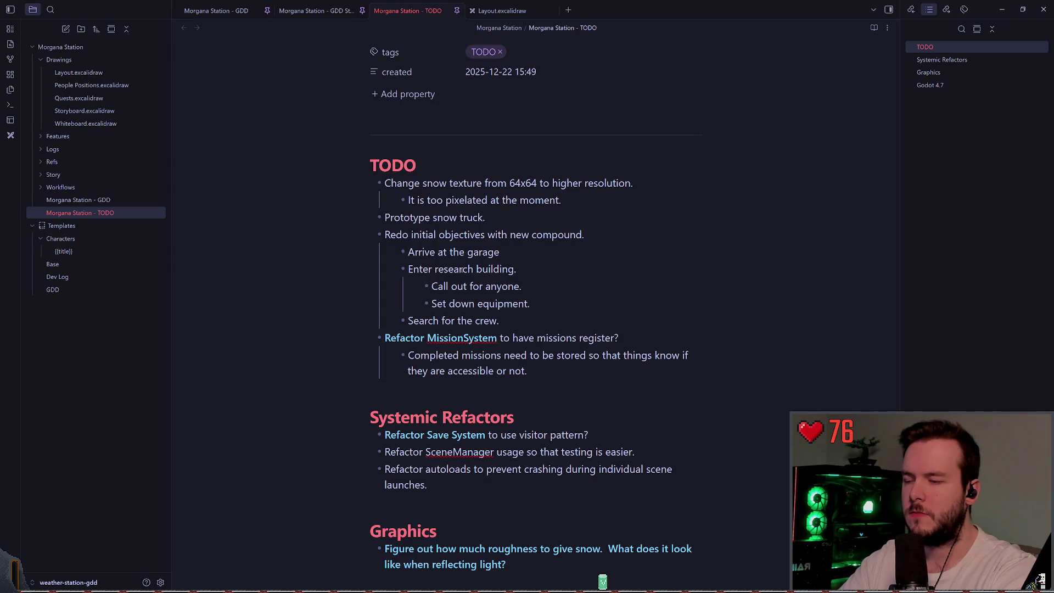
pyautogui.write(' at runtime')
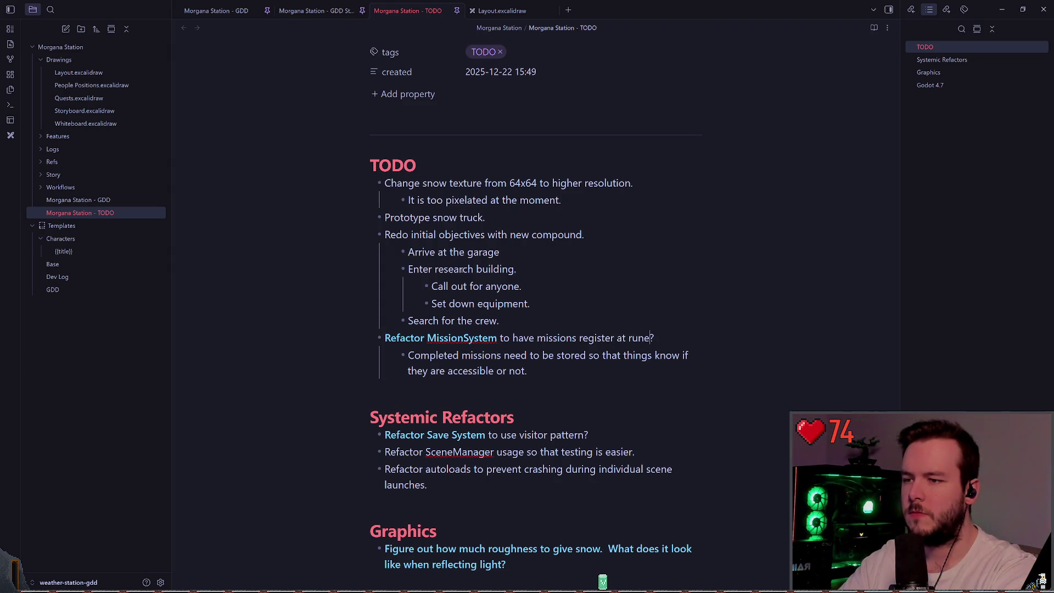
pyautogui.press('Escape')
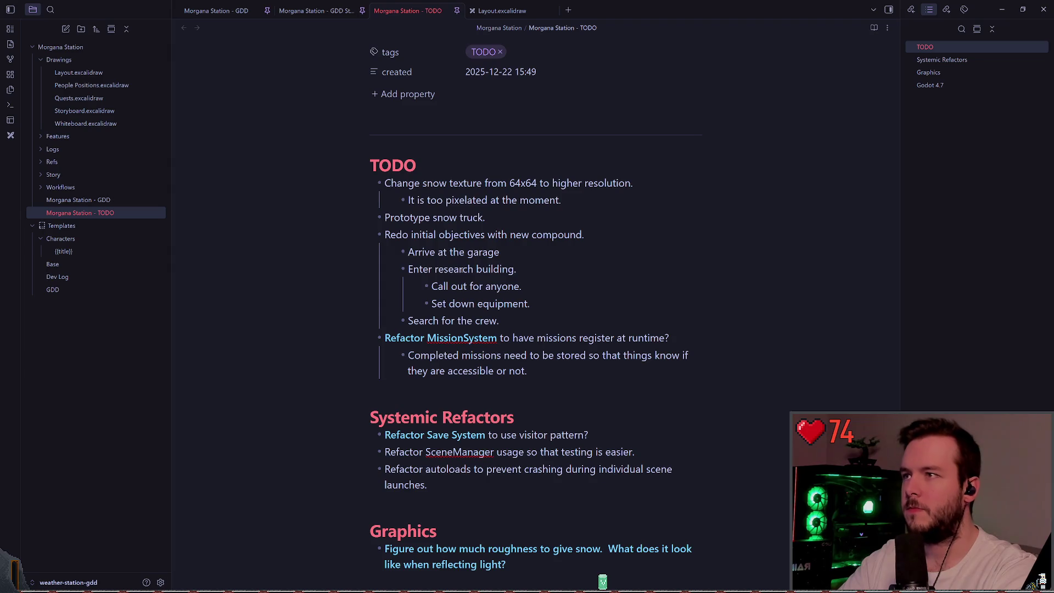
pyautogui.hotkey('alt', 'Tab')
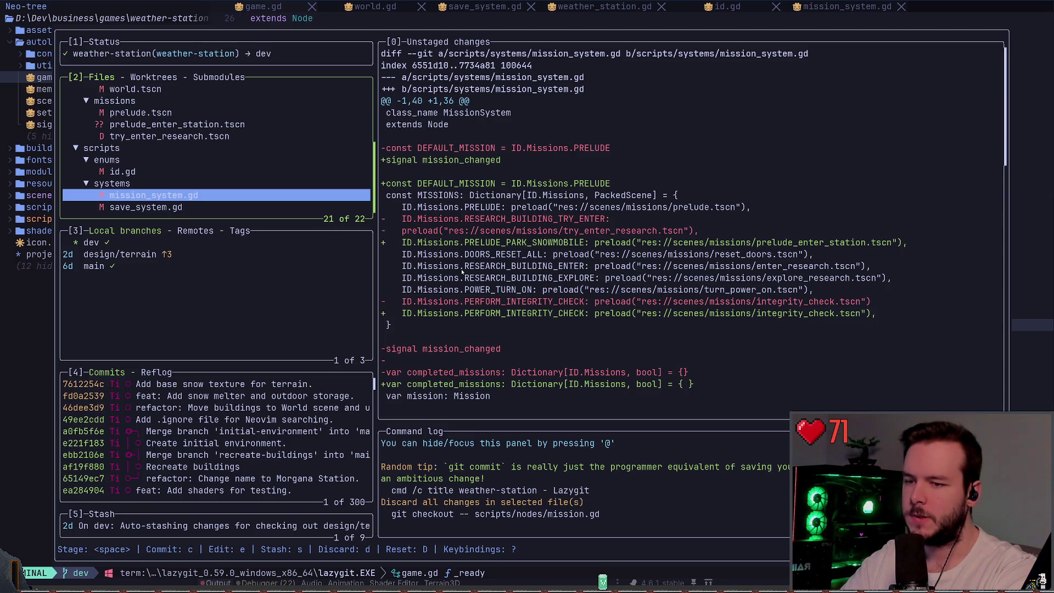
# - Discard all uncommitted changes to save_system.gd
pyautogui.press('j')
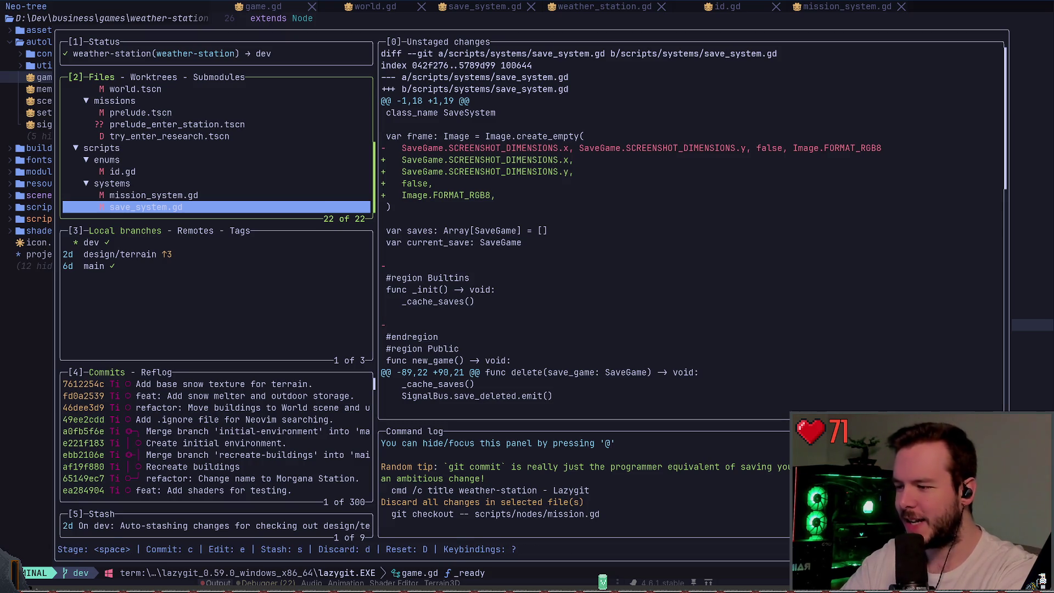
pyautogui.press('d')
pyautogui.press('Return')
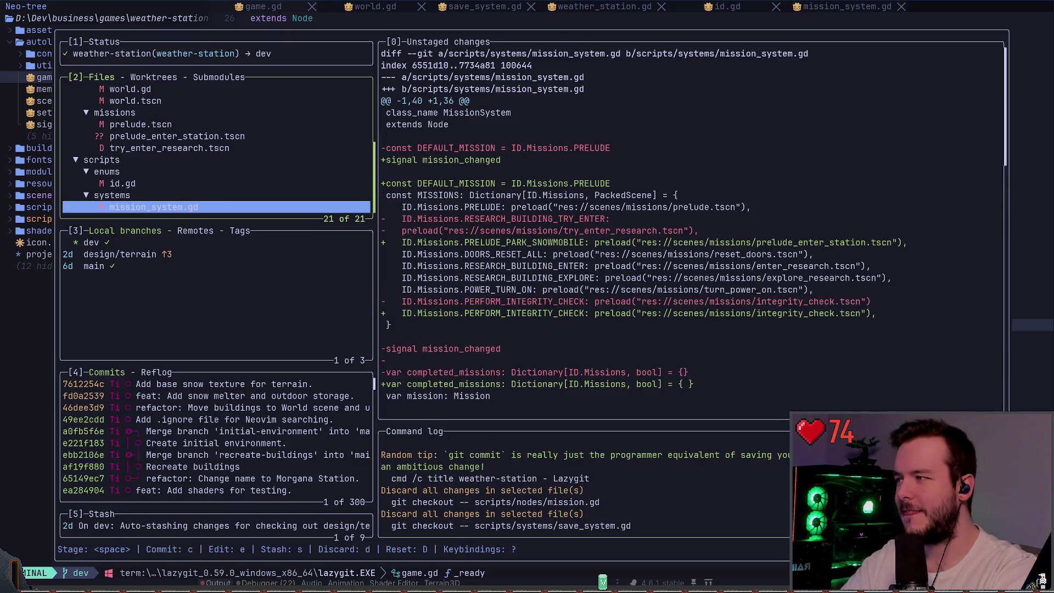
# - Browse id.gd, prelude_enter_station.tscn and mission scenes, then big_house.tscn's staged stair nodes
pyautogui.press('Up')
pyautogui.press('Up')
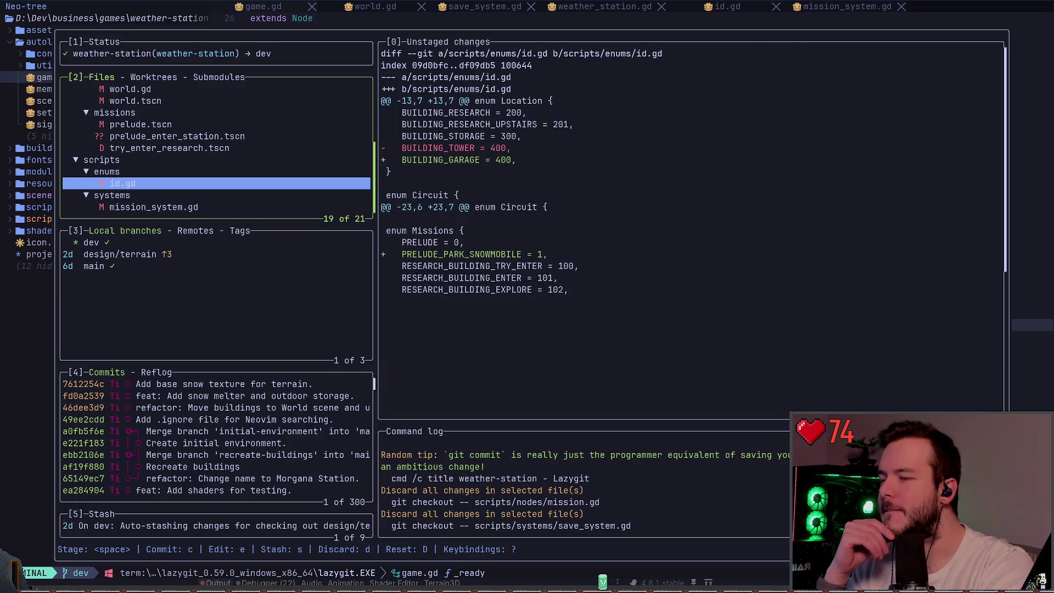
pyautogui.press('Up')
pyautogui.press('Up')
pyautogui.press('Up')
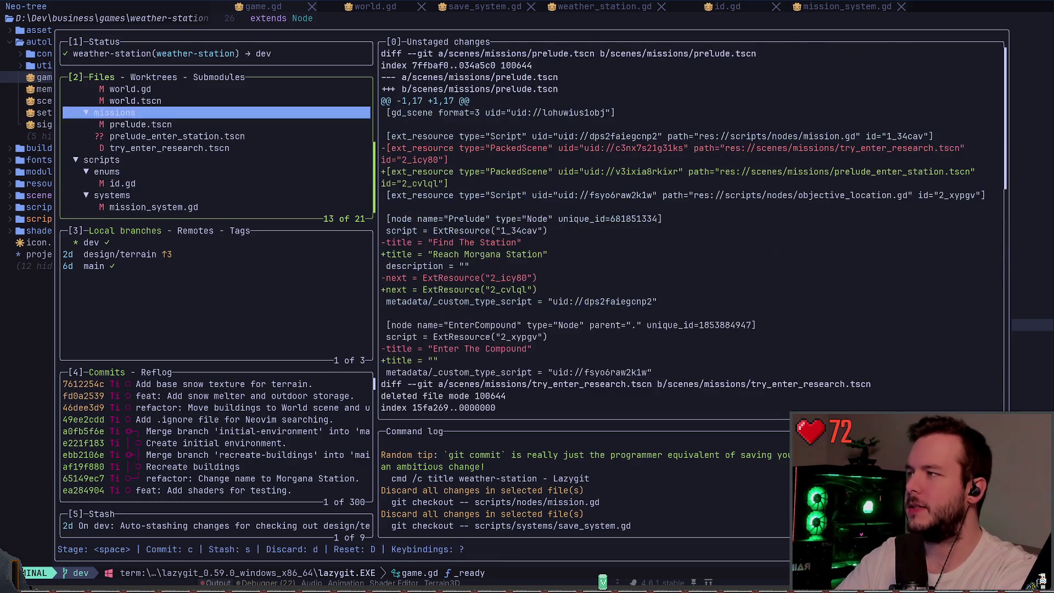
pyautogui.press('Down')
pyautogui.press('Up')
pyautogui.press('Up')
pyautogui.press('Up')
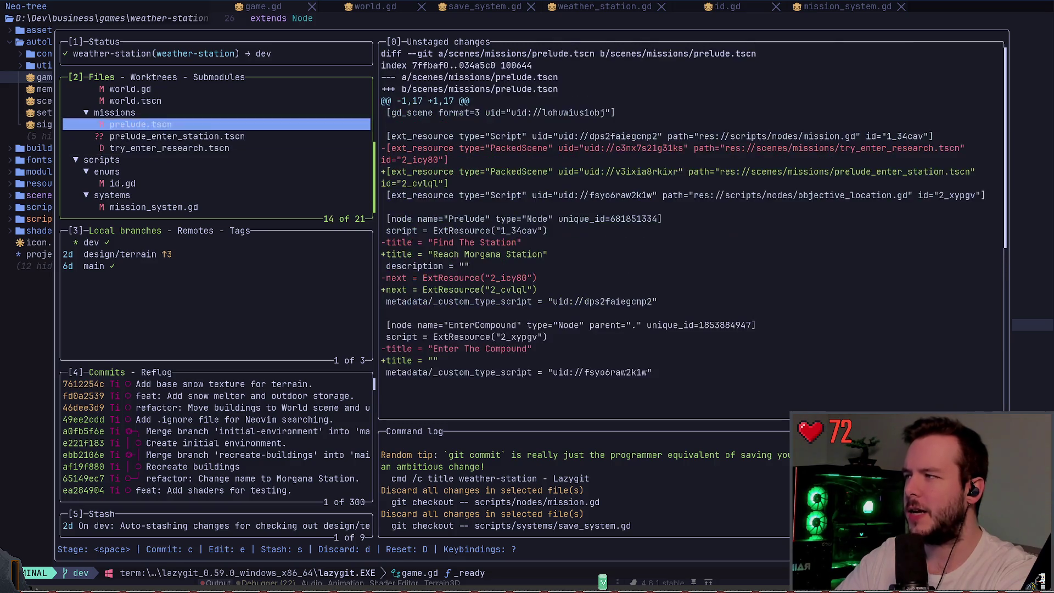
pyautogui.press('Up')
pyautogui.press('Up')
pyautogui.press('Up')
pyautogui.press('Up')
pyautogui.press('Up')
pyautogui.press('Up')
pyautogui.press('Down')
pyautogui.press('Down')
pyautogui.press('Down')
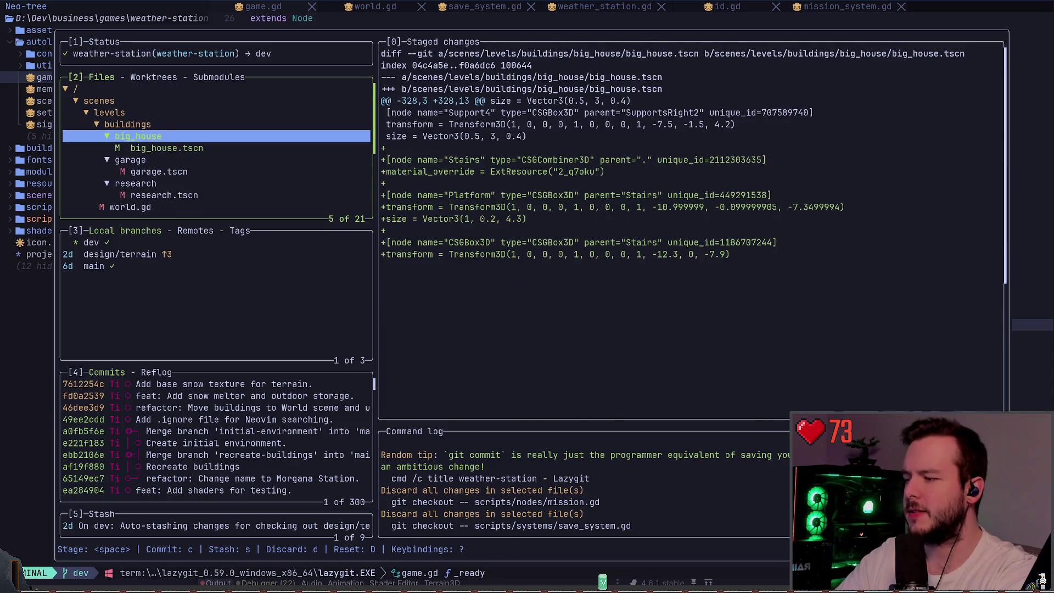
pyautogui.press('Up')
pyautogui.press('Down')
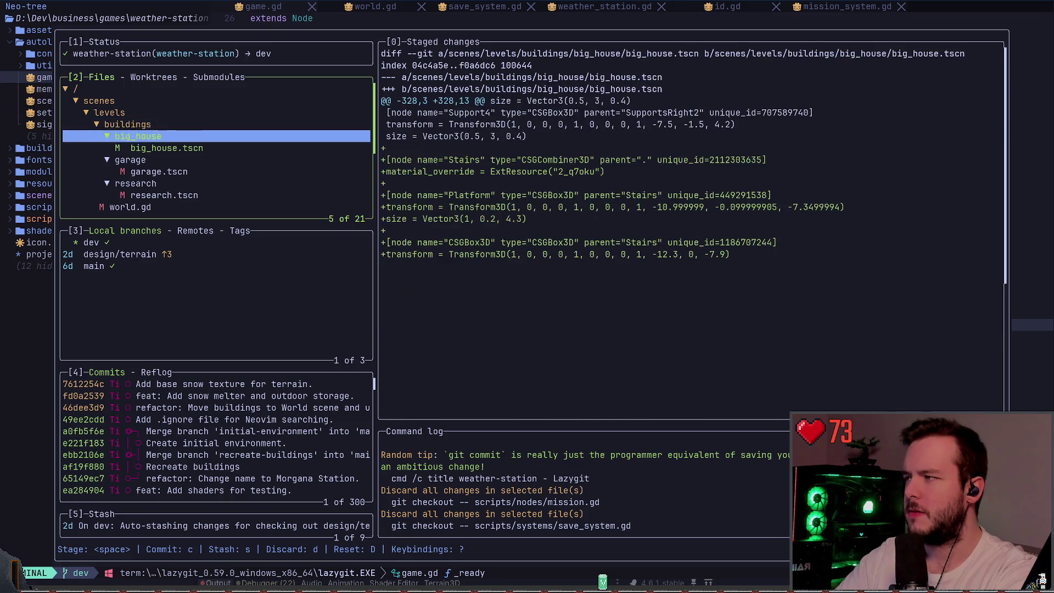
pyautogui.press('Down')
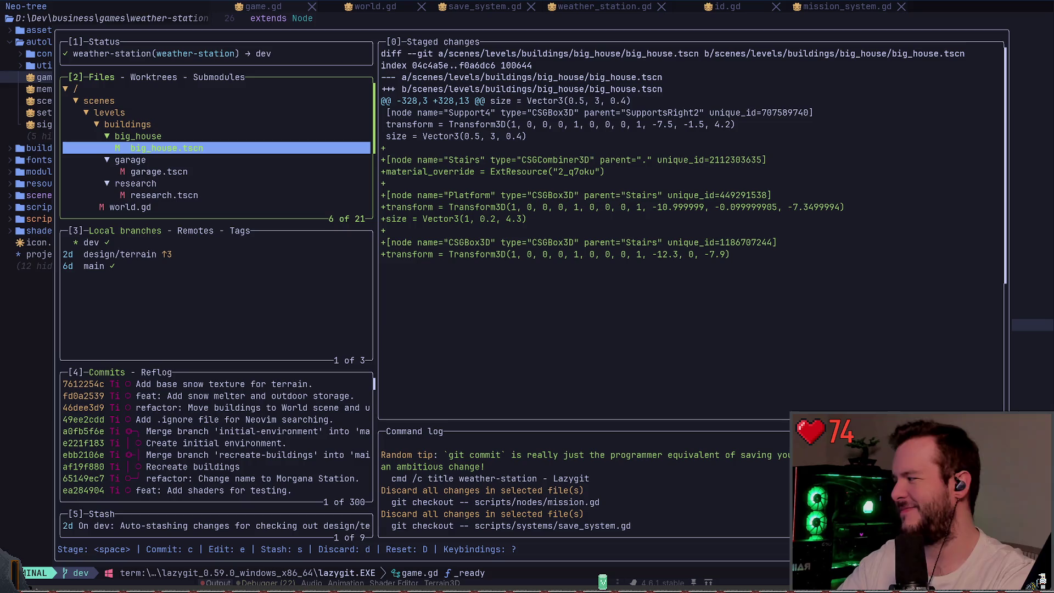
# - Compare big_house.tscn with the unstaged garage.tscn and research.tscn diffs
pyautogui.press('Down')
pyautogui.press('Down')
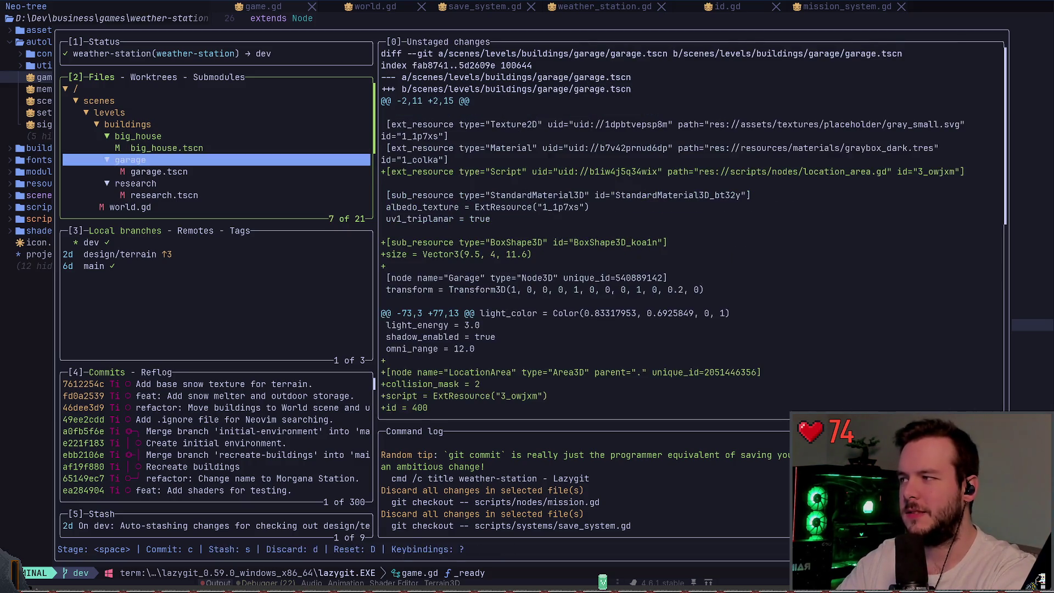
pyautogui.press('Up')
pyautogui.press('Up')
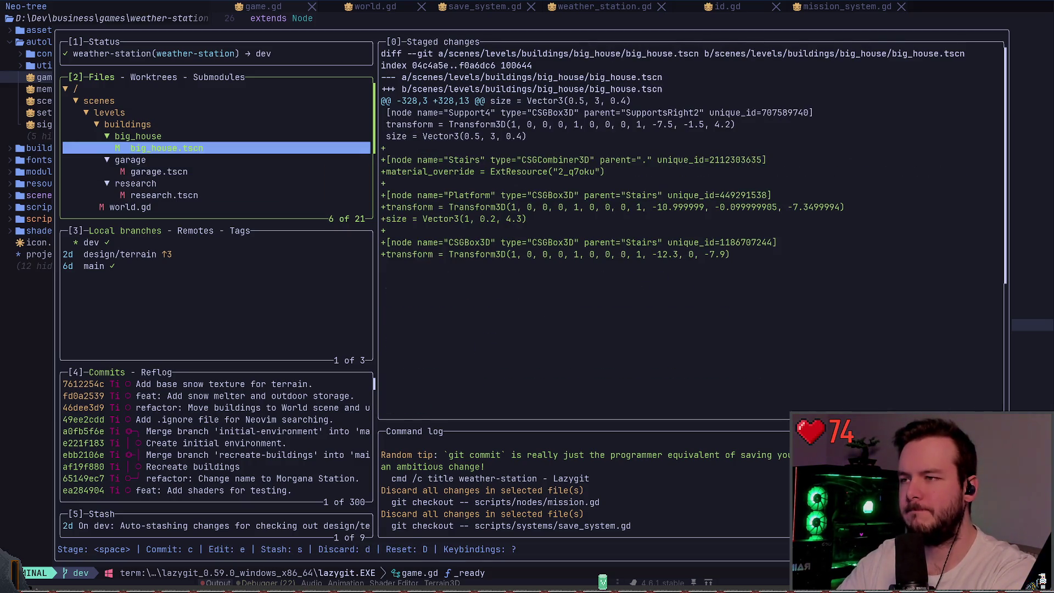
pyautogui.press('Down')
pyautogui.press('Down')
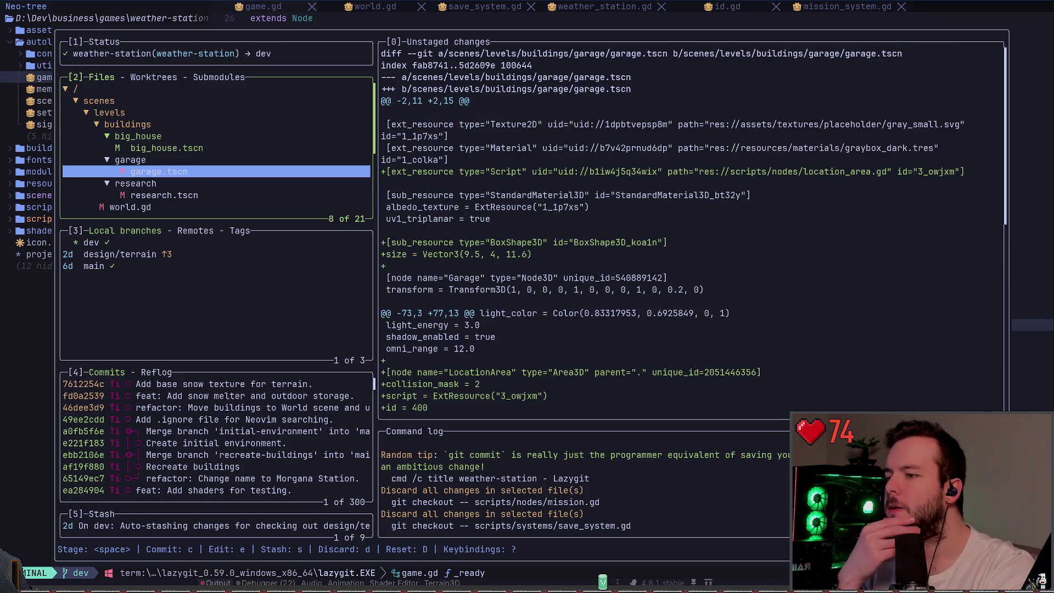
pyautogui.press('Down')
pyautogui.press('Down')
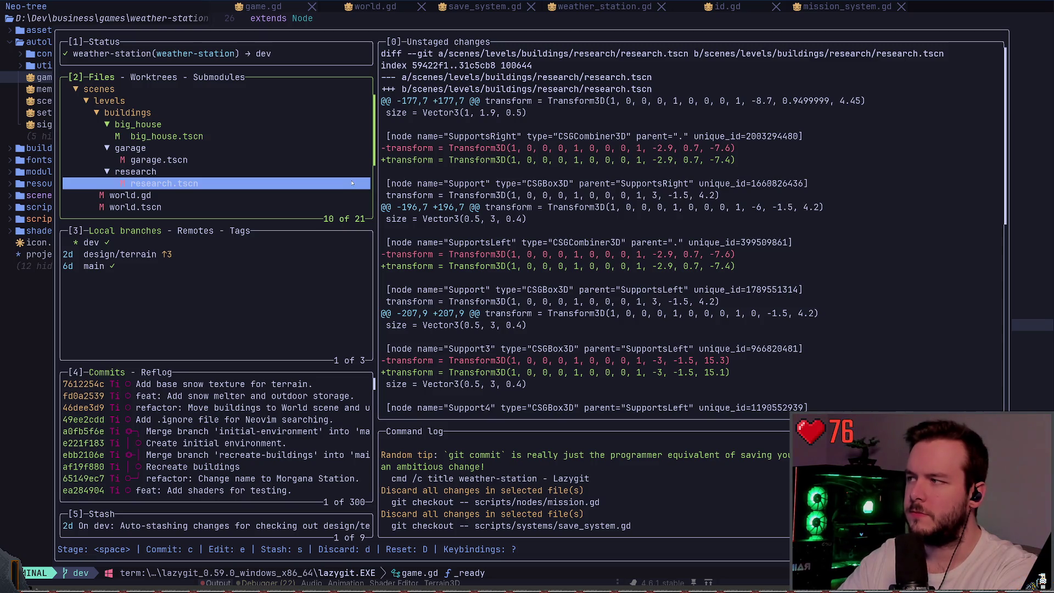
# - Review the buildings folder and garage.tscn changes, then quit lazygit back to game.gd
pyautogui.press('Up')
pyautogui.press('Up')
pyautogui.press('Up')
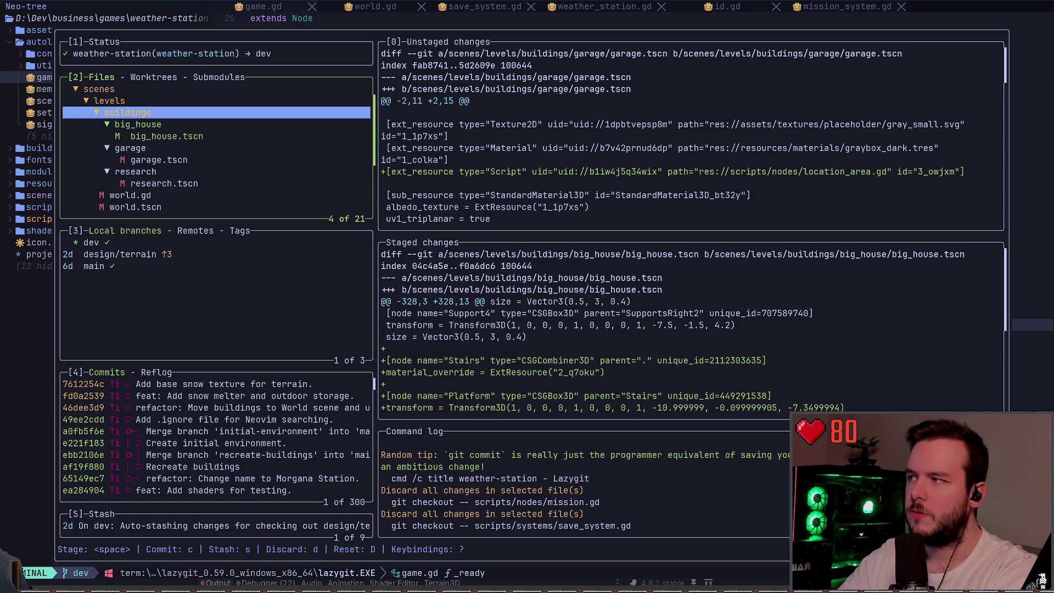
pyautogui.press('Down')
pyautogui.press('Down')
pyautogui.press('Down')
pyautogui.press('Down')
pyautogui.press('q')
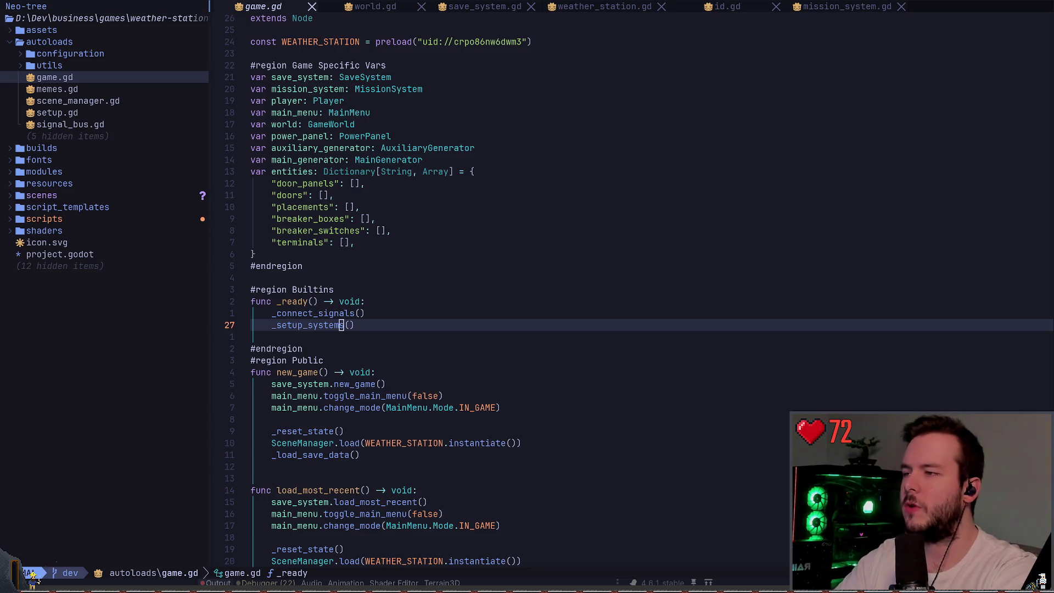
# - Visit Godot and back, then reopen lazygit from Neovim at the top of the file tree
pyautogui.hotkey('alt', 'Tab')
pyautogui.hotkey('alt', 'Tab')
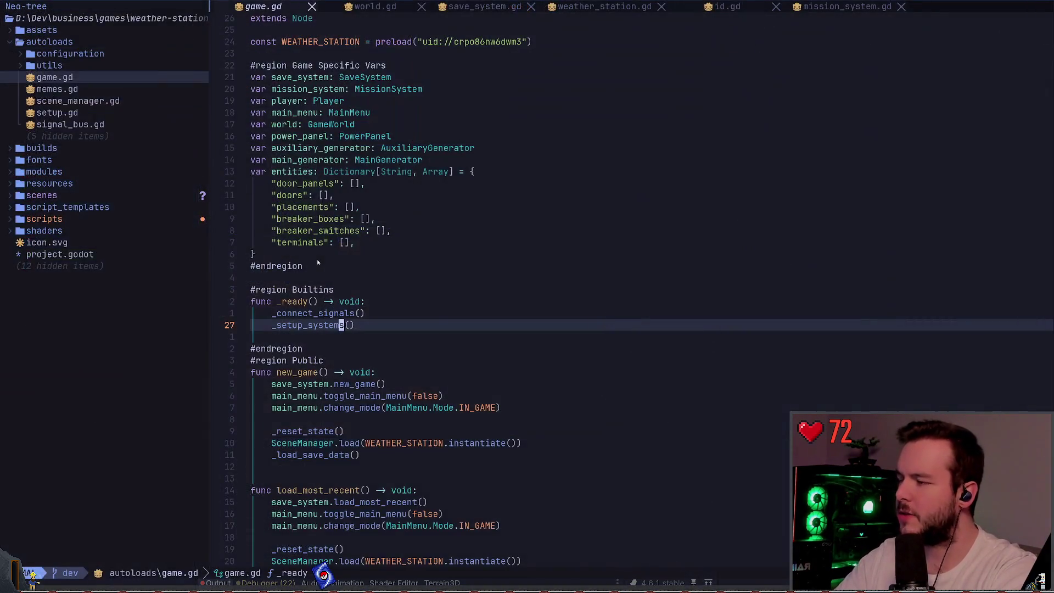
pyautogui.press('space')
pyautogui.press('g')
pyautogui.press('g')
pyautogui.press('j')
pyautogui.press('j')
pyautogui.press('j')
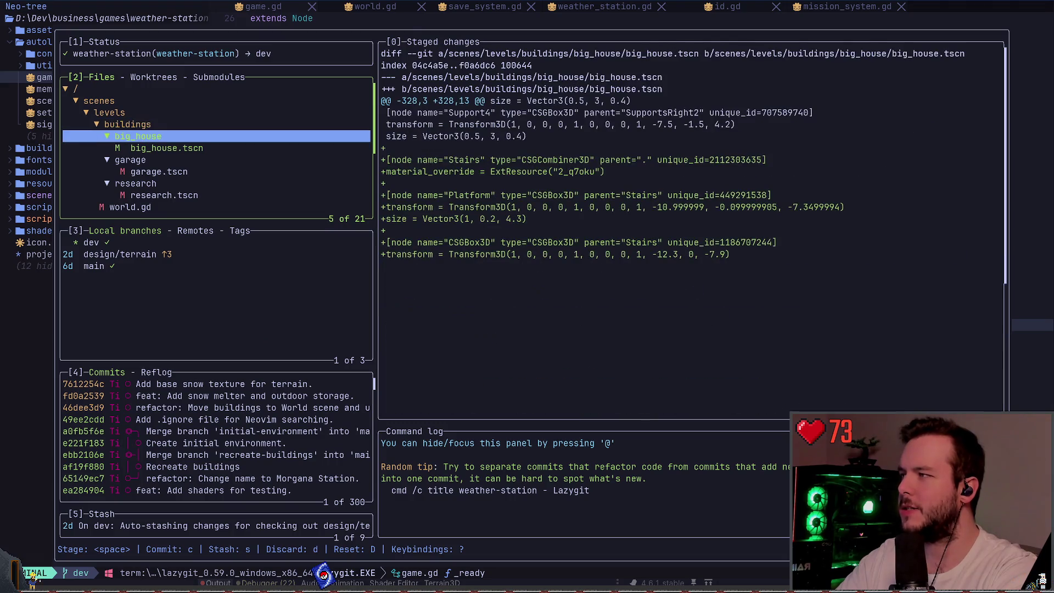
pyautogui.press('k')
pyautogui.press('k')
pyautogui.press('k')
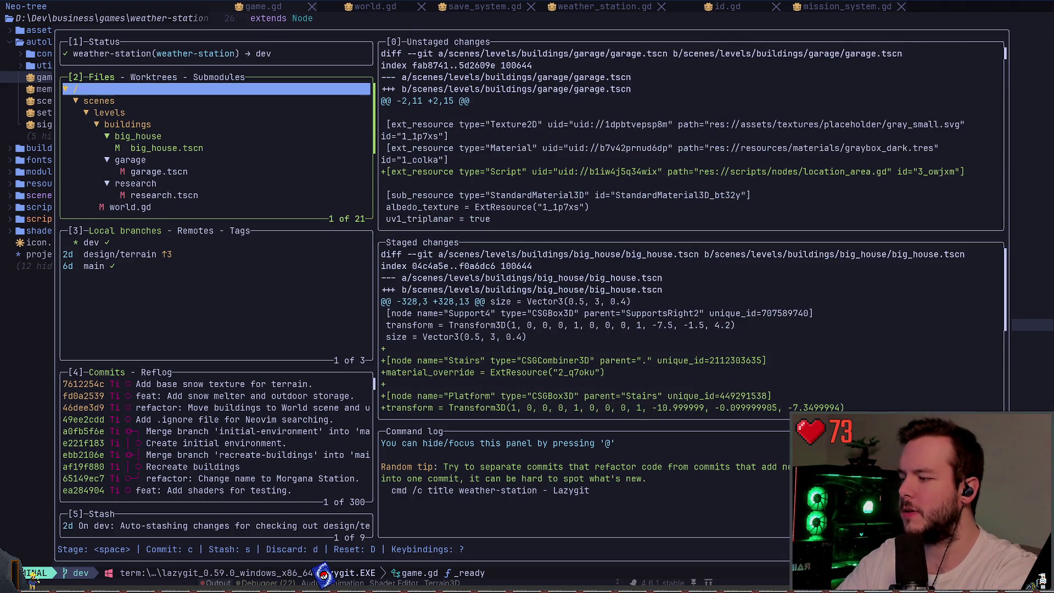
# - Run git status in the drop-down PowerShell terminal, then return to lazygit
pyautogui.press('super+grave')
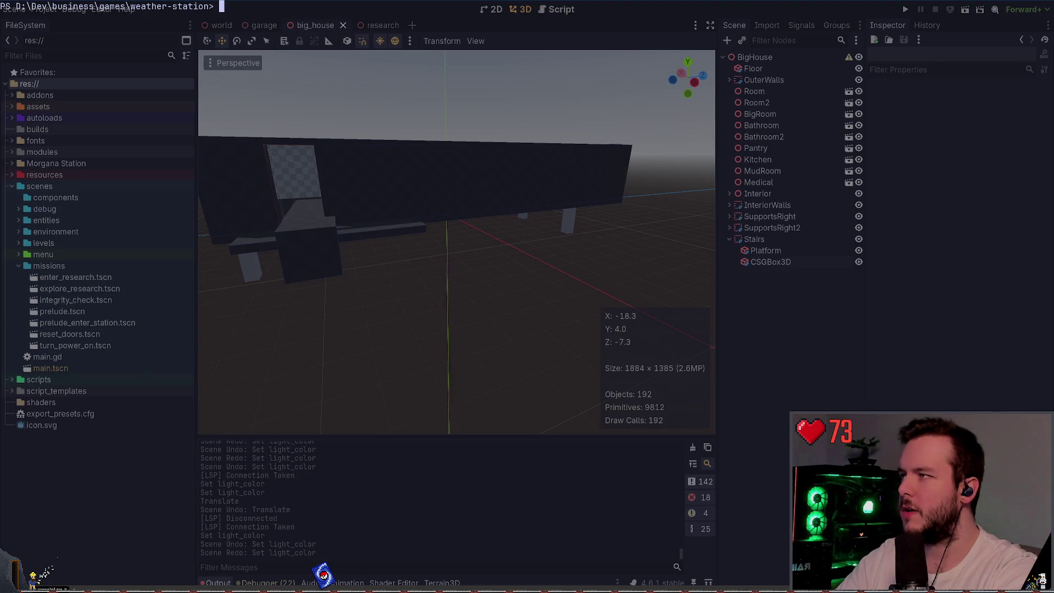
pyautogui.write('git status')
pyautogui.press('Return')
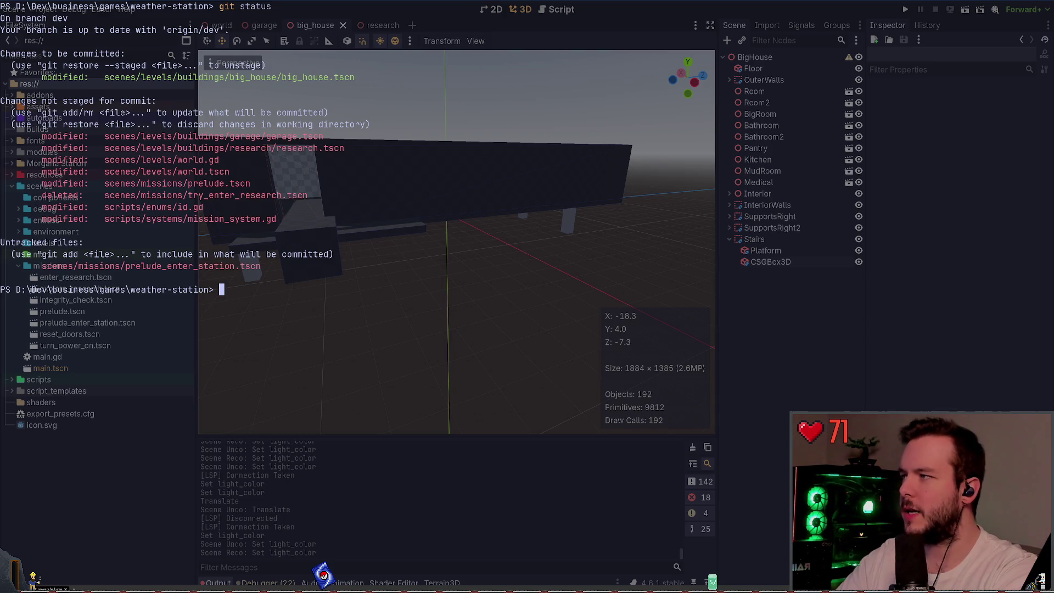
pyautogui.press('super+grave')
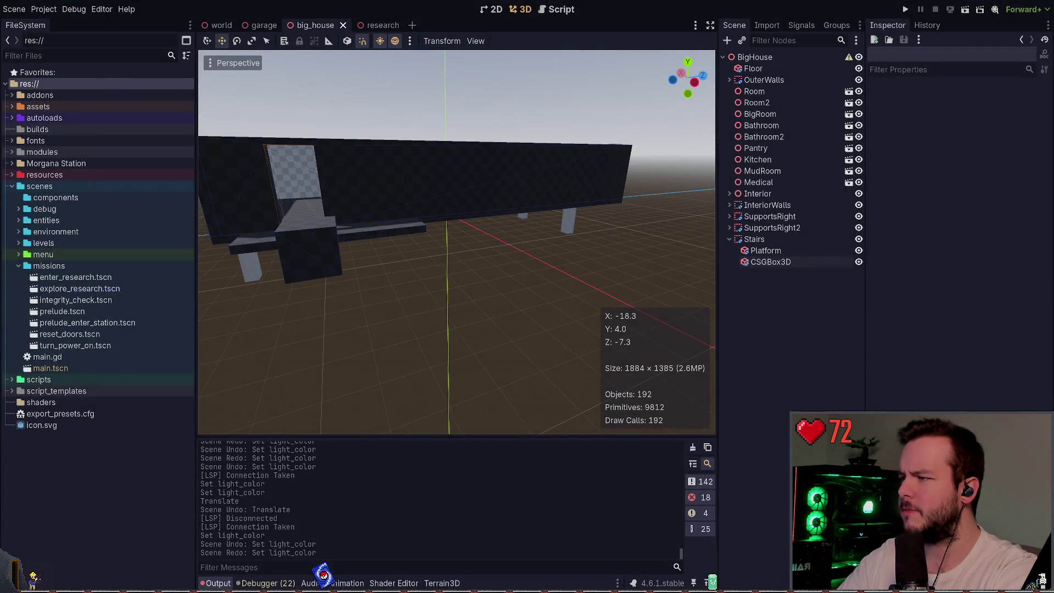
pyautogui.press('super+grave')
pyautogui.hotkey('alt', 'Tab')
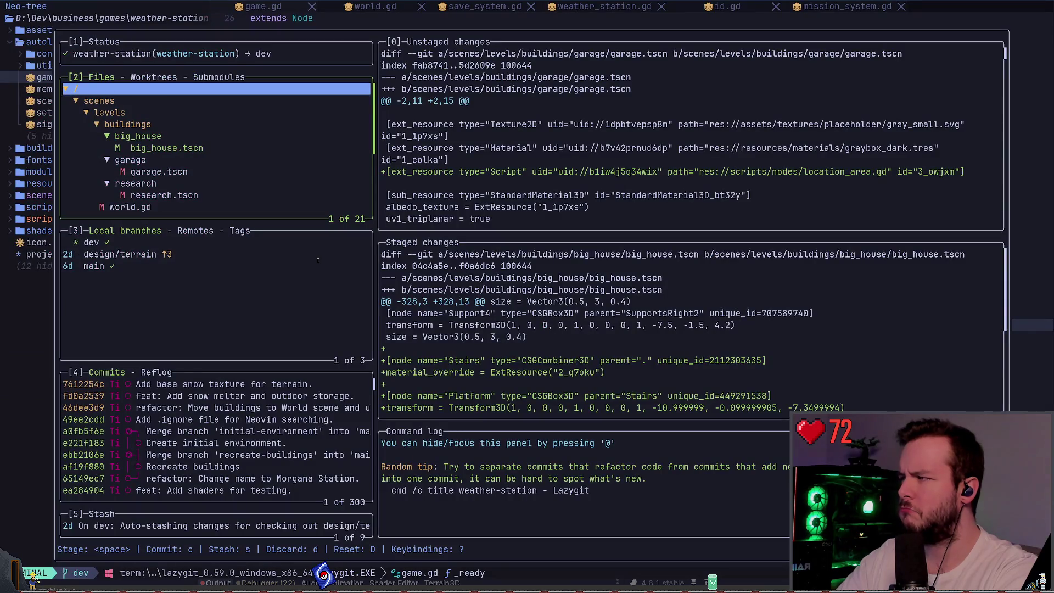
# - Stage the whole buildings folder and check its staged garage and research scenes
pyautogui.press('Down')
pyautogui.press('Down')
pyautogui.press('Down')
pyautogui.press('Up')
pyautogui.press('Up')
pyautogui.press('Up')
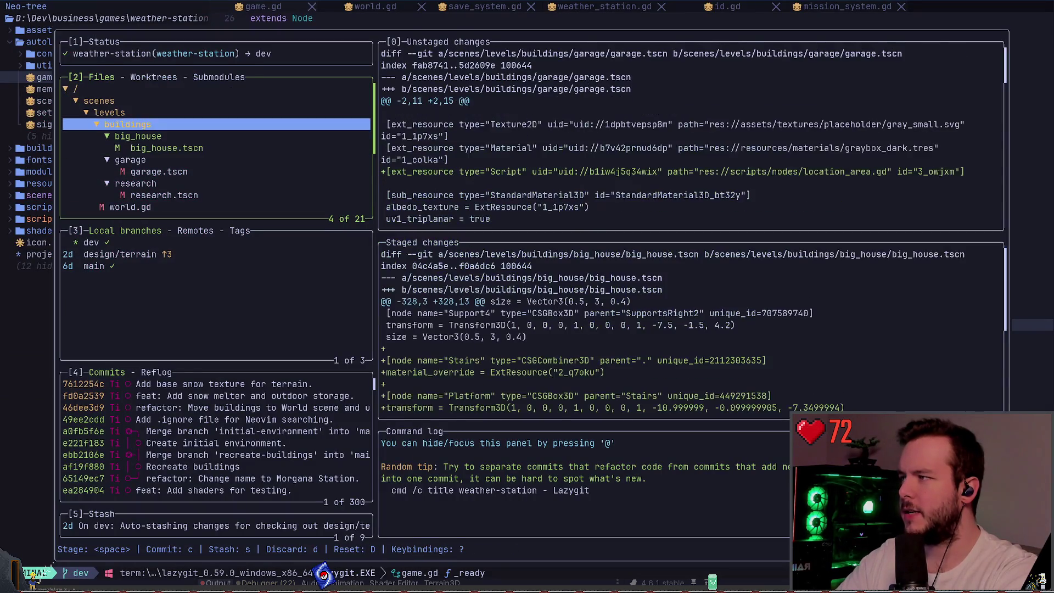
pyautogui.press('space')
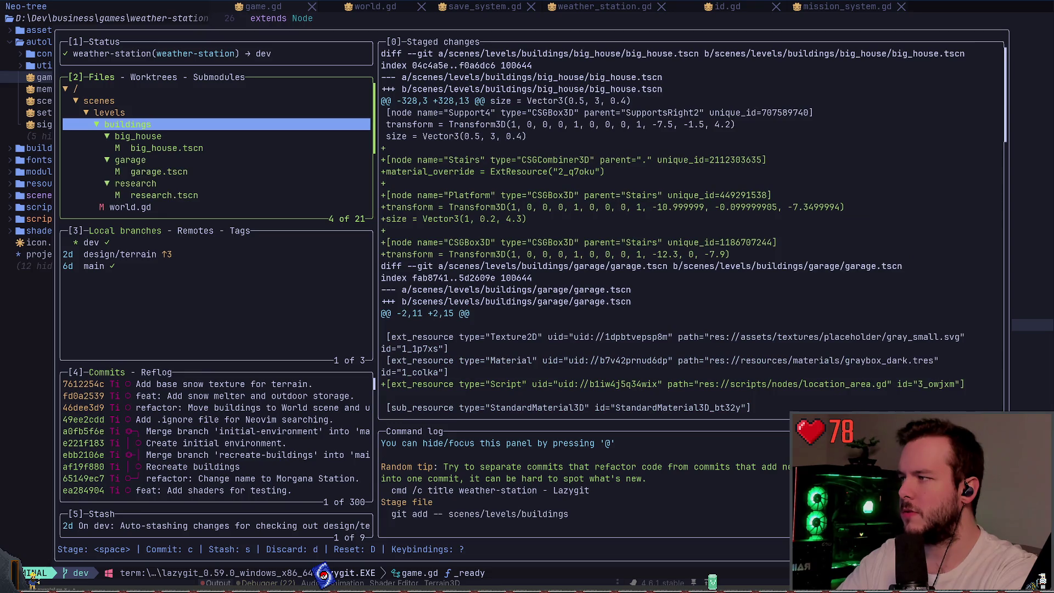
pyautogui.press('Down')
pyautogui.press('Down')
pyautogui.press('Down')
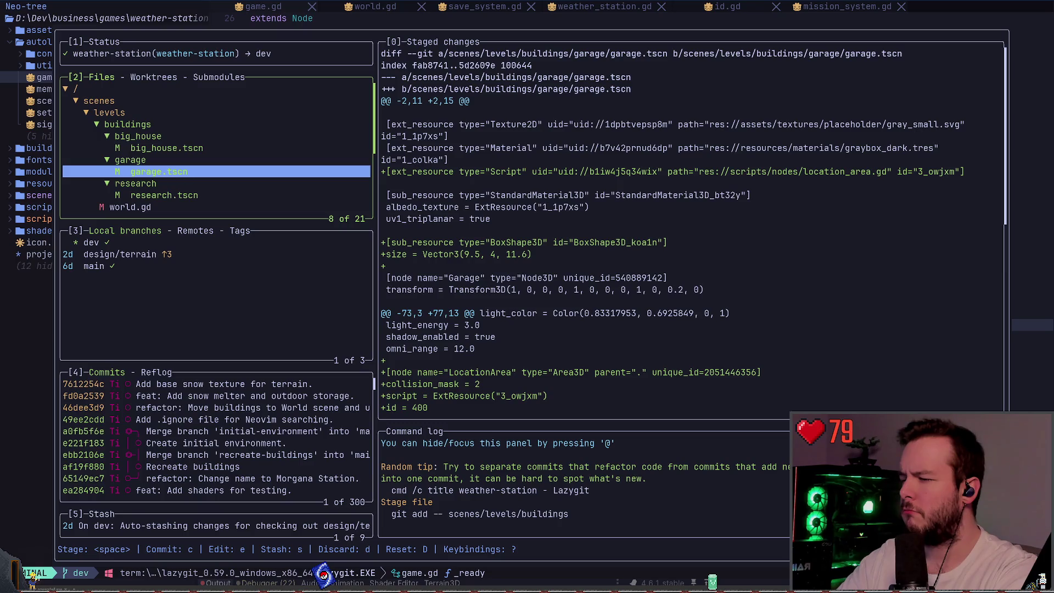
pyautogui.press('Down')
pyautogui.press('Down')
pyautogui.press('Up')
pyautogui.press('Up')
pyautogui.press('Up')
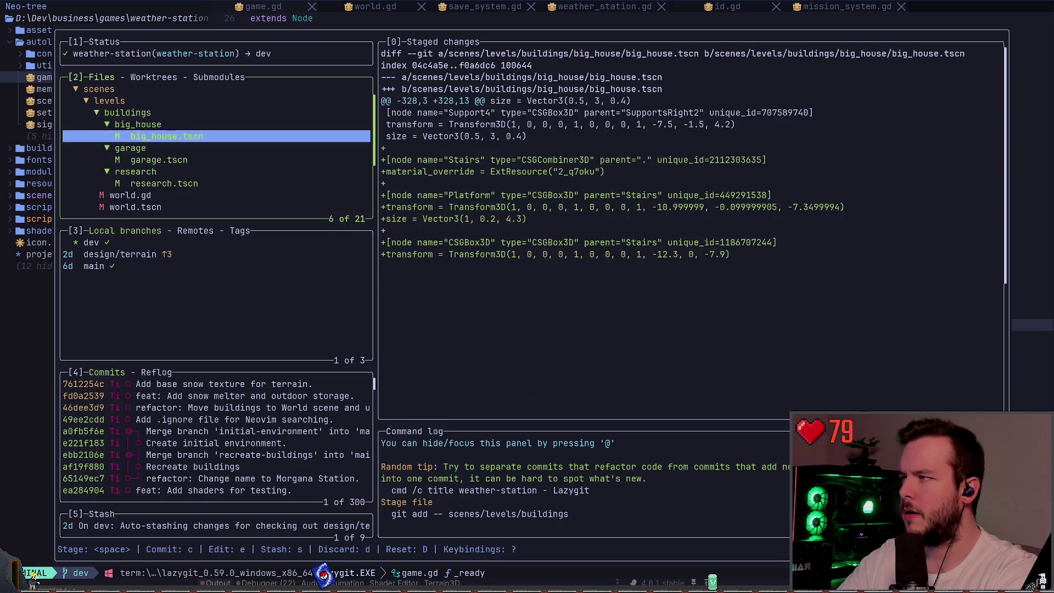
pyautogui.press('Return')
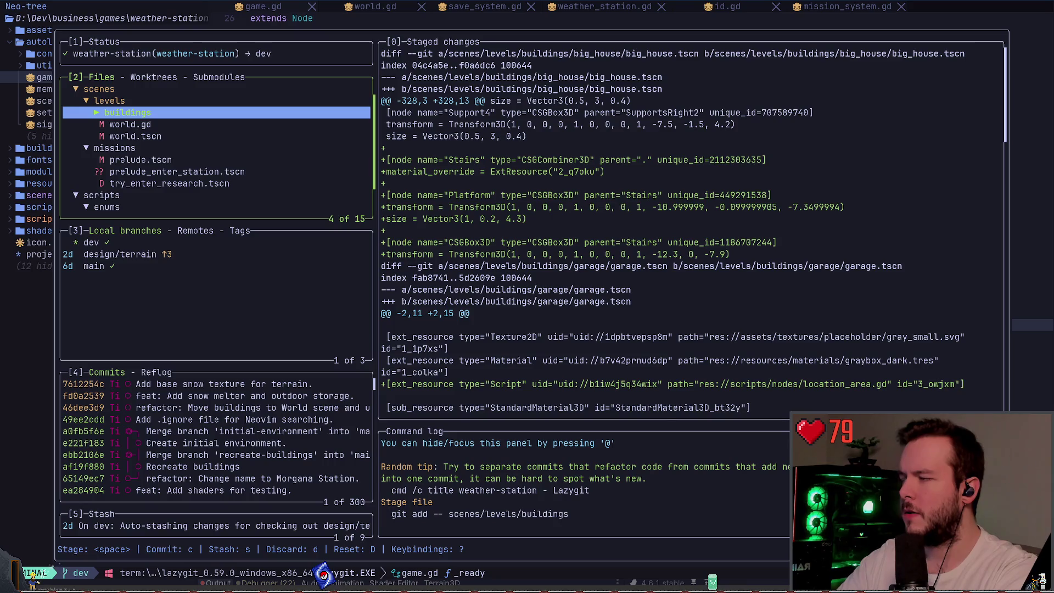
pyautogui.press('Return')
pyautogui.press('Down')
pyautogui.press('Down')
pyautogui.press('Up')
pyautogui.press('Up')
pyautogui.press('Return')
# - Stage the world.tscn and world.gd changes
pyautogui.press('Down')
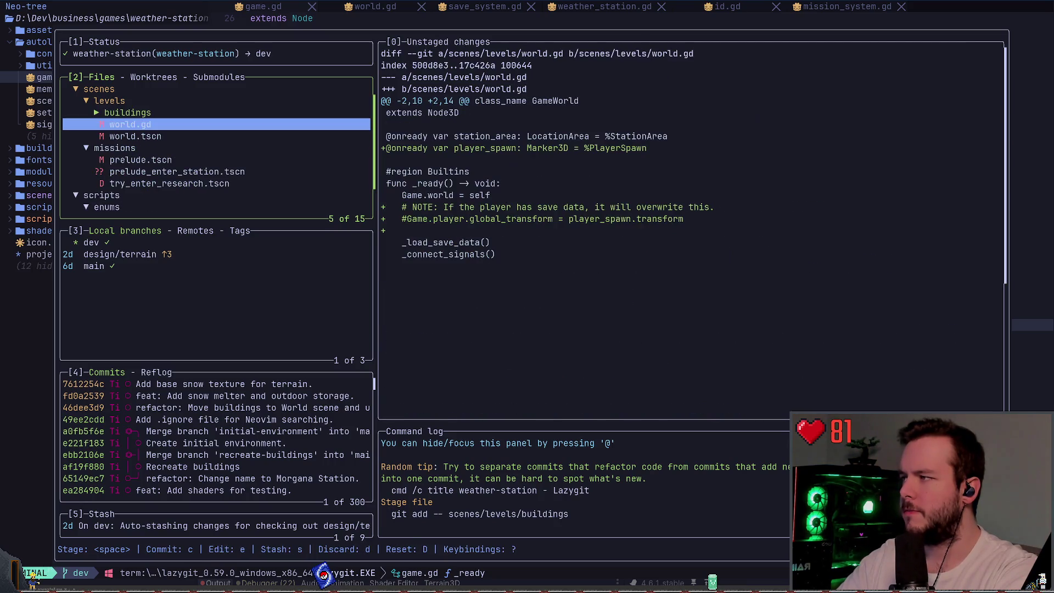
pyautogui.press('Down')
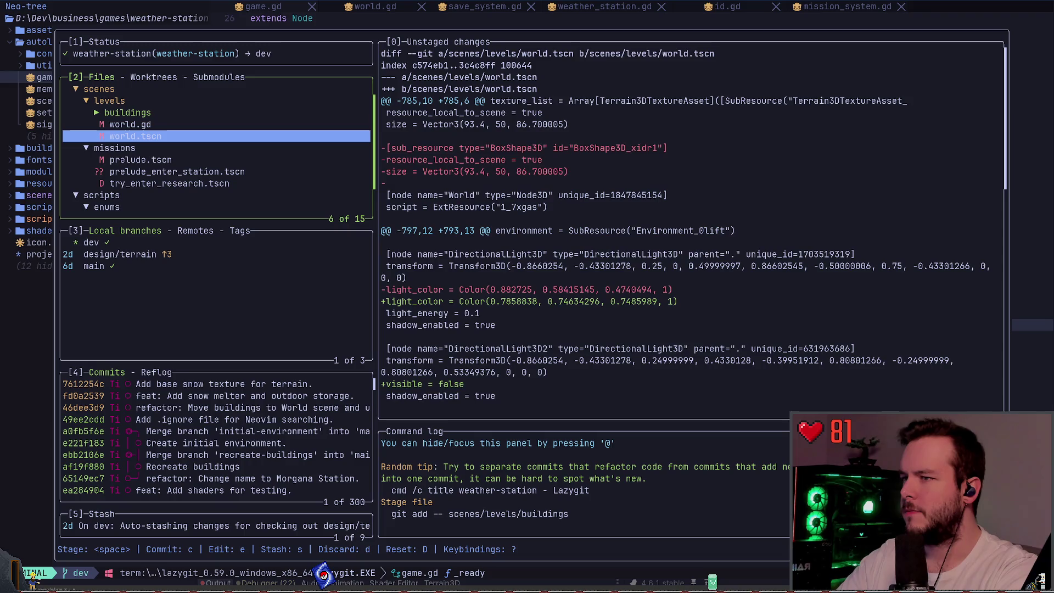
pyautogui.press('space')
pyautogui.press('Up')
pyautogui.press('space')
pyautogui.press('Down')
pyautogui.press('Down')
pyautogui.press('Down')
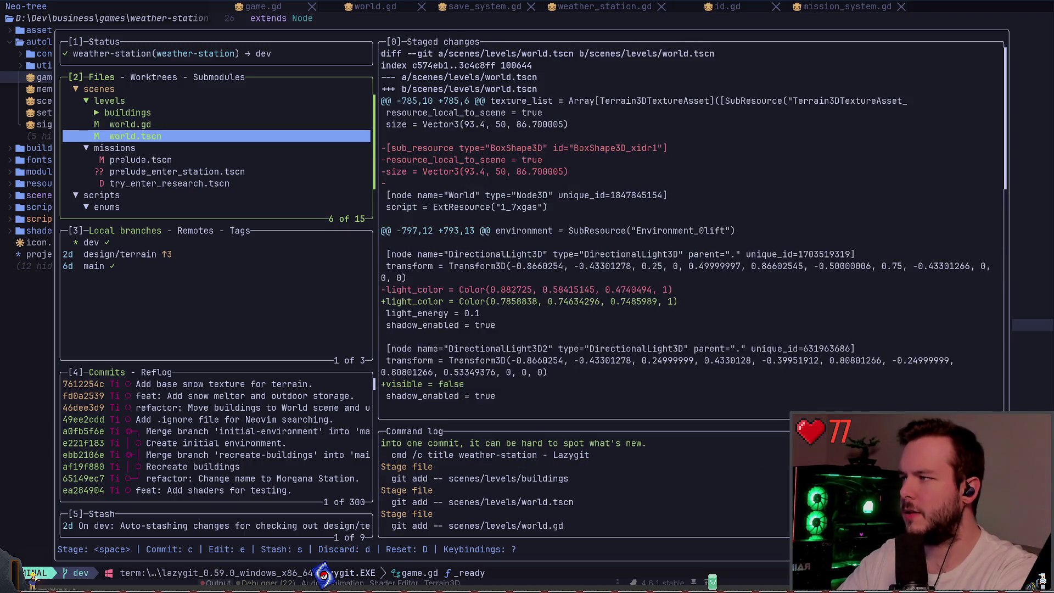
# - Stage the missions, enums and systems folders, then begin stashing all changes
pyautogui.press('Up')
pyautogui.press('space')
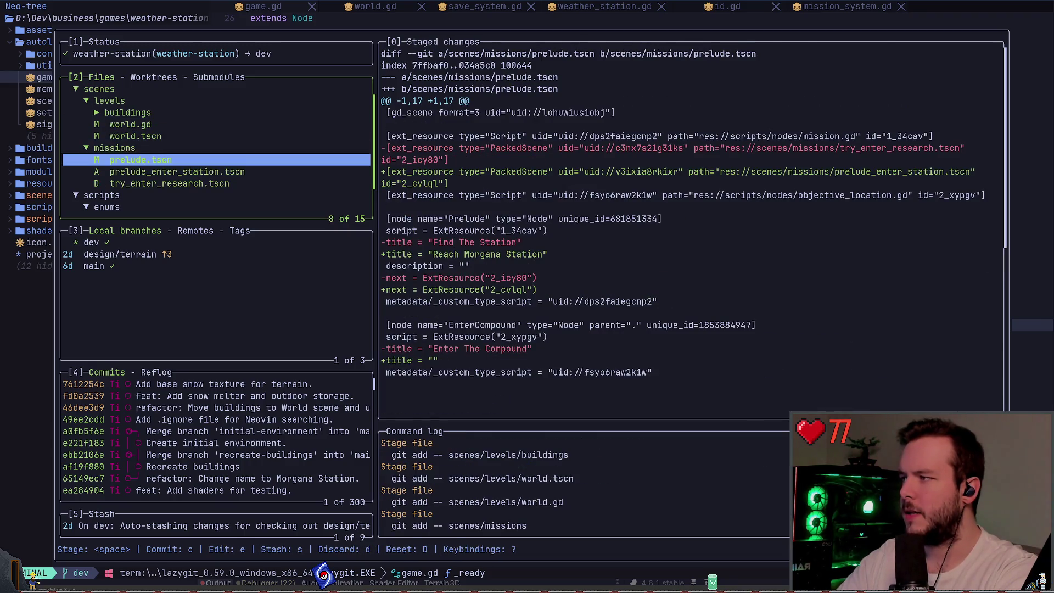
pyautogui.press('Down')
pyautogui.press('Down')
pyautogui.press('Down')
pyautogui.press('space')
pyautogui.press('Down')
pyautogui.press('Down')
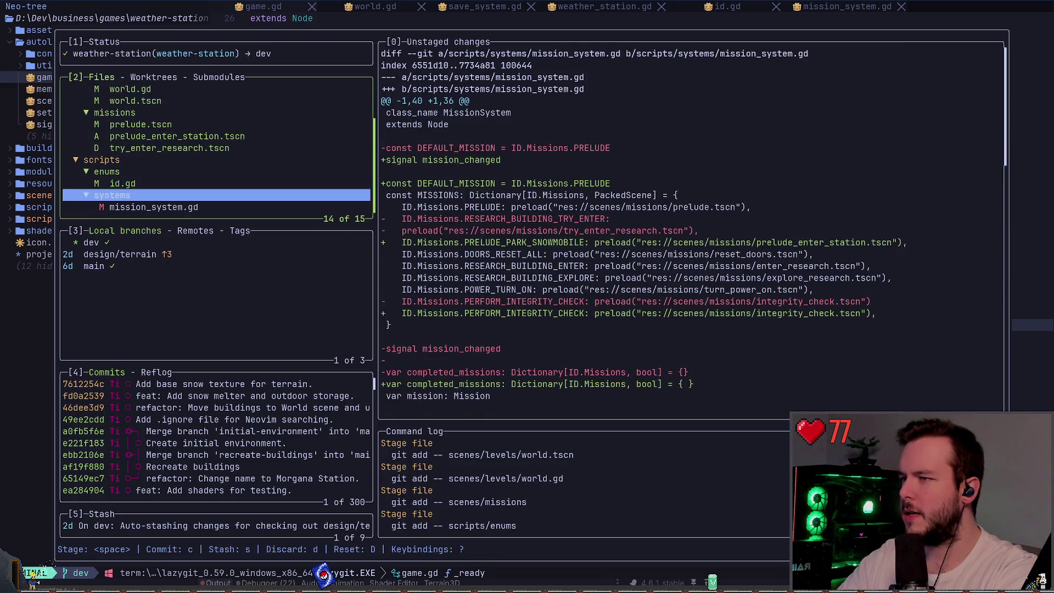
pyautogui.press('Down')
pyautogui.press('Up')
pyautogui.press('space')
pyautogui.press('Up')
pyautogui.press('Up')
pyautogui.press('Up')
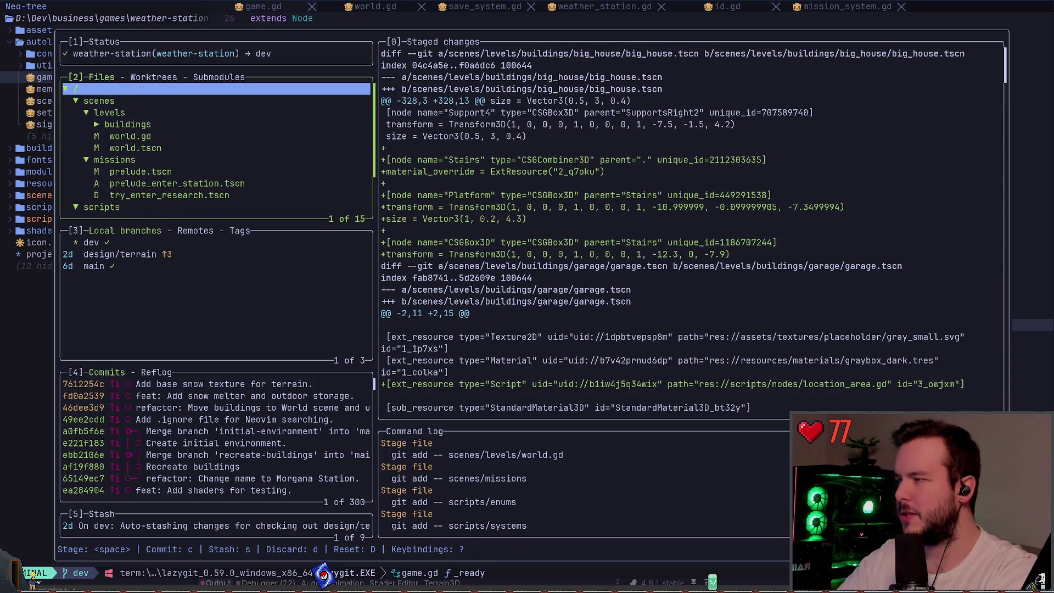
pyautogui.press('Down')
pyautogui.press('s')
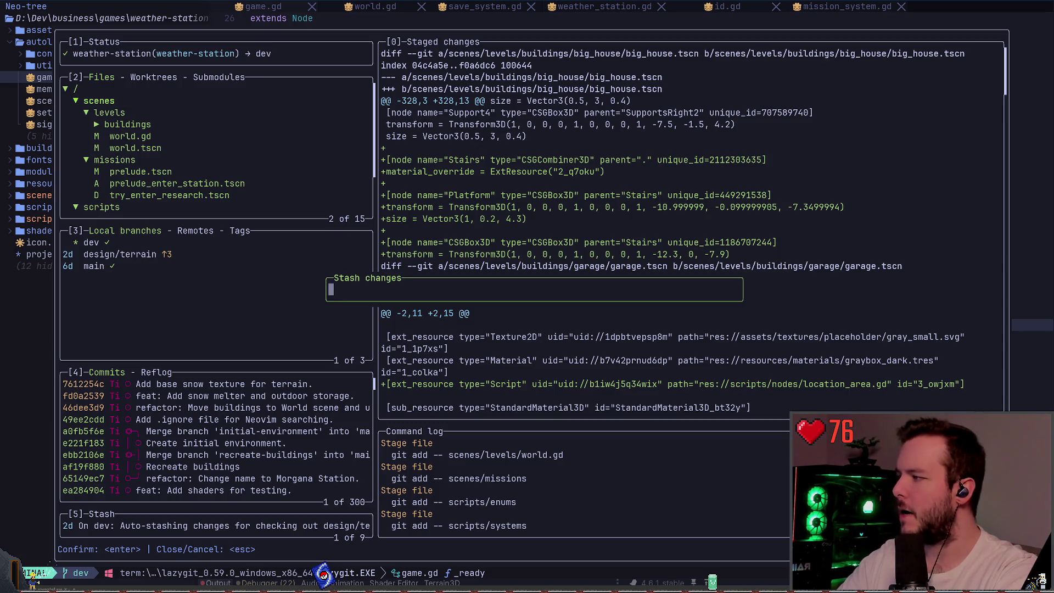
# - Save the stash as 'Mission', relaunch lazygit and start a new branch from dev
pyautogui.write('Mission')
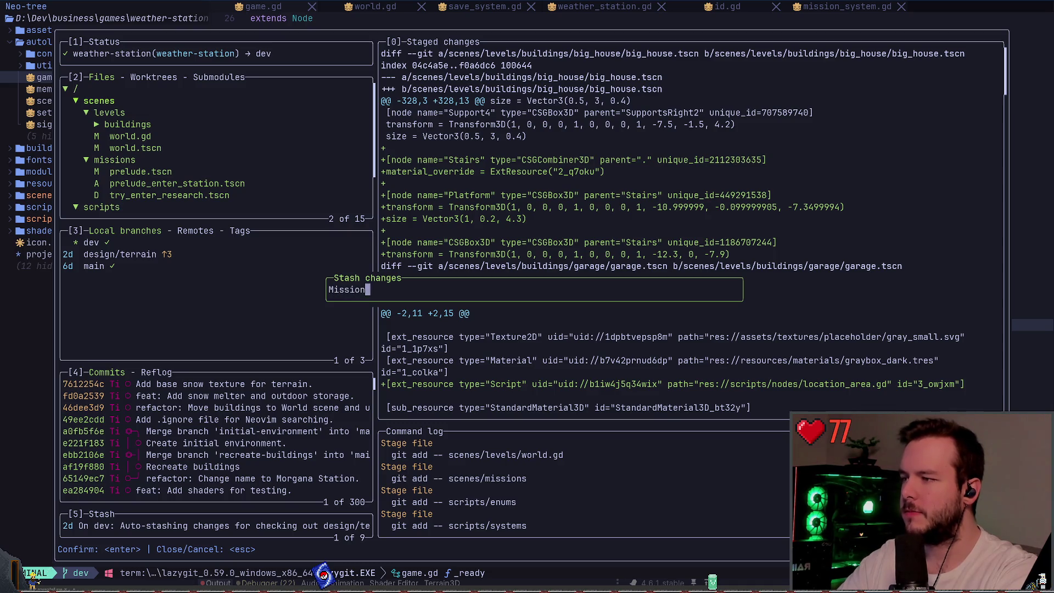
pyautogui.press('Return')
pyautogui.press('q')
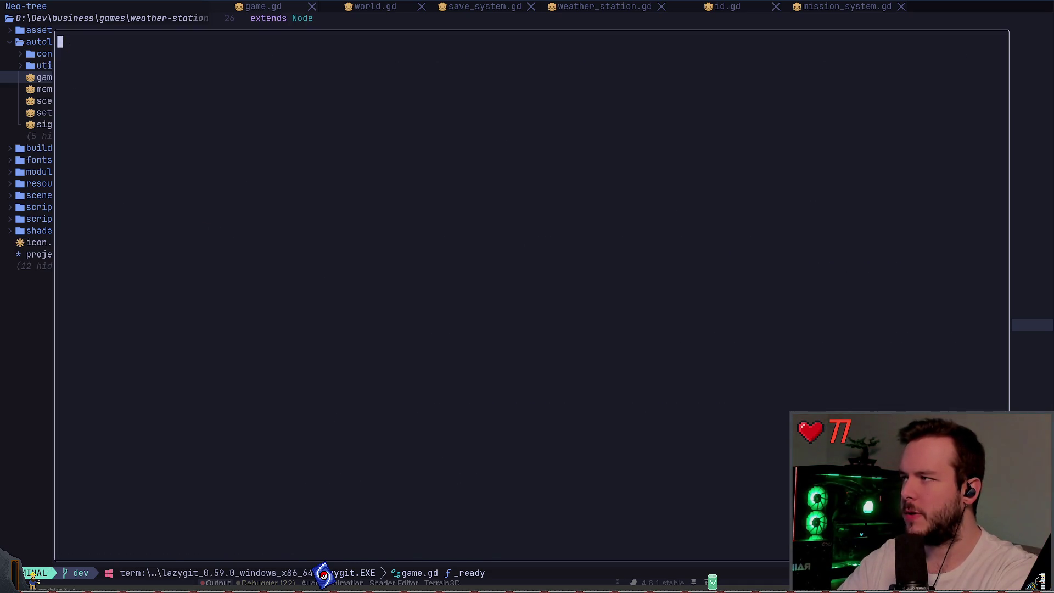
pyautogui.press('space')
pyautogui.press('g')
pyautogui.press('g')
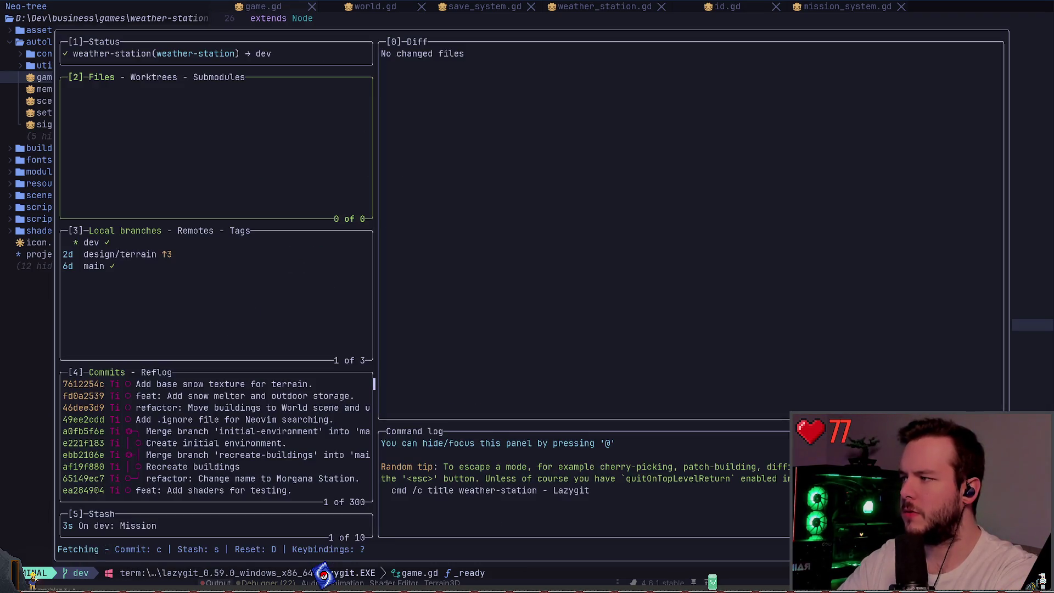
pyautogui.press('3')
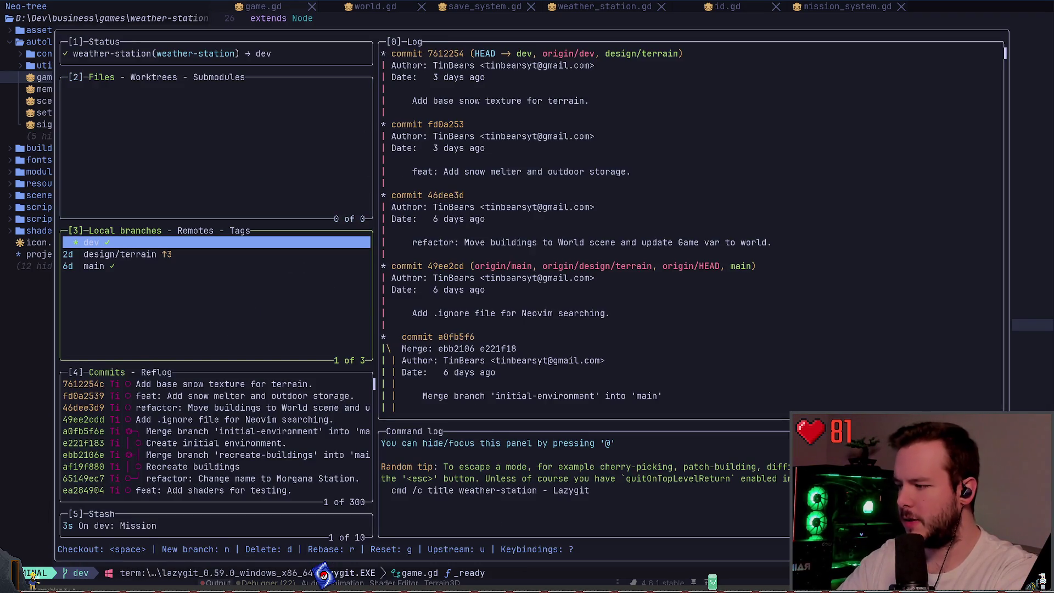
pyautogui.press('n')
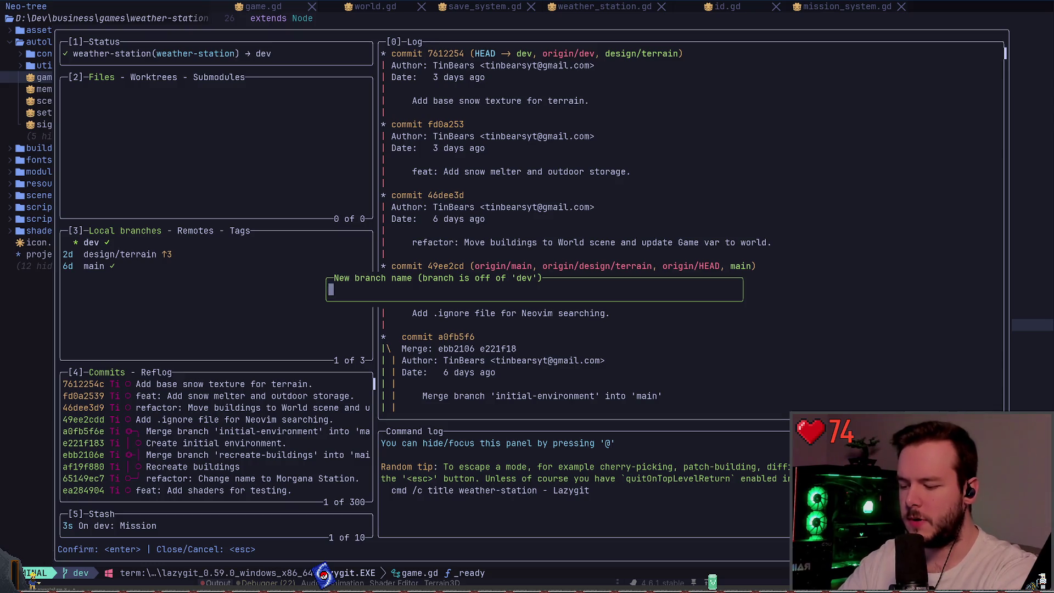
# - Name the new branch 'missions/initial' and check it out
pyautogui.write('missions/')
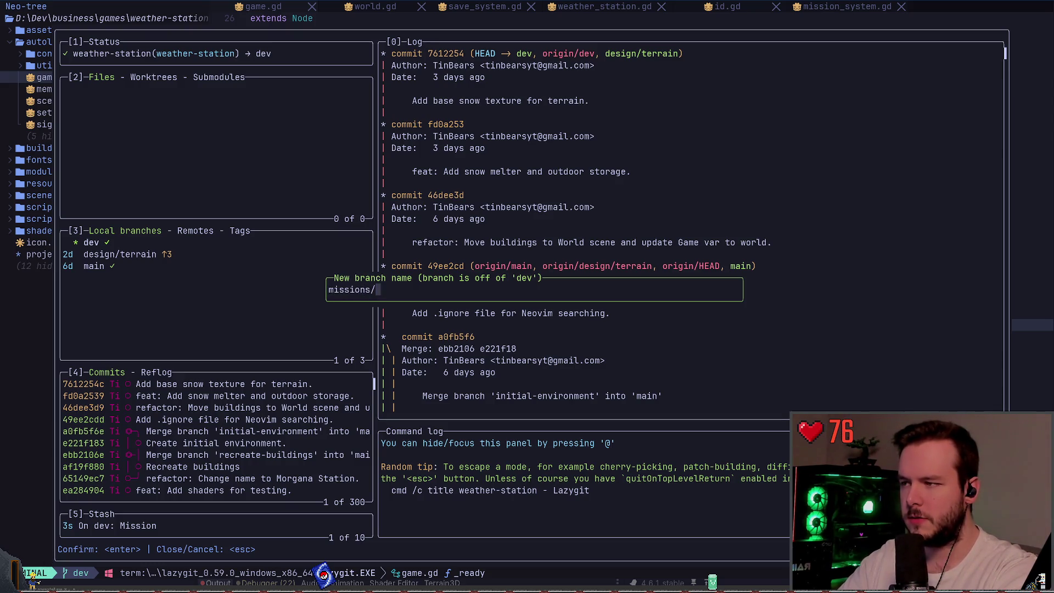
pyautogui.write('initial')
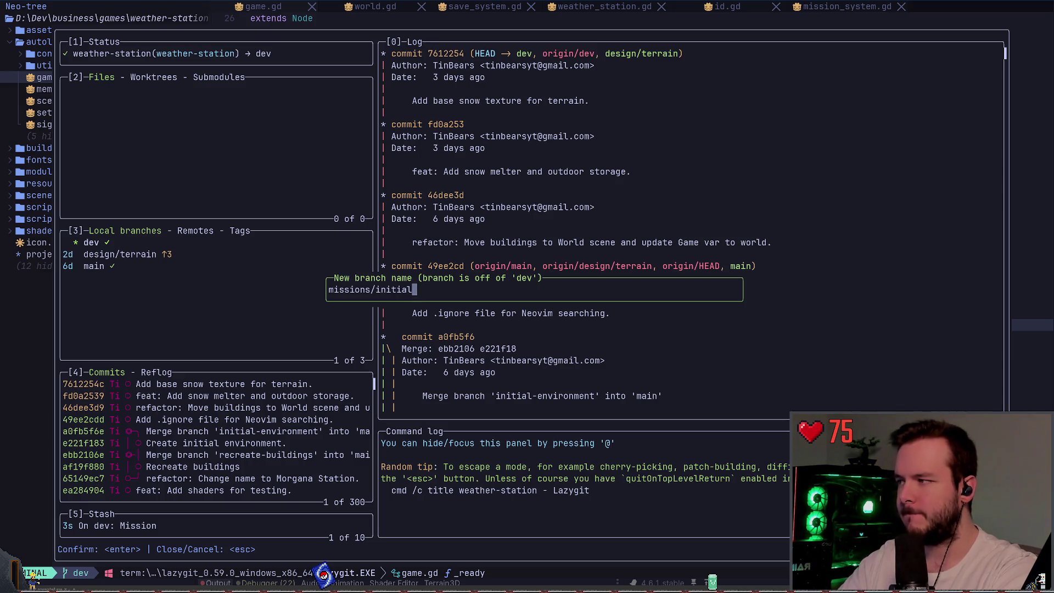
pyautogui.press('Return')
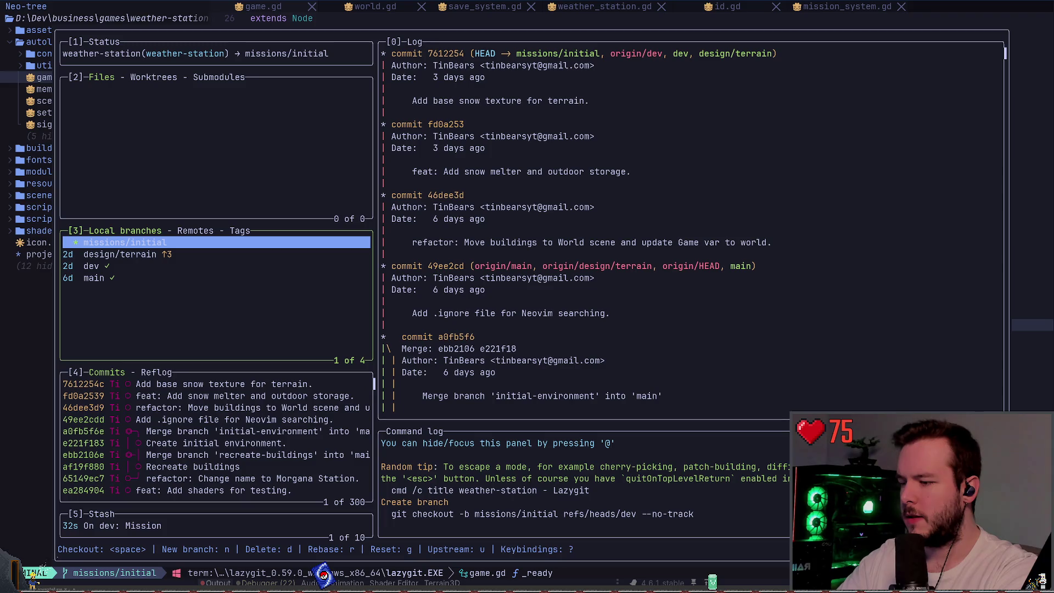
# - Filter lazygit's keybindings list for 'stash' to find stash actions, then close it
pyautogui.press('?')
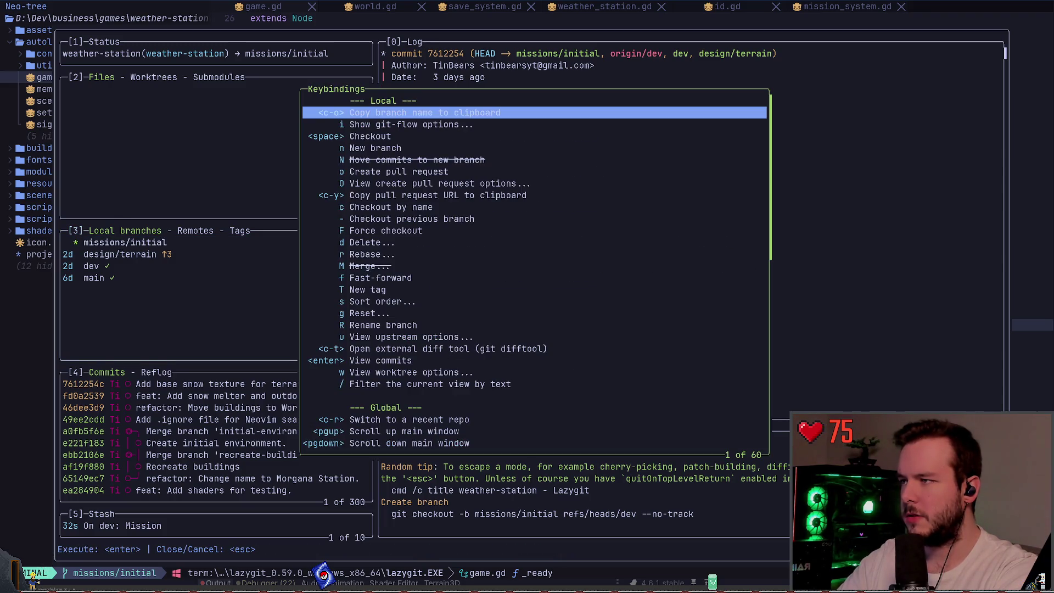
pyautogui.press('Down')
pyautogui.press('/')
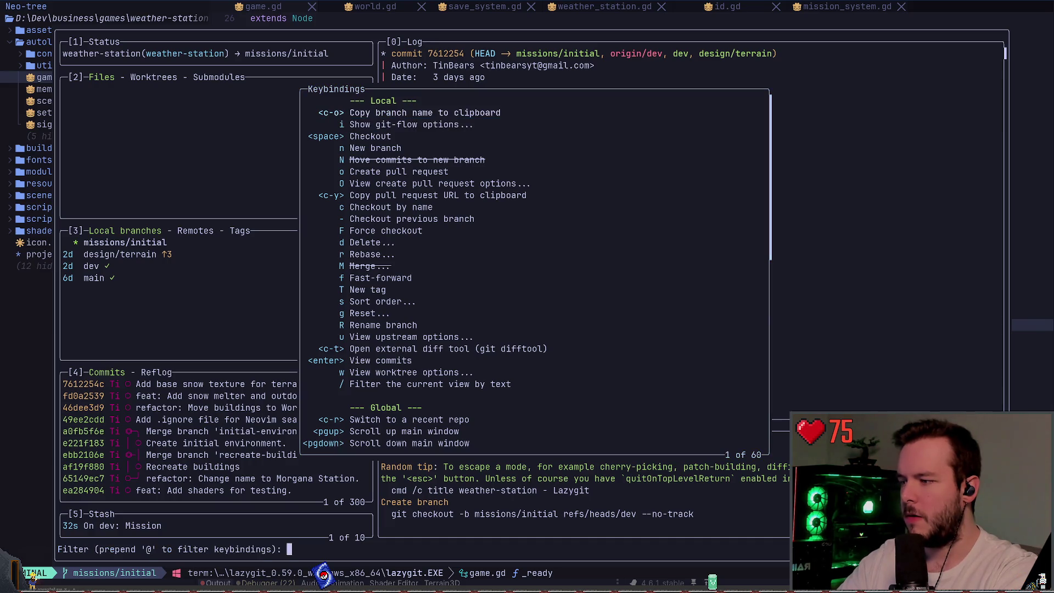
pyautogui.write('stash')
pyautogui.press('Escape')
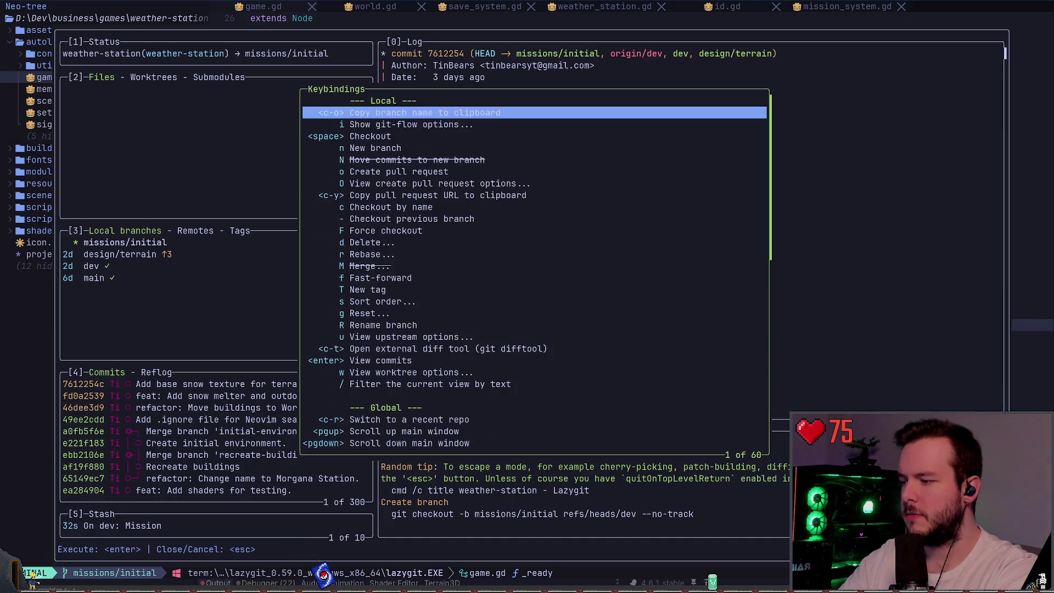
pyautogui.press('Escape')
# - Quit Neovim and check git status and the stash list in PowerShell
pyautogui.write('q')
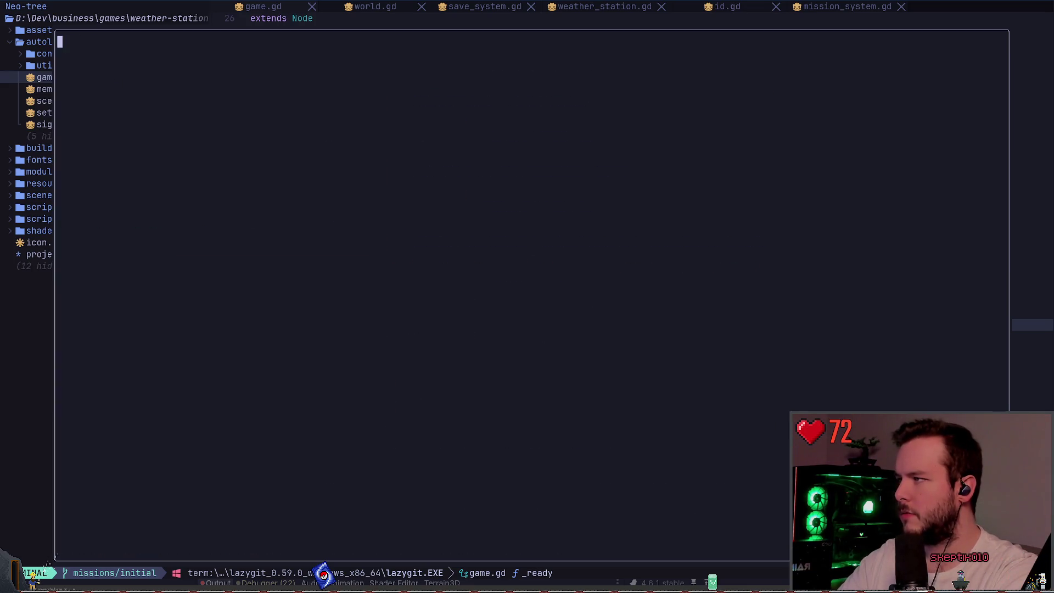
pyautogui.write(':qa')
pyautogui.press('Return')
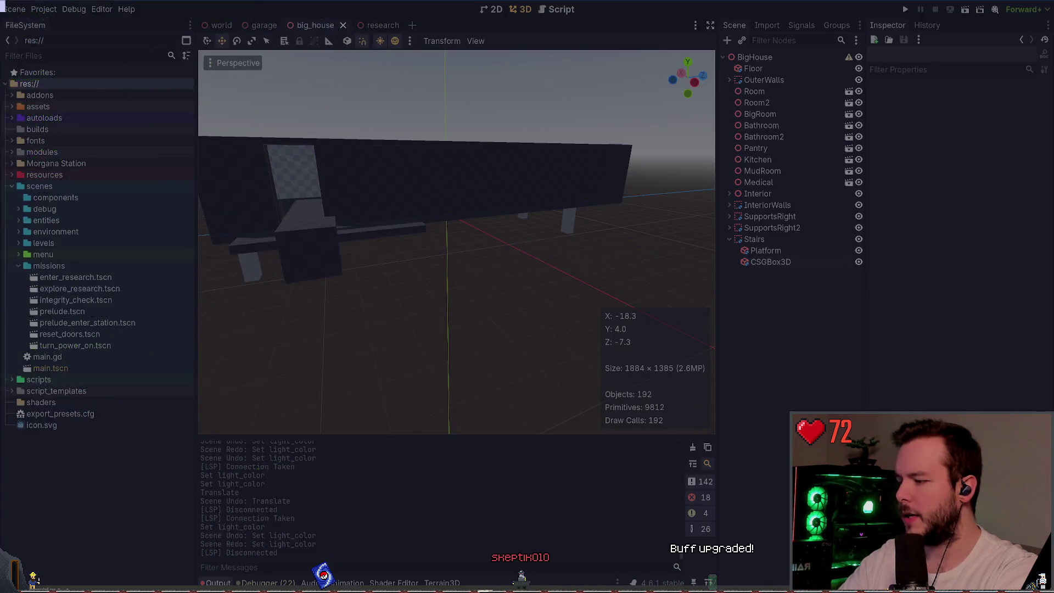
pyautogui.write('qgit st')
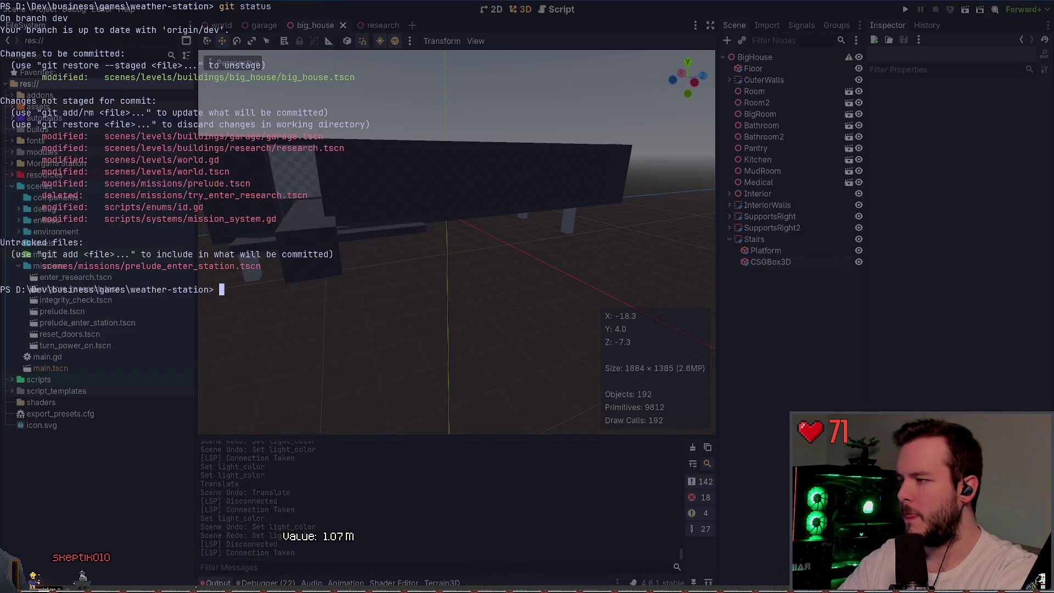
pyautogui.write('atus')
pyautogui.press('Return')
pyautogui.write('git stash')
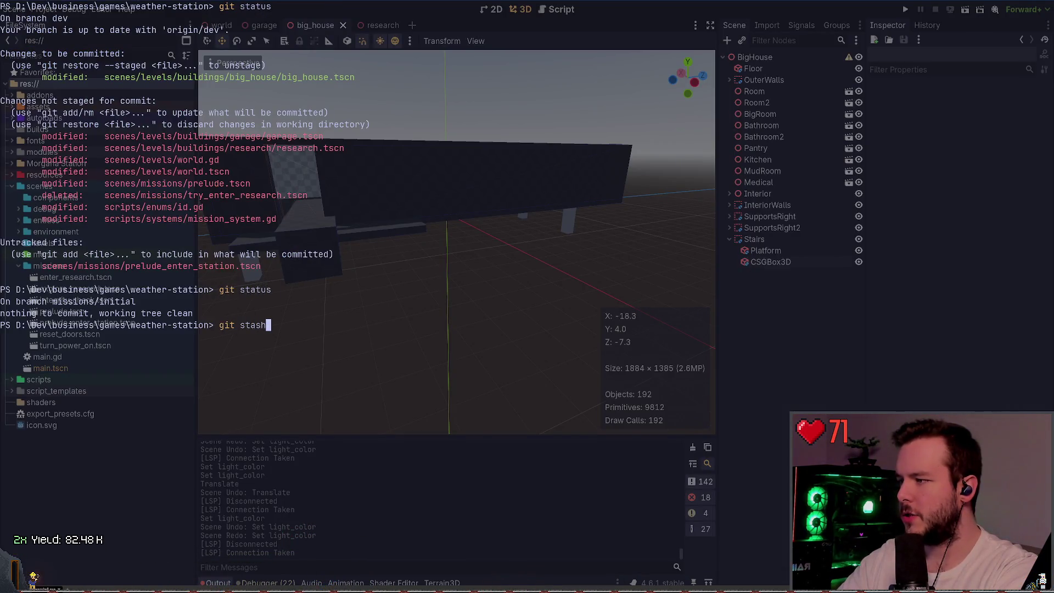
pyautogui.press('Return')
pyautogui.write('git s')
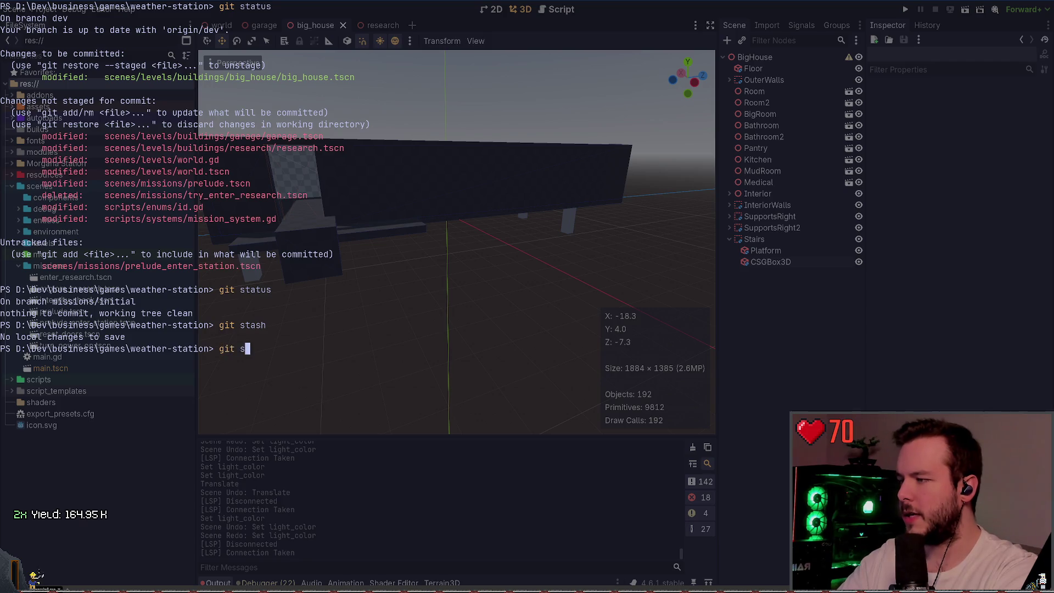
pyautogui.write('tash list')
pyautogui.press('Return')
pyautogui.write('git stash list')
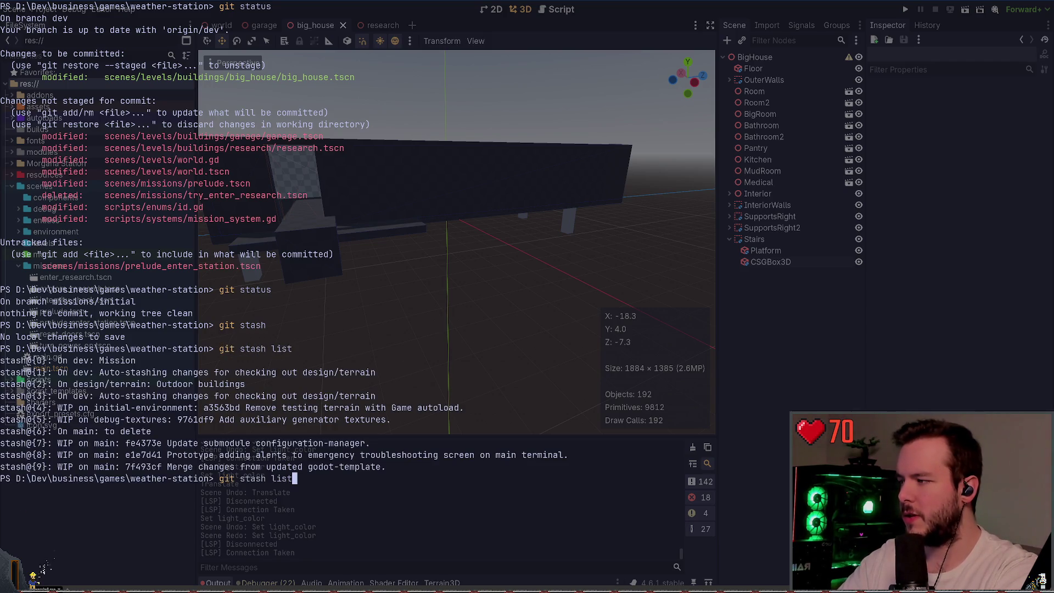
pyautogui.hotkey('ctrl', 'c')
# - Pop stash 0 (Mission) onto missions/initial and check the working tree status
pyautogui.write('git stash pop {')
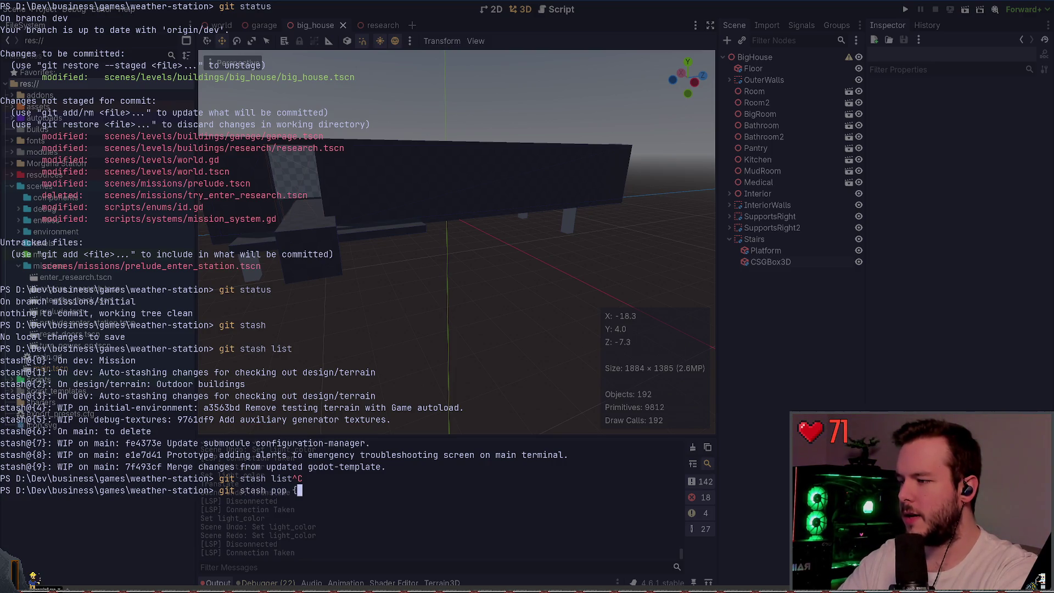
pyautogui.press('BackSpace')
pyautogui.write('0')
pyautogui.press('Return')
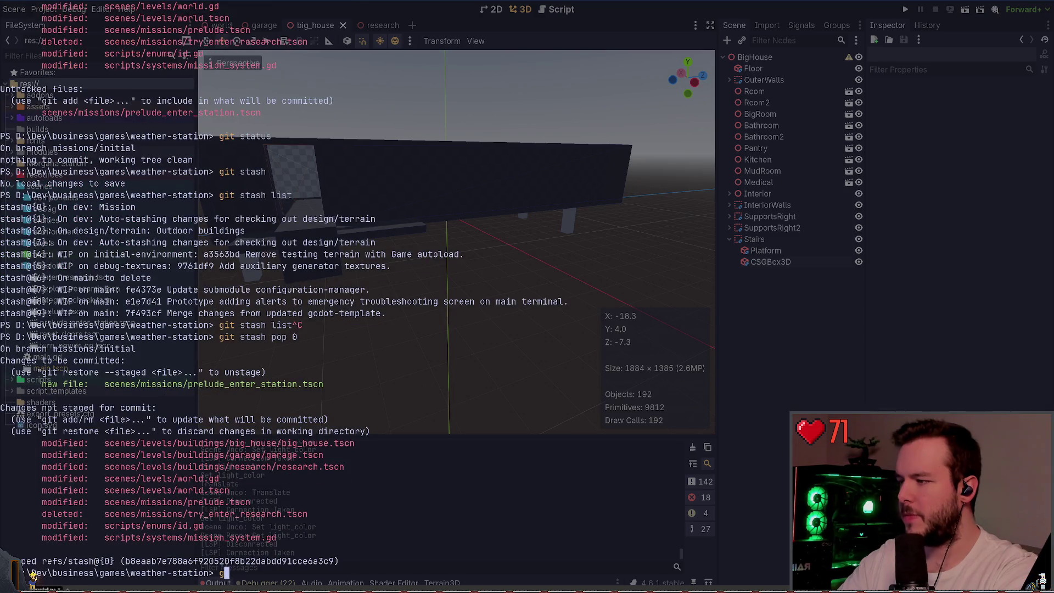
pyautogui.write('it status')
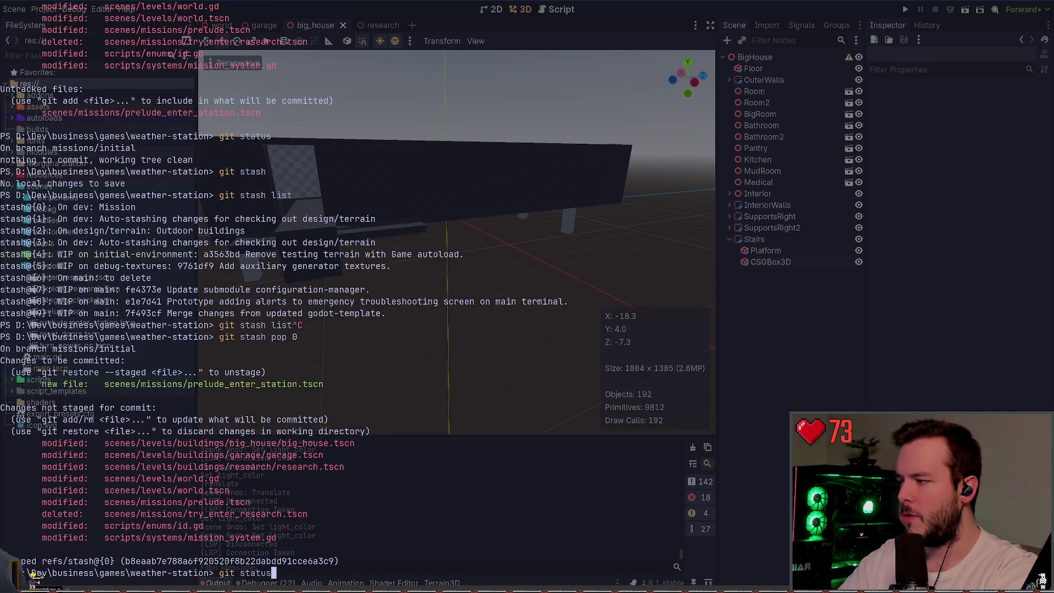
pyautogui.press('Return')
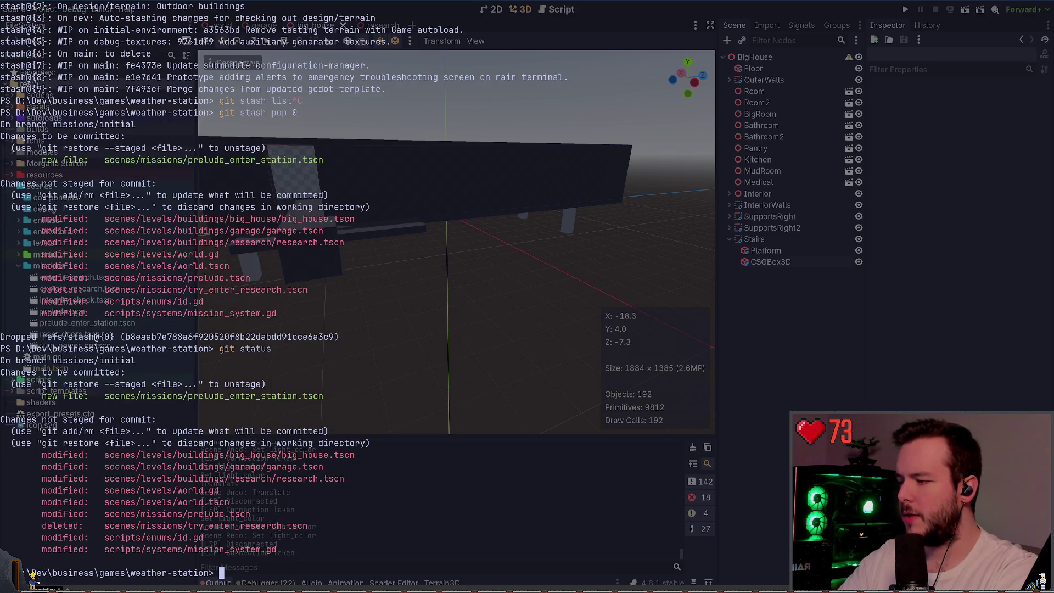
# - Stage every change with 'git add .' and confirm via git status
pyautogui.write('git add status')
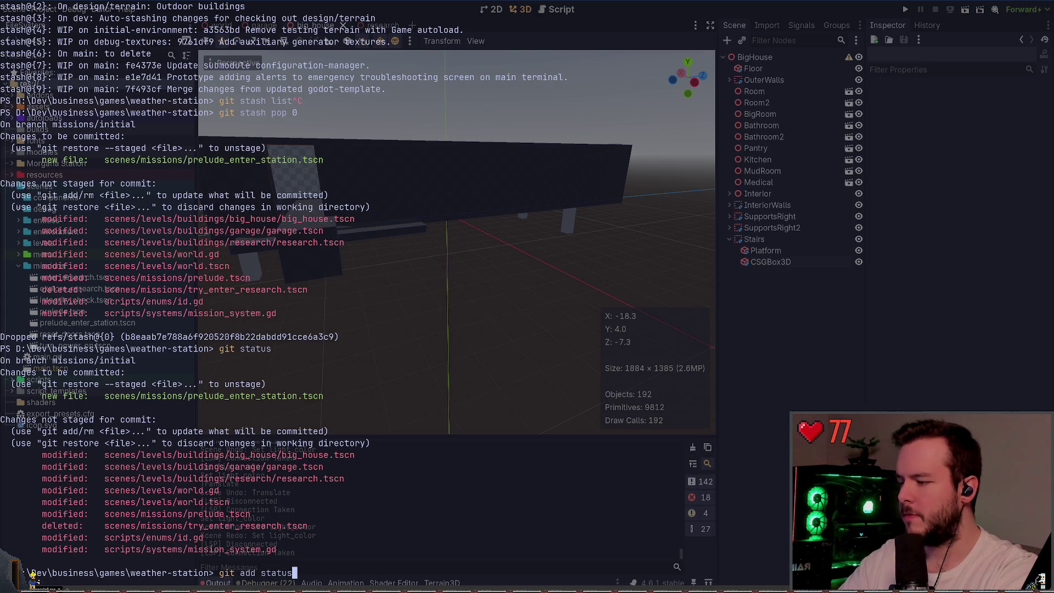
pyautogui.hotkey('ctrl', 'c')
pyautogui.write('git add .')
pyautogui.press('Return')
pyautogui.write('git statu')
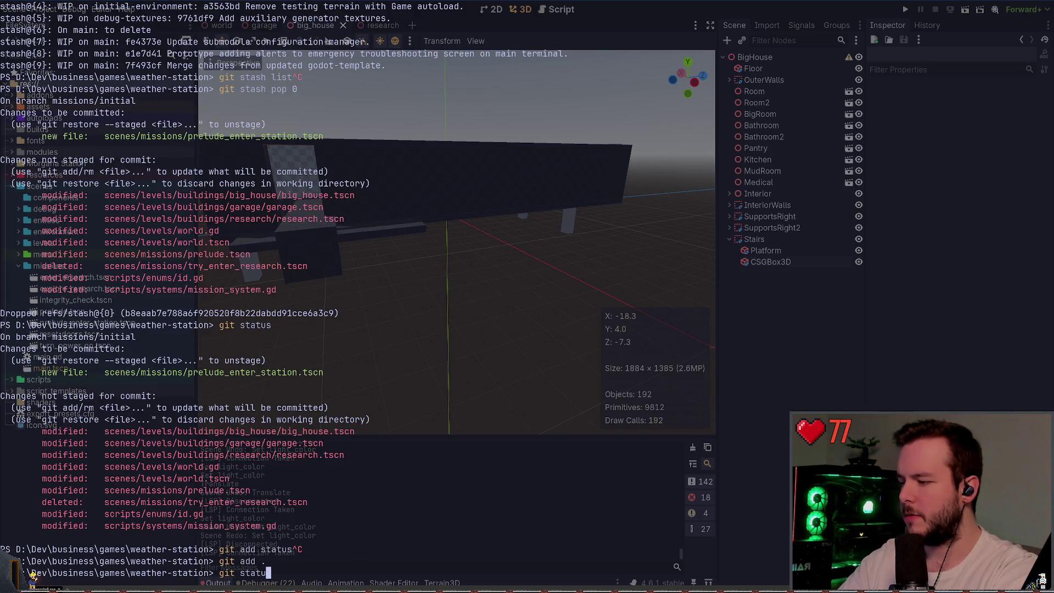
pyautogui.write('s')
pyautogui.press('Return')
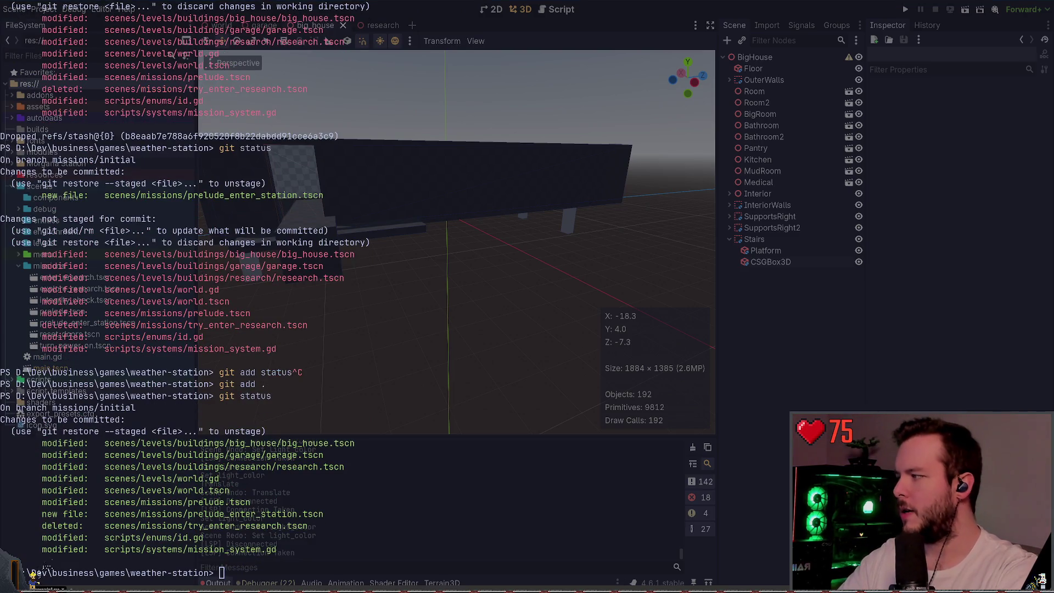
# - Back in Godot, review the remaining mission scenes in scenes/missions, such as enter_research.tscn and reset_doors.tscn
pyautogui.click(785, 329)
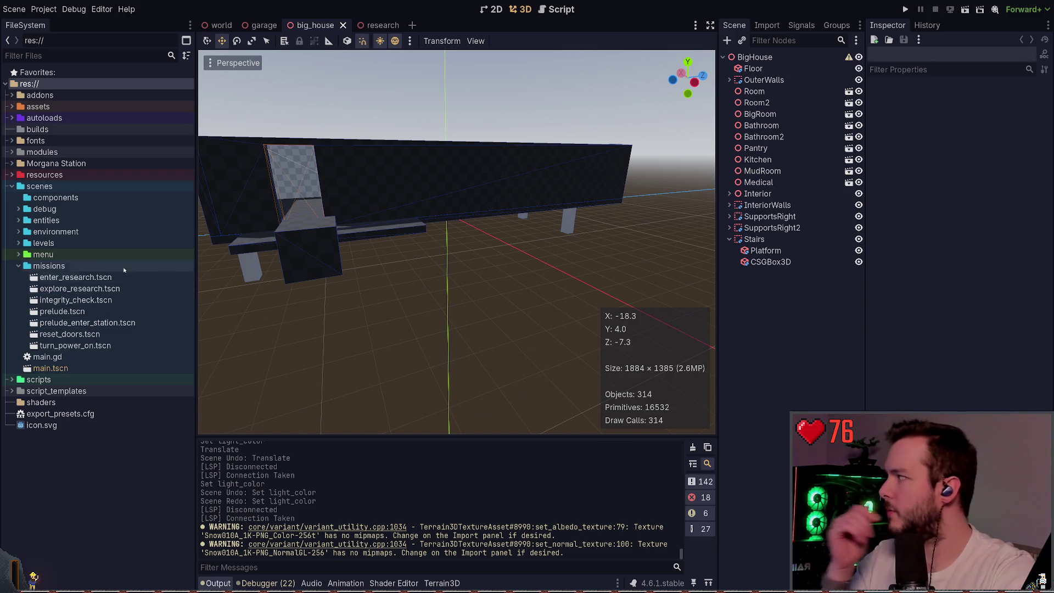
pyautogui.click(80, 278)
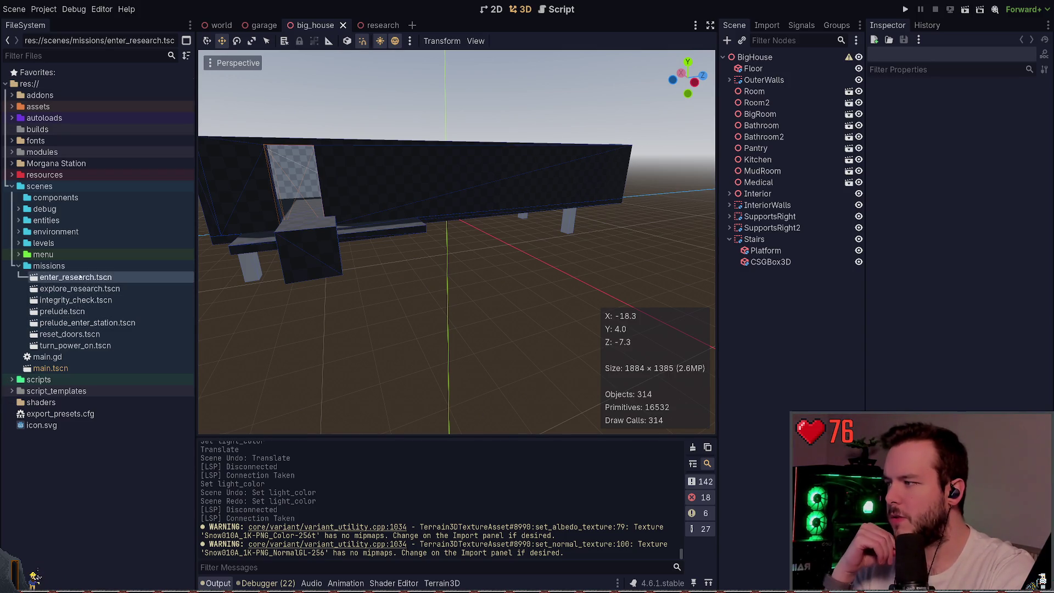
pyautogui.click(76, 301)
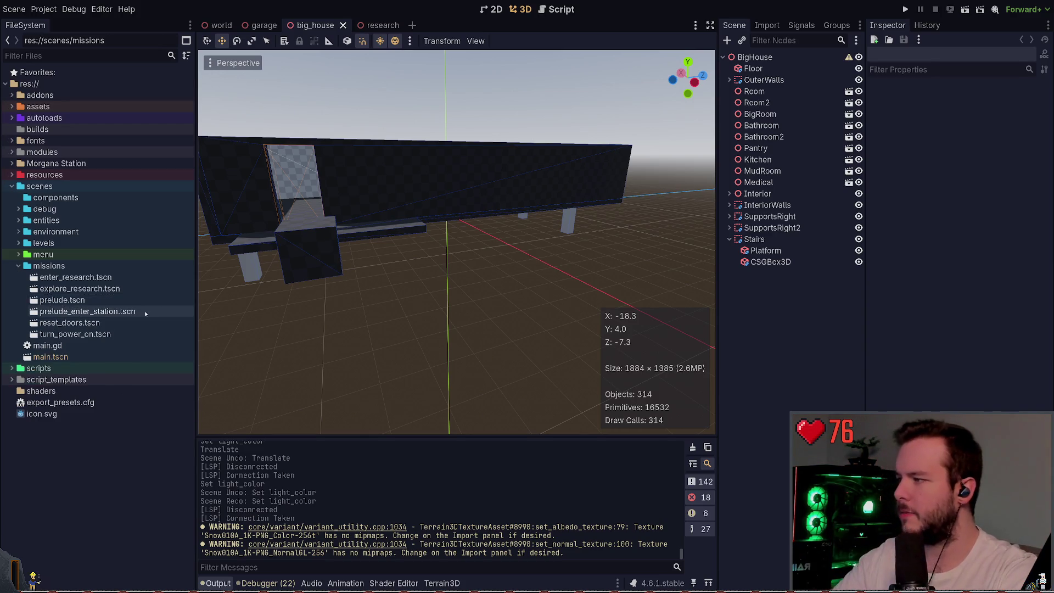
pyautogui.click(104, 324)
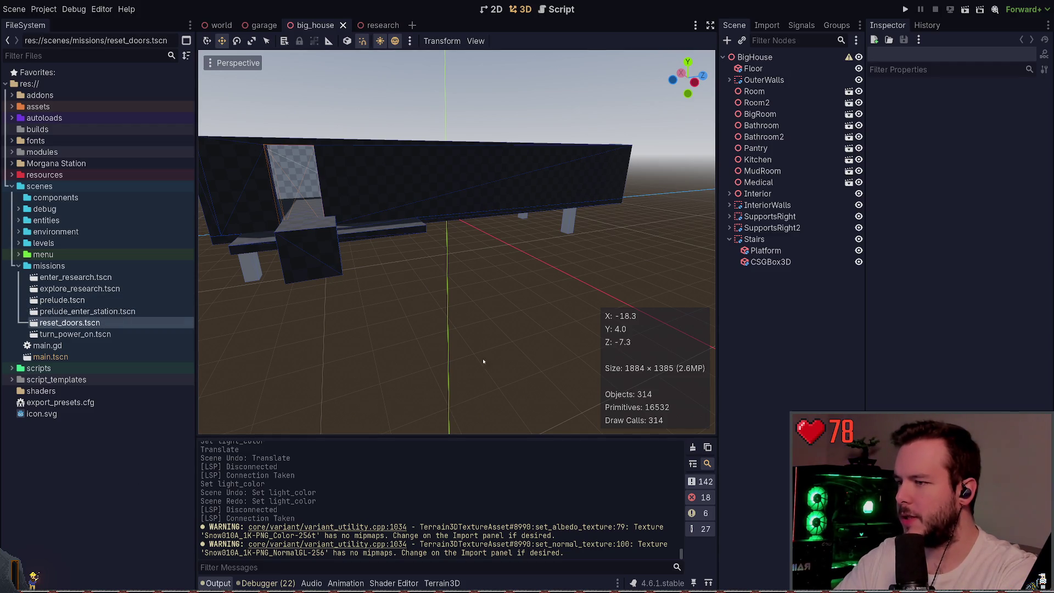
pyautogui.click(104, 324)
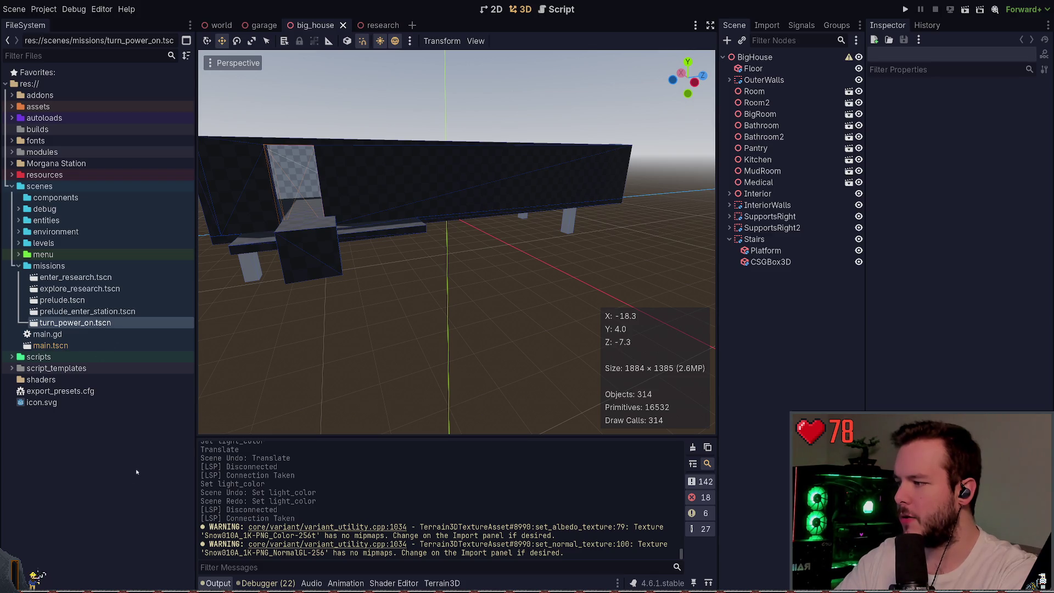
pyautogui.click(108, 277)
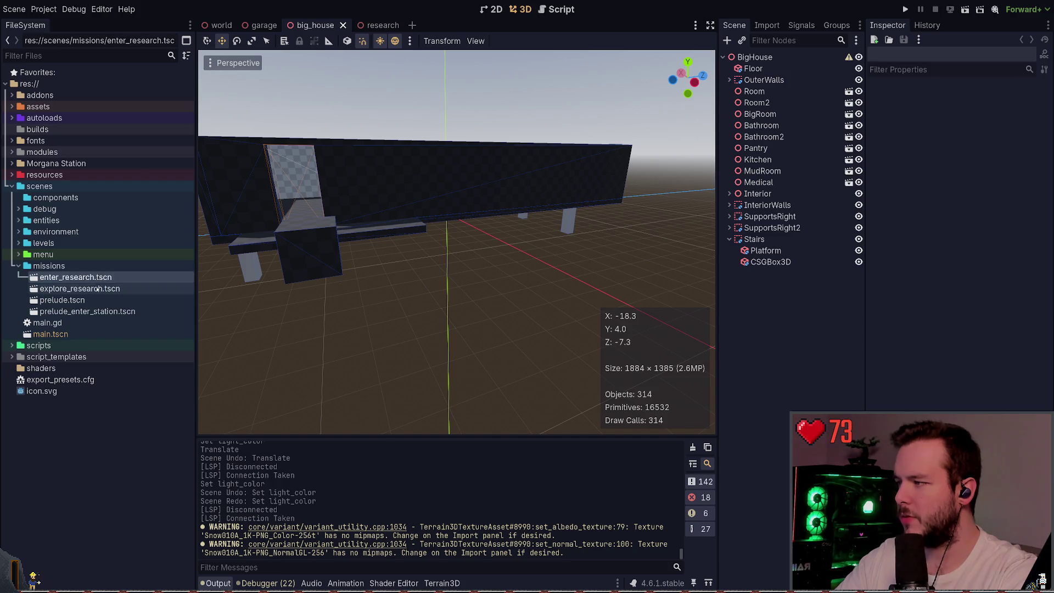
pyautogui.click(97, 289)
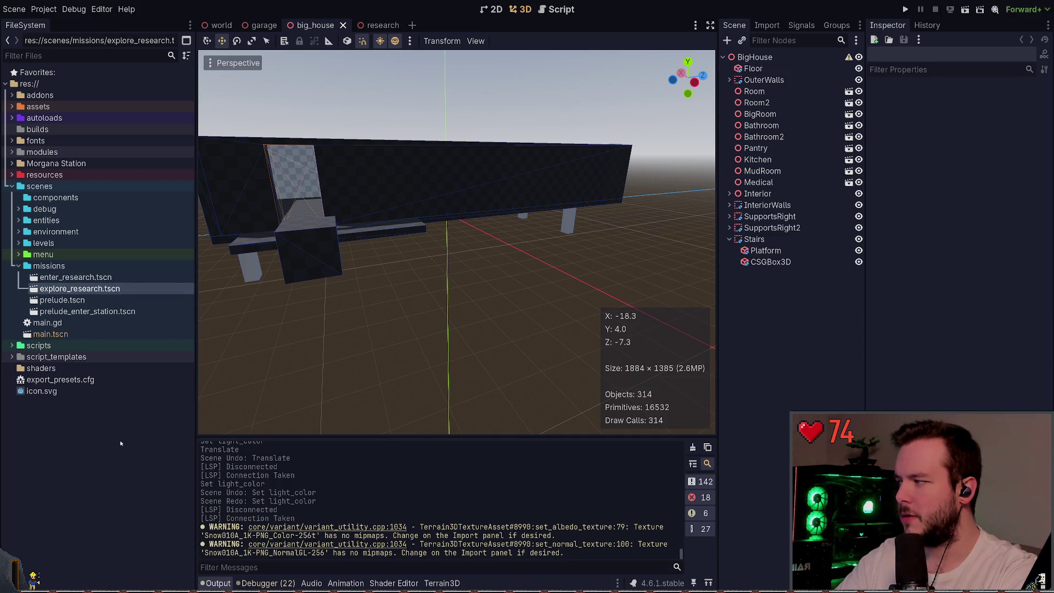
pyautogui.click(85, 278)
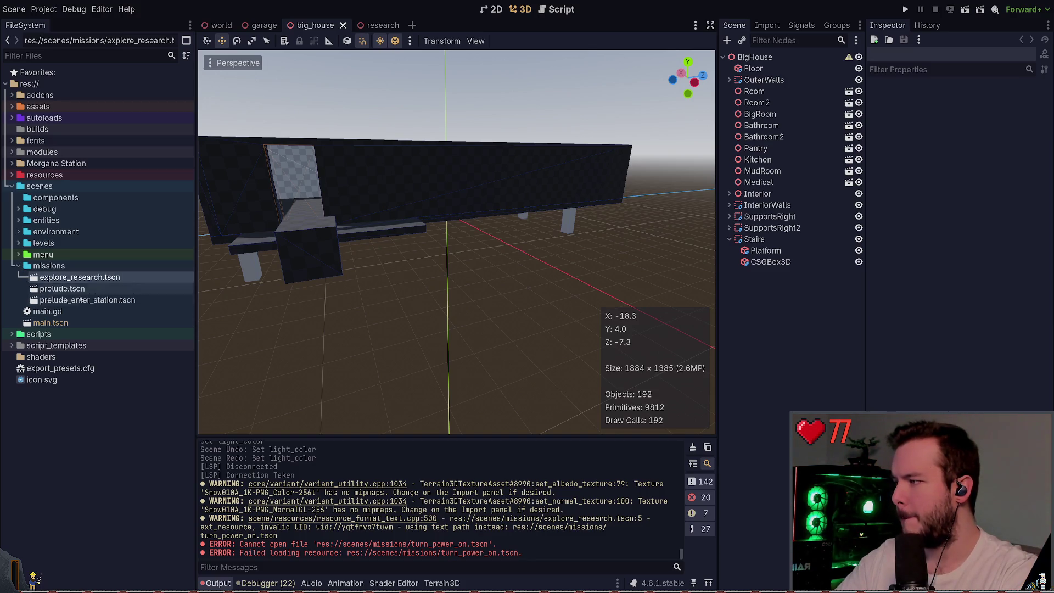
pyautogui.click(81, 424)
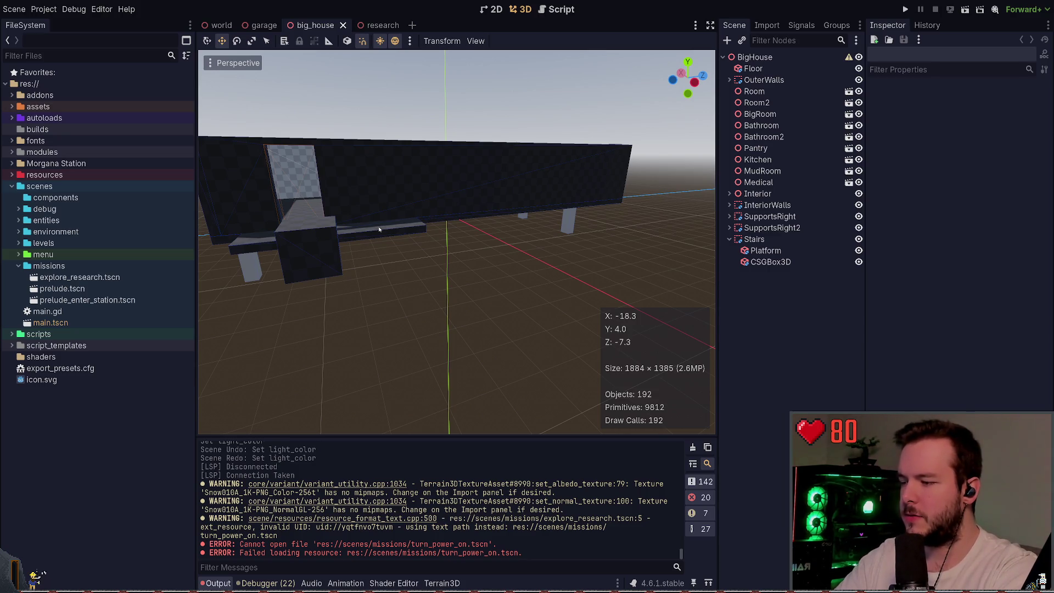
# - Open mission_system.gd in the Script editor and save it to refresh its missing-preload errors
pyautogui.hotkey('ctrl', 'F3')
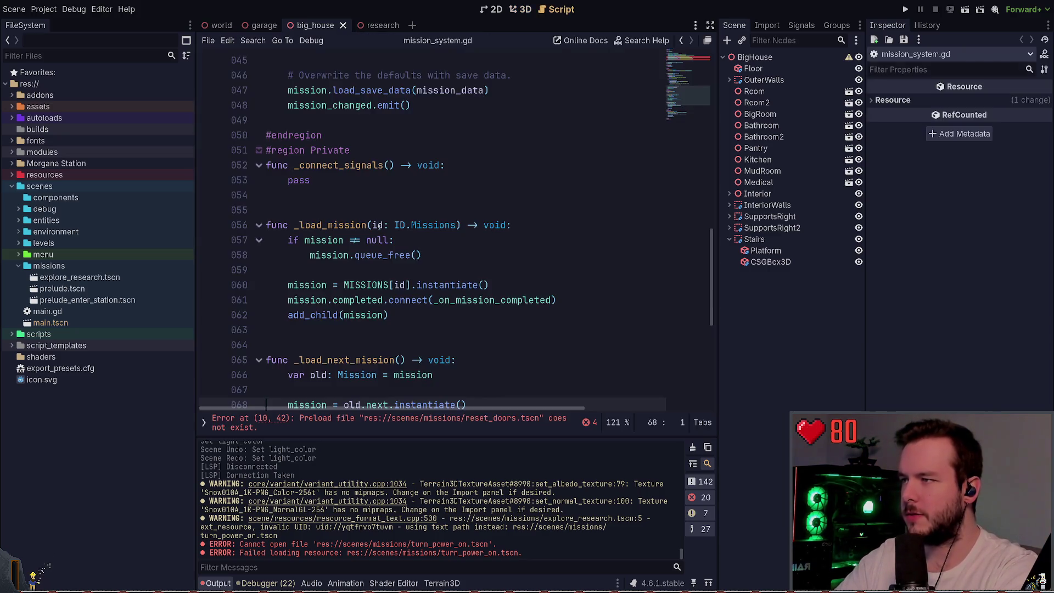
pyautogui.write('gg')
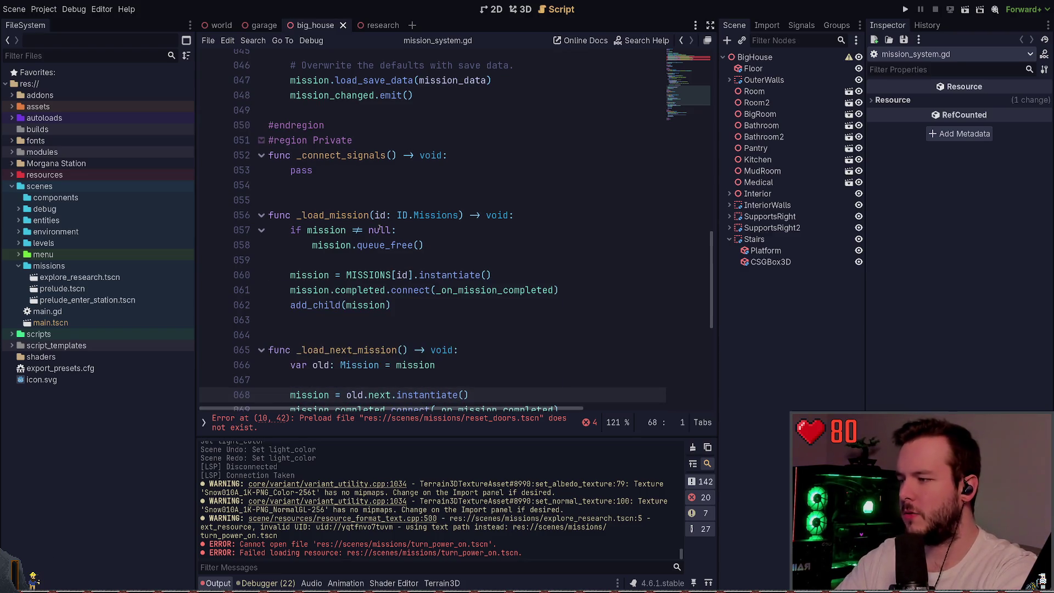
pyautogui.hotkey('ctrl', 's')
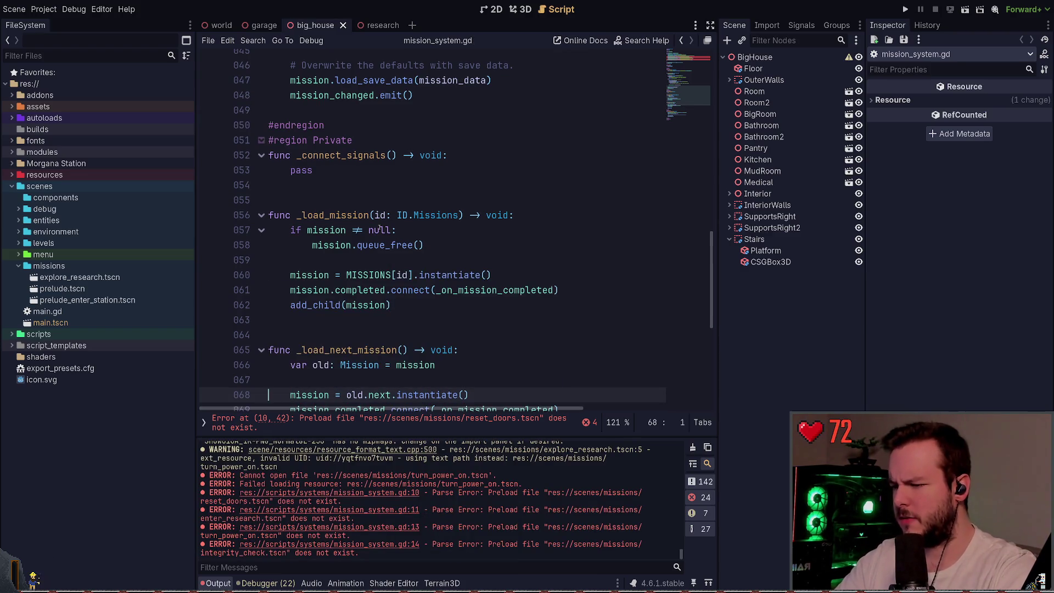
pyautogui.scroll(-1, 379, 229)
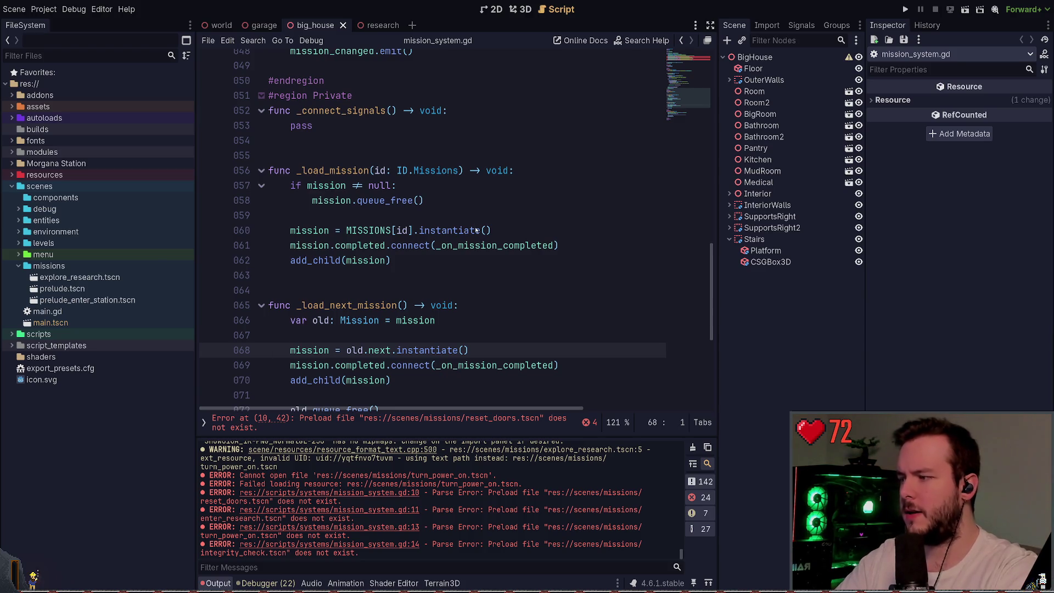
pyautogui.hotkey('alt', 'Tab')
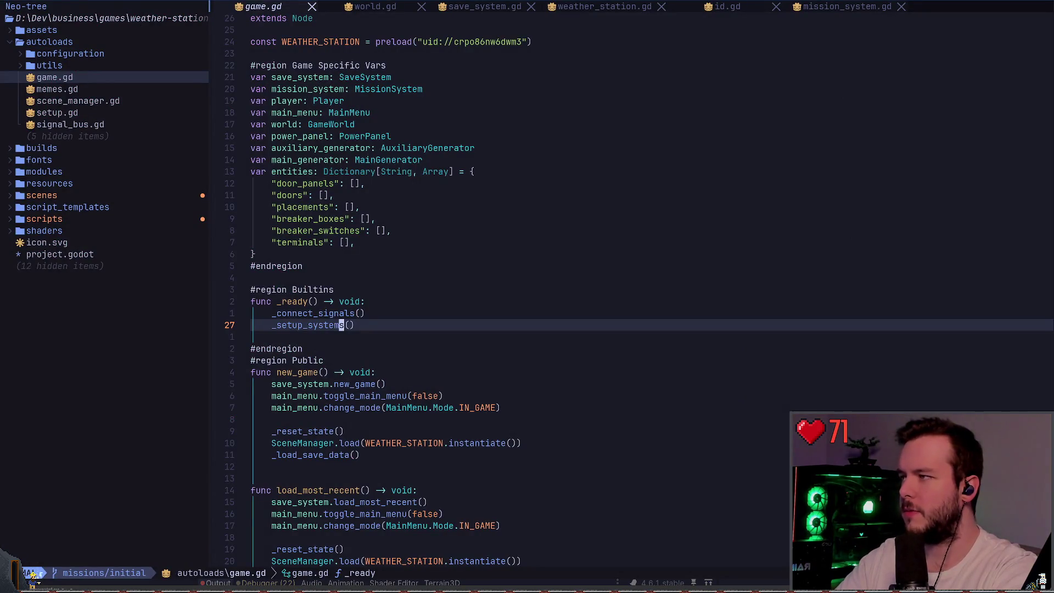
# - Open mission_system.gd in Neovim through the fuzzy file finder
pyautogui.press('space')
pyautogui.press('f')
pyautogui.press('f')
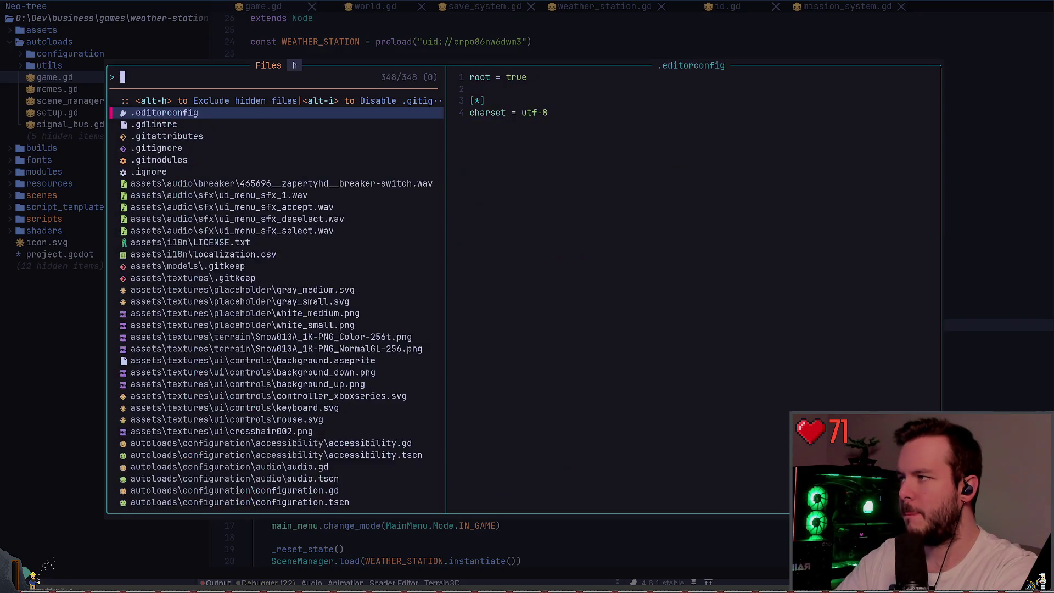
pyautogui.write('mission_s')
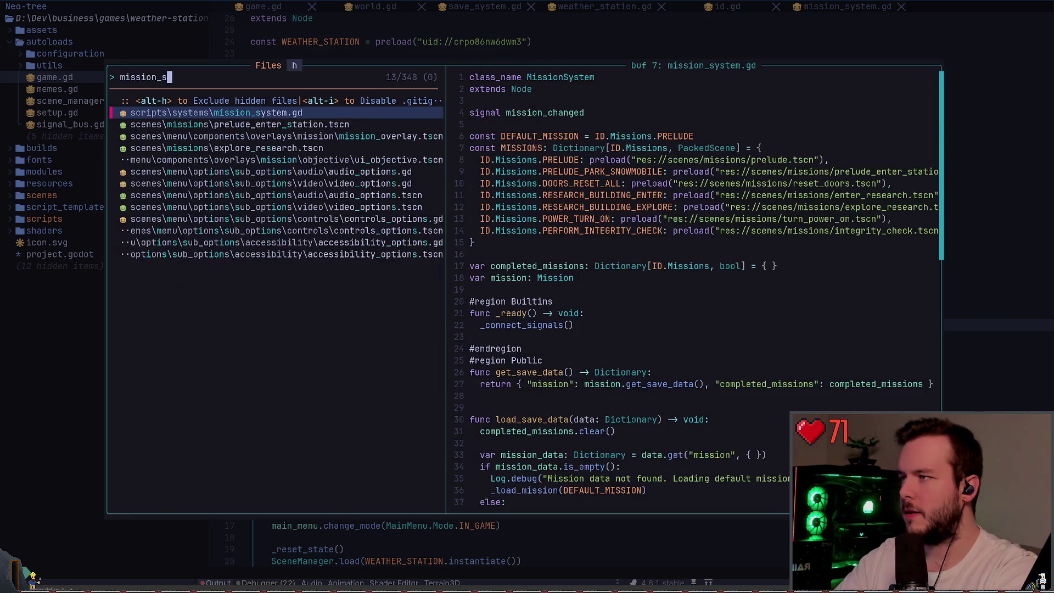
pyautogui.press('Return')
# - Show hover info for the ID reference on the PERFORM_INTEGRITY_CHECK preload line
pyautogui.press('j')
pyautogui.press('j')
pyautogui.press('j')
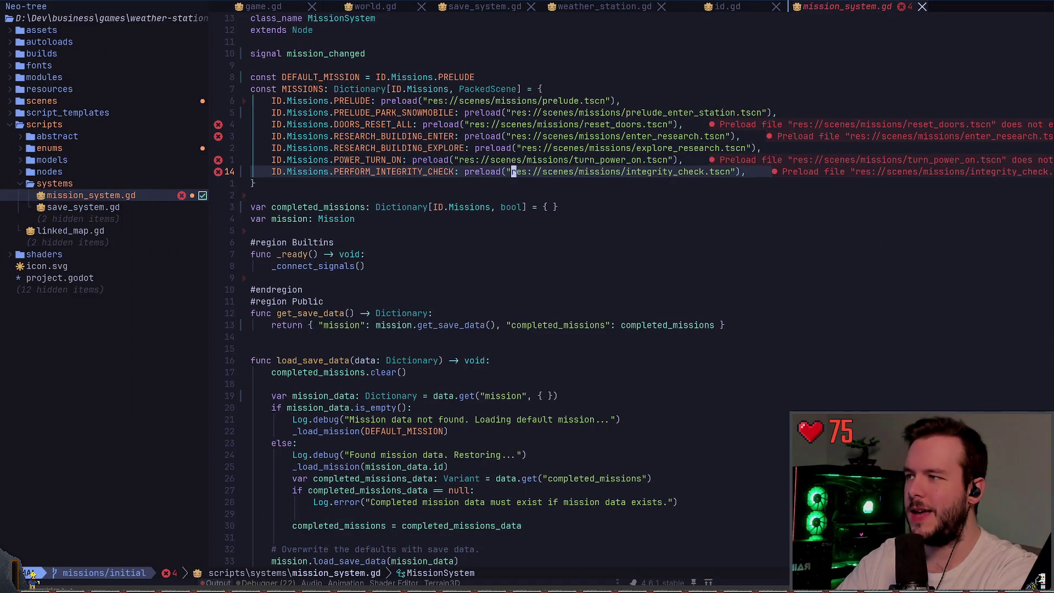
pyautogui.press('k')
pyautogui.press('j')
pyautogui.press('^')
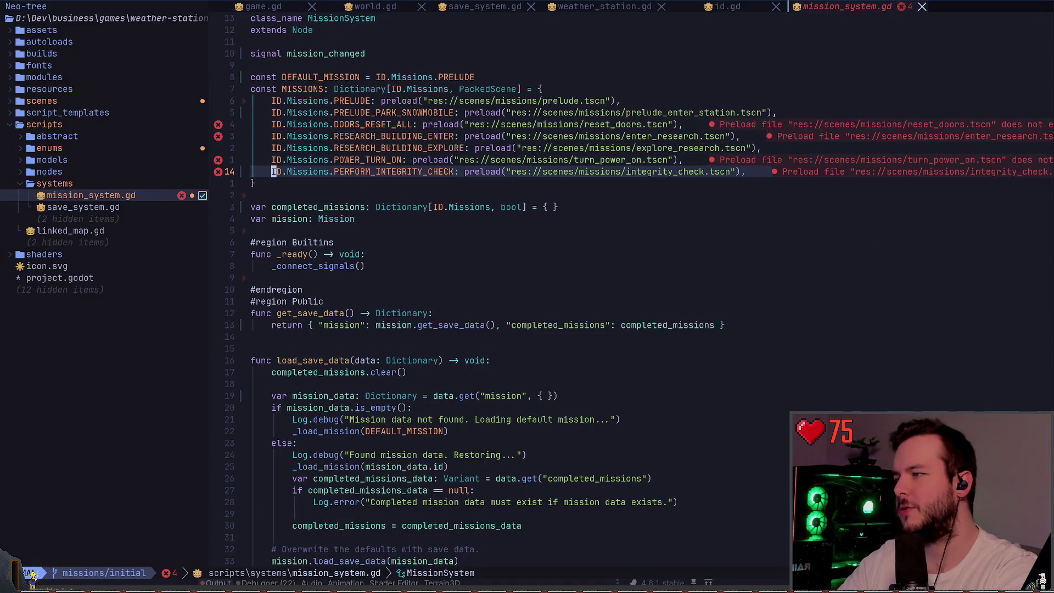
pyautogui.press('w')
pyautogui.press('b')
pyautogui.press('v')
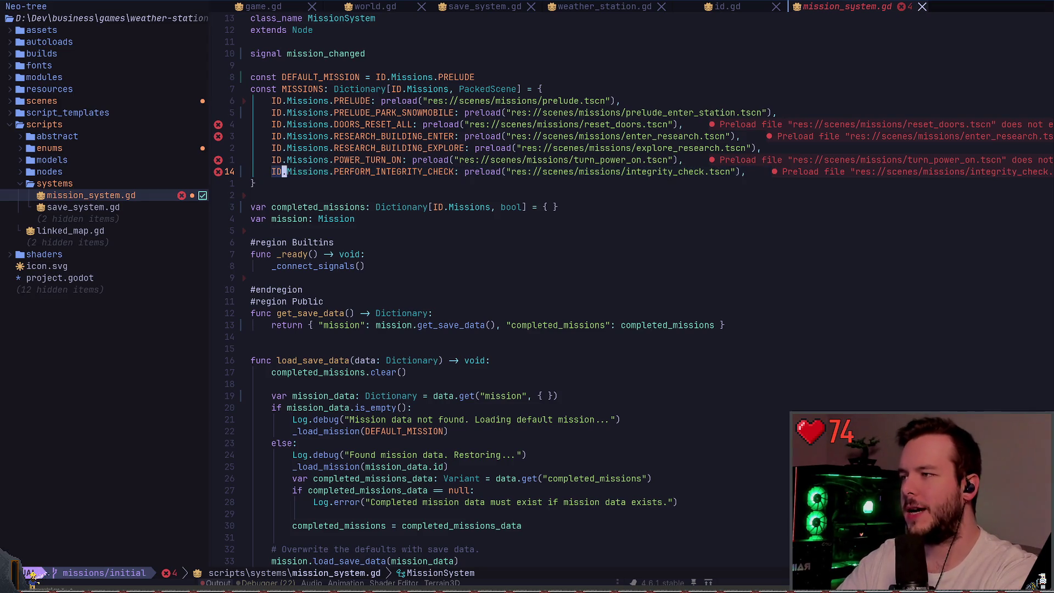
pyautogui.press('e')
pyautogui.press('b')
pyautogui.press('h')
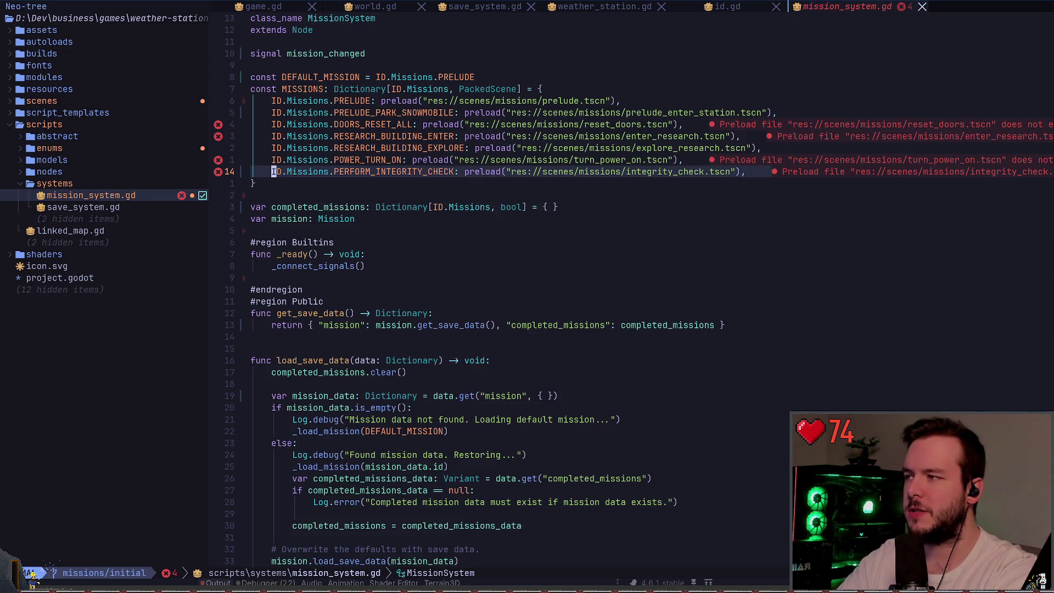
pyautogui.hotkey('shift', 'k')
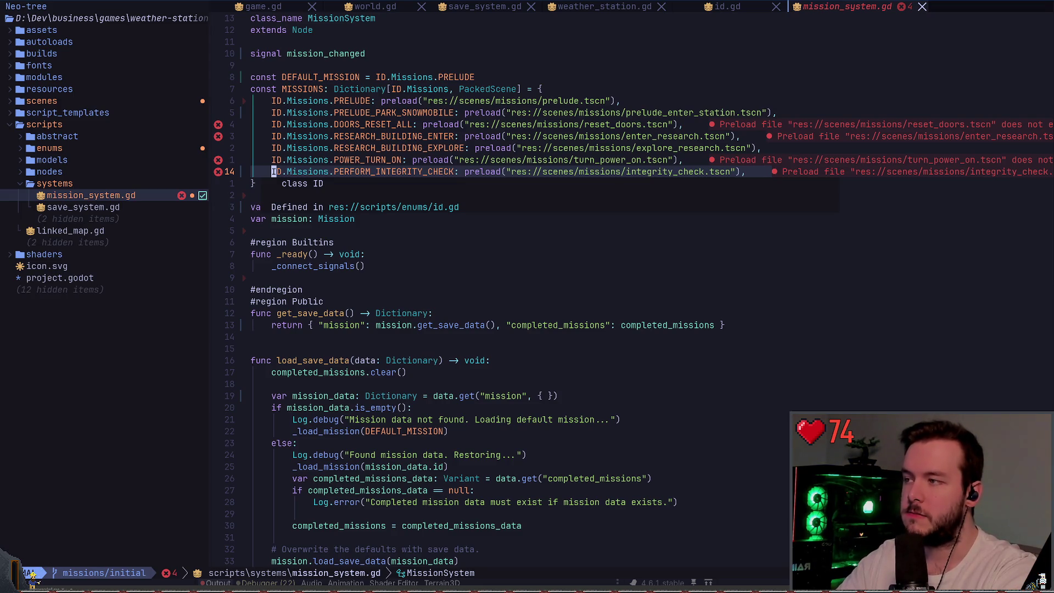
# - Go to the ID definition in id.gd and look over the Missions enum entries
pyautogui.press('g')
pyautogui.press('d')
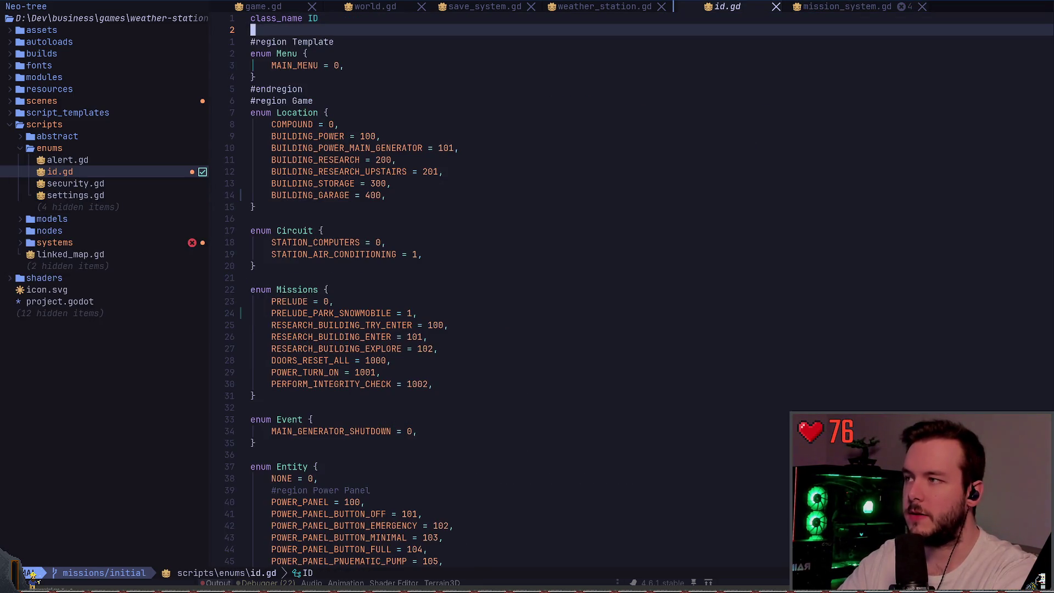
pyautogui.press('}')
pyautogui.press('j')
pyautogui.press('j')
pyautogui.press('j')
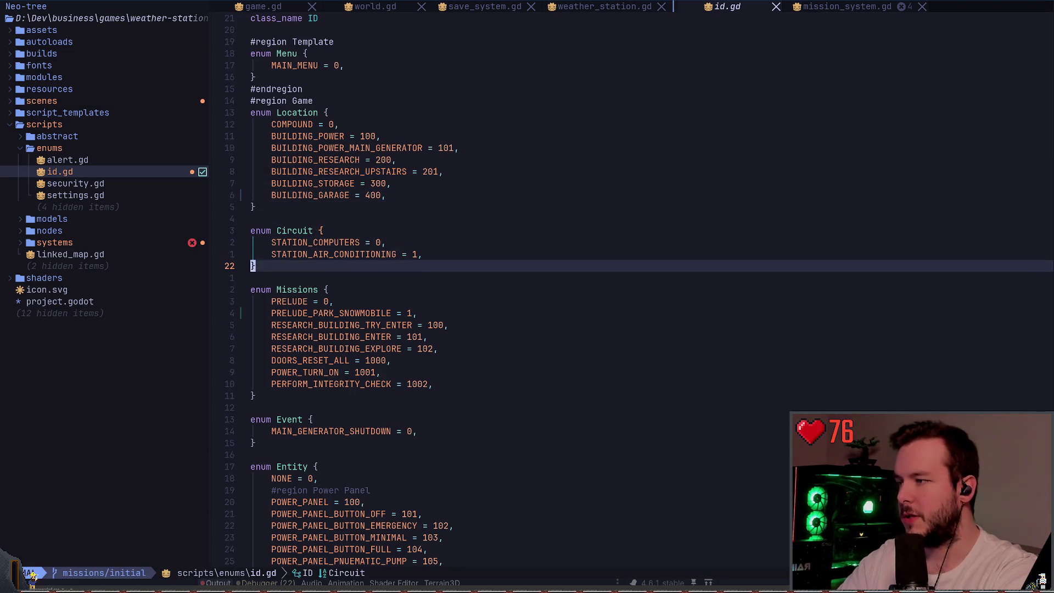
pyautogui.press('j')
pyautogui.press('j')
pyautogui.press('j')
pyautogui.hotkey('shift', 'v')
pyautogui.press('j')
pyautogui.press('j')
pyautogui.press('j')
pyautogui.press('Escape')
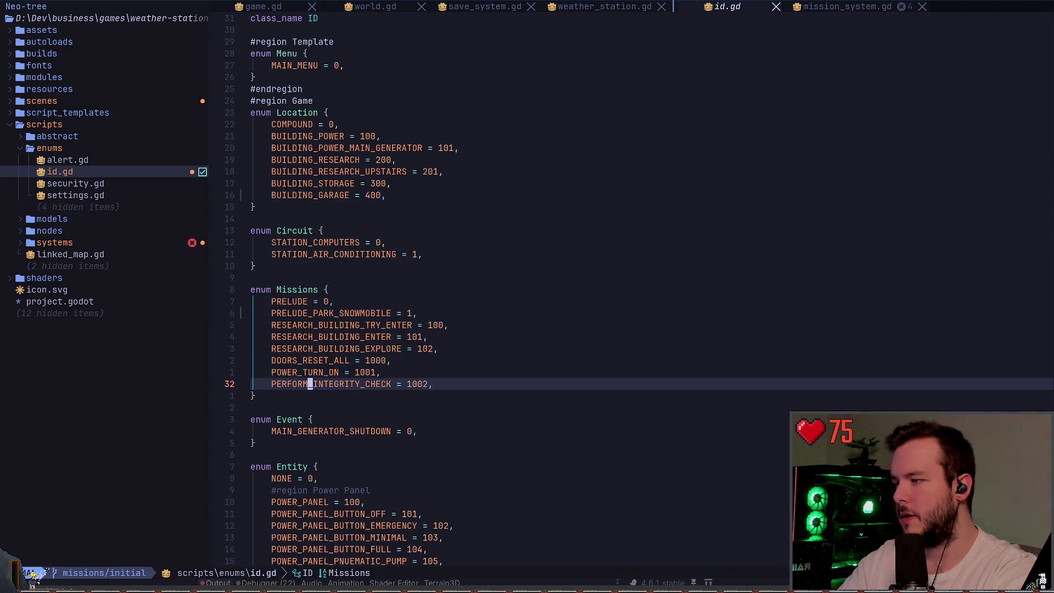
# - Close id.gd and comment out the DOORS_RESET_ALL through PERFORM_INTEGRITY_CHECK preload lines
pyautogui.press('space')
pyautogui.press('b')
pyautogui.press('d')
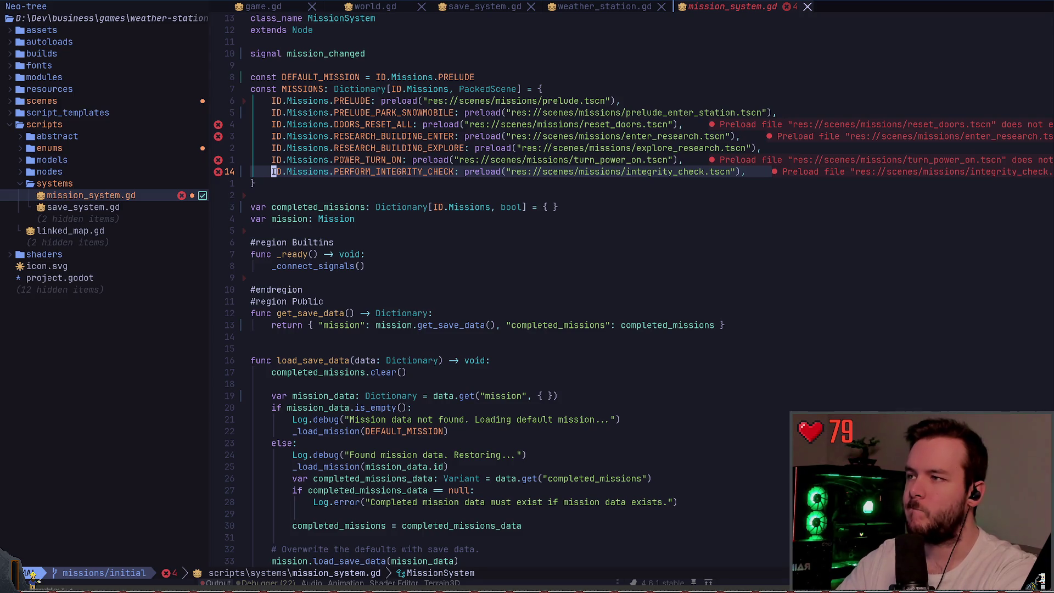
pyautogui.hotkey('shift', 'v')
pyautogui.press('k')
pyautogui.press('k')
pyautogui.press('k')
pyautogui.press('j')
pyautogui.press('g')
pyautogui.press('c')
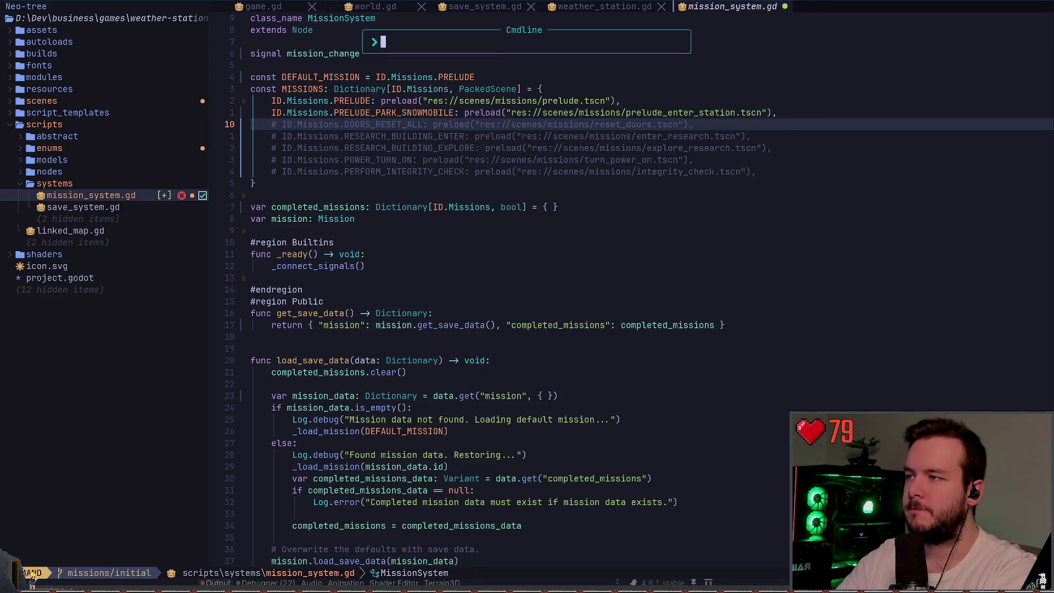
pyautogui.press('k')
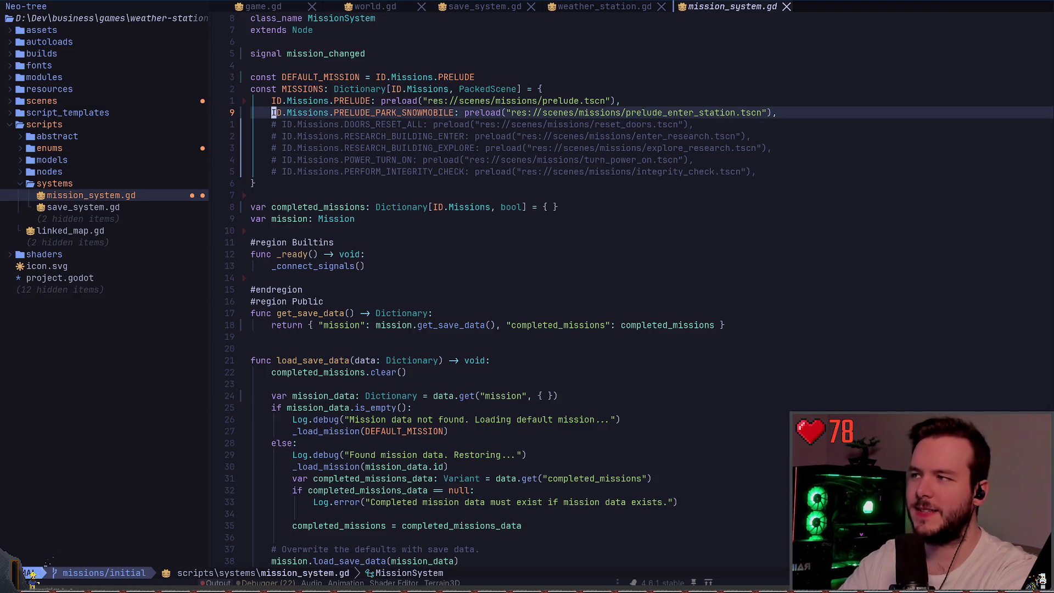
# - Rename the PRELUDE_PARK_SNOWMOBILE constant to PRELUDE_enter_station with an LSP rename
pyautogui.press('w')
pyautogui.press('w')
pyautogui.press('w')
pyautogui.press('b')
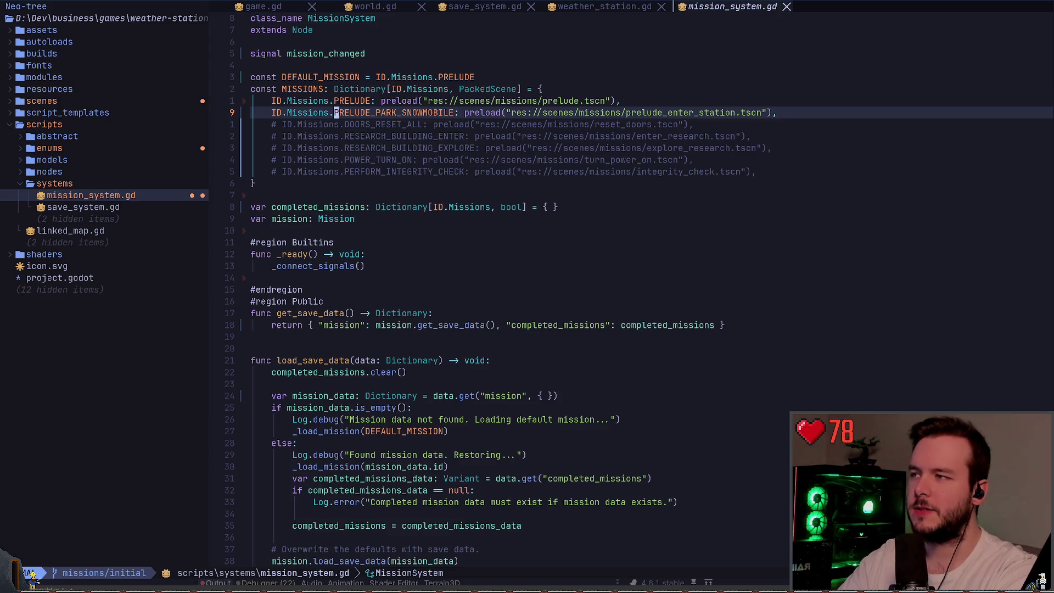
pyautogui.press('space')
pyautogui.press('r')
pyautogui.press('n')
pyautogui.press('BackSpace')
pyautogui.press('BackSpace')
pyautogui.press('BackSpace')
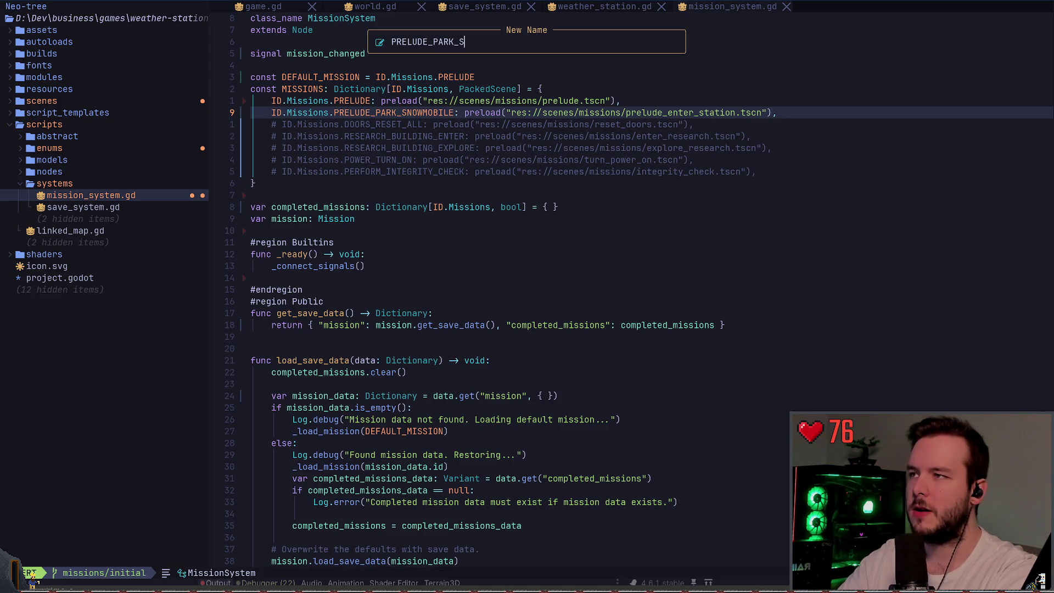
pyautogui.write('enter')
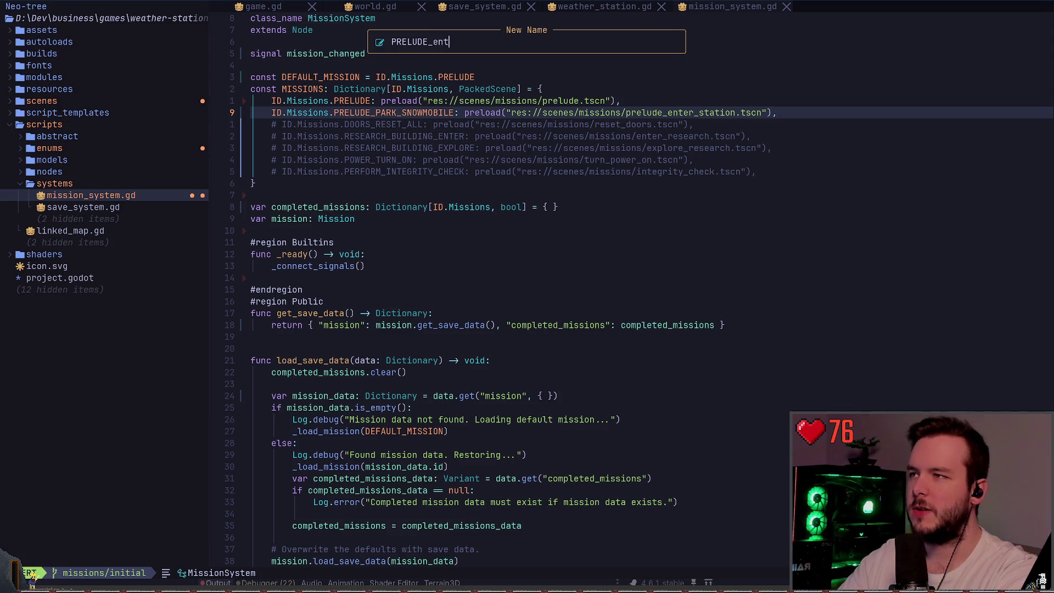
pyautogui.press('BackSpace')
pyautogui.press('BackSpace')
pyautogui.press('BackSpace')
pyautogui.write('enter_station')
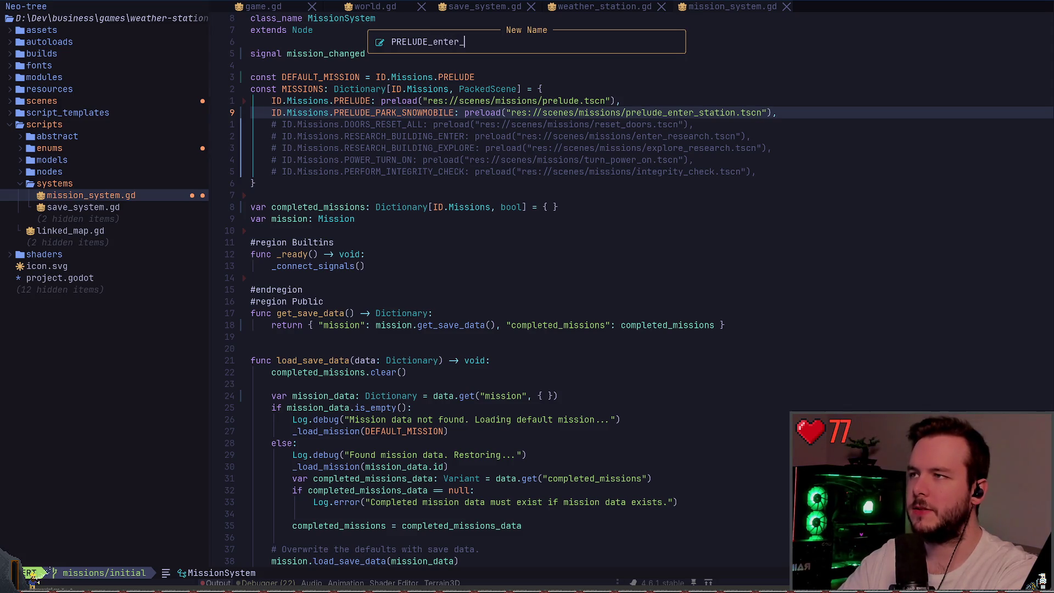
pyautogui.press('Return')
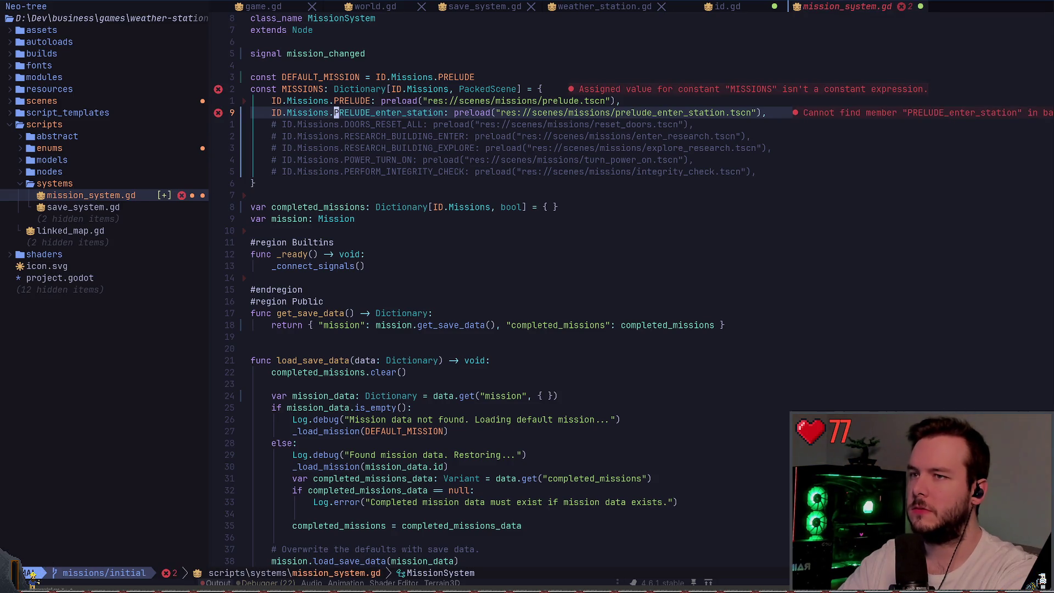
# - Retry the rename, save mission_system.gd, and undo back to PRELUDE_PARK_SNOWMOBILE
pyautogui.press('space')
pyautogui.press('r')
pyautogui.press('n')
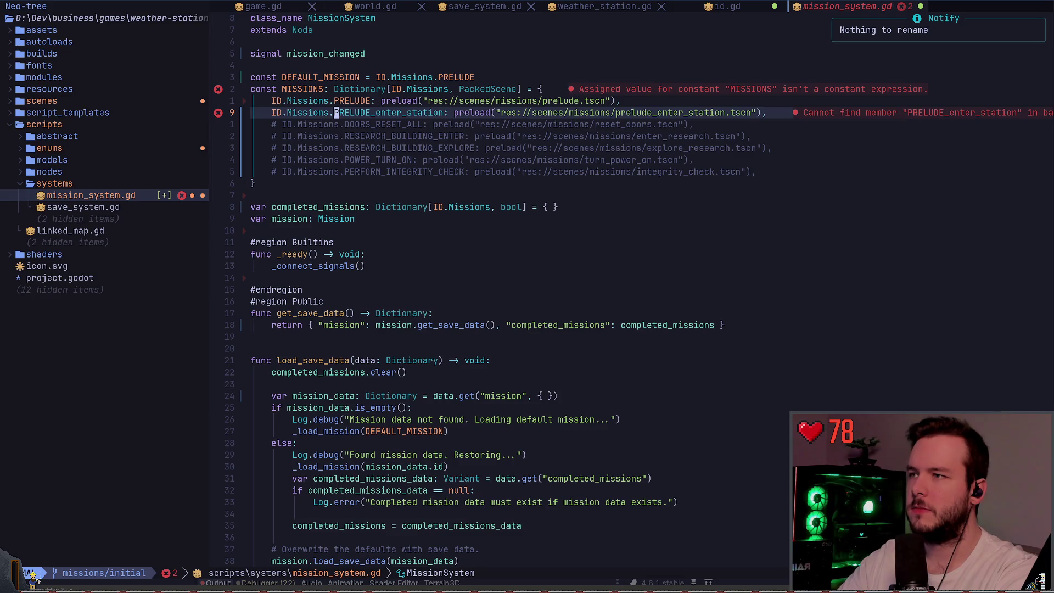
pyautogui.hotkey('ctrl', 's')
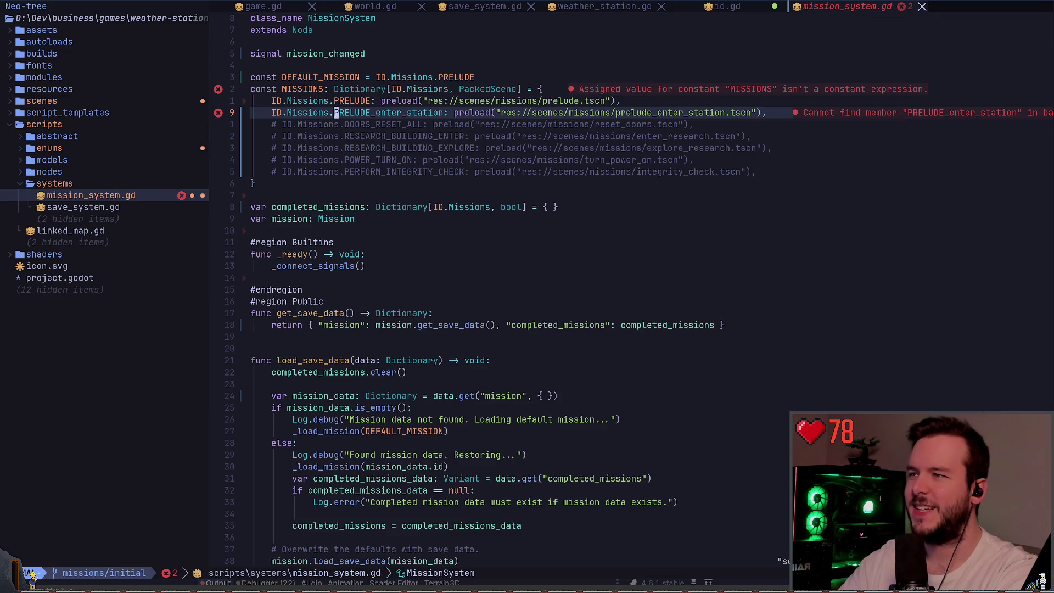
pyautogui.press('u')
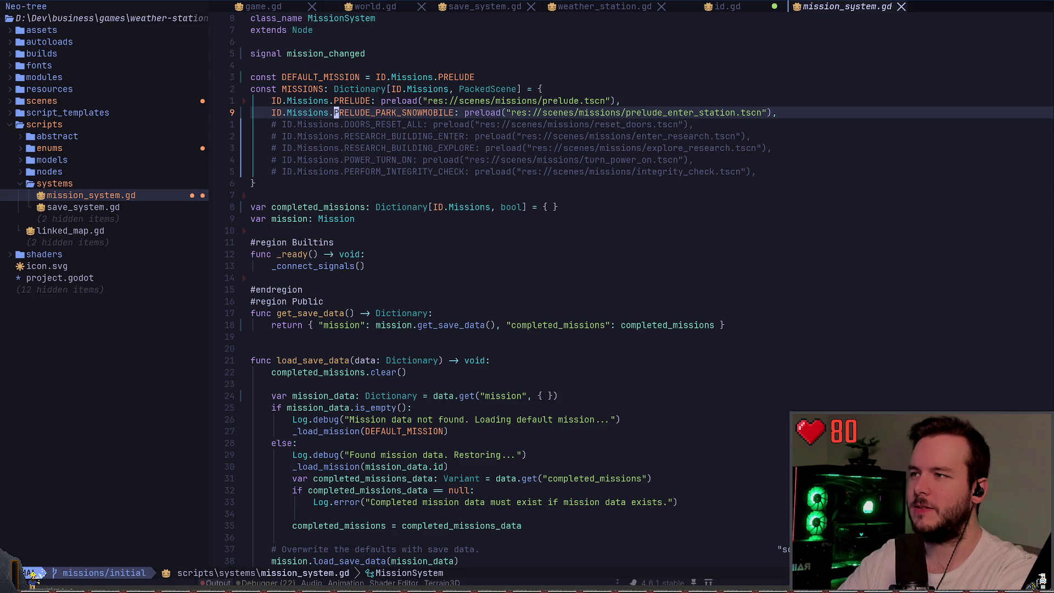
pyautogui.press('space')
pyautogui.press('r')
pyautogui.press('n')
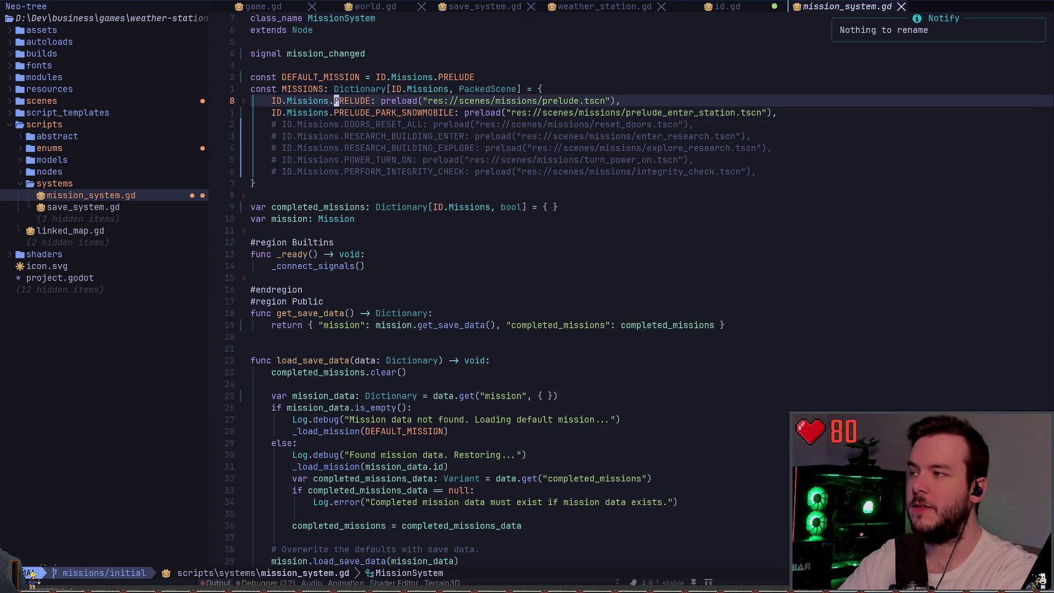
pyautogui.press('space')
pyautogui.press('r')
pyautogui.press('n')
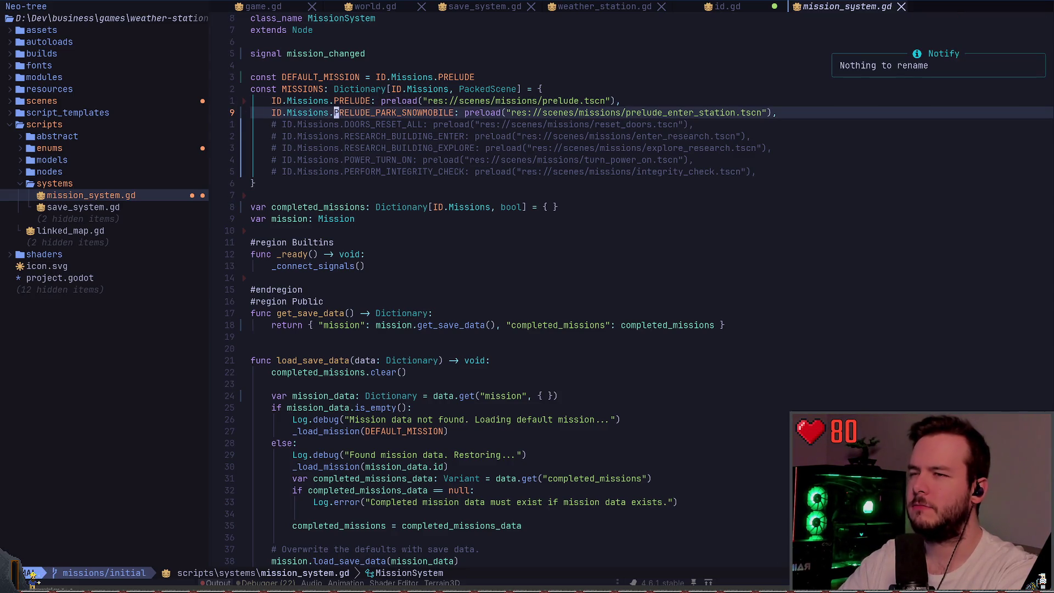
# - Jump to the constant's definition in id.gd's Missions enum
pyautogui.press('K')
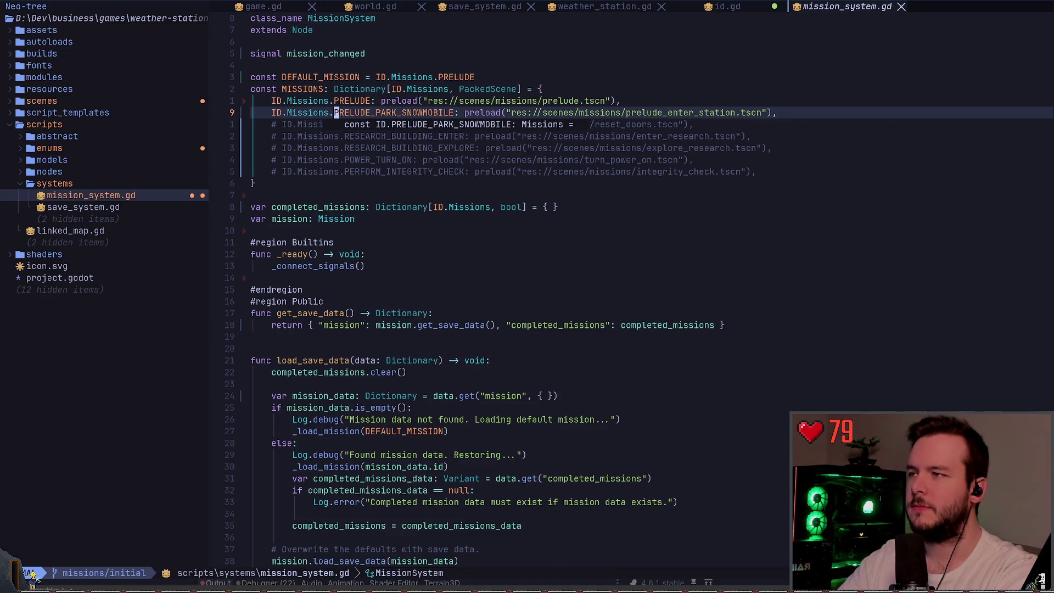
pyautogui.press('g')
pyautogui.press('d')
pyautogui.press('h')
pyautogui.press('h')
pyautogui.press('g')
pyautogui.press('d')
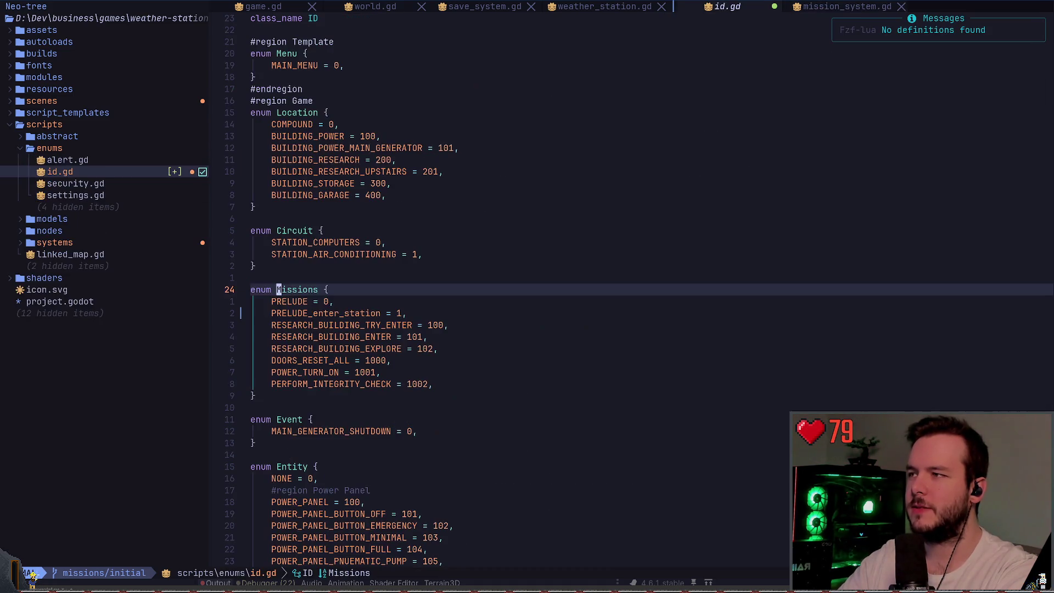
# - Uppercase the entry to PRELUDE_ENTER_STATION and return to mission_system.gd
pyautogui.press('j')
pyautogui.press('j')
pyautogui.press('^')
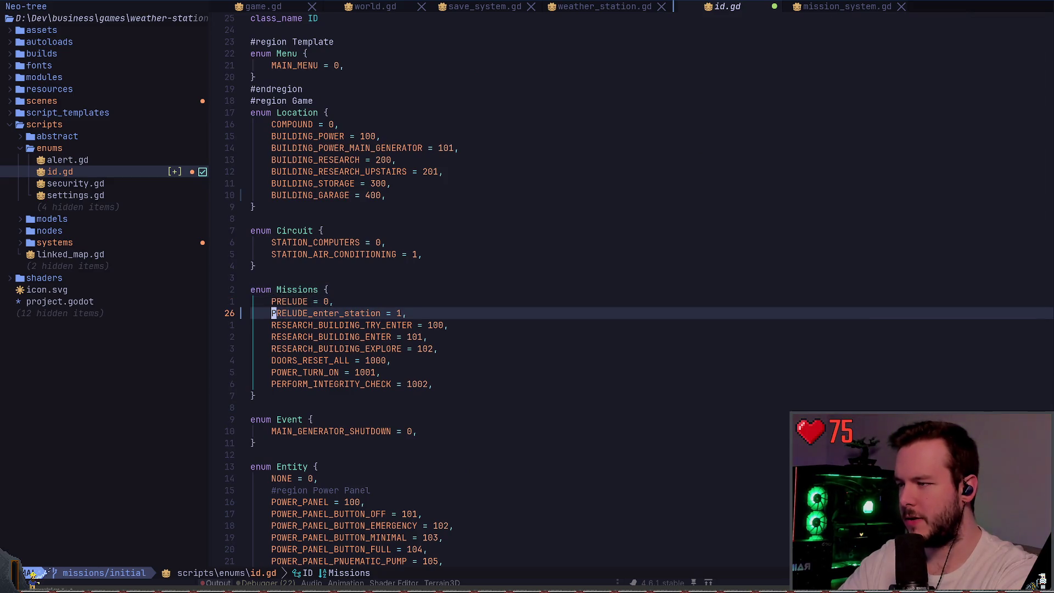
pyautogui.press('v')
pyautogui.press('i')
pyautogui.press('w')
pyautogui.press('U')
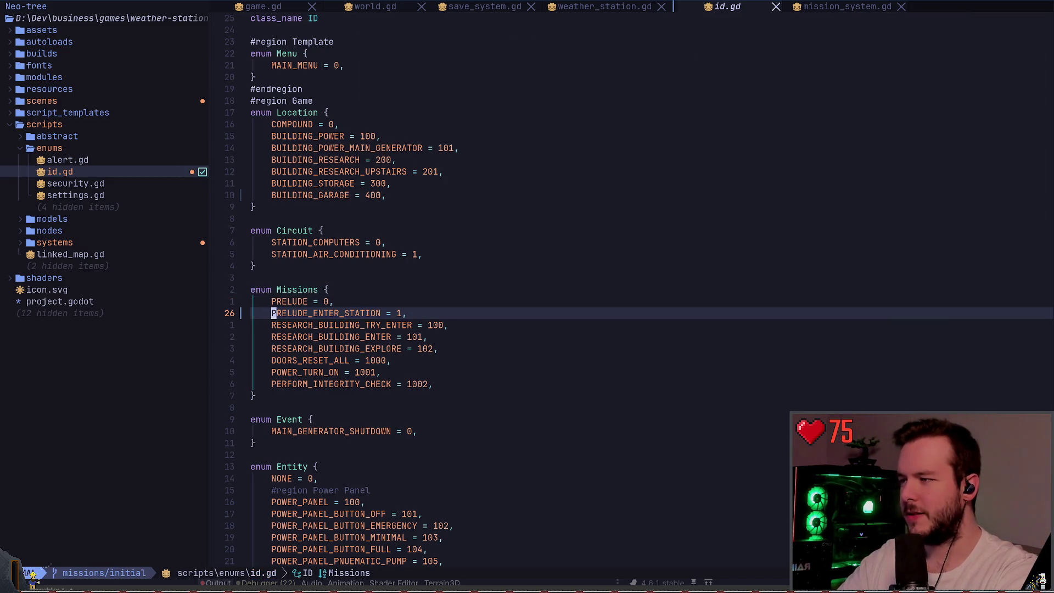
pyautogui.hotkey('ctrl', 'o')
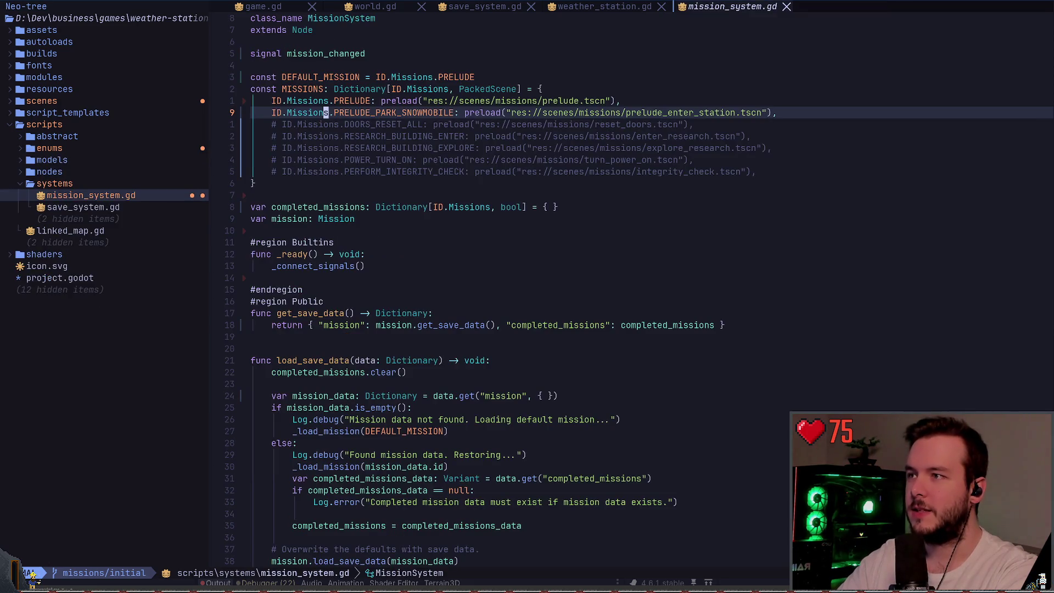
pyautogui.write('llcwPRE')
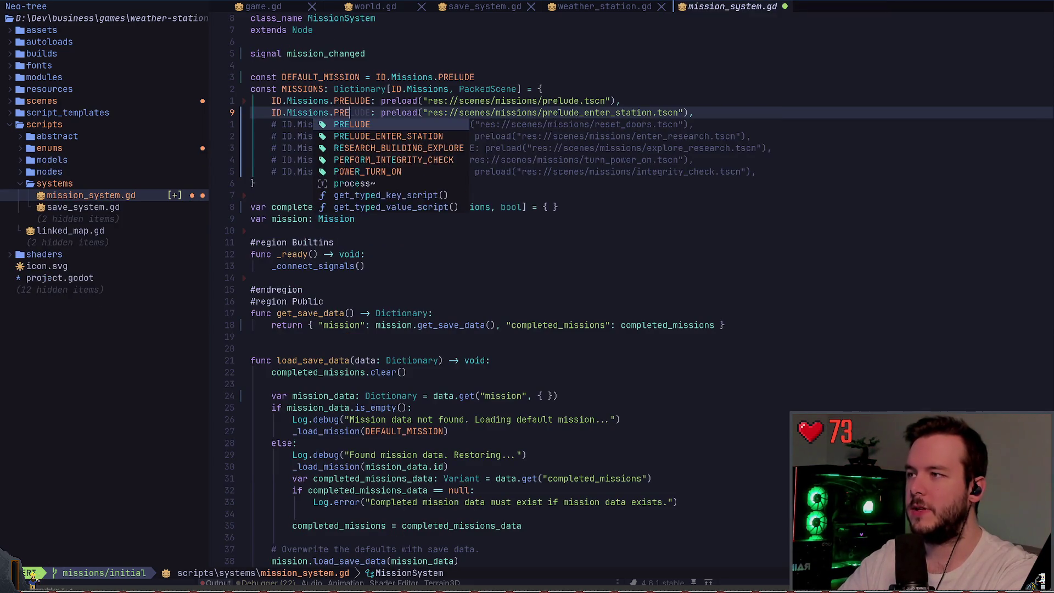
# - Insert PRELUDE_ENTER_STATION from completion and delete the five commented-out preload lines
pyautogui.press('Tab')
pyautogui.press('Escape')
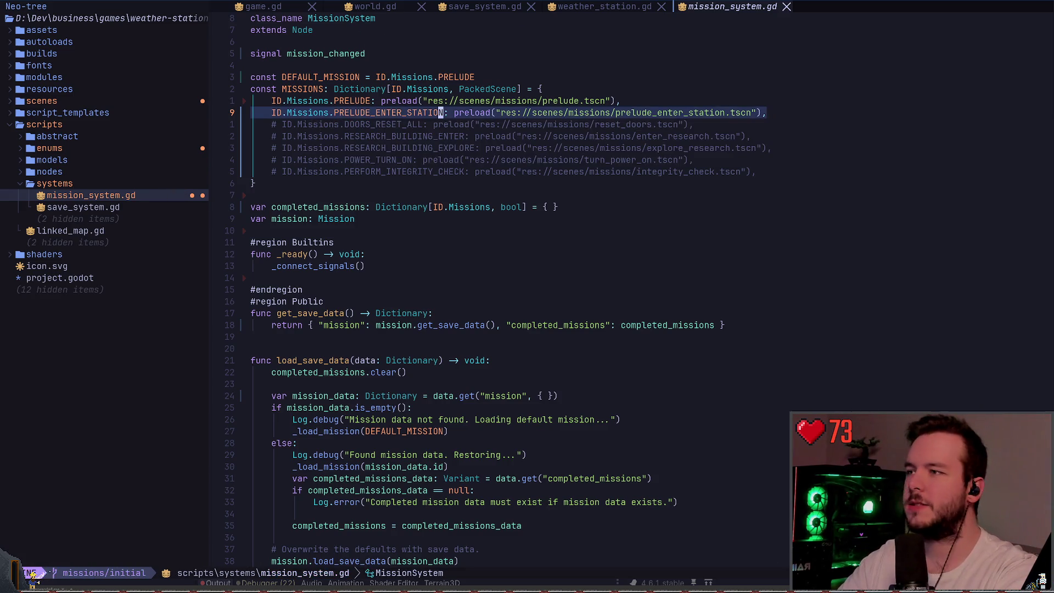
pyautogui.press('^')
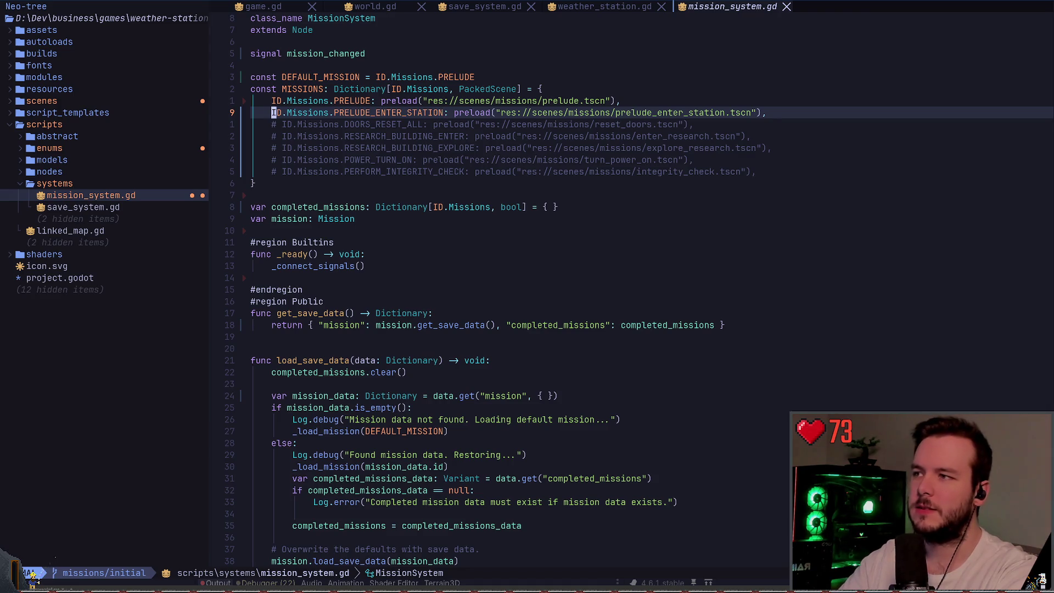
pyautogui.press('j')
pyautogui.press('V')
pyautogui.press('j')
pyautogui.press('j')
pyautogui.press('j')
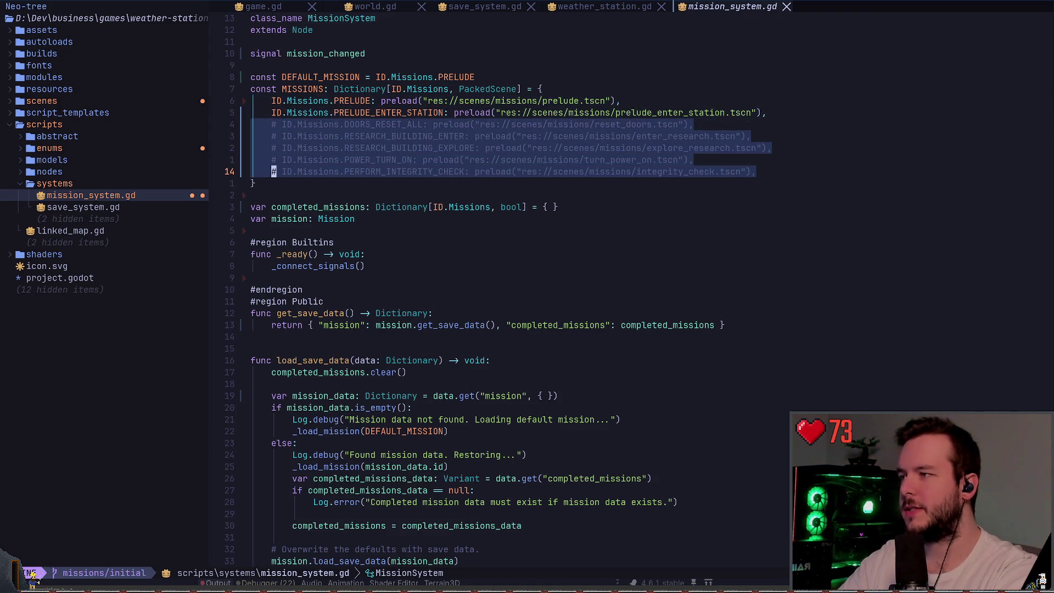
pyautogui.press('Escape')
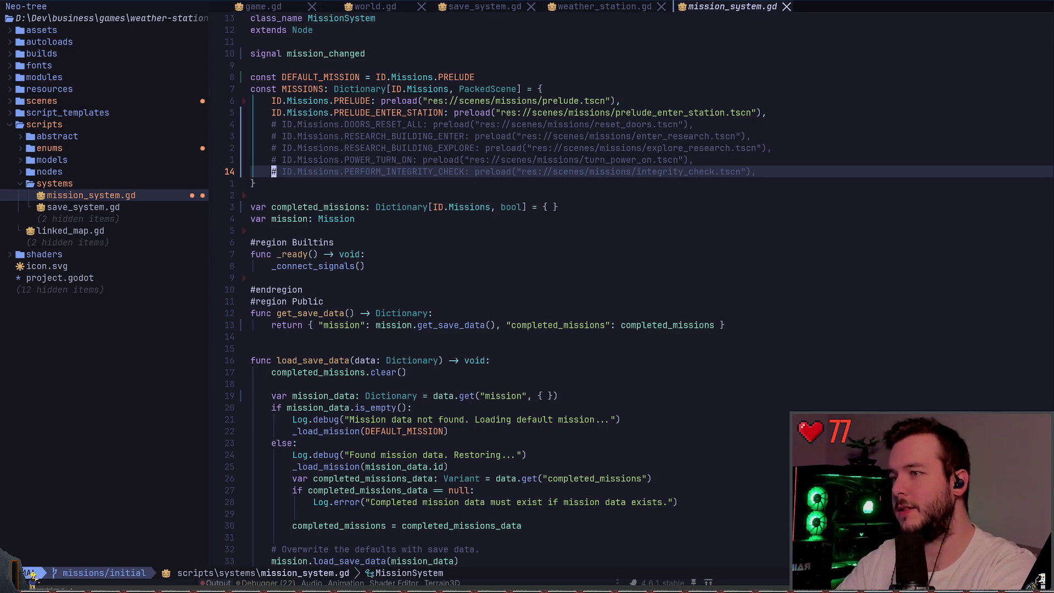
pyautogui.press('V')
pyautogui.press('k')
pyautogui.press('k')
pyautogui.press('k')
pyautogui.press('d')
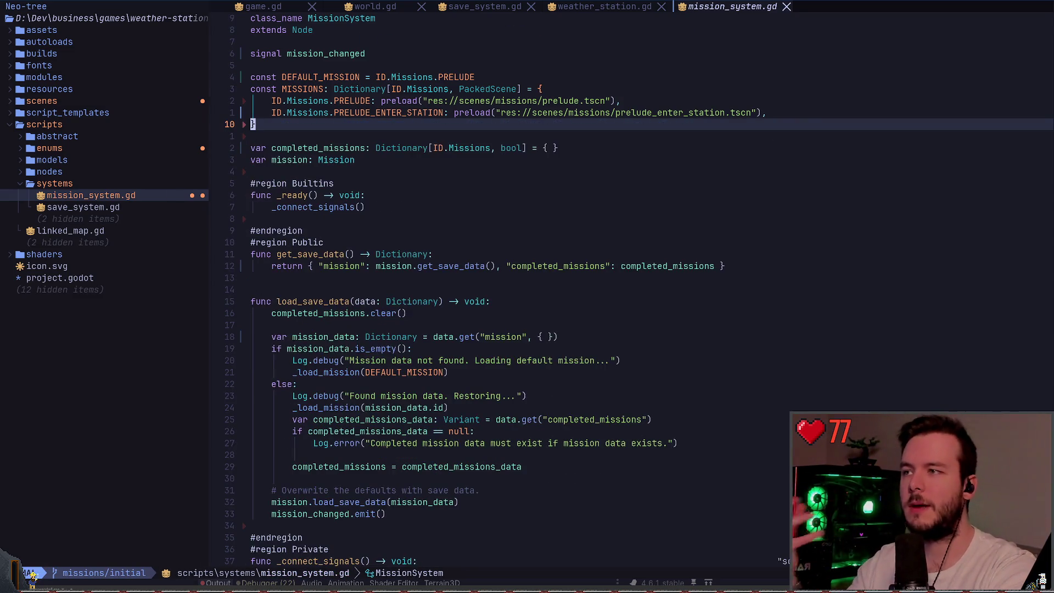
# - Start a trial ID.Missions.POWER_TURN_ON entry, then delete the unfinished line
pyautogui.press('k')
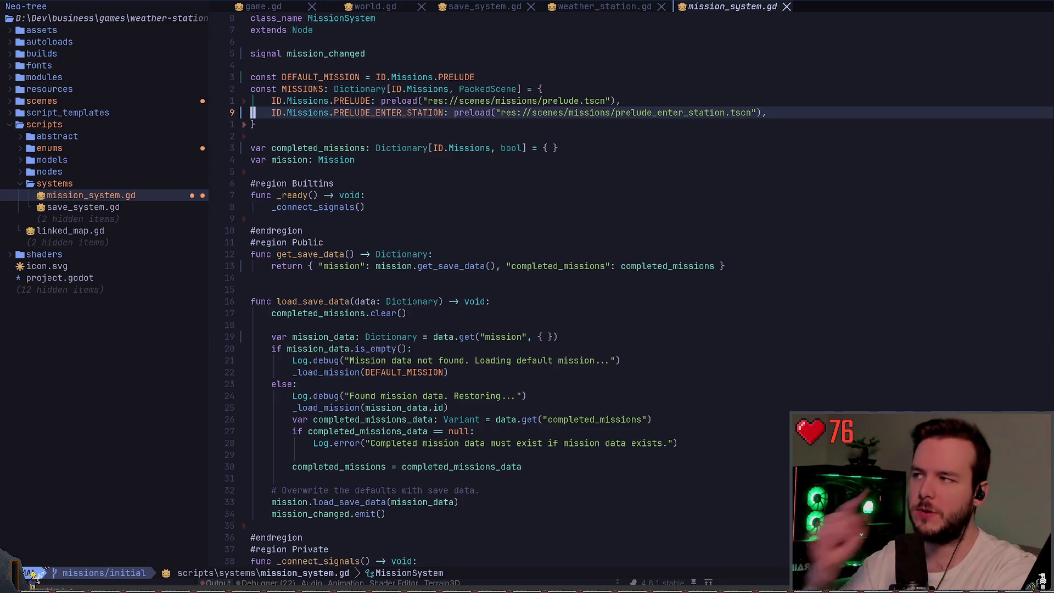
pyautogui.write('wo')
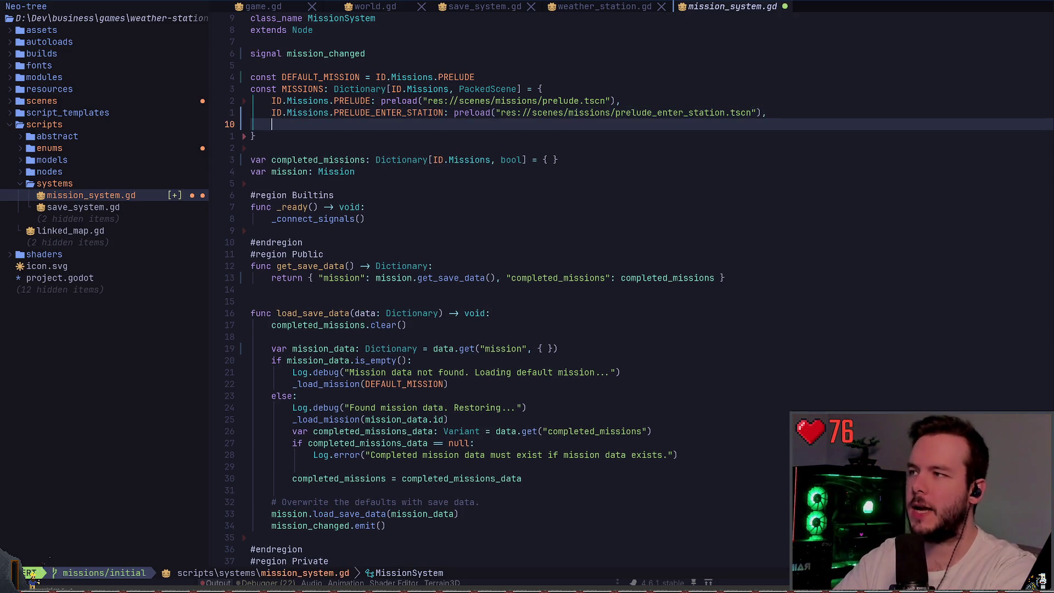
pyautogui.write('ID.Mission')
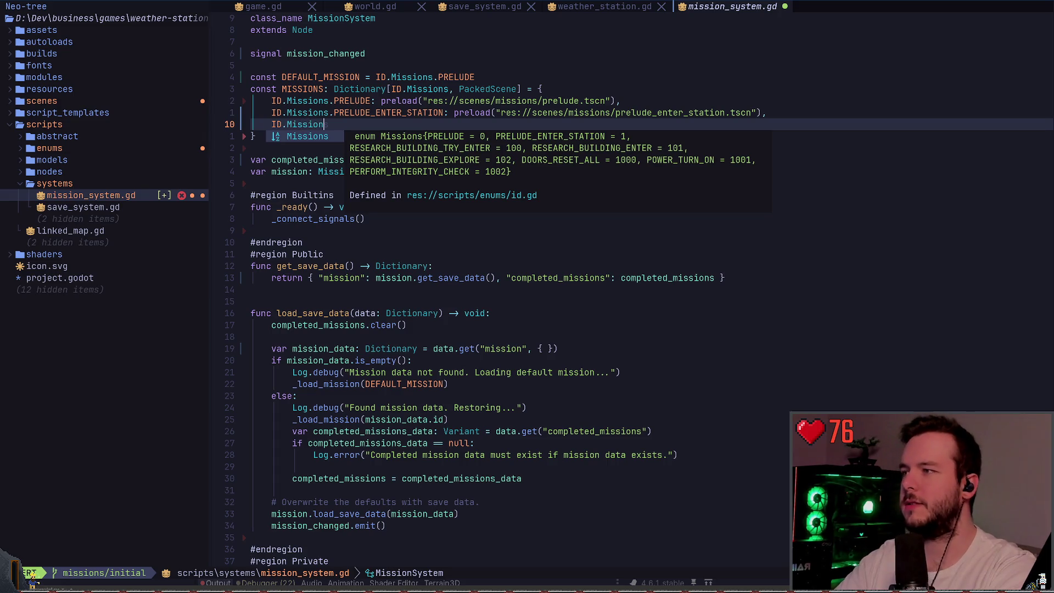
pyautogui.write('s.')
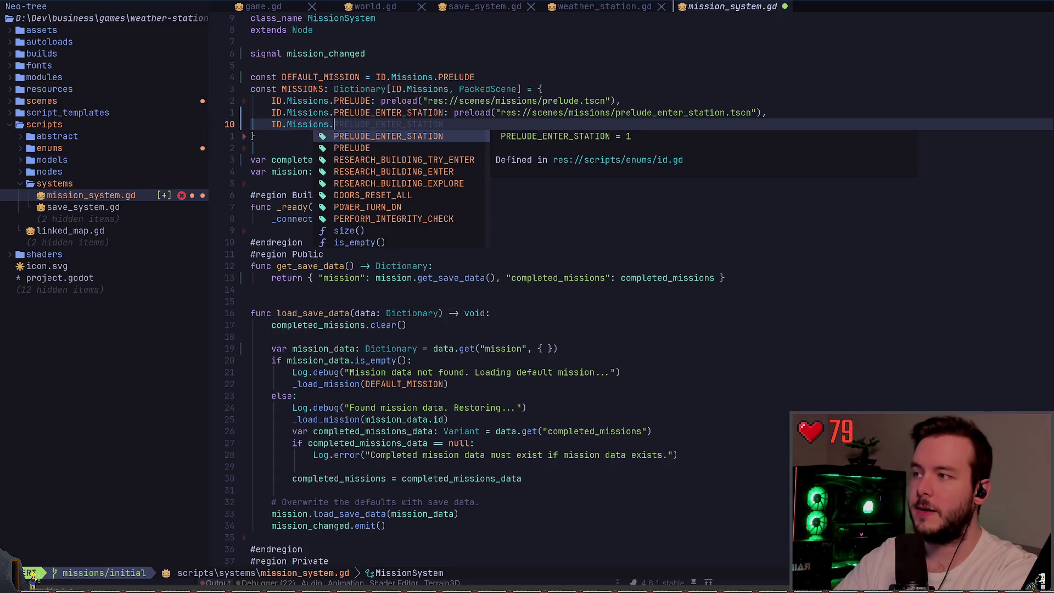
pyautogui.write('po')
pyautogui.press('Tab')
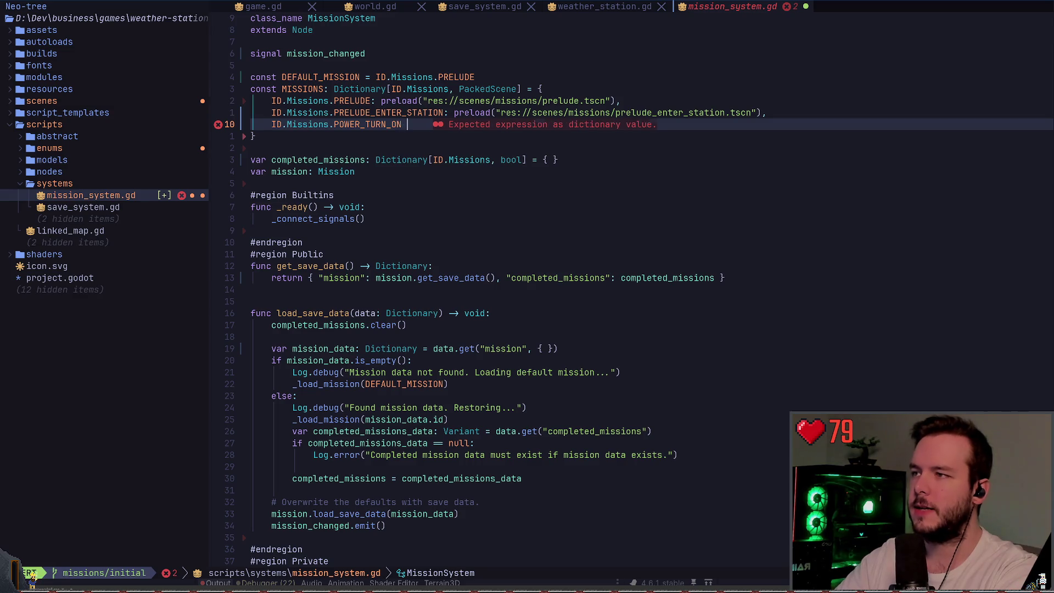
pyautogui.press('BackSpace')
pyautogui.write(': prelo')
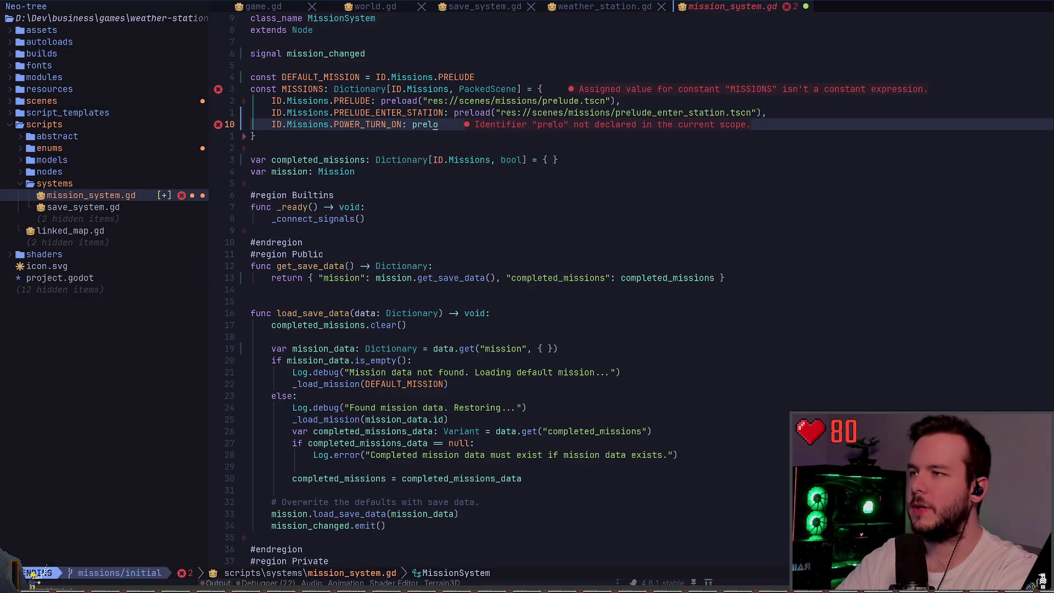
pyautogui.press('Escape')
pyautogui.press('d')
pyautogui.press('d')
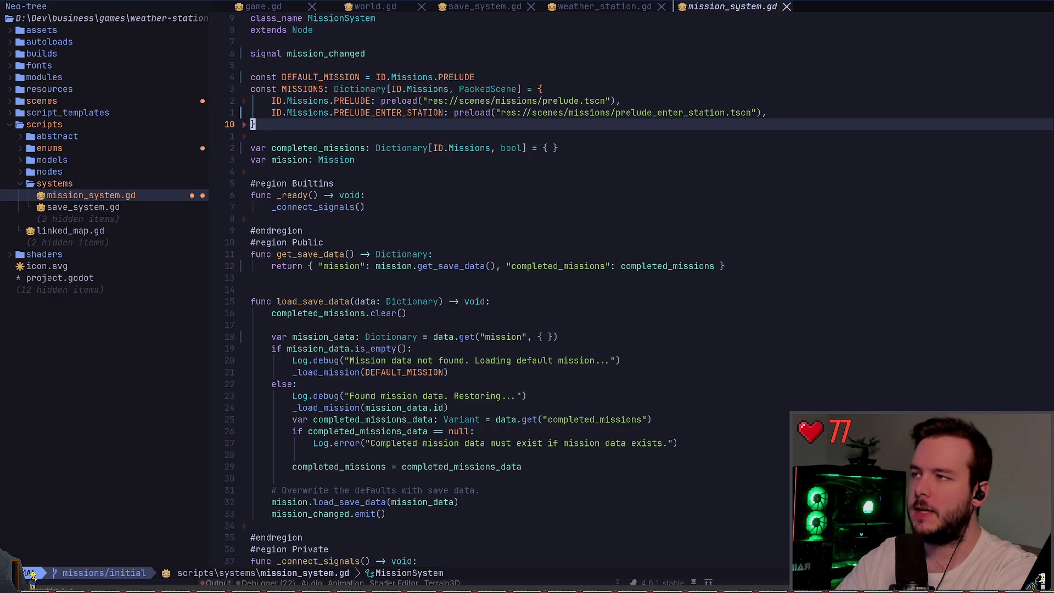
# - Add '# TODO Refactor this to something better... :)' on a new line below DEFAULT_MISSION
pyautogui.press('k')
pyautogui.press('k')
pyautogui.press('k')
pyautogui.press('j')
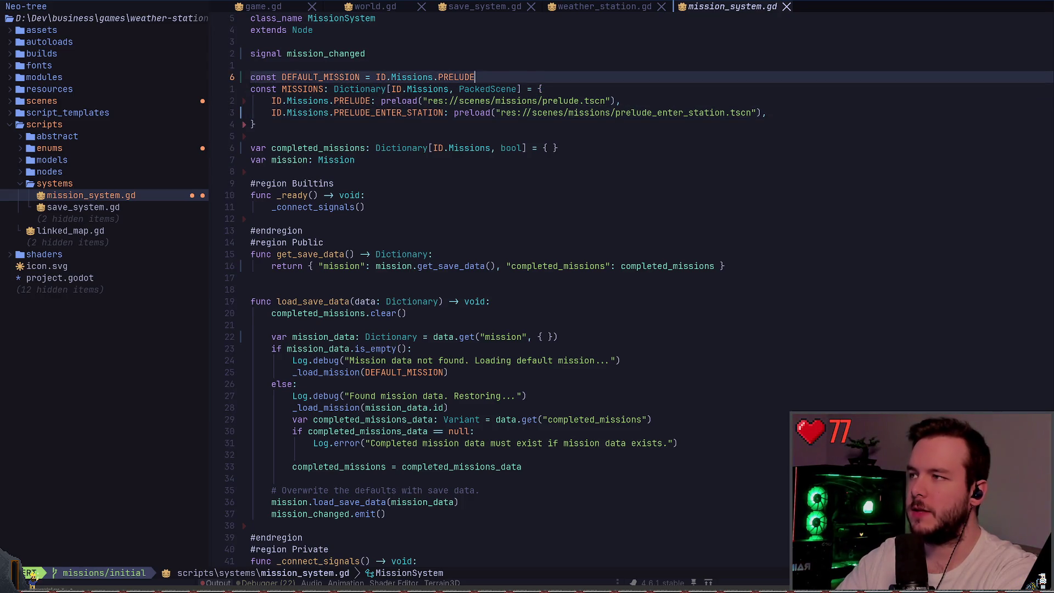
pyautogui.press('o')
pyautogui.press('Return')
pyautogui.write('# TODO ')
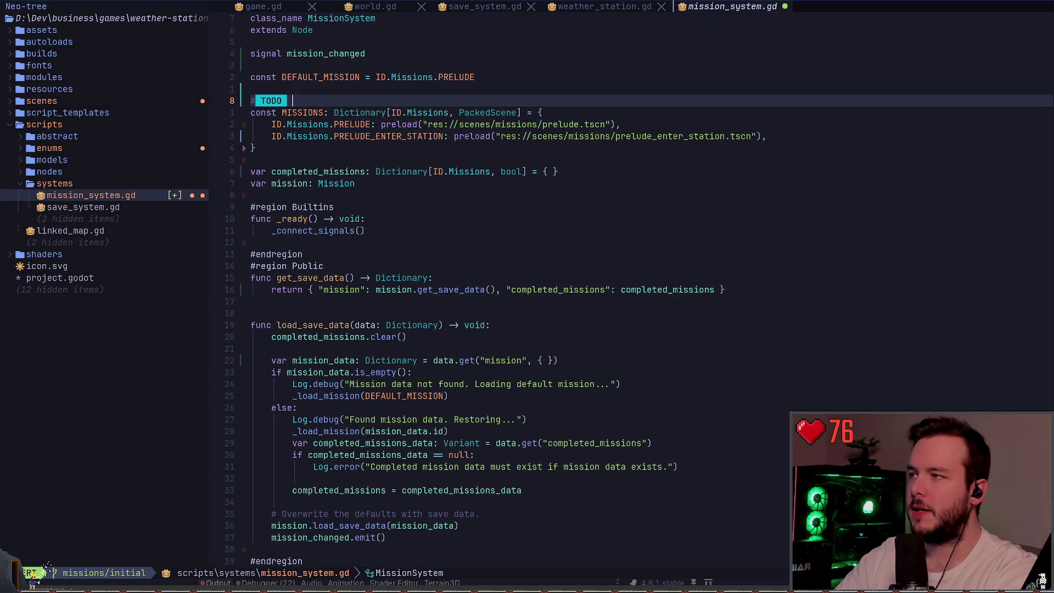
pyautogui.write('Refactor this')
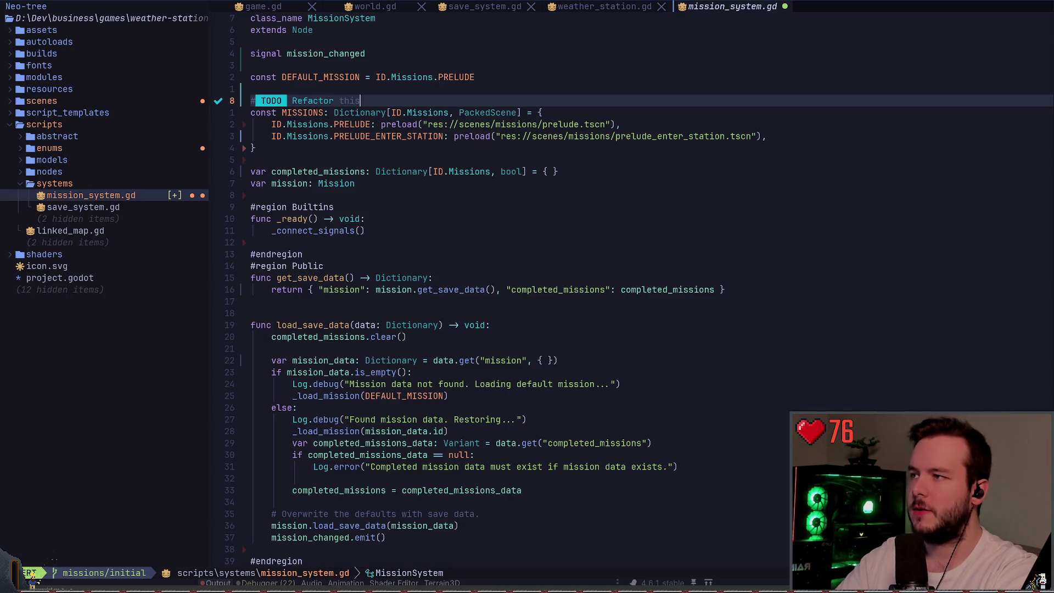
pyautogui.write(' to somethin')
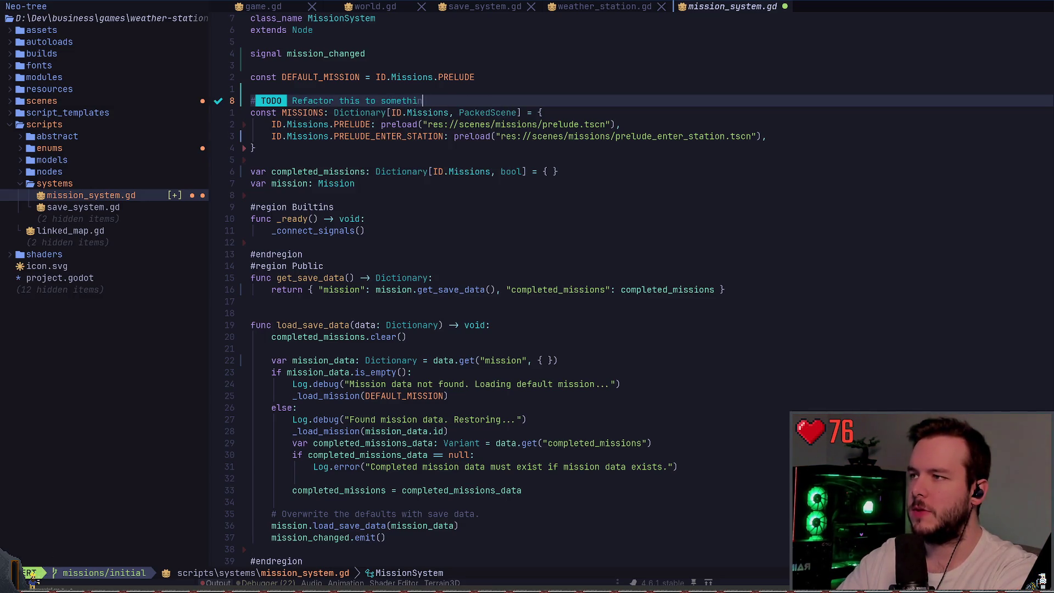
pyautogui.write('g better... :)')
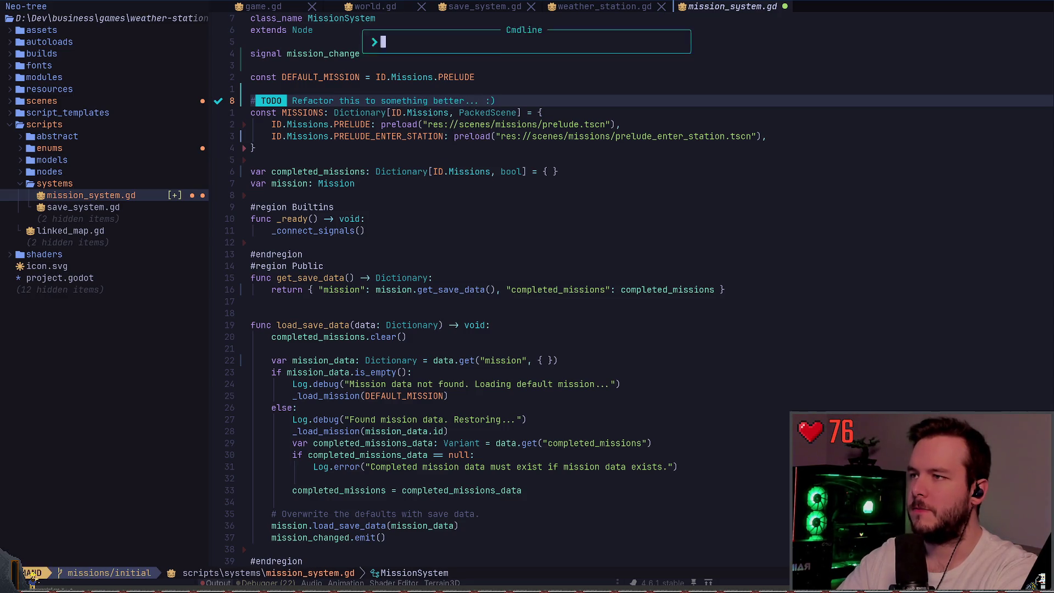
pyautogui.press('Escape')
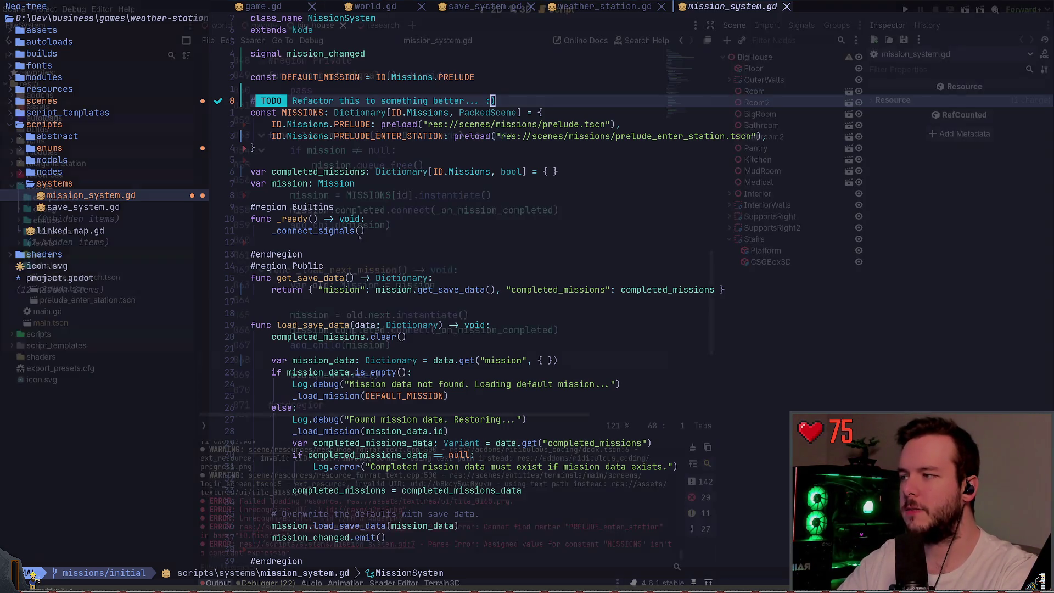
# - Close the running game, open prelude_enter_station.tscn, and select its EnterStation mission node
pyautogui.hotkey('alt', 'Tab')
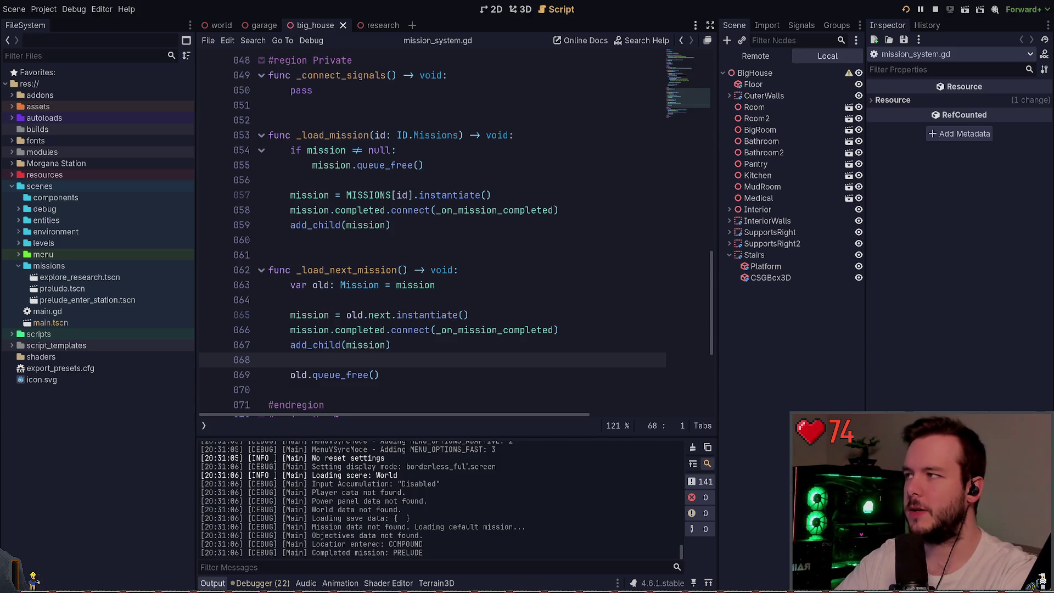
pyautogui.hotkey('alt', 'Tab')
pyautogui.hotkey('alt', 'F4')
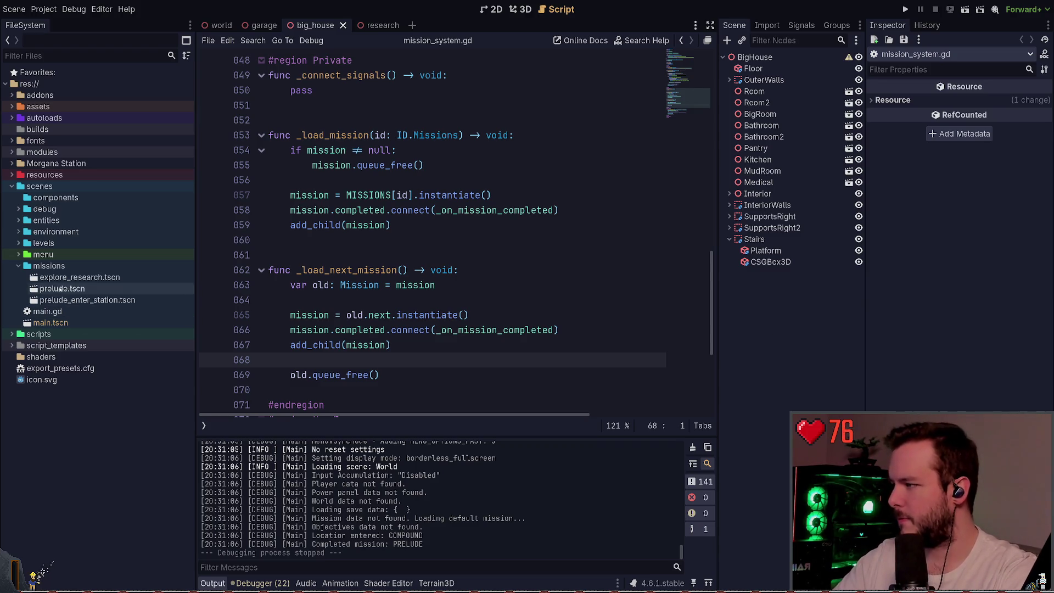
pyautogui.doubleClick(87, 300)
pyautogui.click(776, 57)
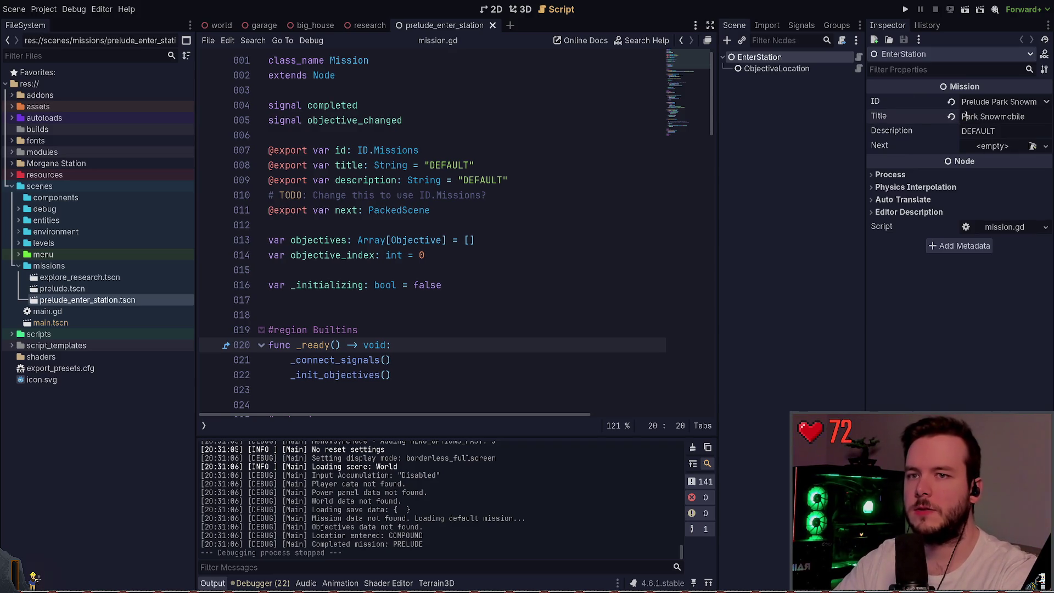
# - Change the EnterStation title to 'Park Snow Truck', type '?' into Description, and run the project
pyautogui.doubleClick(970, 117)
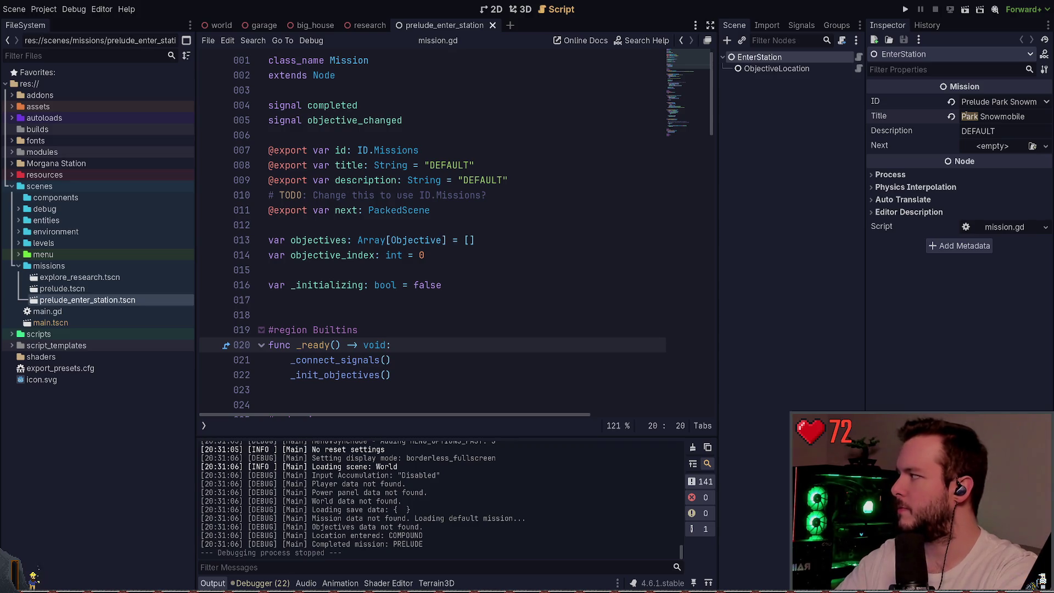
pyautogui.doubleClick(1015, 116)
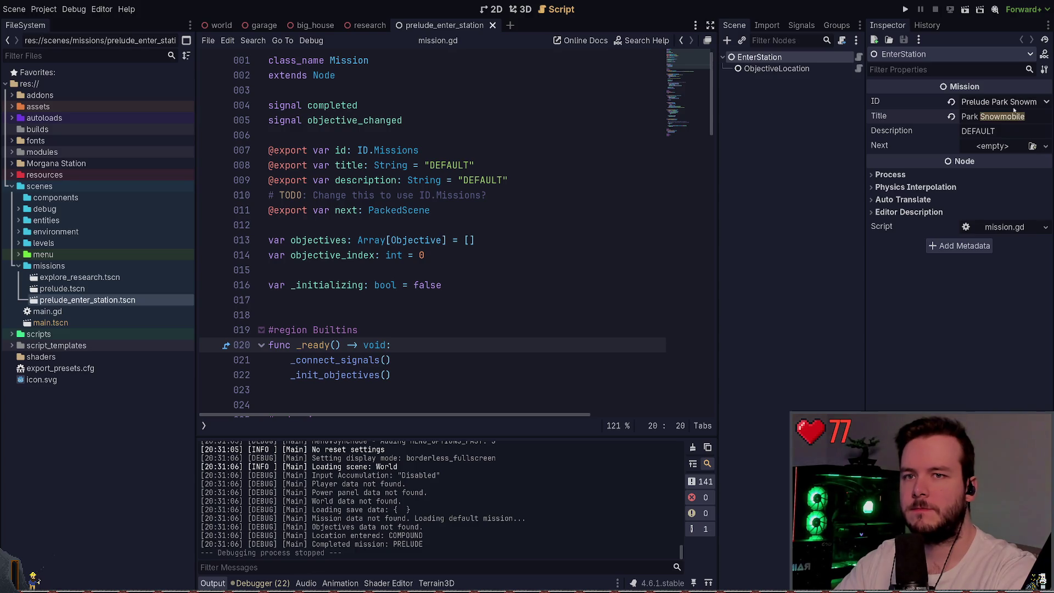
pyautogui.write('Snow Truck')
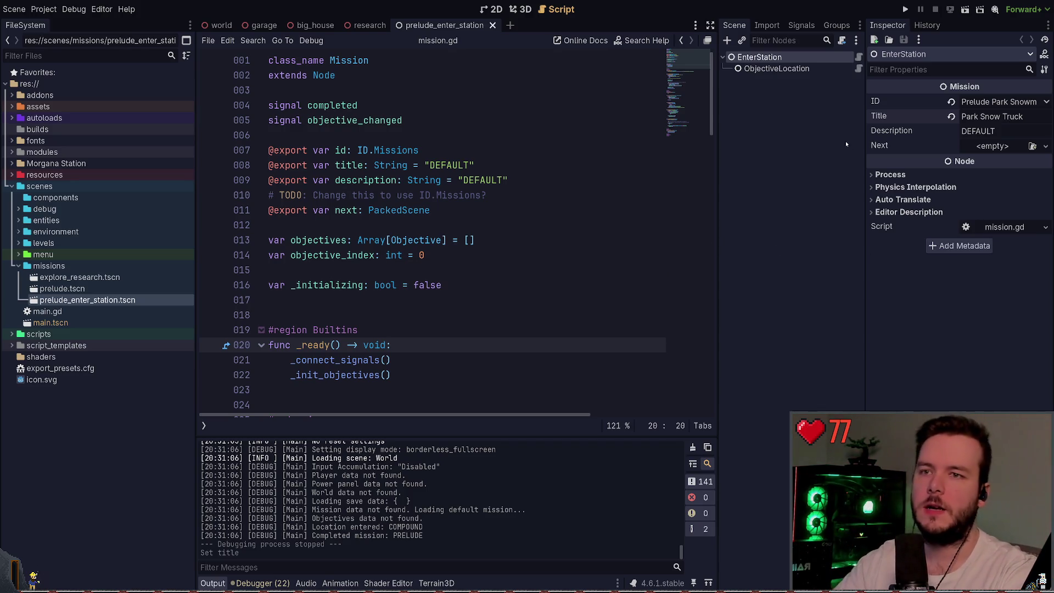
pyautogui.click(1007, 126)
pyautogui.write('?')
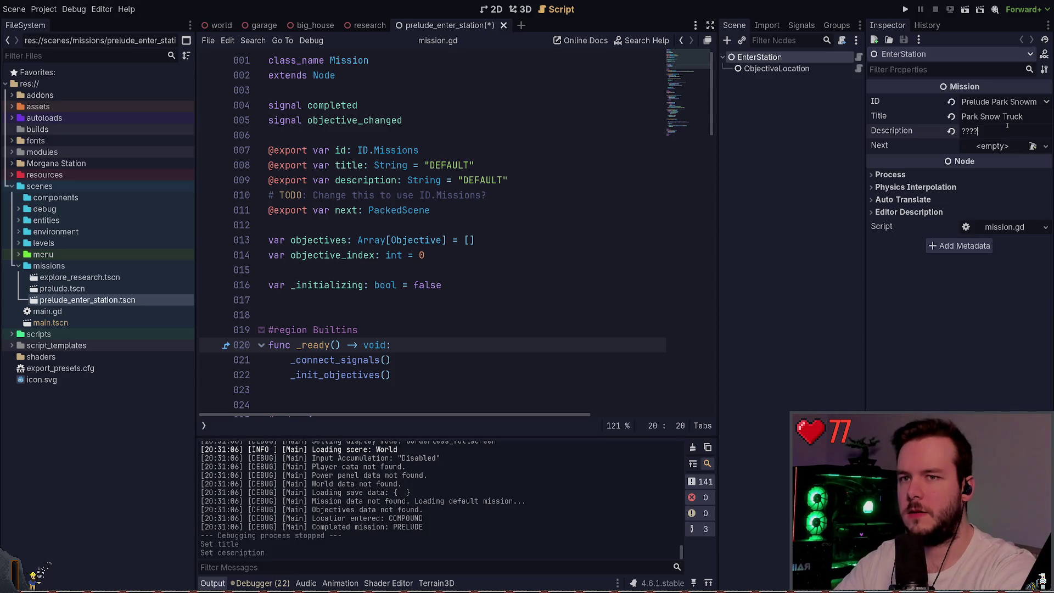
pyautogui.press('F5')
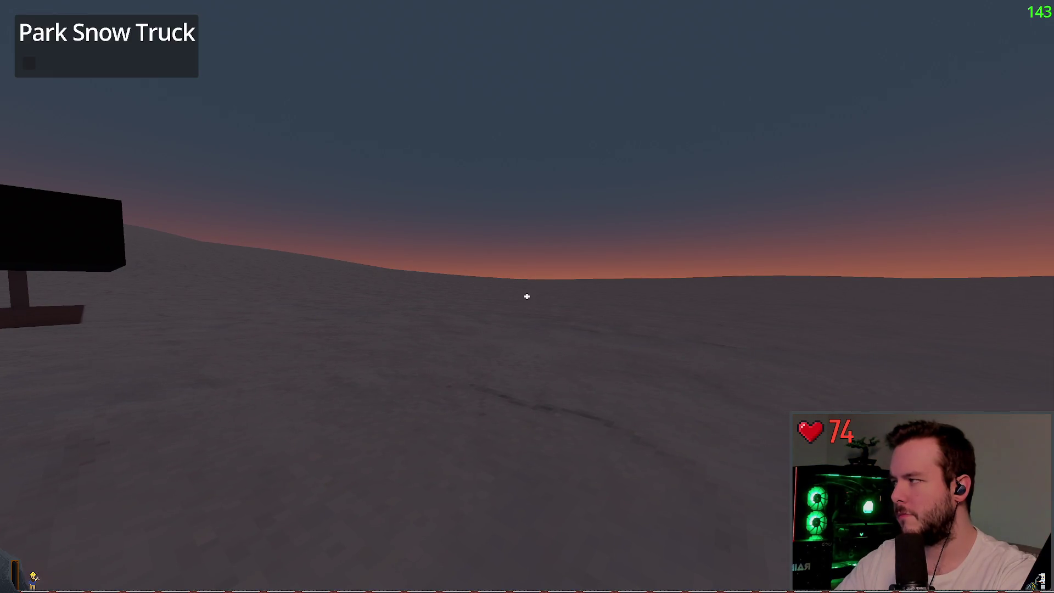
# - Quit the game through the pause menu's Dev Quit and revert the Description to DEFAULT
pyautogui.press('Escape')
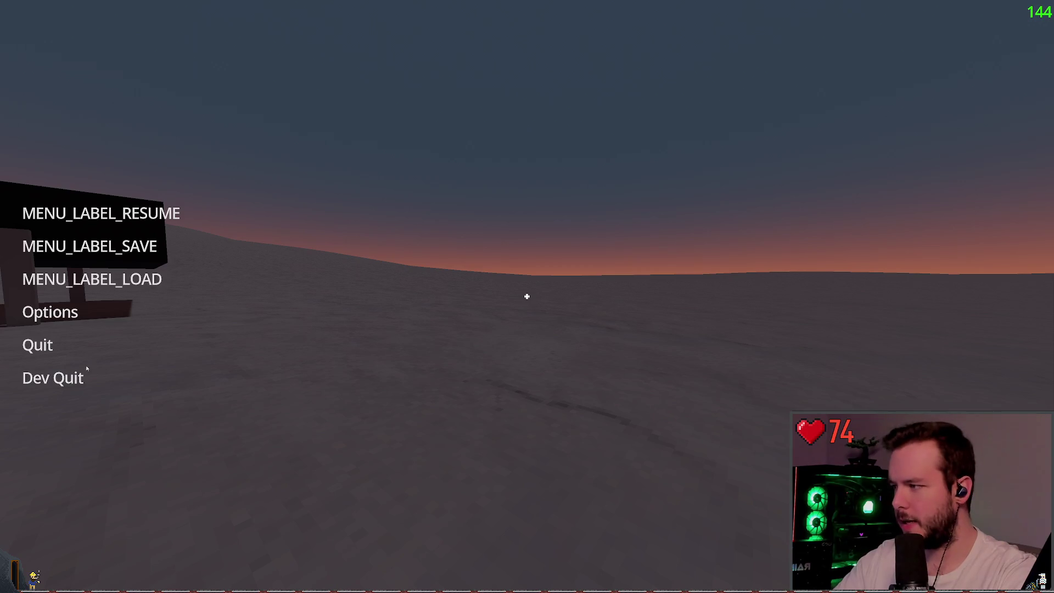
pyautogui.click(51, 374)
pyautogui.click(951, 131)
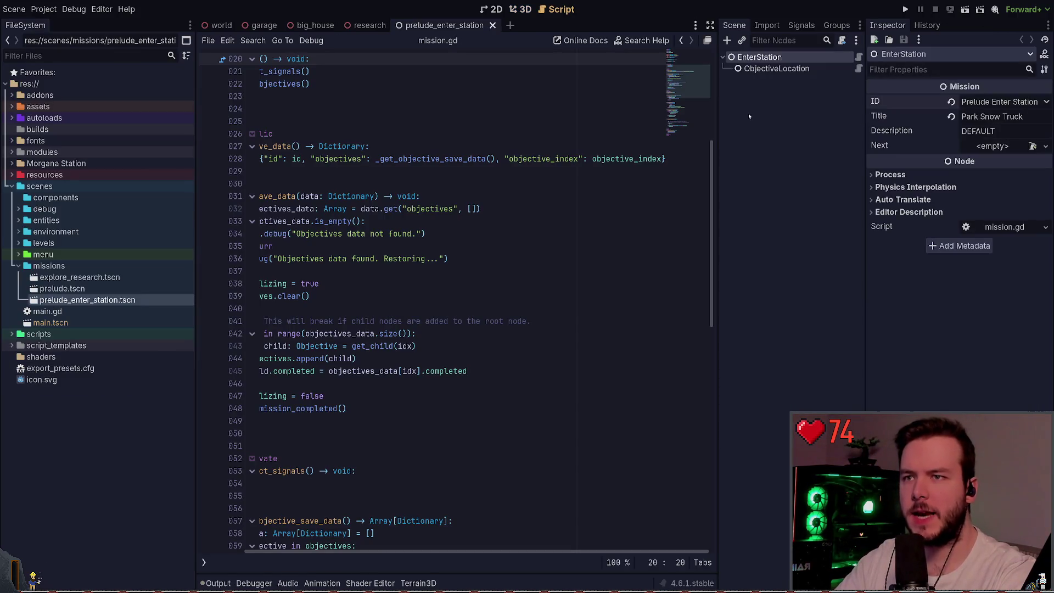
# - Run and stop the game again, then select the ObjectiveLocation node
pyautogui.click(905, 9)
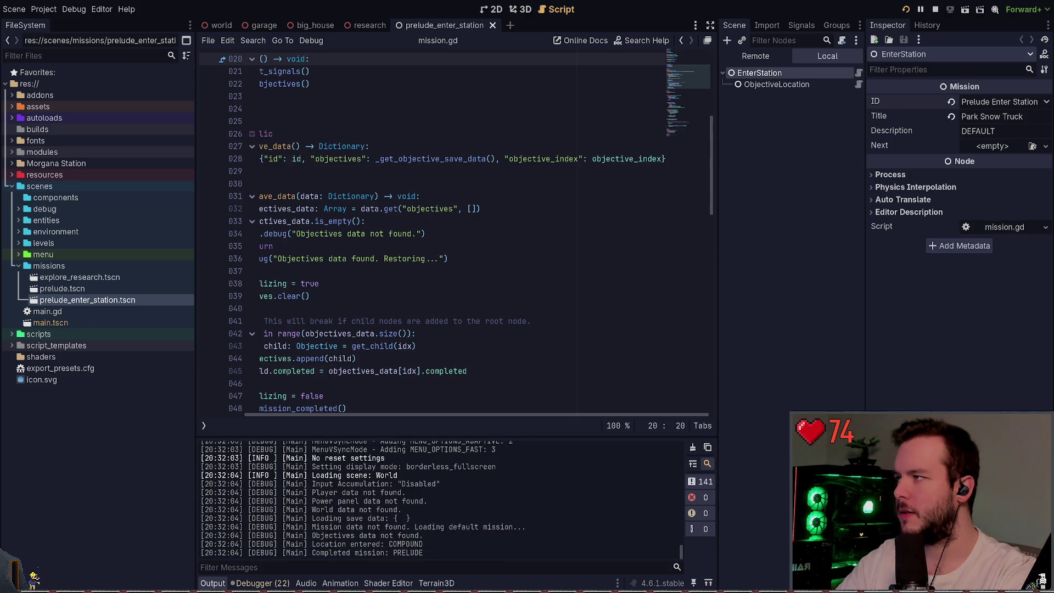
pyautogui.press('F8')
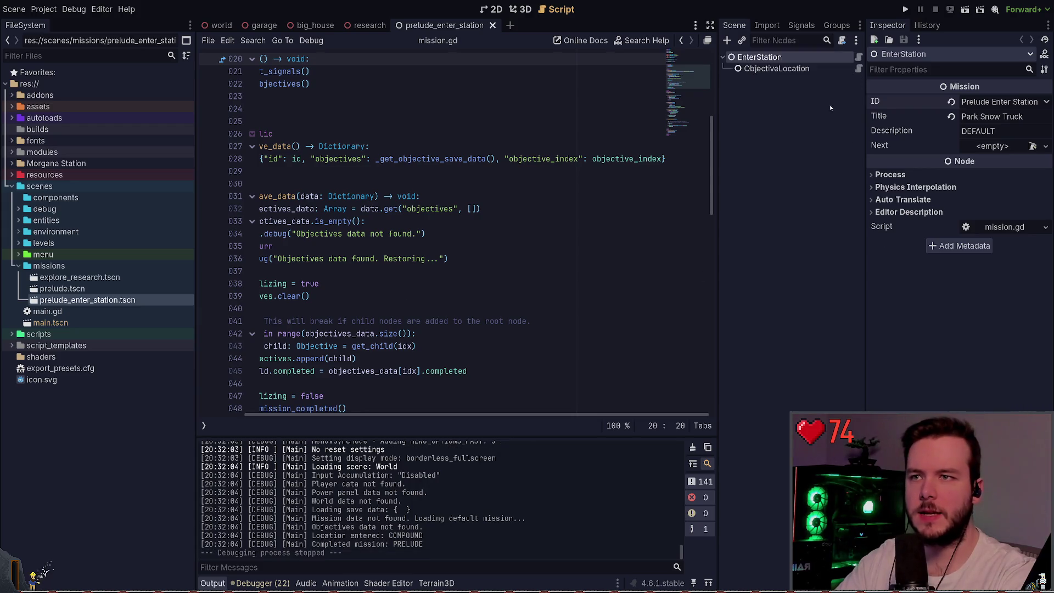
pyautogui.click(812, 73)
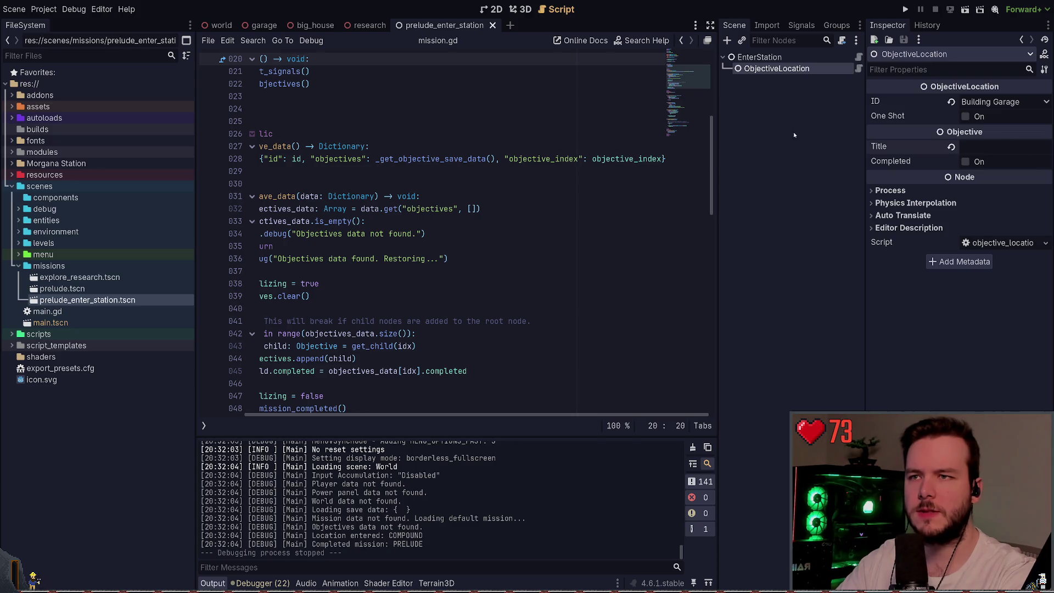
pyautogui.click(764, 57)
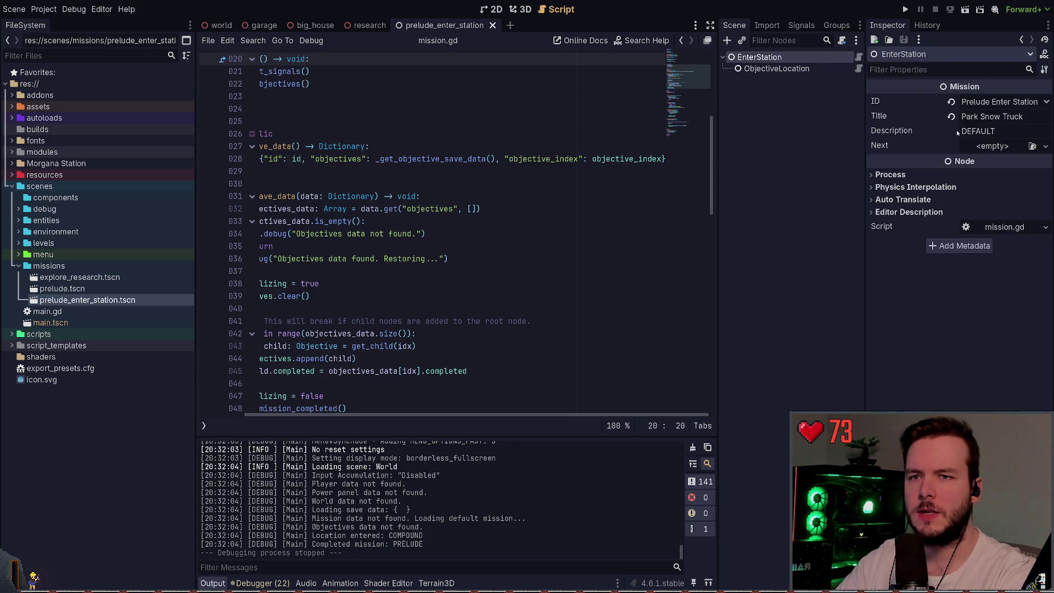
pyautogui.press('Down')
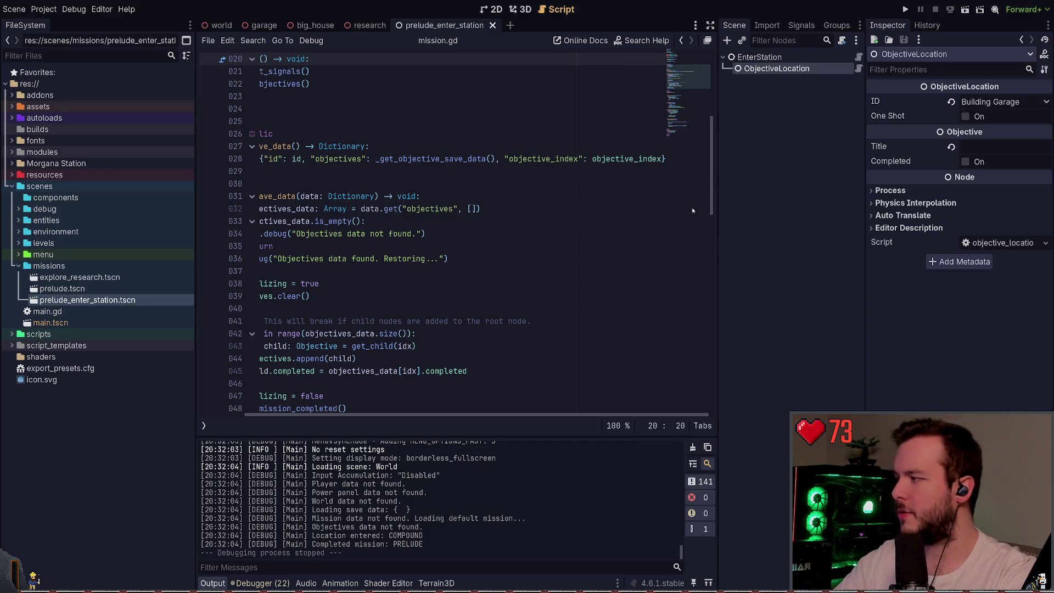
# - Enter 'Park Truck' as the ObjectiveLocation objective's title
pyautogui.click(978, 148)
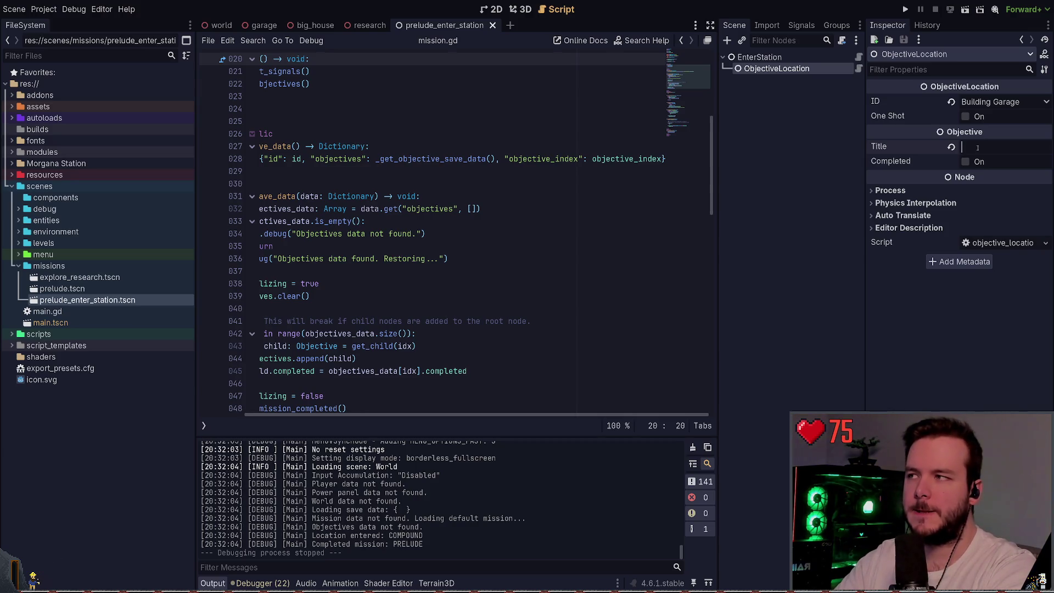
pyautogui.write('Oa')
pyautogui.press('BackSpace')
pyautogui.press('BackSpace')
pyautogui.press('BackSpace')
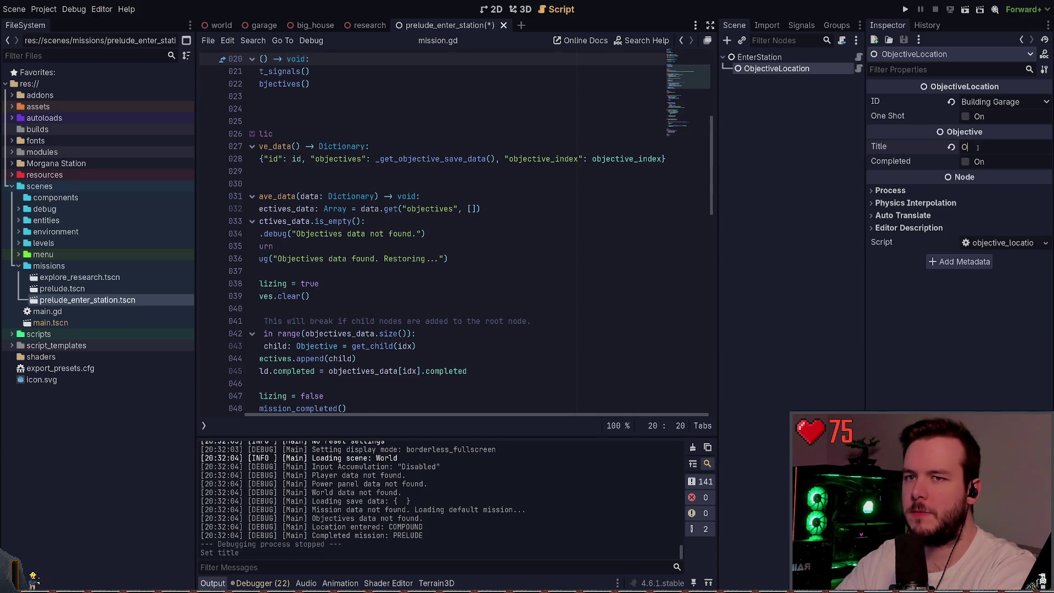
pyautogui.write('PA')
pyautogui.press('BackSpace')
pyautogui.write('ark')
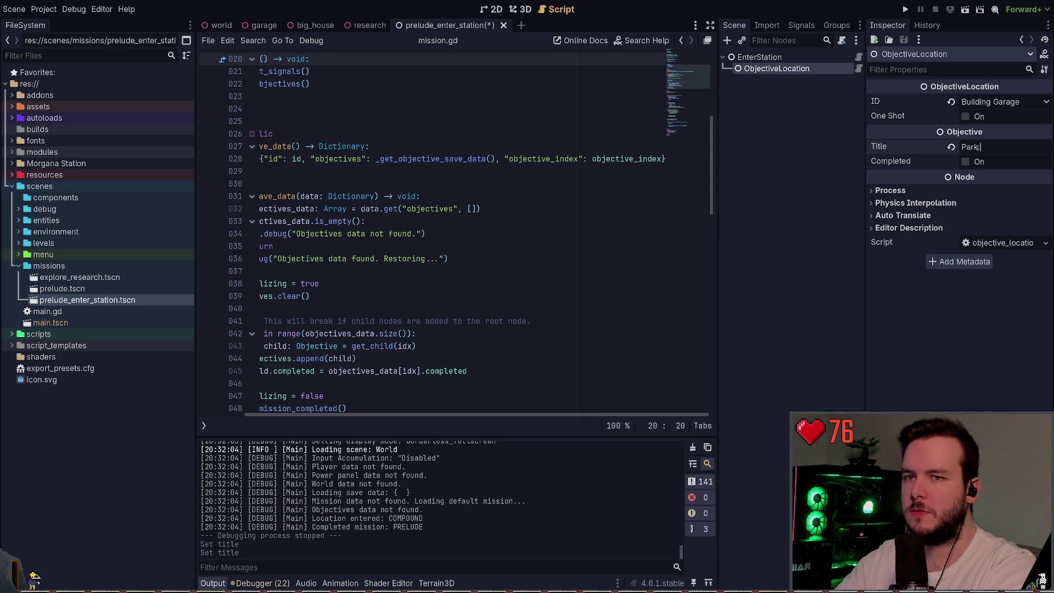
pyautogui.write(' S Snow')
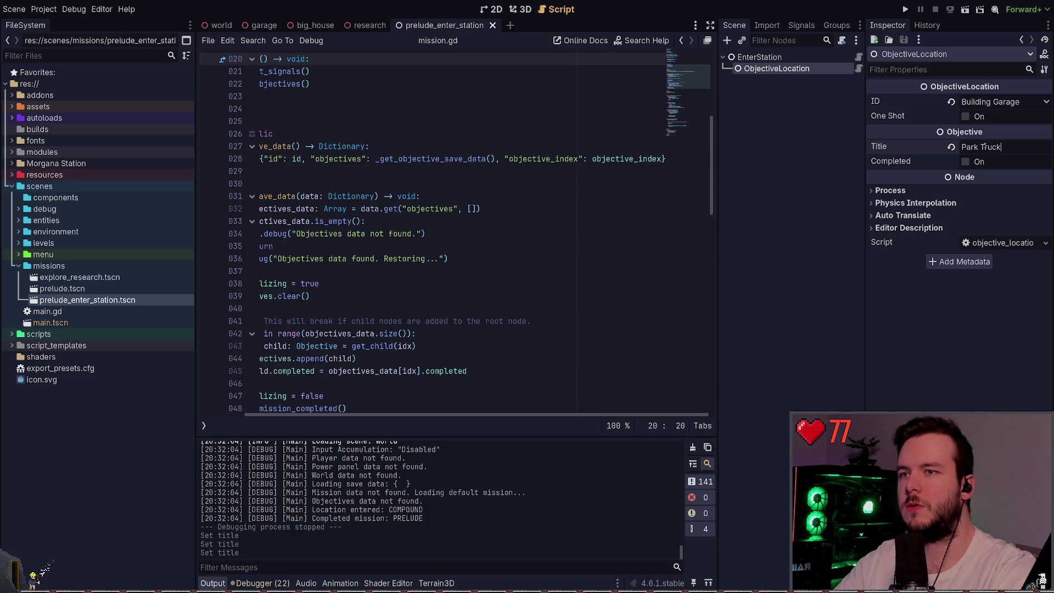
# - Revert the EnterStation mission title to DEFAULT and save the scene
pyautogui.click(822, 55)
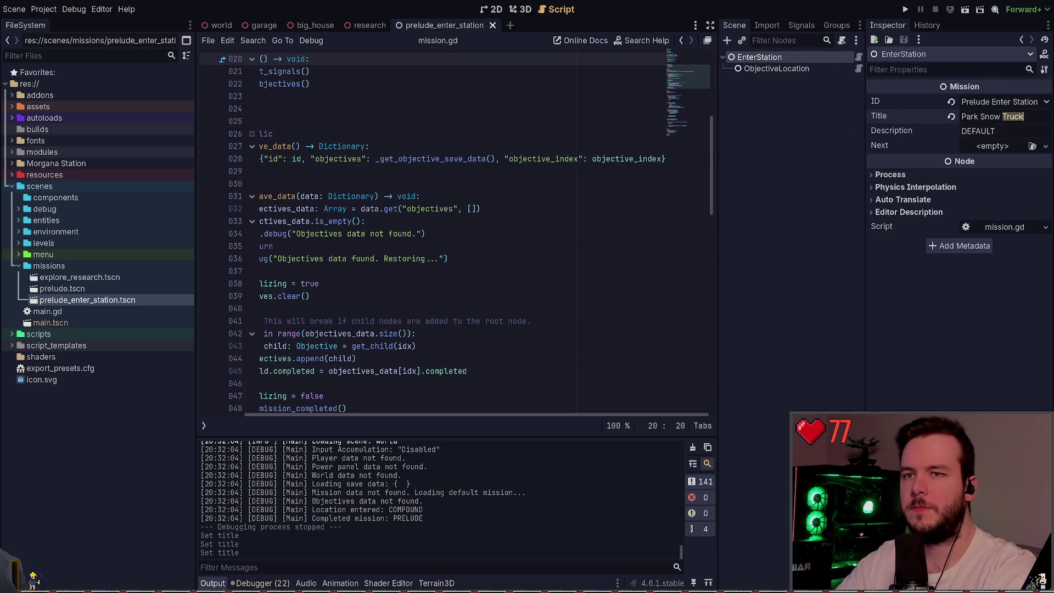
pyautogui.click(951, 117)
pyautogui.hotkey('ctrl', 's')
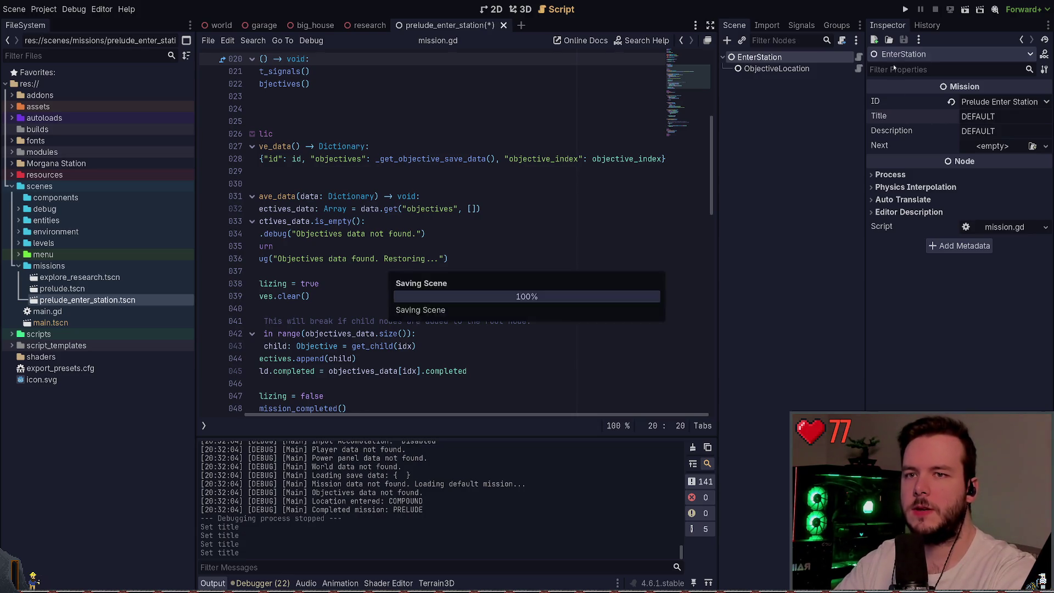
# - Run the game, then retitle the EnterStation mission to 'Park Truck' and save
pyautogui.click(908, 9)
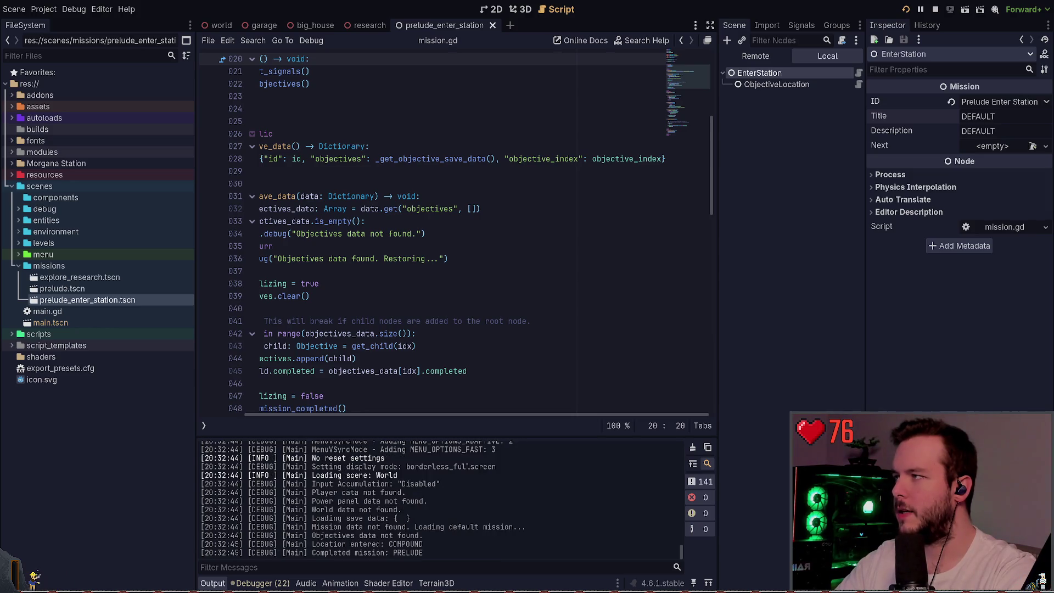
pyautogui.click(999, 117)
pyautogui.write('park')
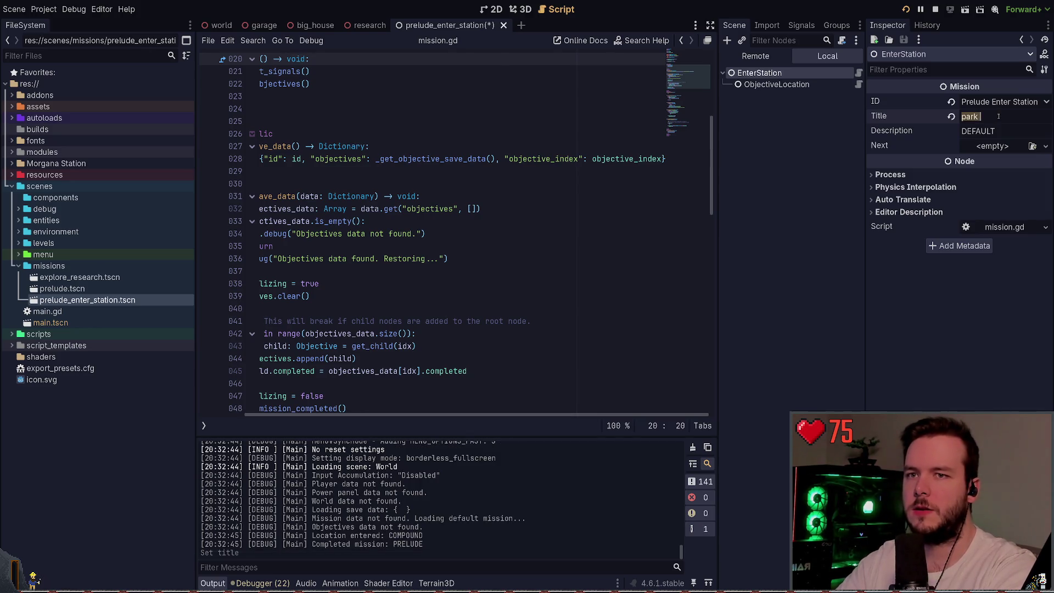
pyautogui.write('Park')
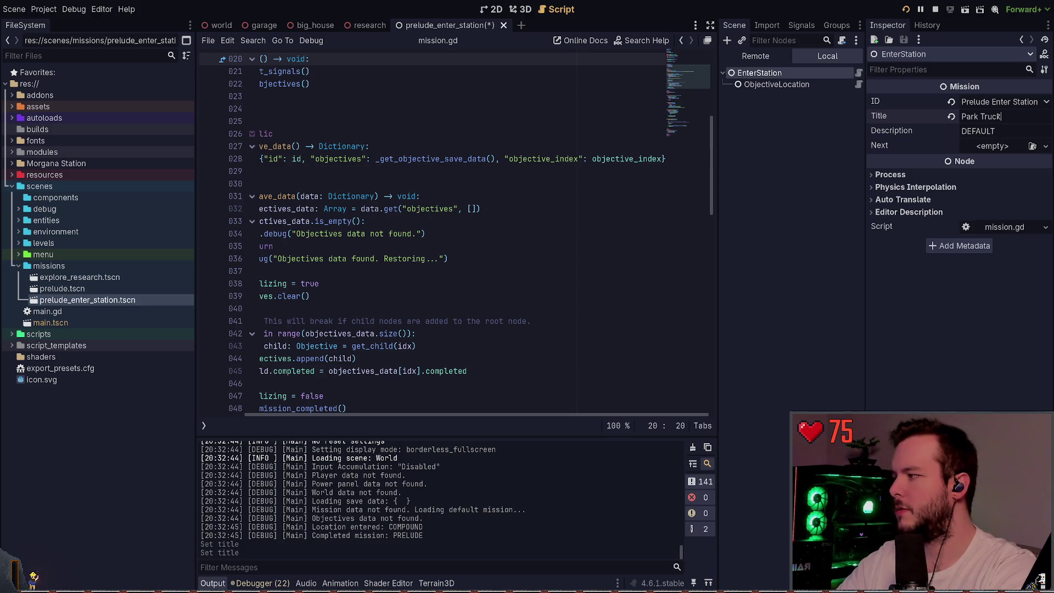
pyautogui.hotkey('ctrl', 'a')
pyautogui.write('Find whe')
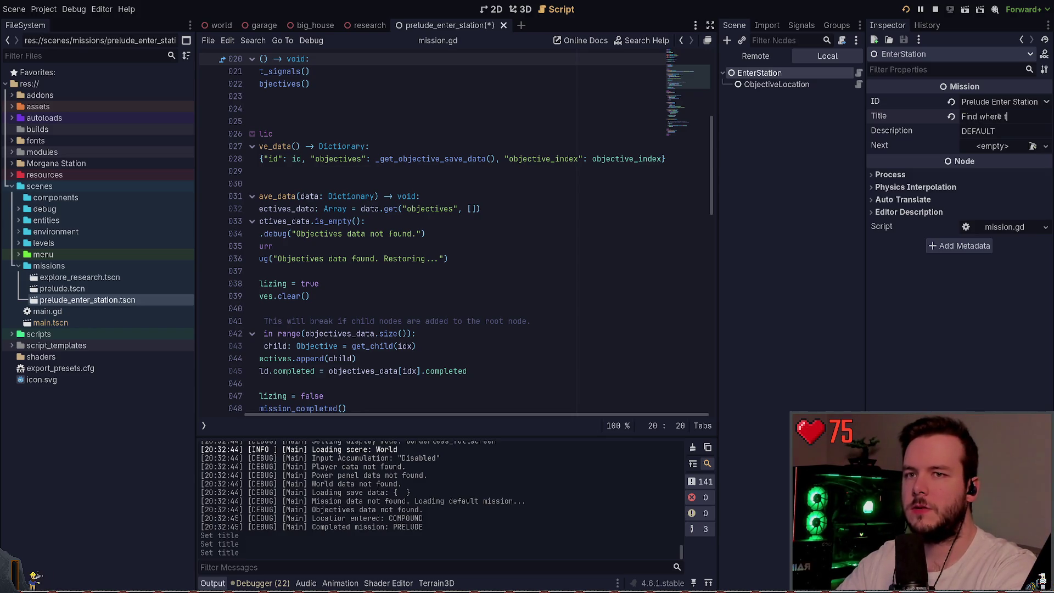
pyautogui.write('ck')
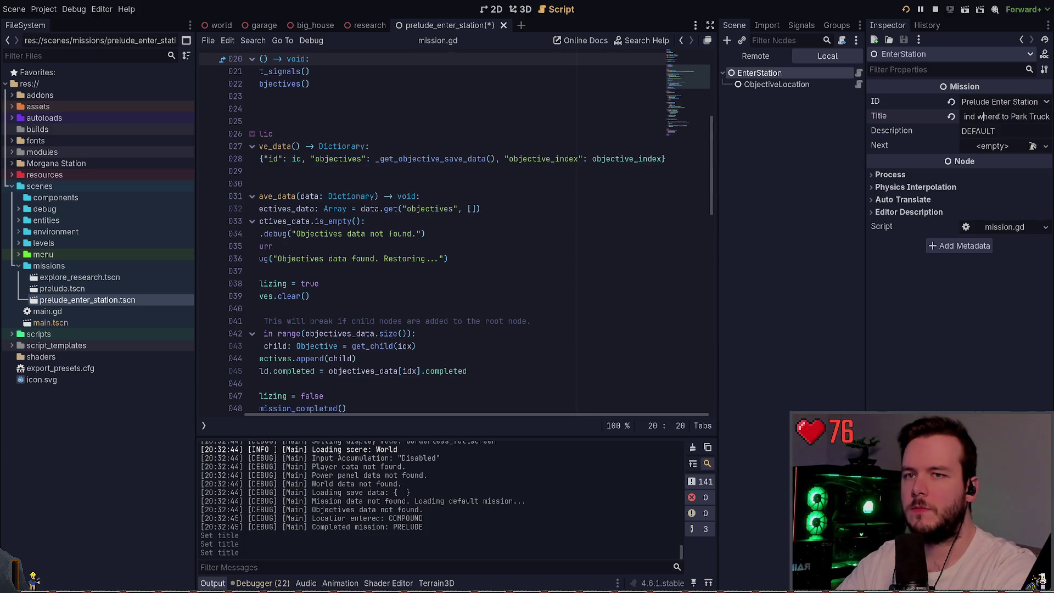
pyautogui.press('Return')
pyautogui.press('BackSpace')
pyautogui.write('W')
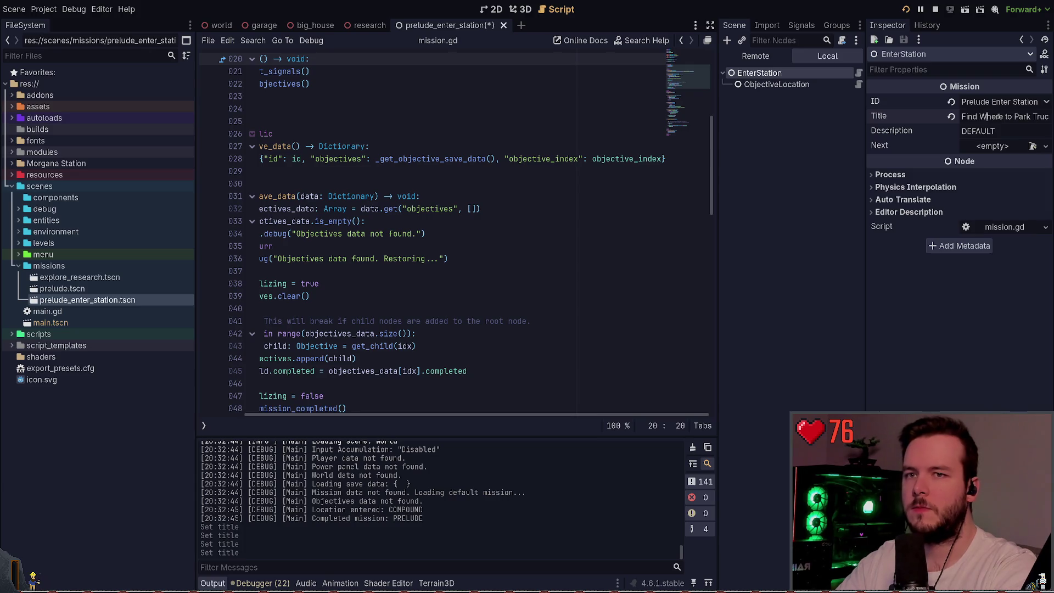
pyautogui.press('BackSpace')
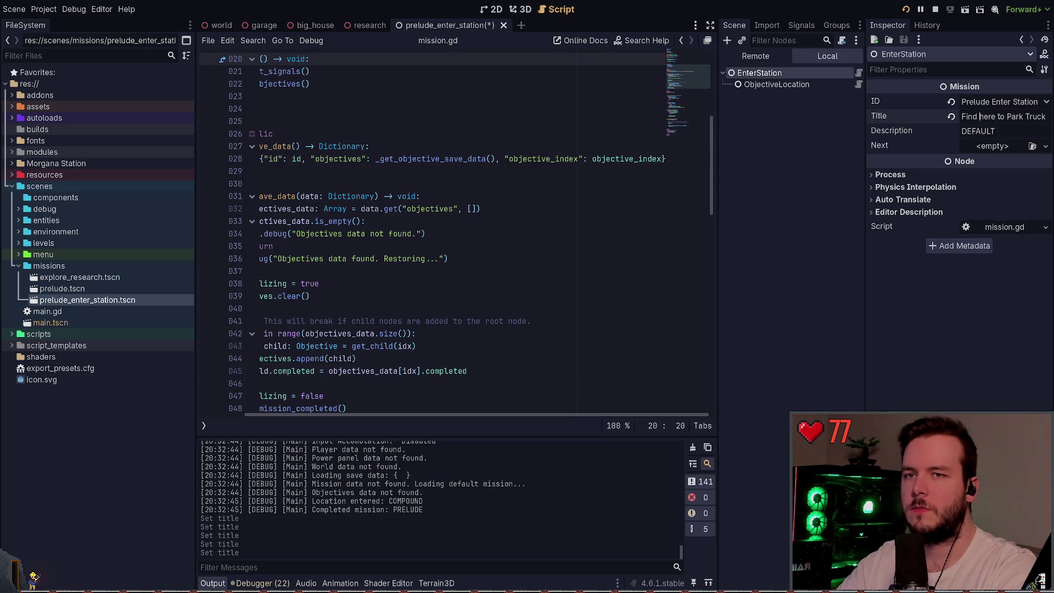
pyautogui.hotkey('shift', 'End')
pyautogui.press('Delete')
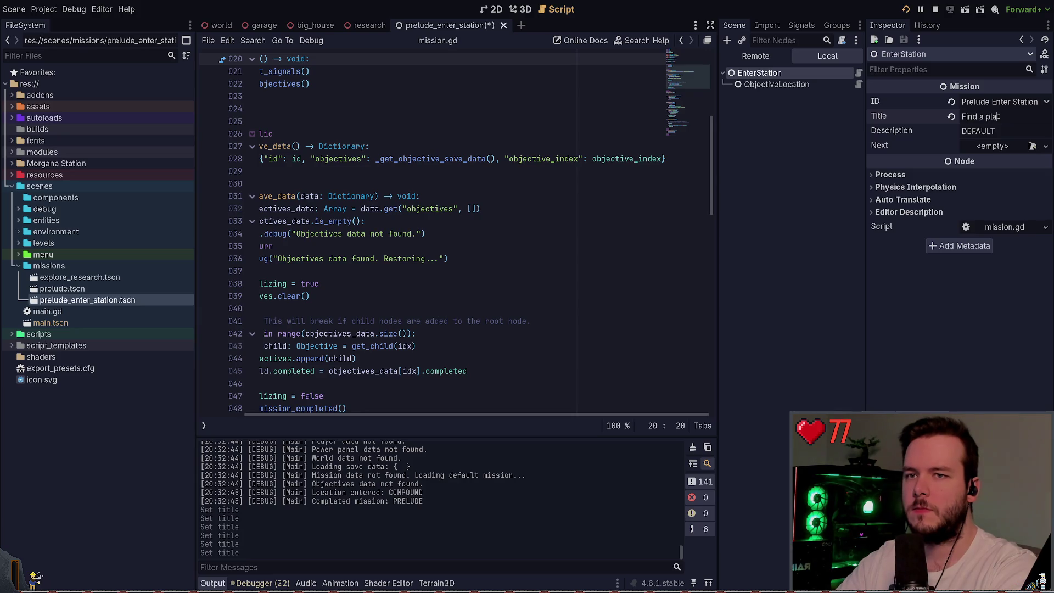
pyautogui.hotkey('ctrl', 'a')
pyautogui.write('Park ')
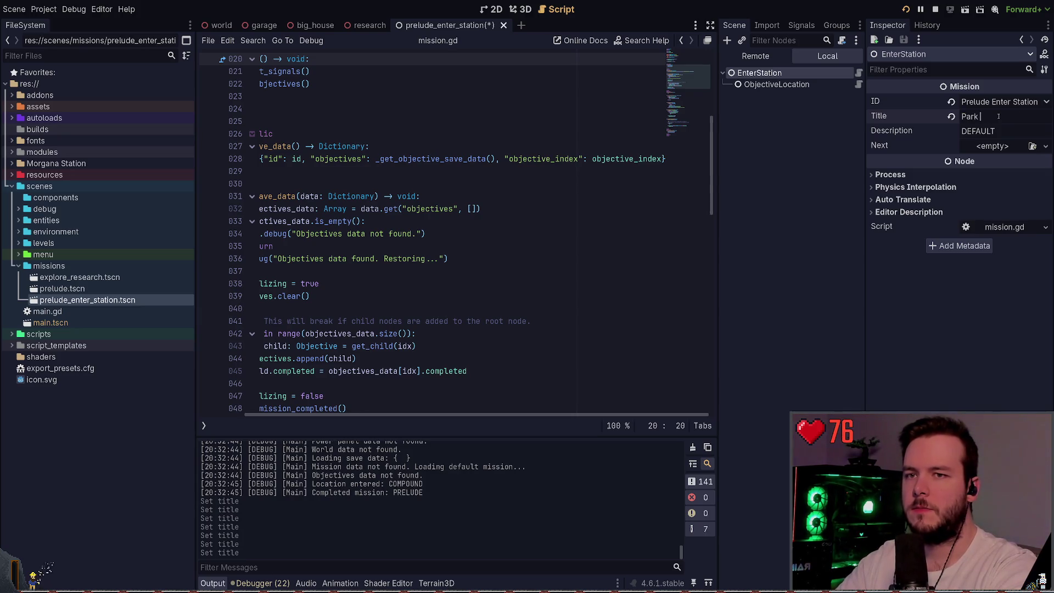
pyautogui.write('Truck')
pyautogui.hotkey('ctrl', 's')
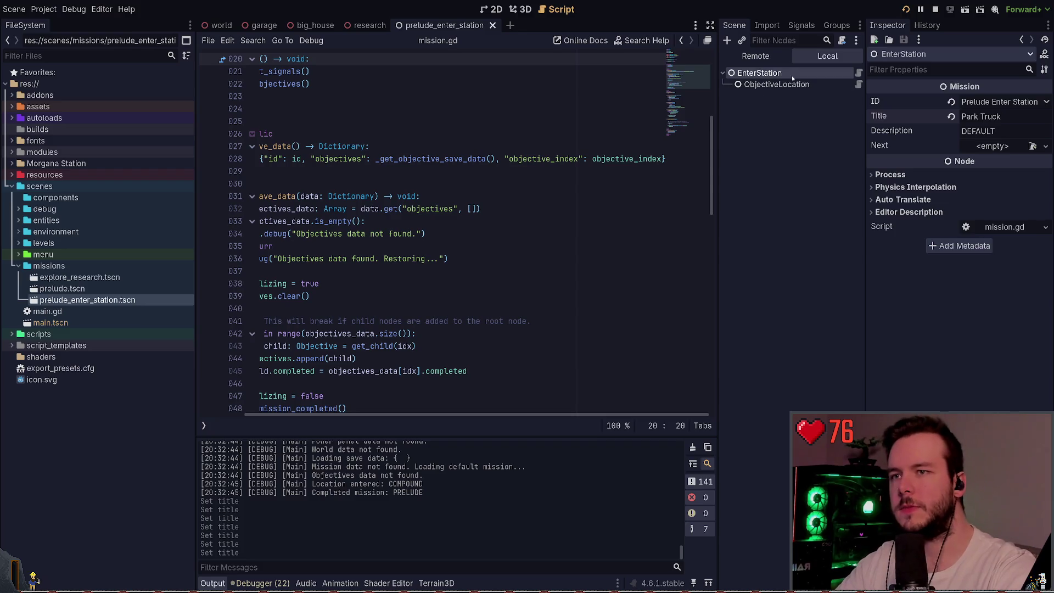
# - Retitle the ObjectiveLocation objective to 'Find the garage' and save the scene
pyautogui.click(777, 84)
pyautogui.click(1009, 144)
pyautogui.hotkey('ctrl', 'a')
pyautogui.write('Find')
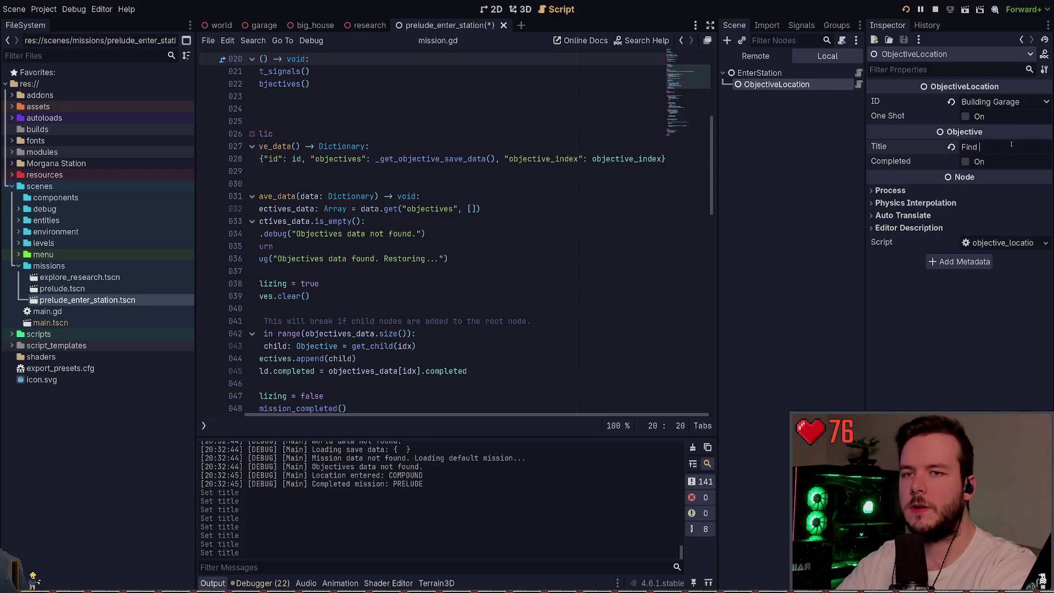
pyautogui.hotkey('ctrl', 'a')
pyautogui.write('Find the garage')
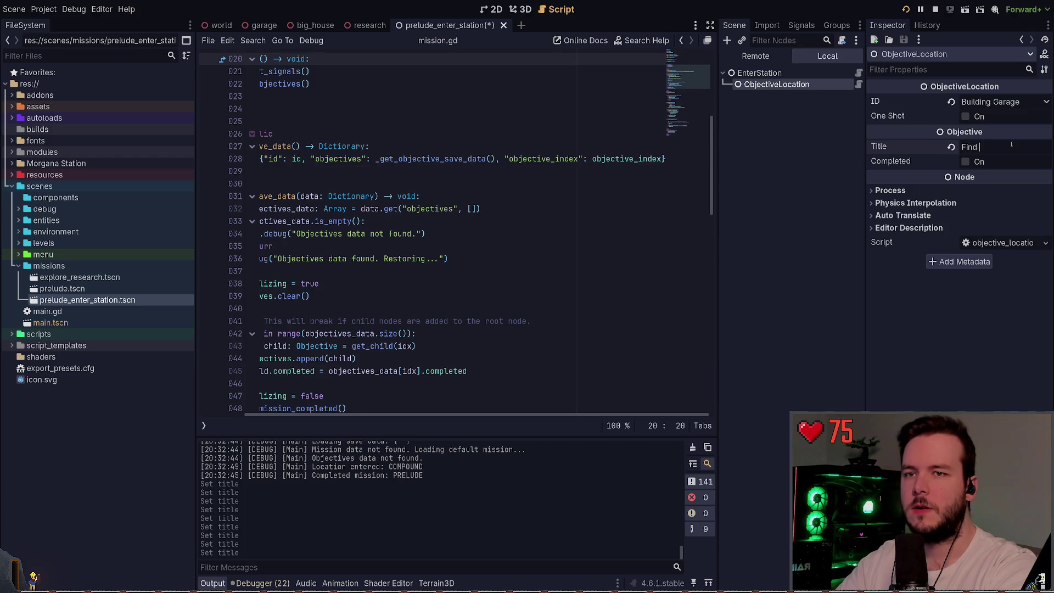
pyautogui.hotkey('ctrl', 's')
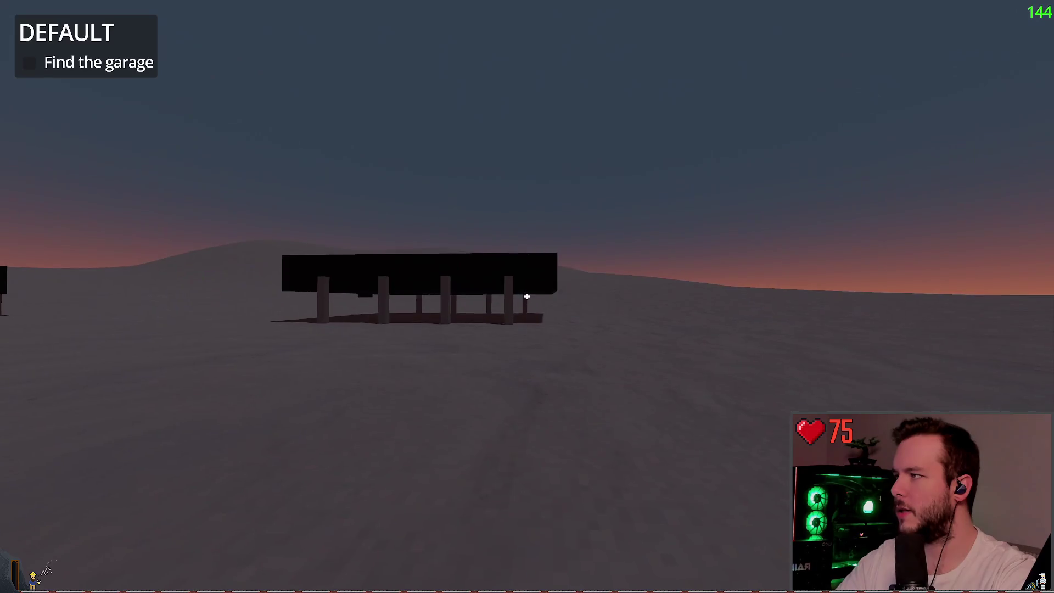
# - Close the running game, review the ObjectiveLocation script, and select lines 24-32 of mission.gd
pyautogui.press('F8')
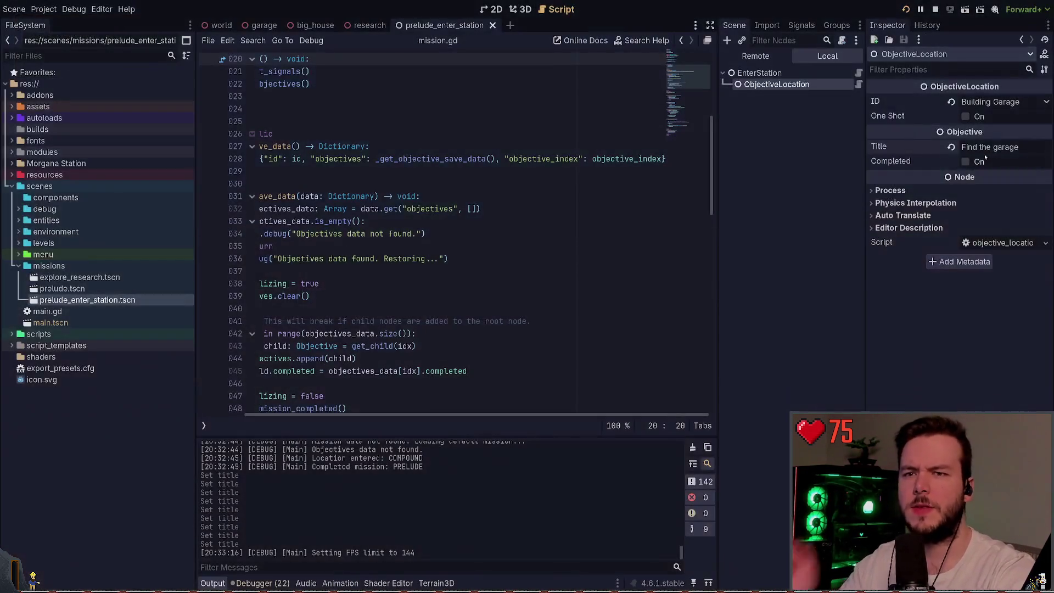
pyautogui.scroll(6, 452, 232)
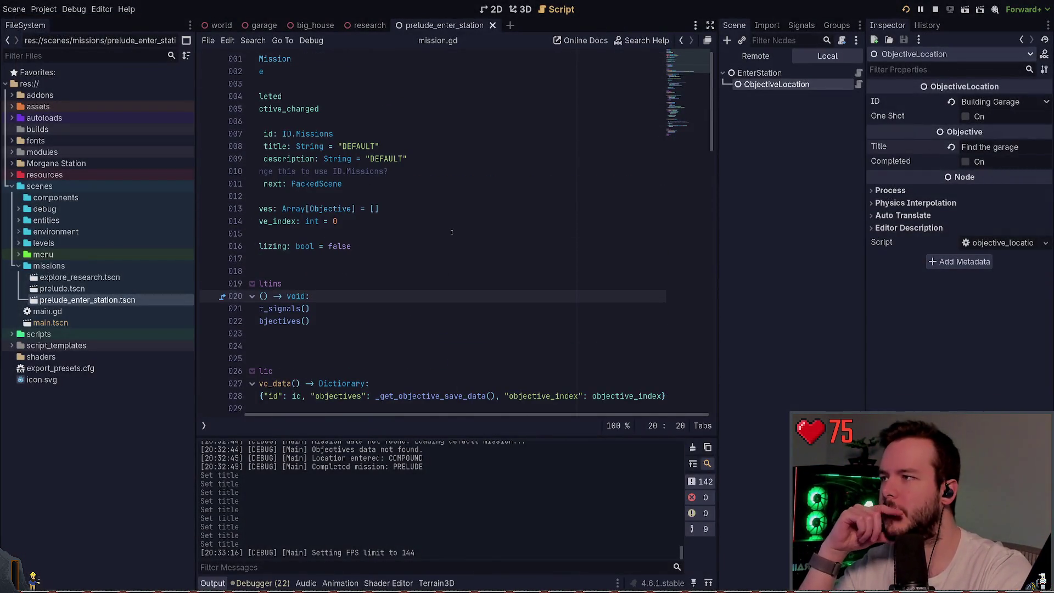
pyautogui.click(857, 85)
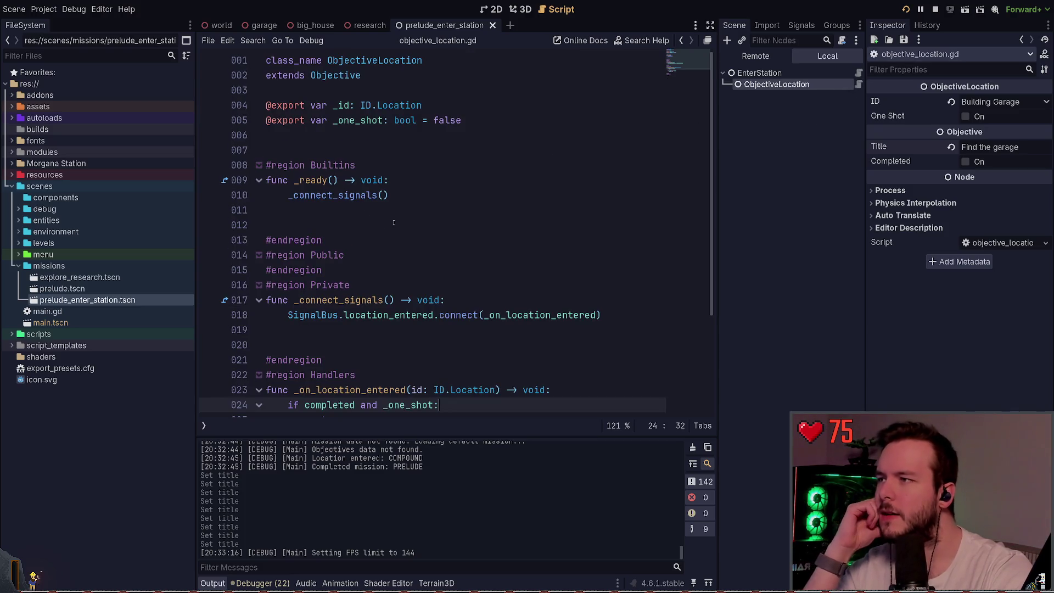
pyautogui.scroll(-3, 396, 218)
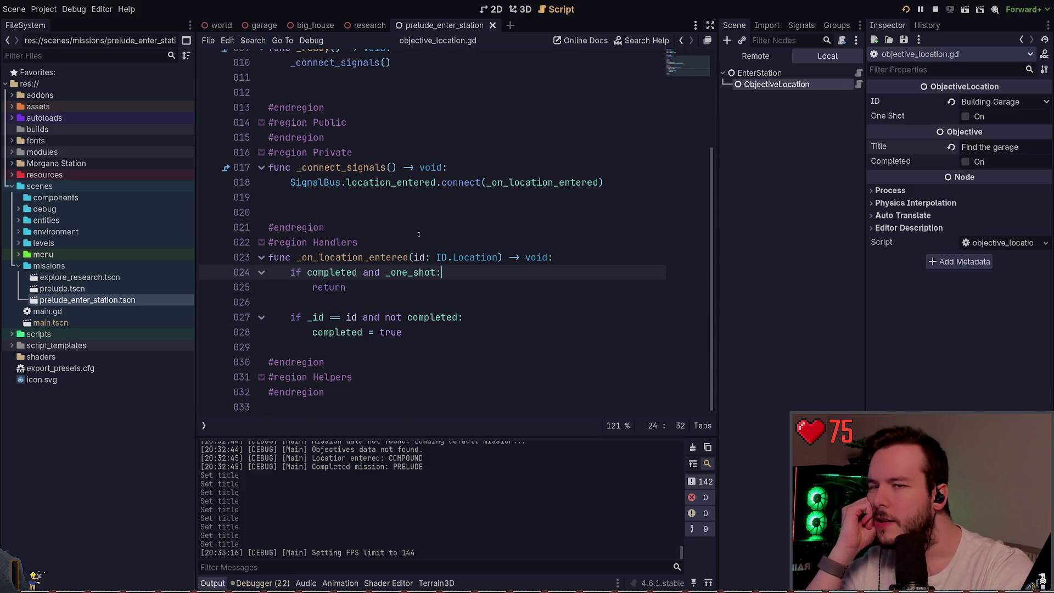
pyautogui.scroll(3, 419, 235)
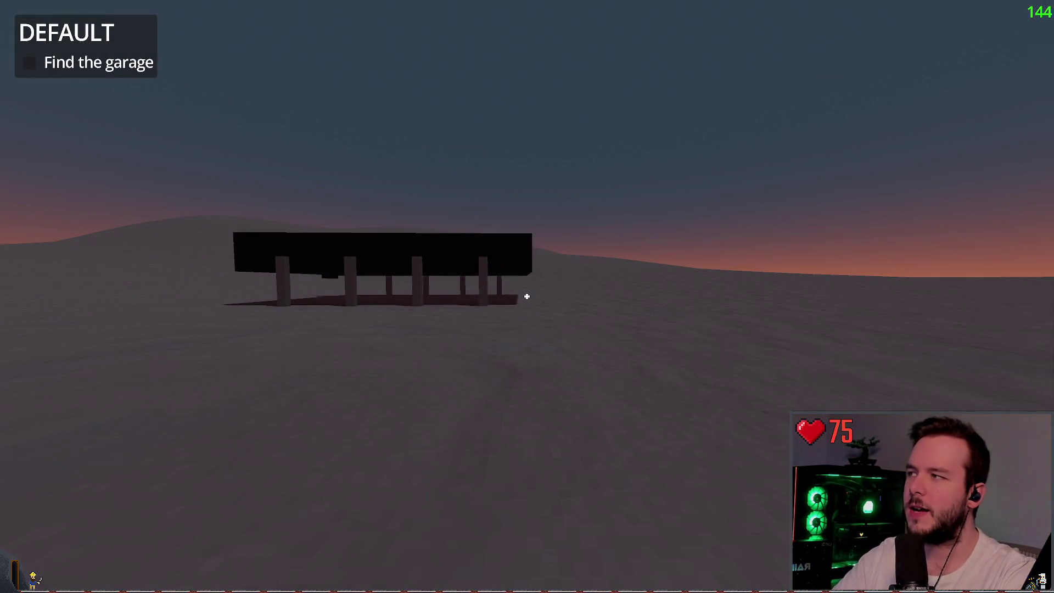
pyautogui.press('F8')
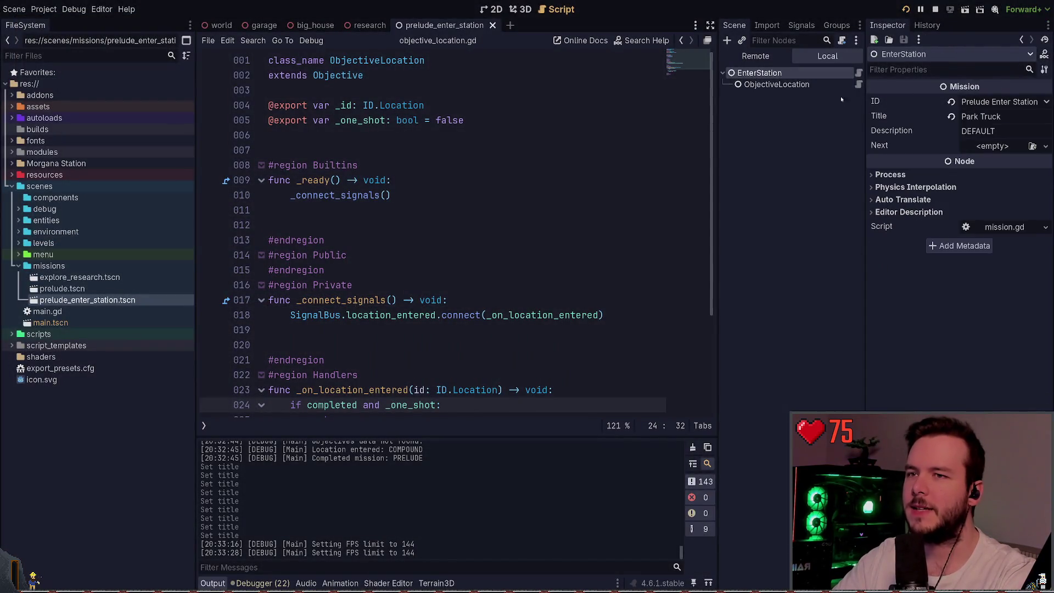
pyautogui.click(833, 87)
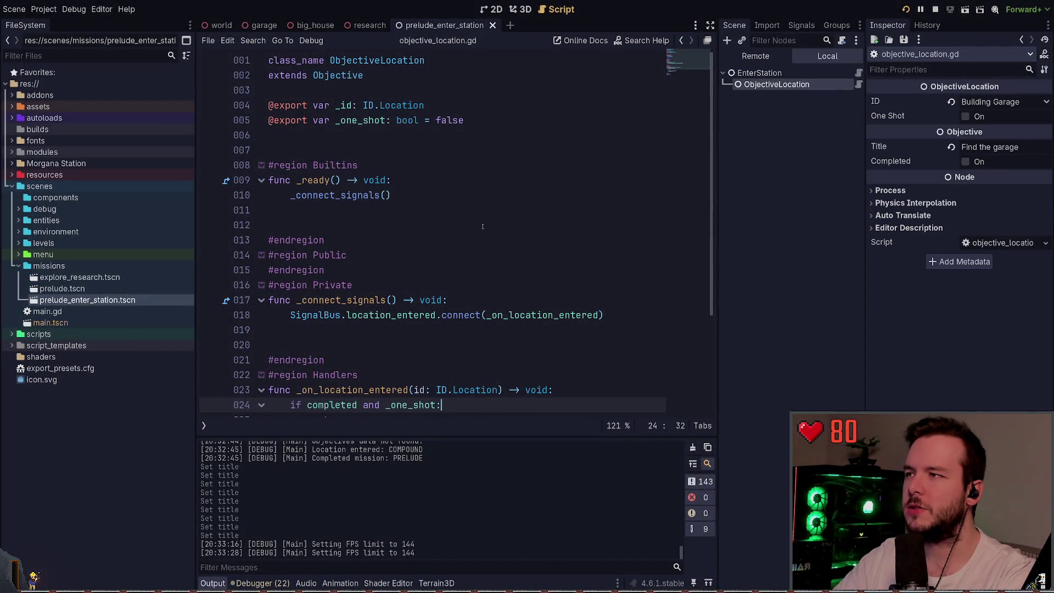
pyautogui.click(760, 72)
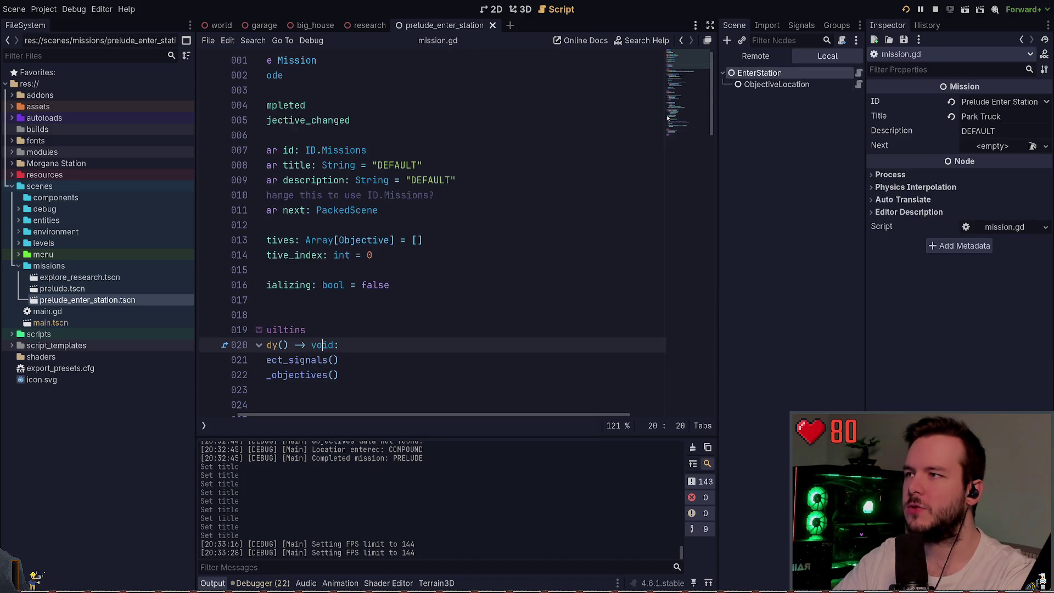
pyautogui.moveTo(390, 409)
pyautogui.mouseDown()
pyautogui.moveTo(275, 409)
pyautogui.moveTo(269, 387)
pyautogui.mouseUp()
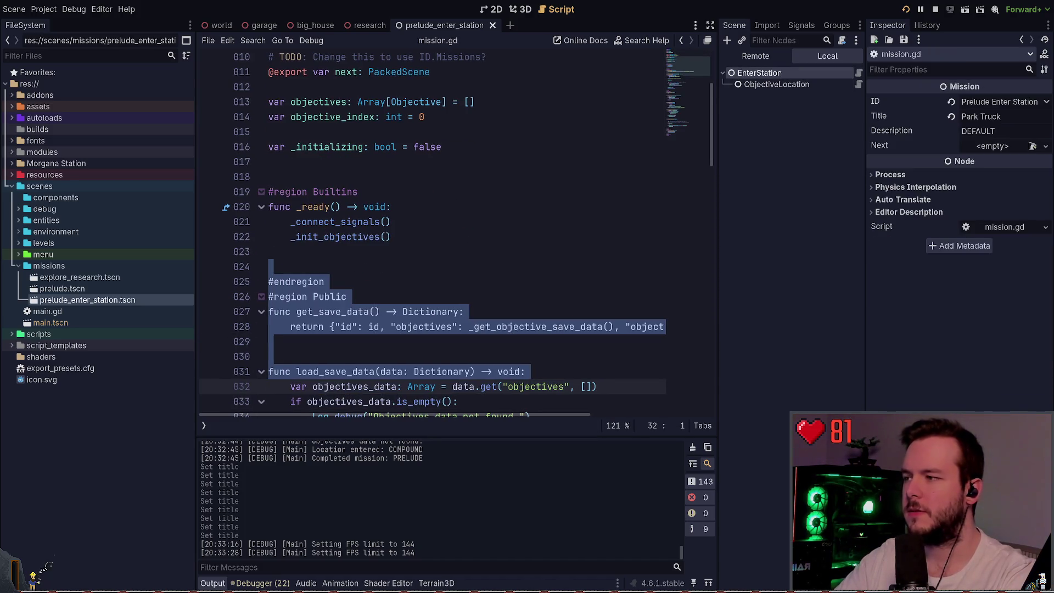
# - In Neovim, search the project files for 'objective'
pyautogui.hotkey('alt', 'Tab')
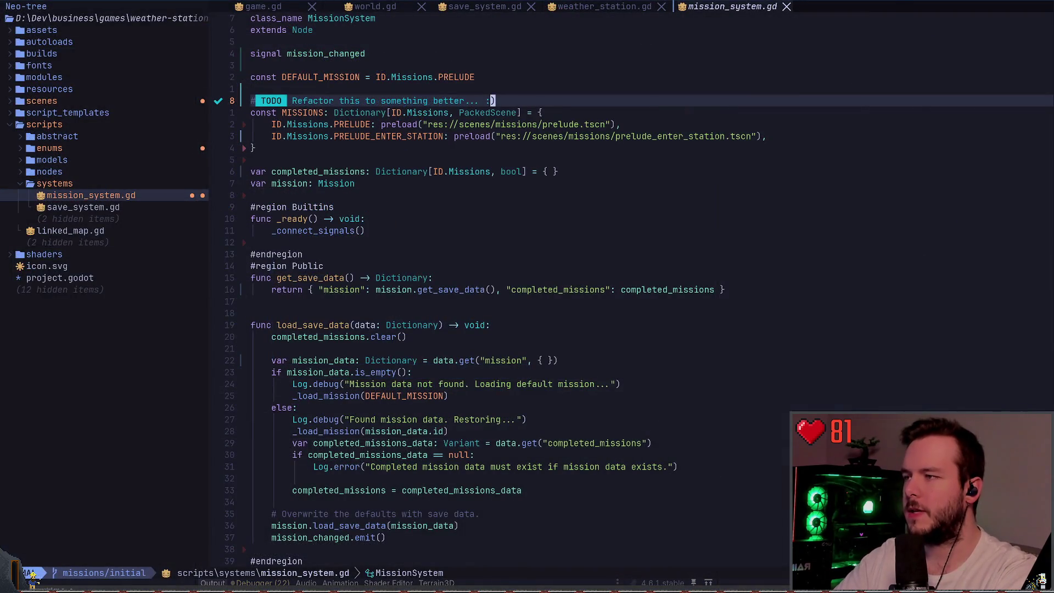
pyautogui.press('space')
pyautogui.press('f')
pyautogui.press('f')
pyautogui.write('opbjective')
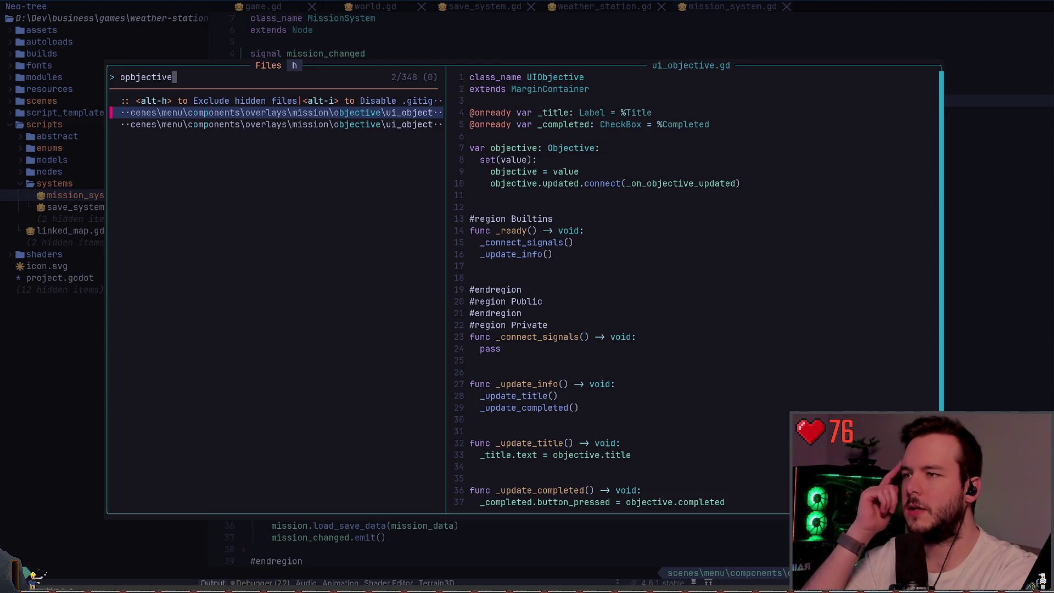
# - Open ui_objective.gd and jump to the _on_objective_updated handler definition
pyautogui.click(280, 125)
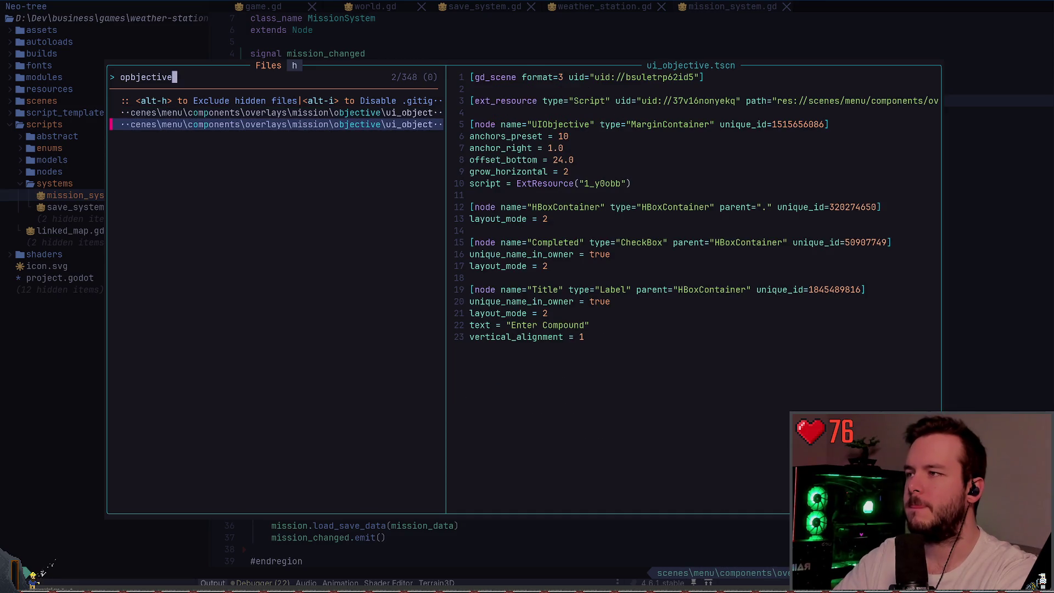
pyautogui.press('Up')
pyautogui.press('Return')
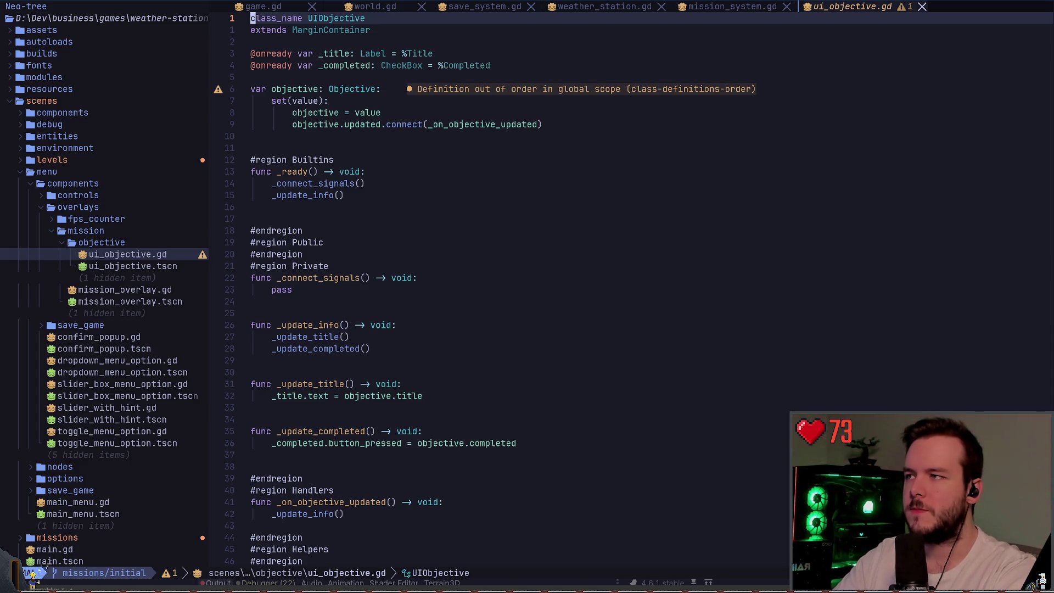
pyautogui.press('j')
pyautogui.press('j')
pyautogui.press('j')
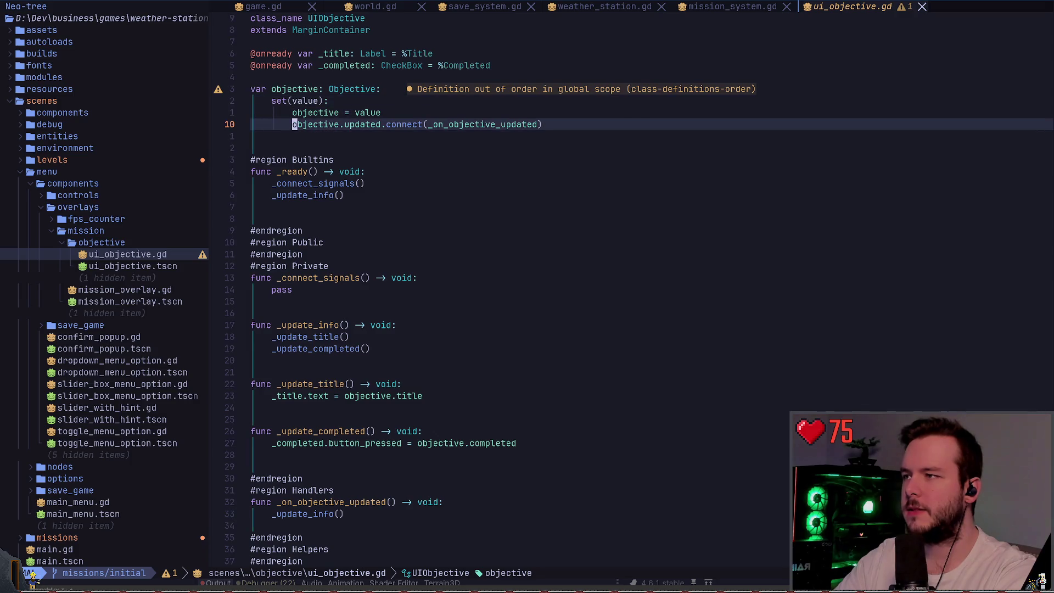
pyautogui.press('w')
pyautogui.press('w')
pyautogui.press('w')
pyautogui.press('g')
pyautogui.press('d')
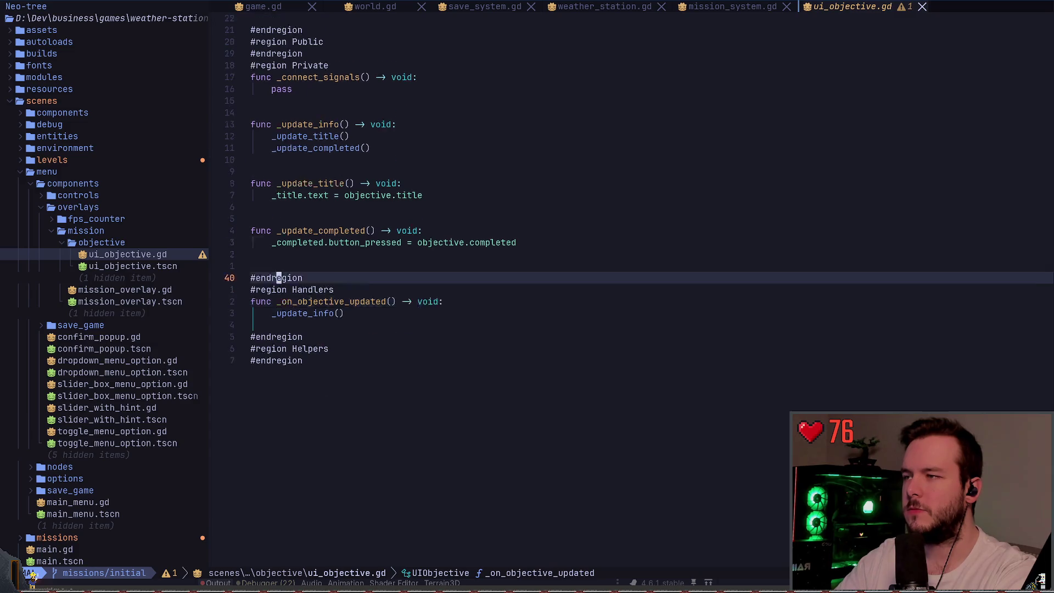
# - Follow the updated signal to its updated.emit() call in objective.gd's title setter
pyautogui.hotkey('ctrl', 'o')
pyautogui.press('j')
pyautogui.press('j')
pyautogui.press('j')
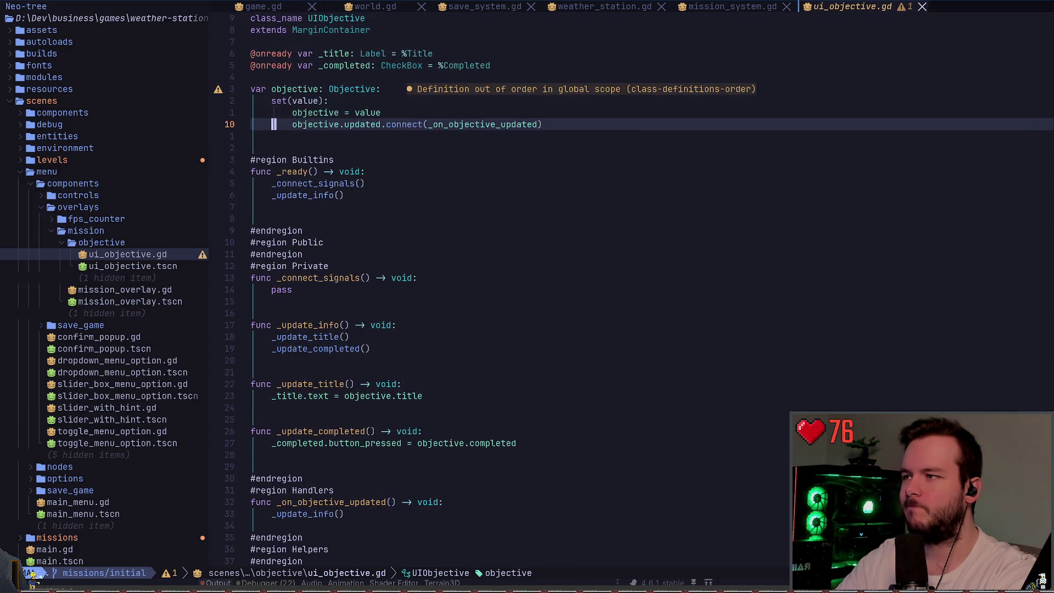
pyautogui.press('w')
pyautogui.press('w')
pyautogui.press('w')
pyautogui.press('g')
pyautogui.press('d')
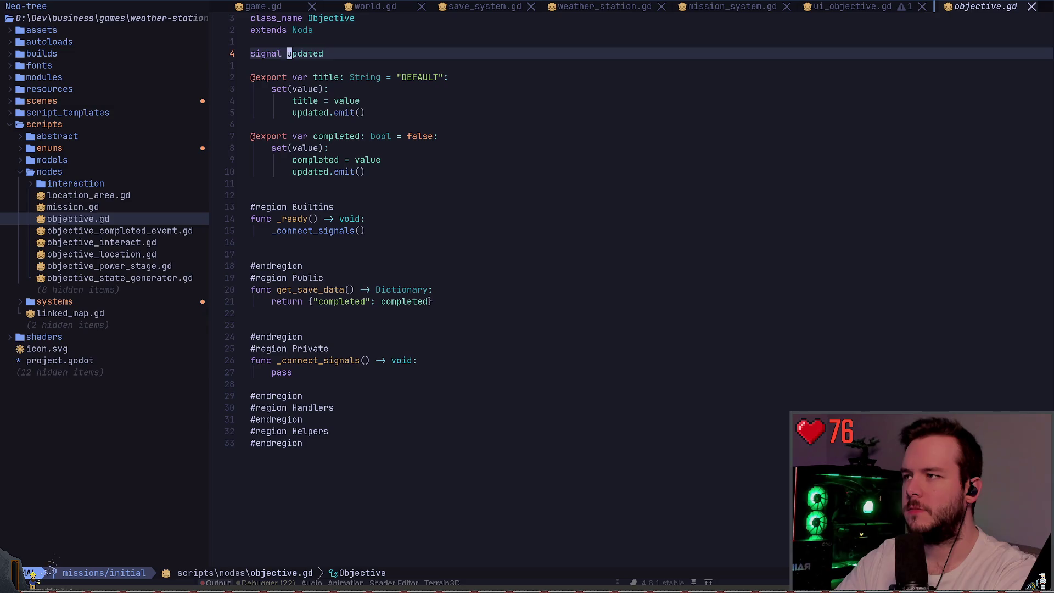
pyautogui.press('j')
pyautogui.press('j')
pyautogui.press('j')
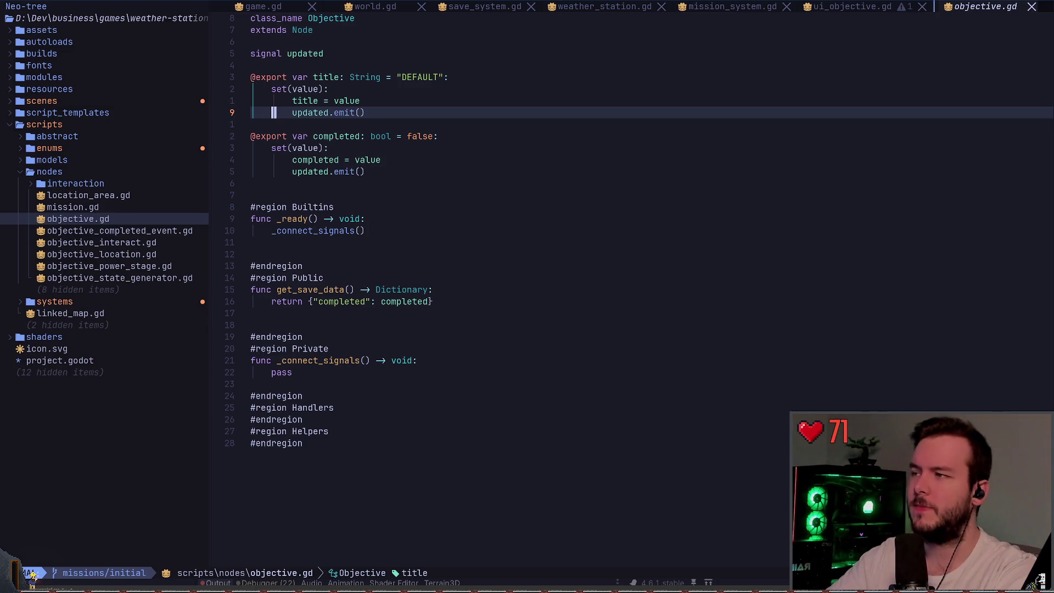
pyautogui.press('w')
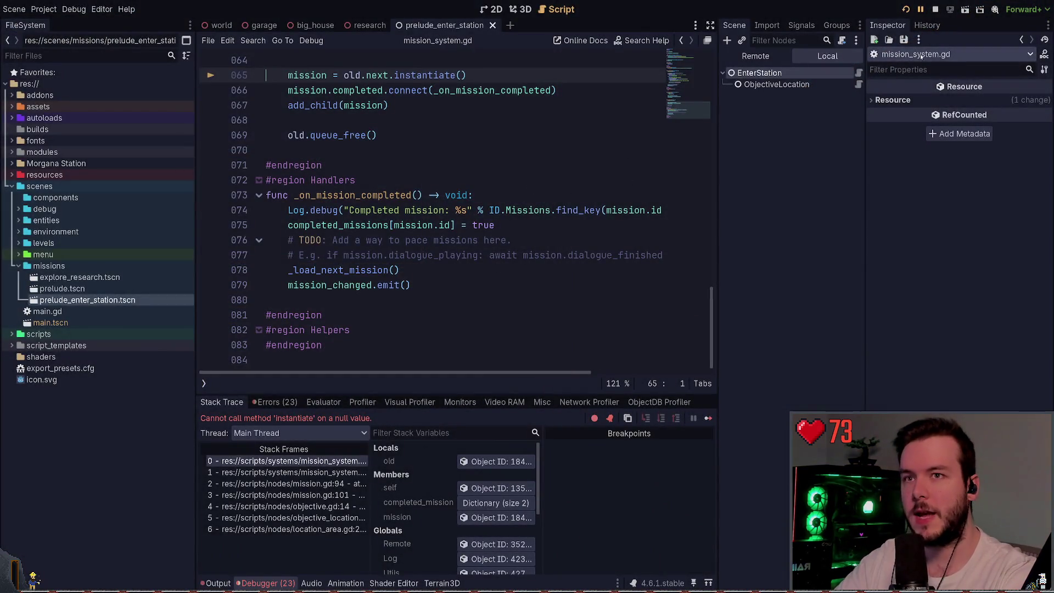
# - Stop the crashed debug session, inspect _load_next_mission's instantiate call, and select explore_research.tscn
pyautogui.click(936, 10)
pyautogui.click(398, 180)
pyautogui.scroll(2, 398, 181)
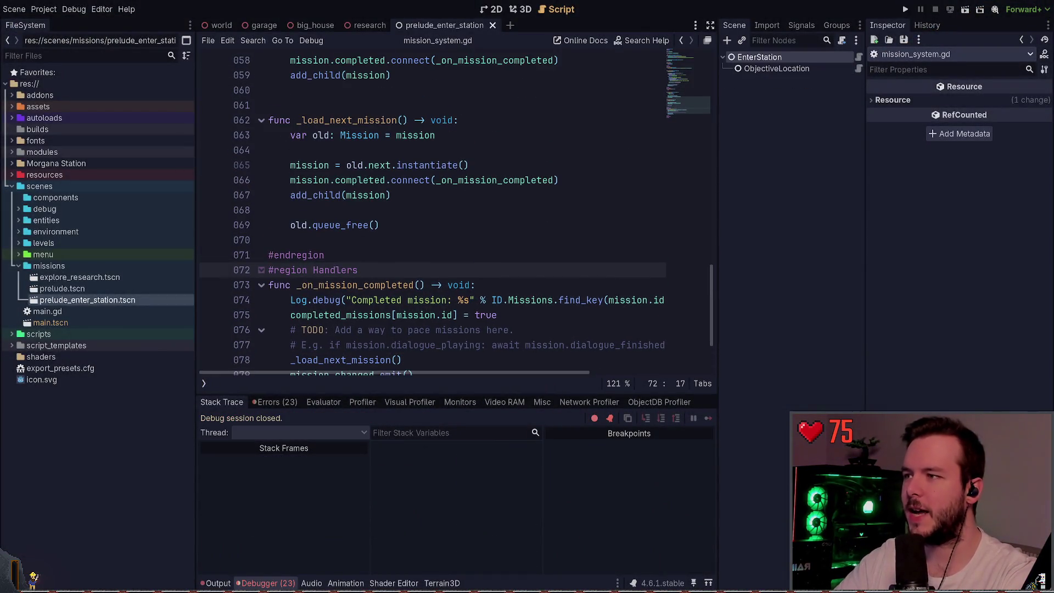
pyautogui.click(469, 165)
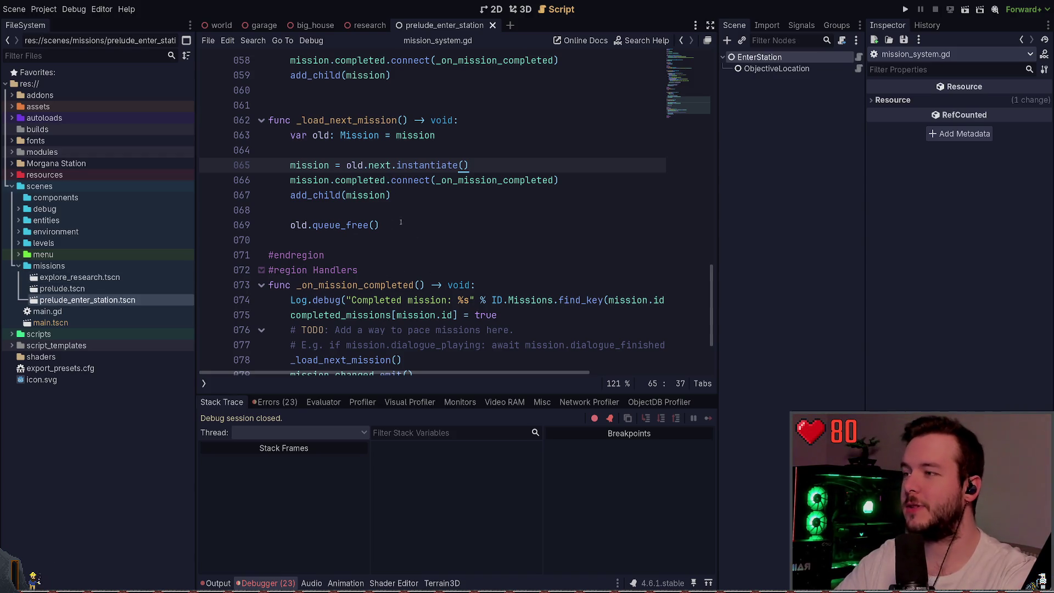
pyautogui.click(398, 215)
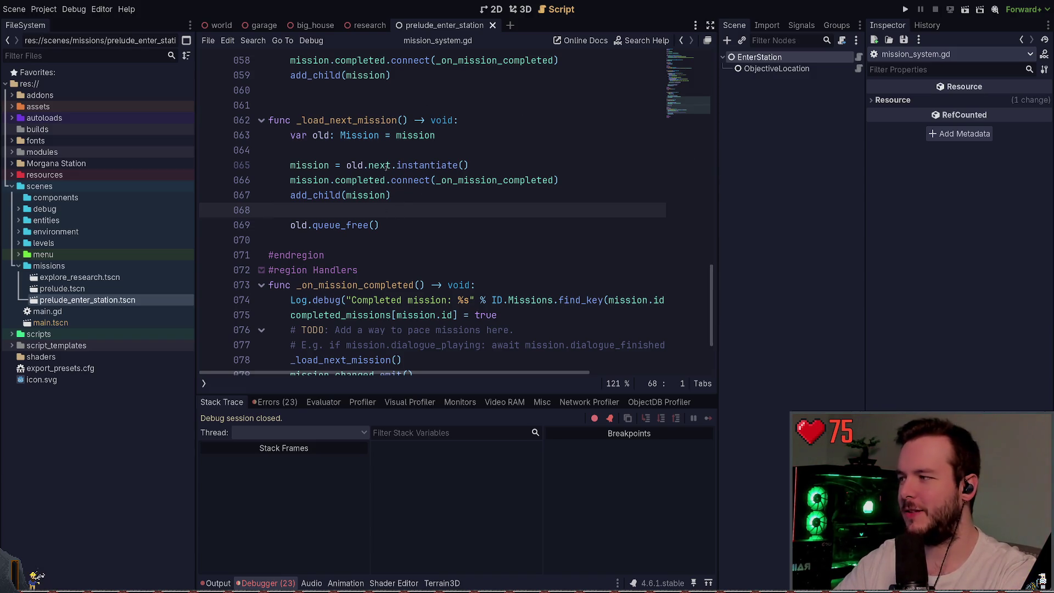
pyautogui.click(92, 279)
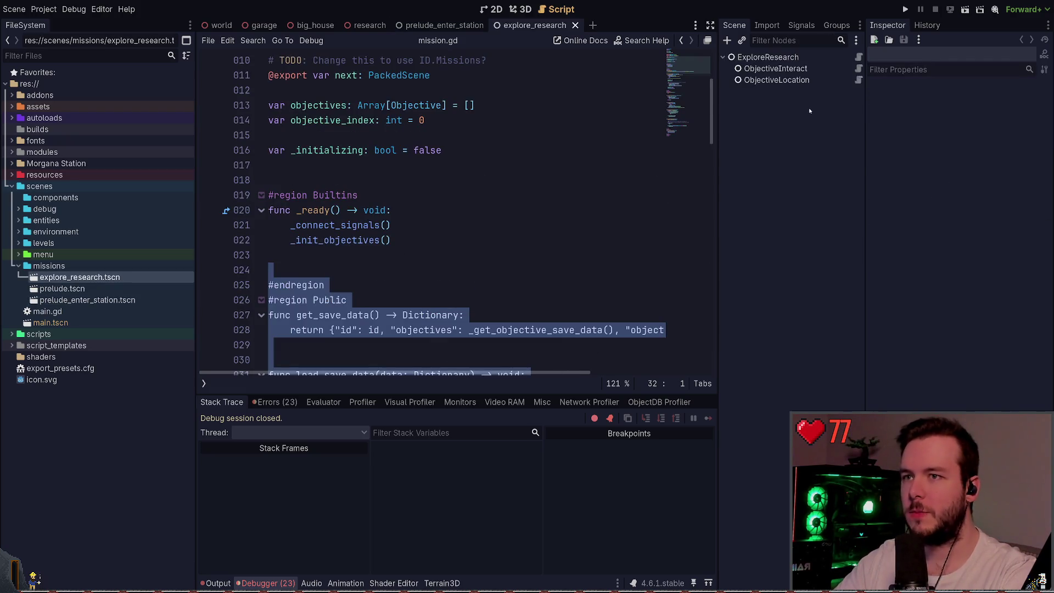
# - Retitle the ExploreResearch mission to 'Explore Station' and save
pyautogui.click(801, 70)
pyautogui.press('Up')
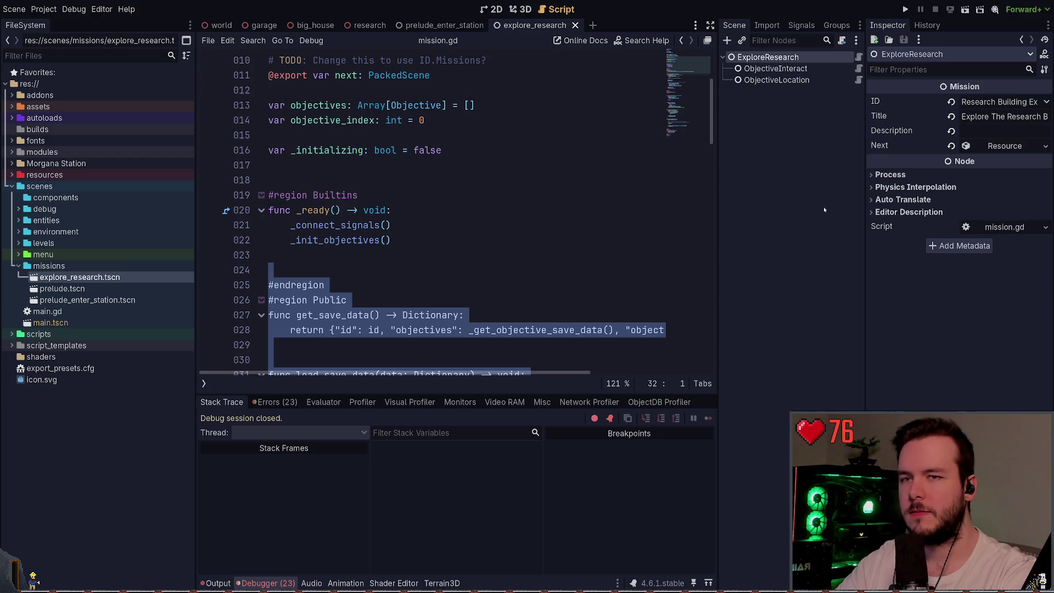
pyautogui.click(1009, 116)
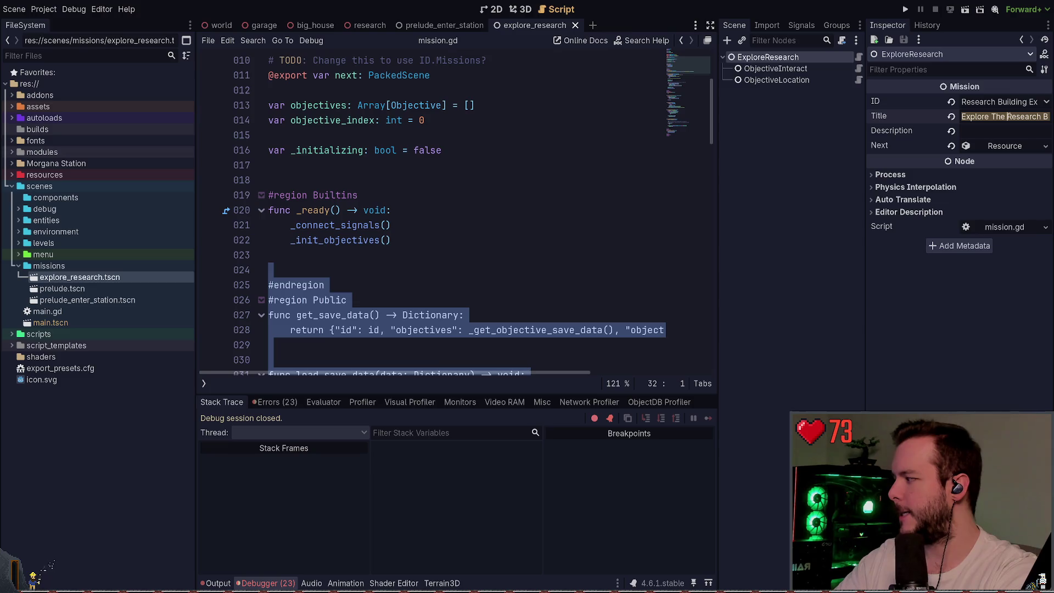
pyautogui.write('Explore')
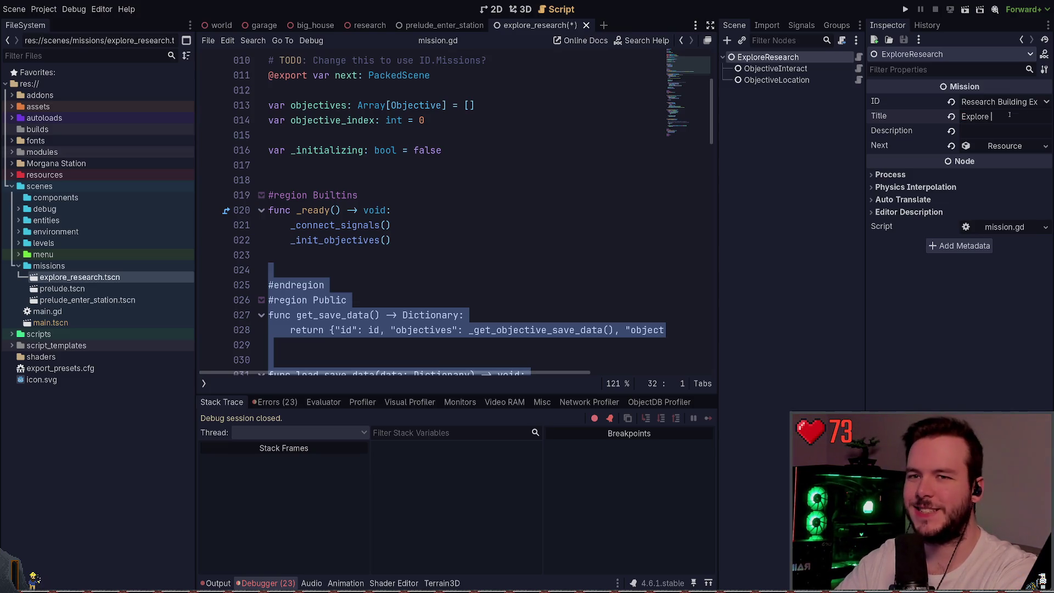
pyautogui.press('BackSpace')
pyautogui.press('BackSpace')
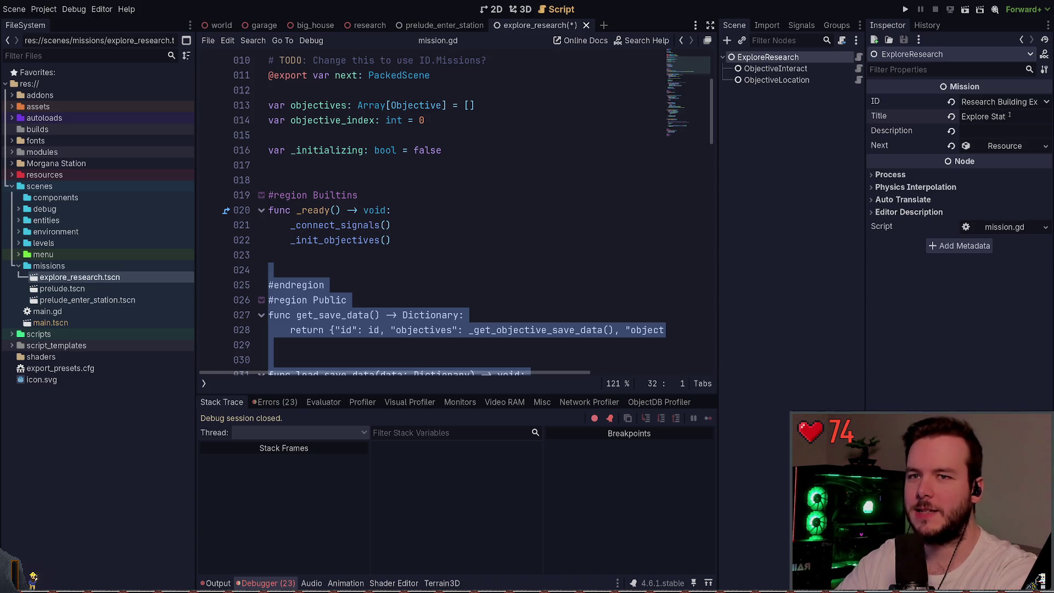
pyautogui.write('ion')
pyautogui.hotkey('ctrl', 's')
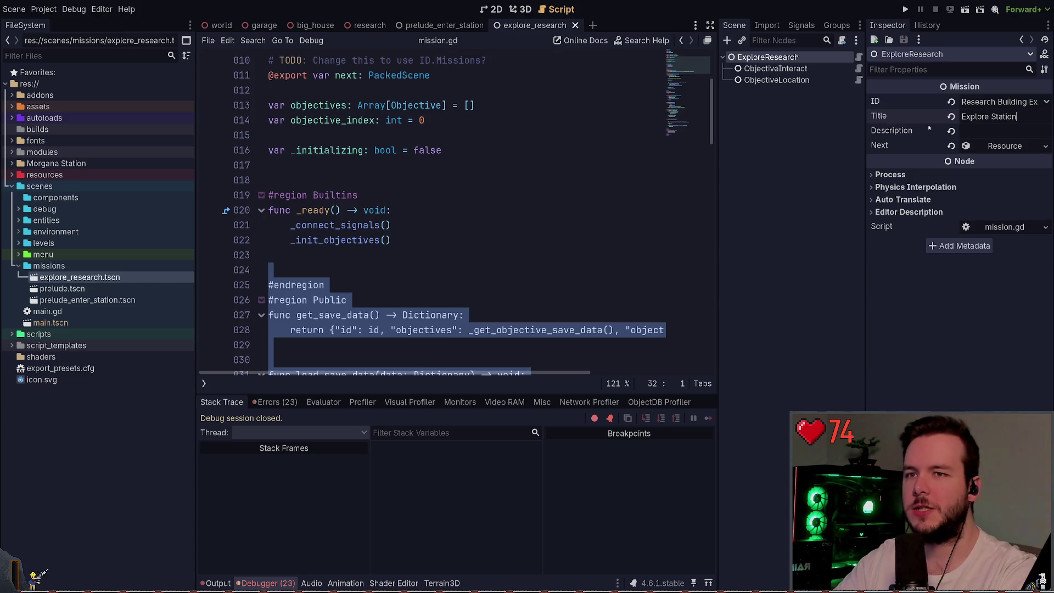
# - Change ObjectiveInteract's title from 'Place Backpack' to 'Set down equip' and save
pyautogui.click(776, 68)
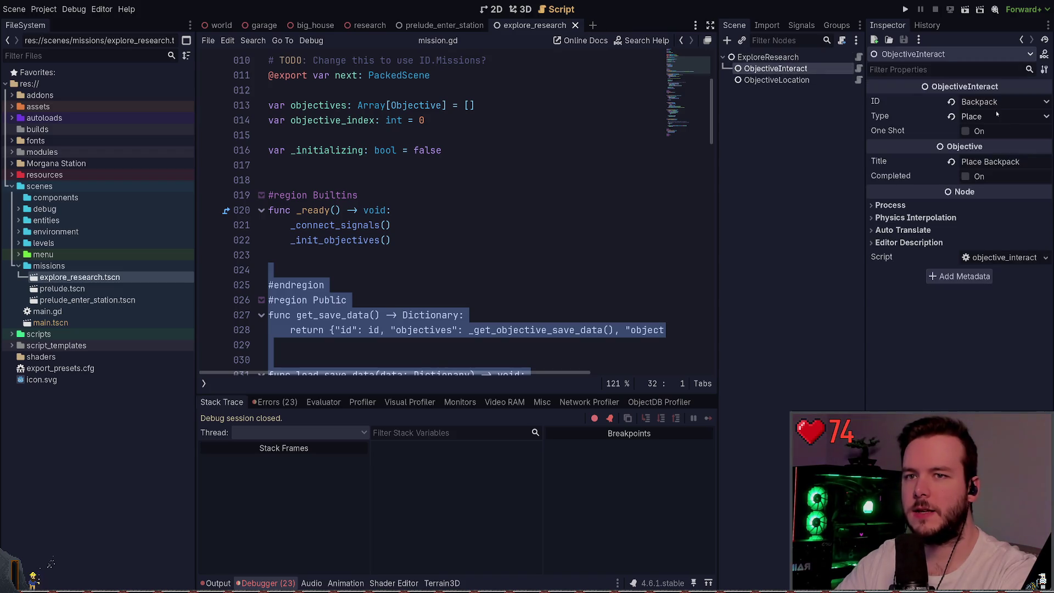
pyautogui.click(790, 80)
pyautogui.click(788, 69)
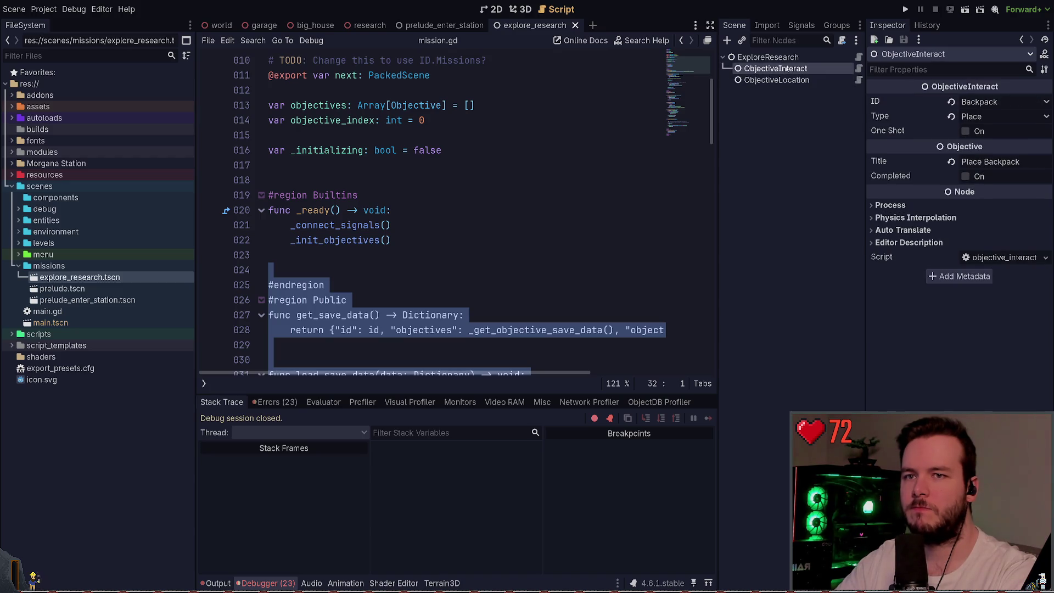
pyautogui.tripleClick(1009, 161)
pyautogui.write('Set down equip')
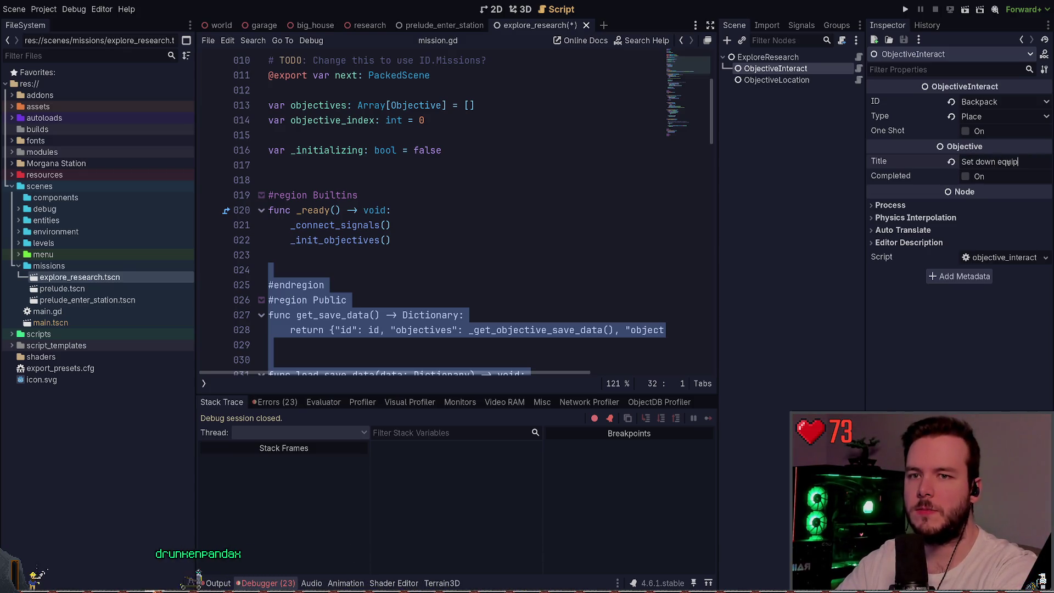
pyautogui.hotkey('ctrl', 's')
# - Retitle ObjectiveLocation to 'Enter Research Building', move it above ObjectiveInteract, and run the game
pyautogui.click(777, 81)
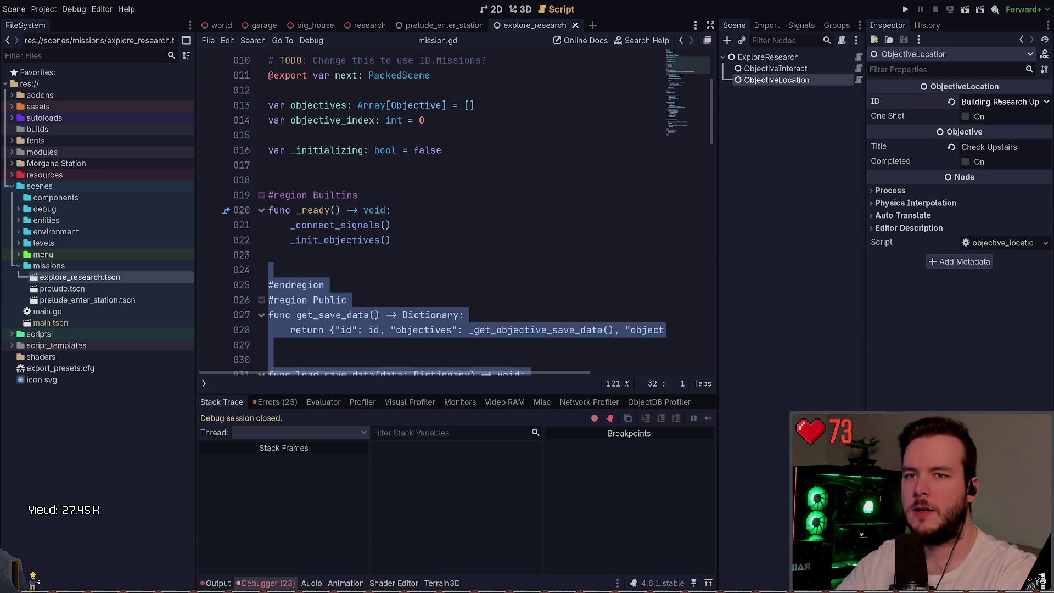
pyautogui.click(815, 81)
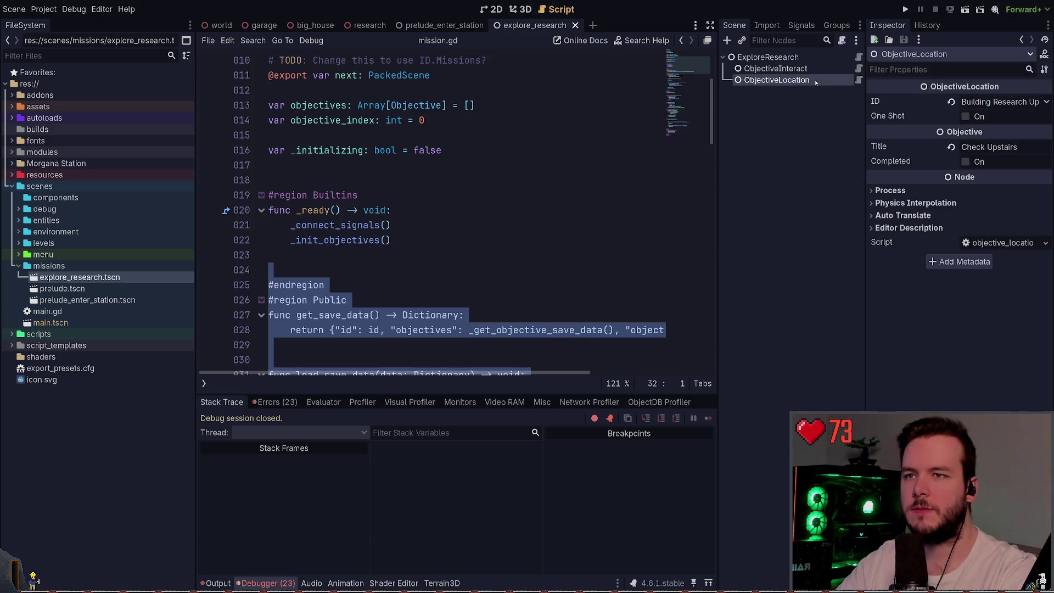
pyautogui.doubleClick(992, 147)
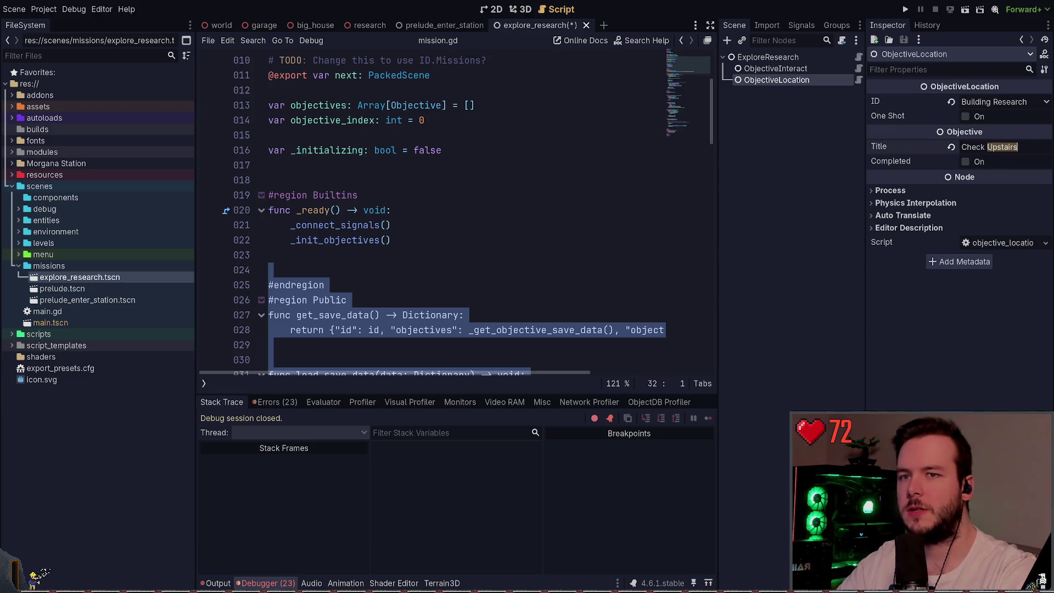
pyautogui.hotkey('ctrl', 'a')
pyautogui.write('En')
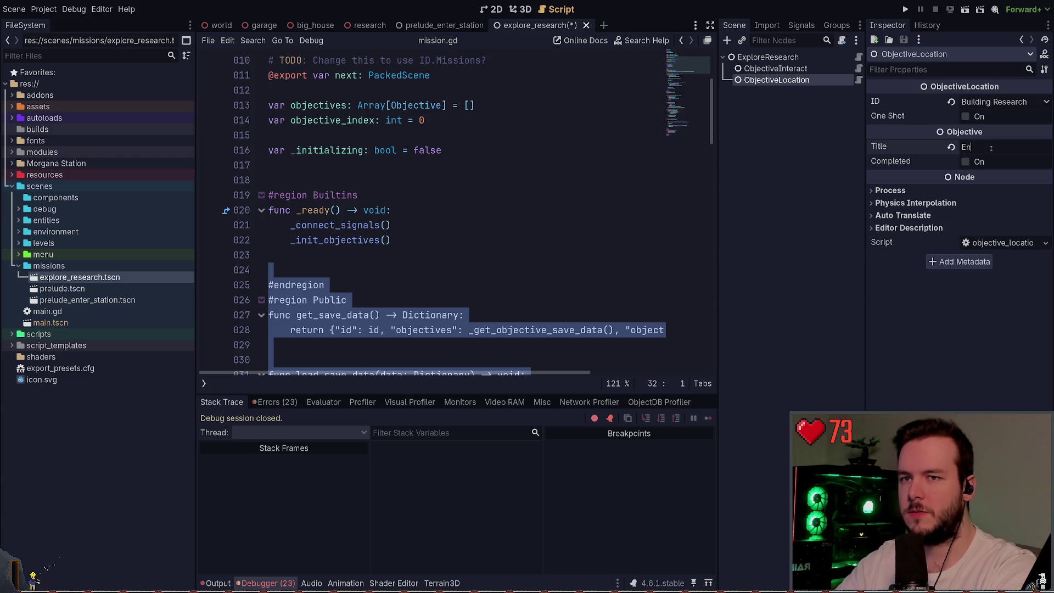
pyautogui.press('BackSpace')
pyautogui.press('BackSpace')
pyautogui.press('BackSpace')
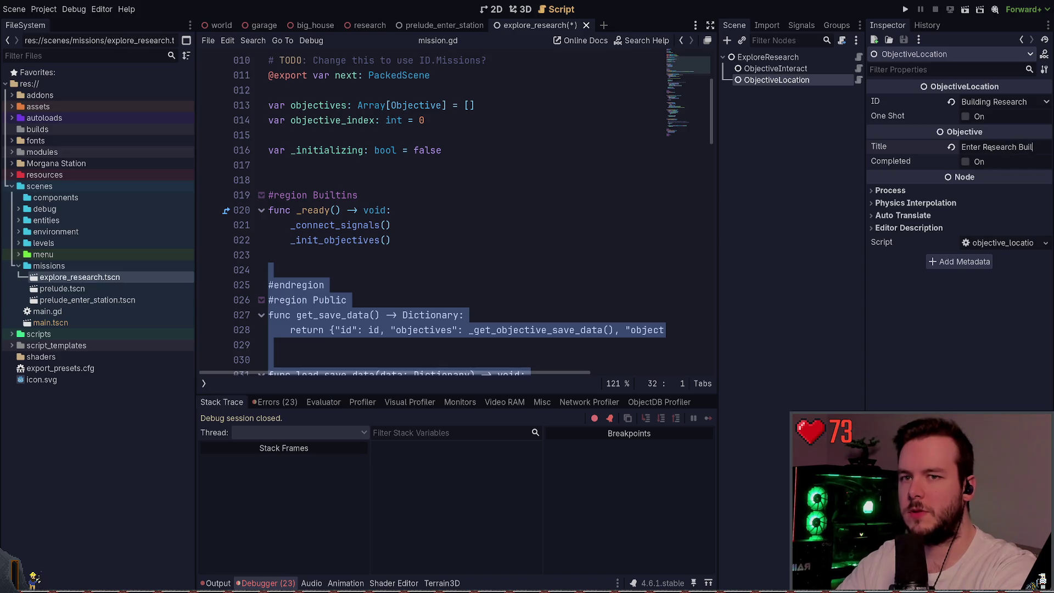
pyautogui.moveTo(777, 80); pyautogui.dragTo(772, 64)
pyautogui.press('F5')
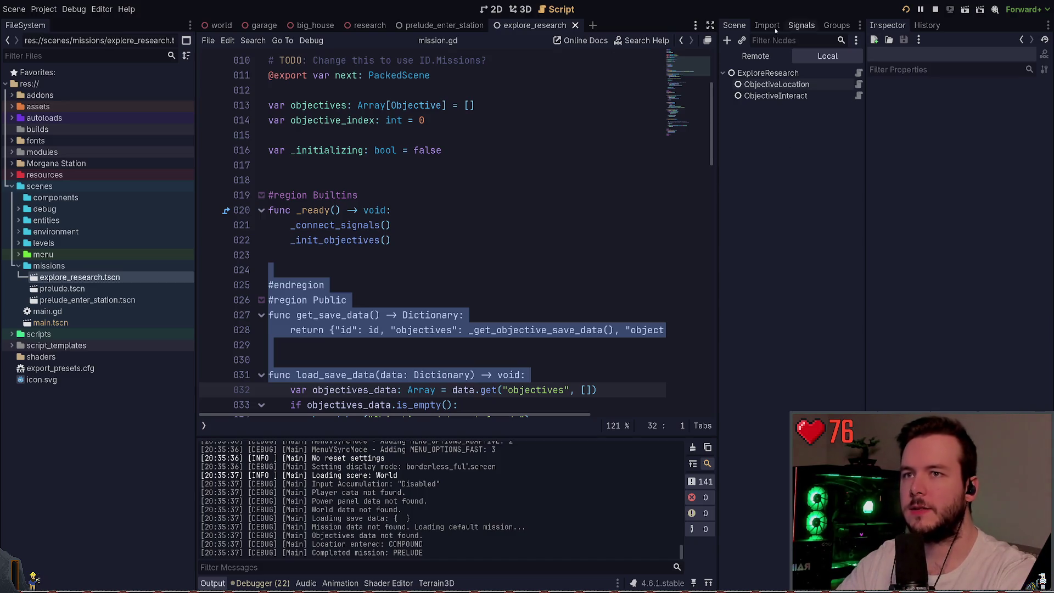
# - Set prelude_enter_station's Next mission to explore_research.tscn
pyautogui.click(77, 301)
pyautogui.doubleClick(77, 301)
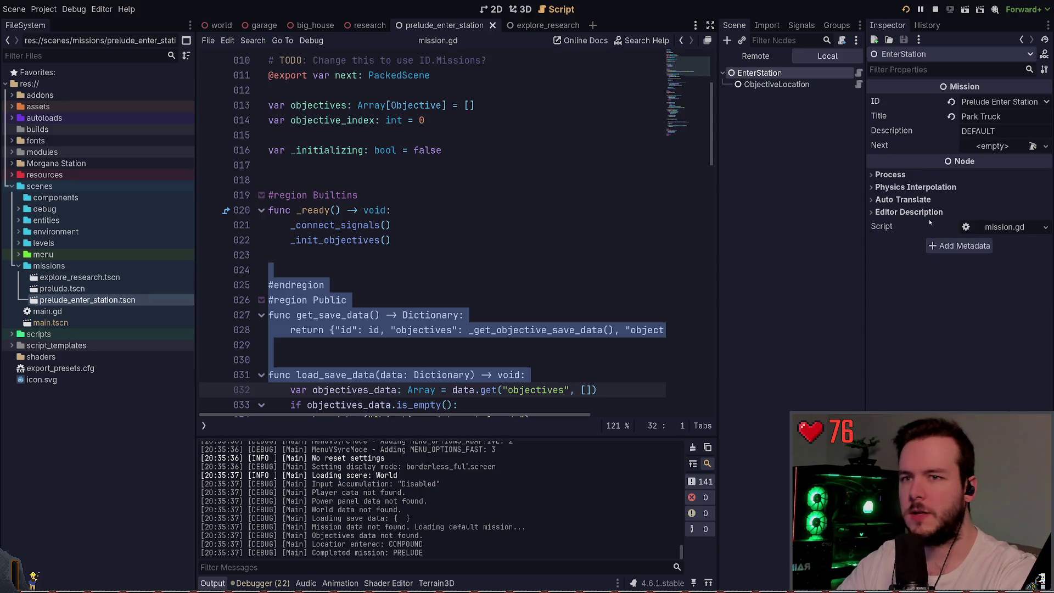
pyautogui.moveTo(80, 278); pyautogui.dragTo(1004, 147)
# - Play-test by walking toward the research building, then quit back to the editor
pyautogui.press('F5')
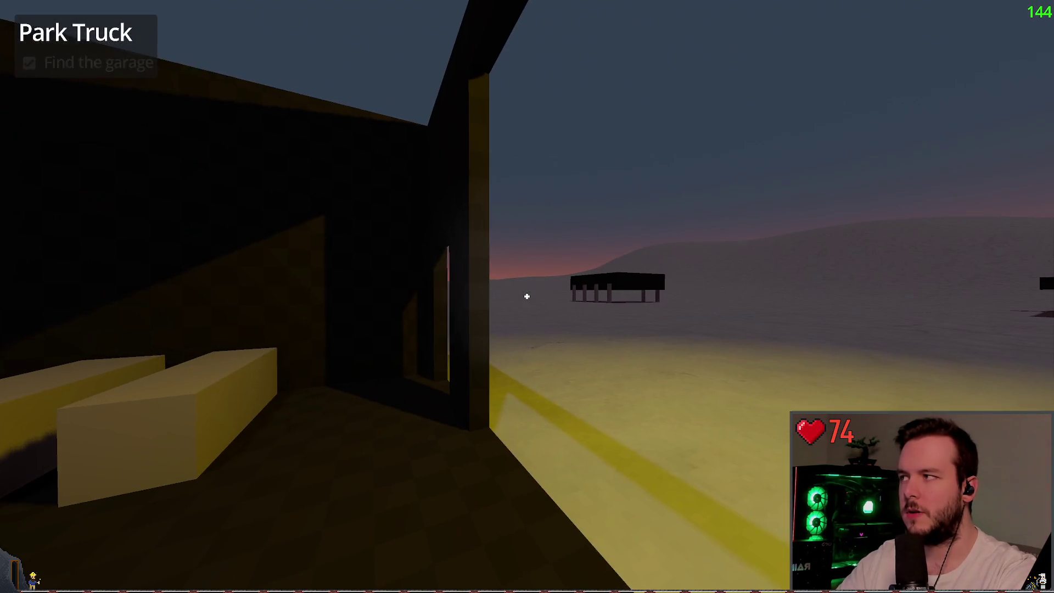
pyautogui.press('w')
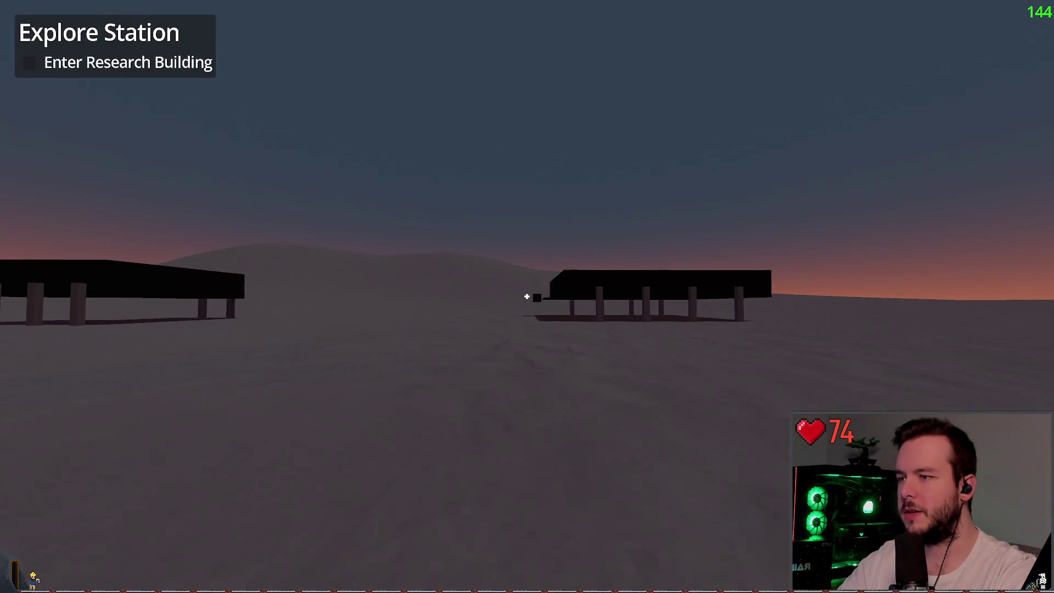
pyautogui.press('w')
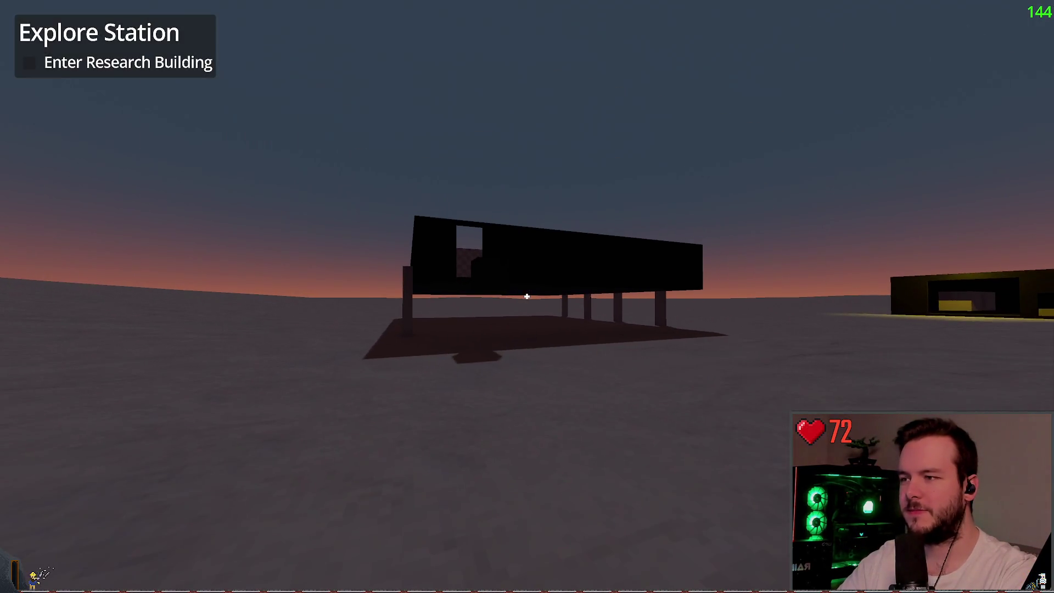
pyautogui.press('Escape')
pyautogui.click(51, 376)
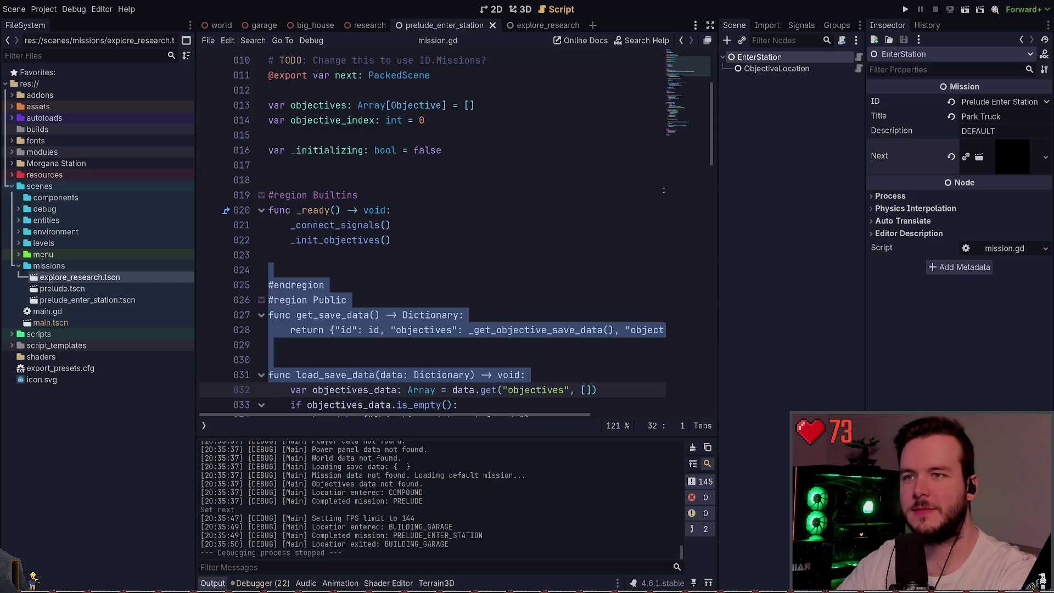
# - Close the explore_research and prelude_enter_station scenes and show big_house in the 3D view
pyautogui.click(517, 27)
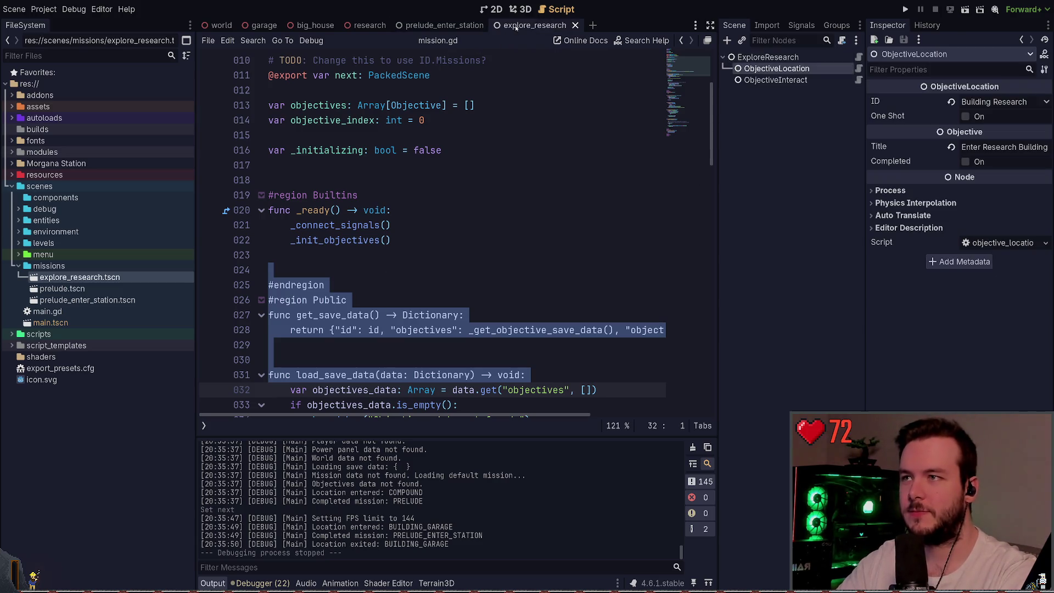
pyautogui.click(575, 26)
pyautogui.click(497, 25)
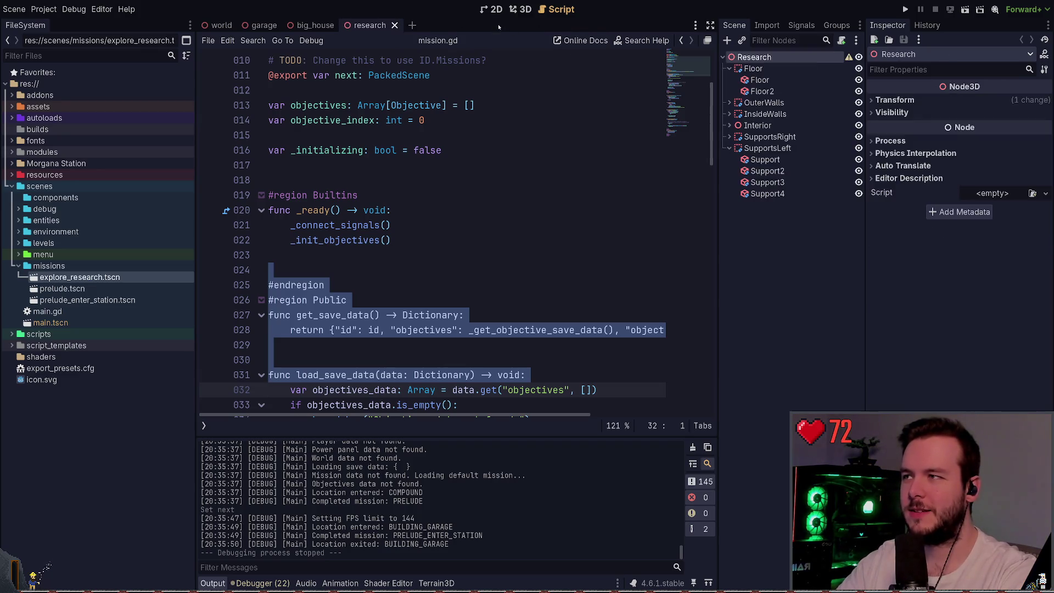
pyautogui.click(768, 239)
pyautogui.click(438, 220)
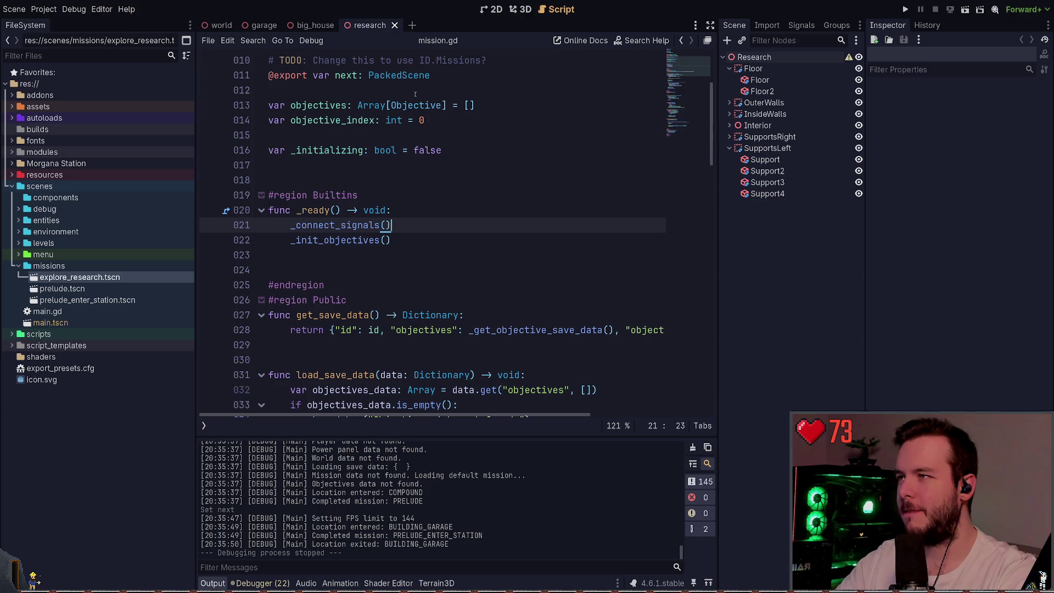
pyautogui.click(524, 12)
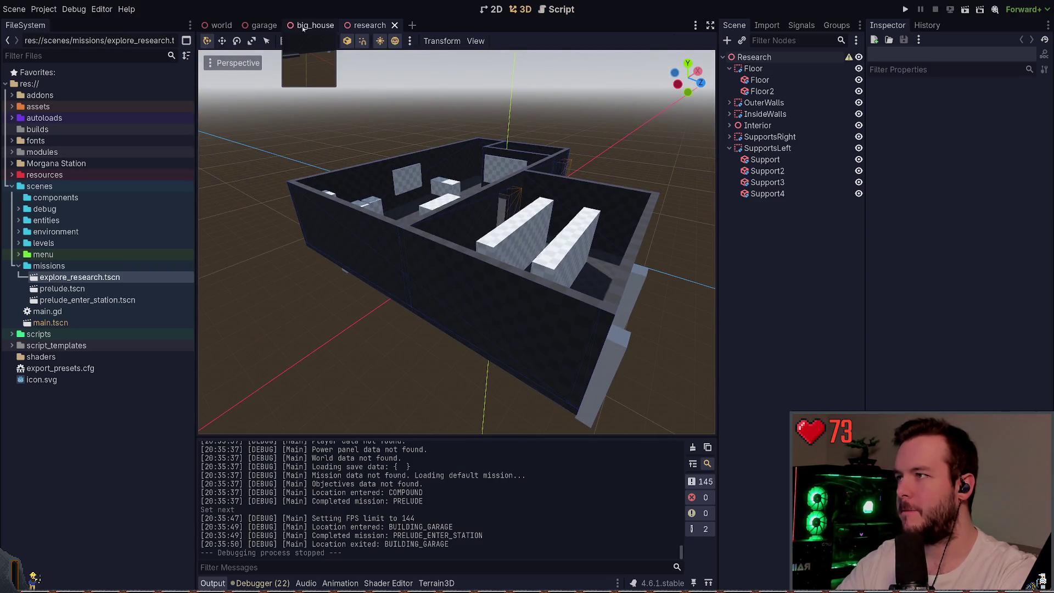
pyautogui.click(309, 25)
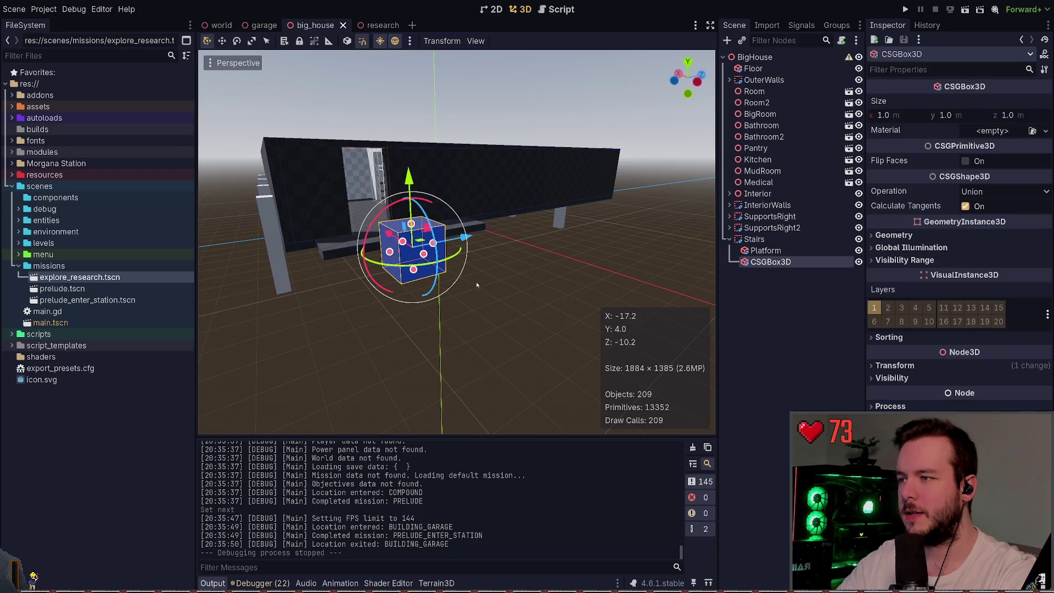
# - Rename the stairs' Platform node to Balcony
pyautogui.press('Up')
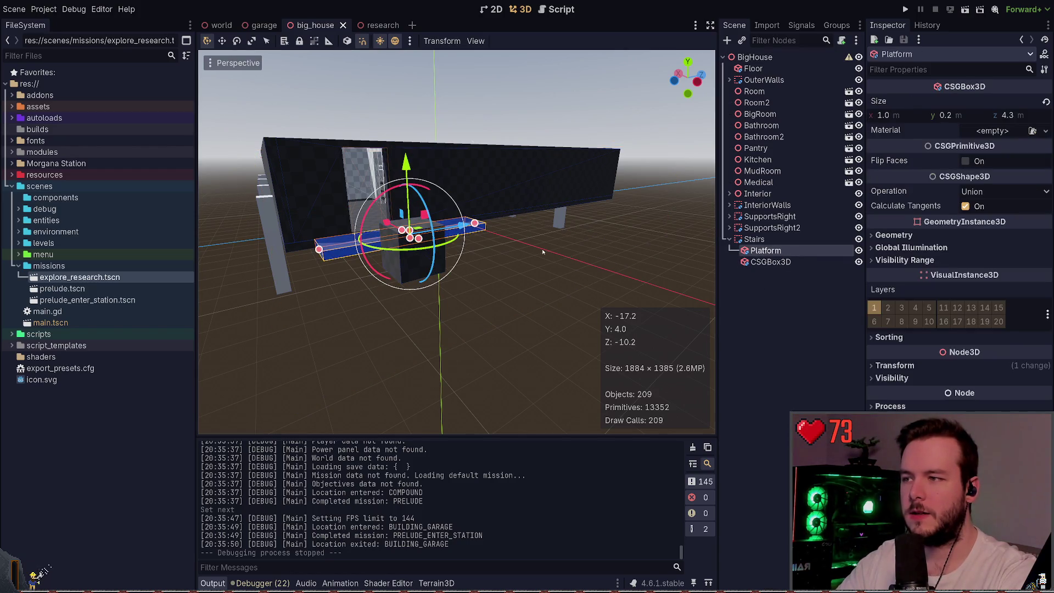
pyautogui.moveTo(543, 252); pyautogui.dragTo(577, 258)
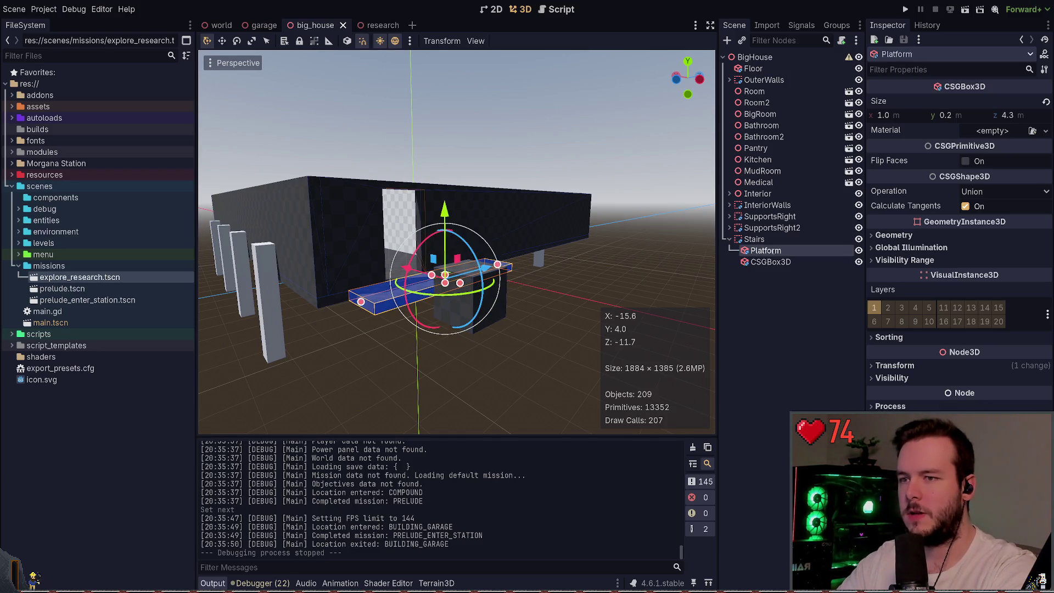
pyautogui.press('F2')
pyautogui.write('Balcony')
pyautogui.press('Return')
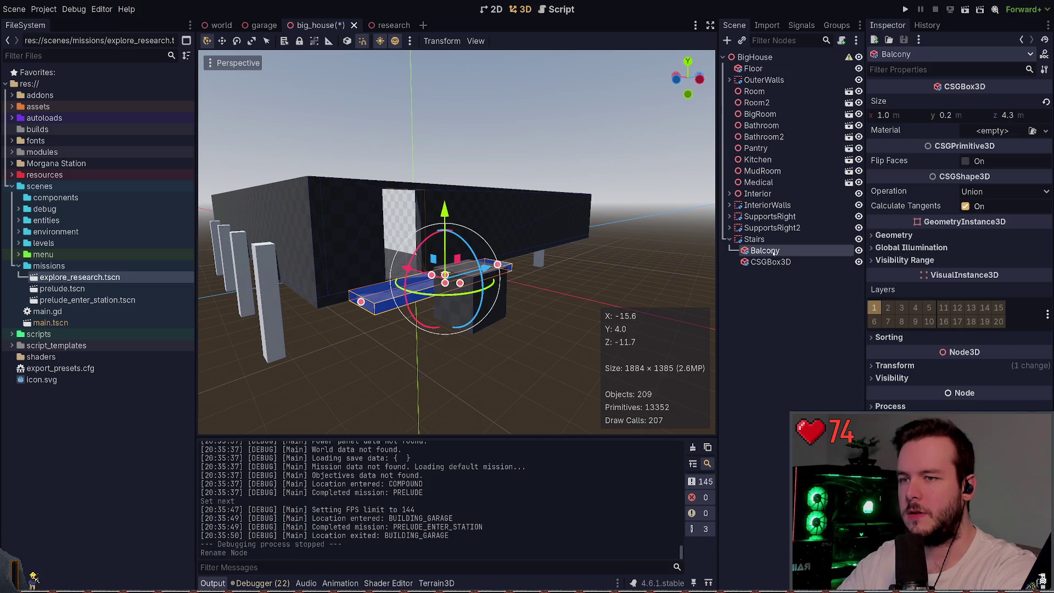
pyautogui.click(569, 319)
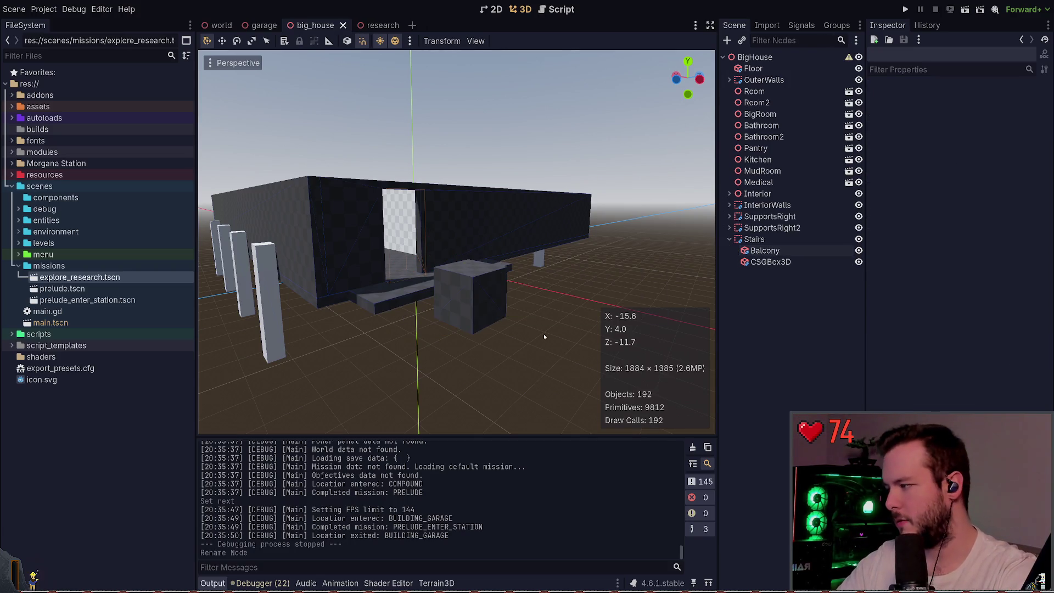
pyautogui.click(822, 265)
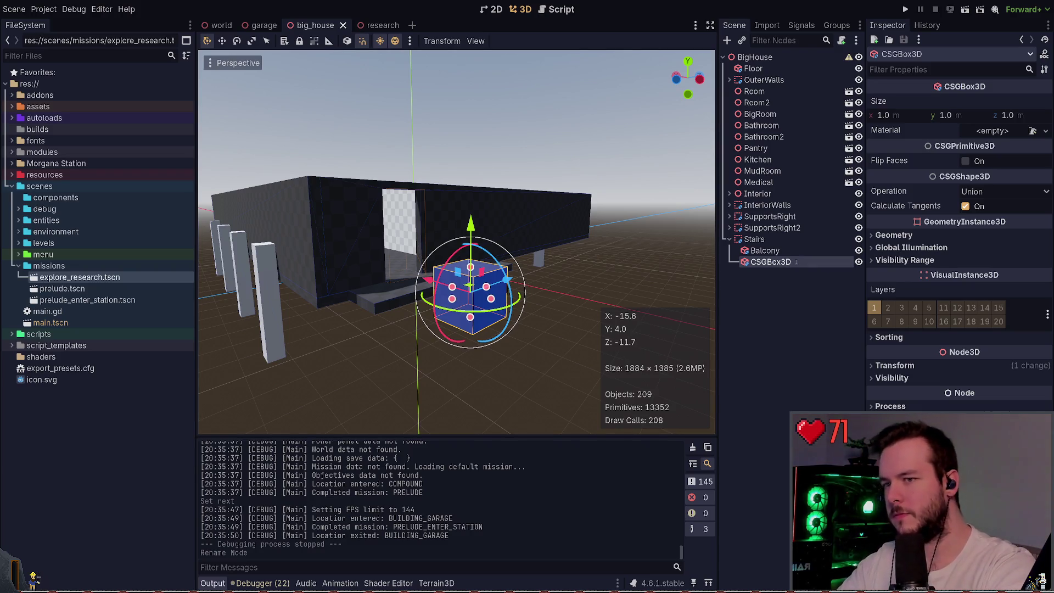
# - Rename the box Stairs2, thin it to 0.2 along X, tilt it about 60°, and save
pyautogui.write('Stairs2')
pyautogui.press('Return')
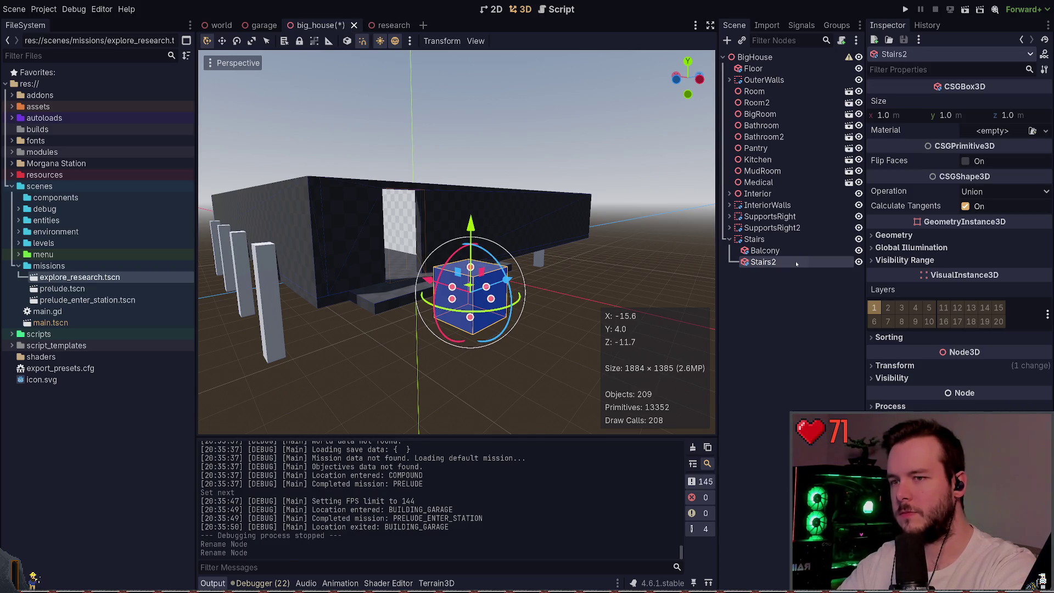
pyautogui.click(783, 263)
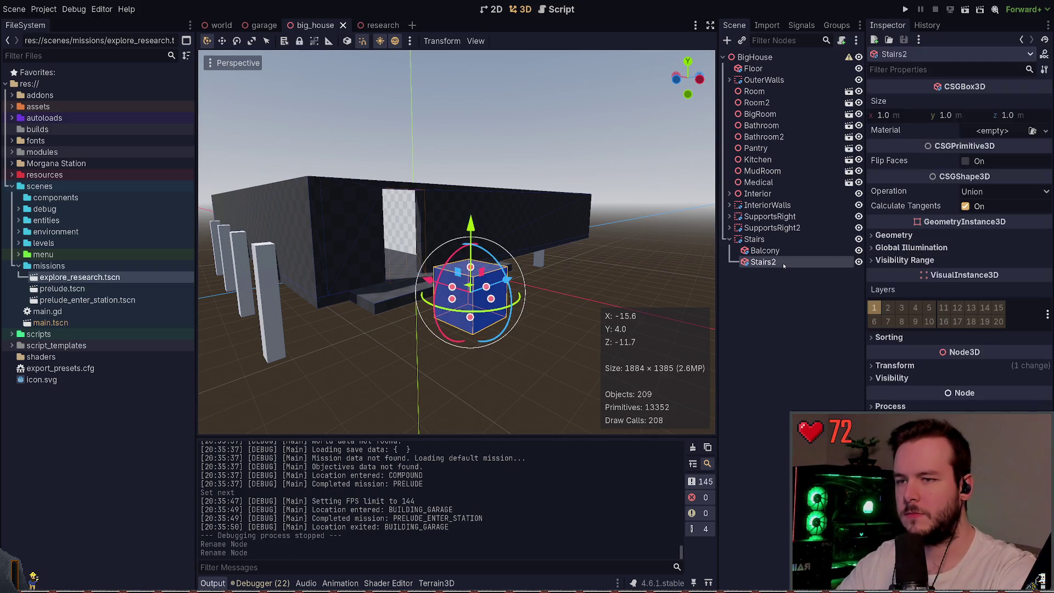
pyautogui.press('f')
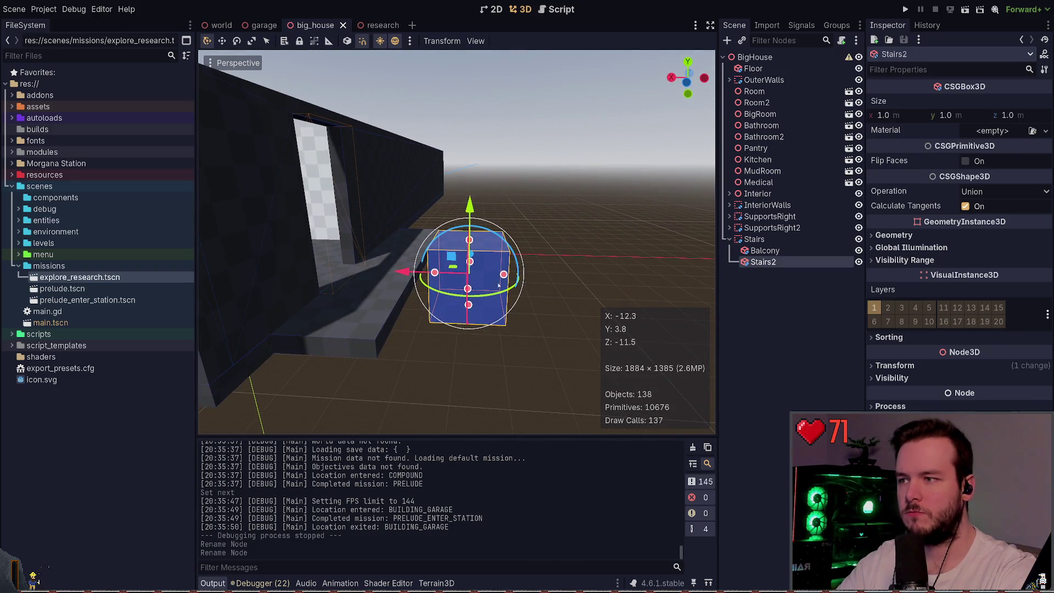
pyautogui.moveTo(504, 275); pyautogui.dragTo(449, 273)
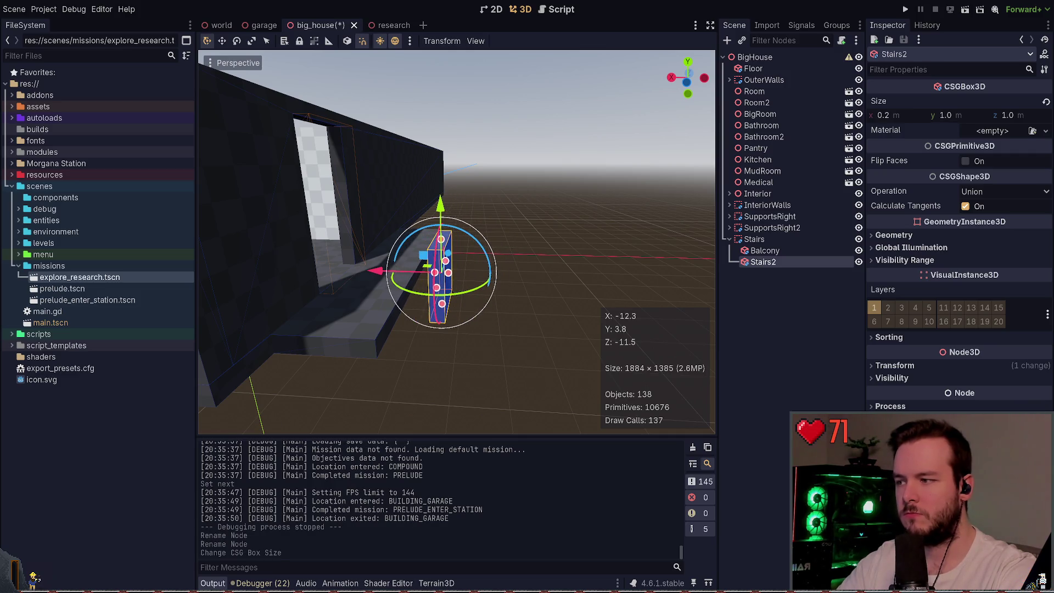
pyautogui.press('e')
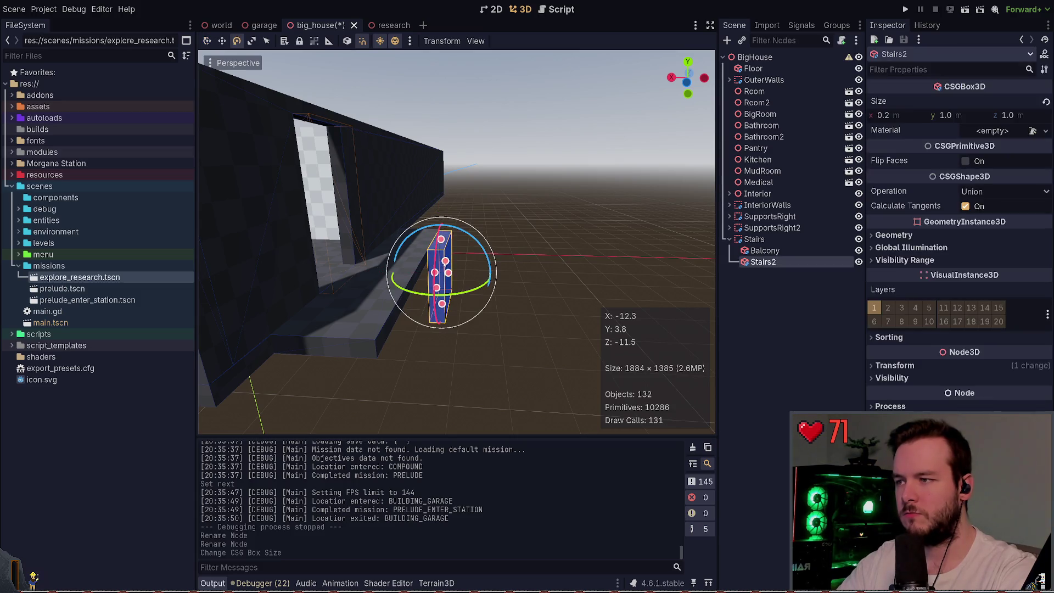
pyautogui.moveTo(432, 229)
pyautogui.mouseDown()
pyautogui.moveTo(363, 250)
pyautogui.moveTo(393, 241)
pyautogui.mouseUp()
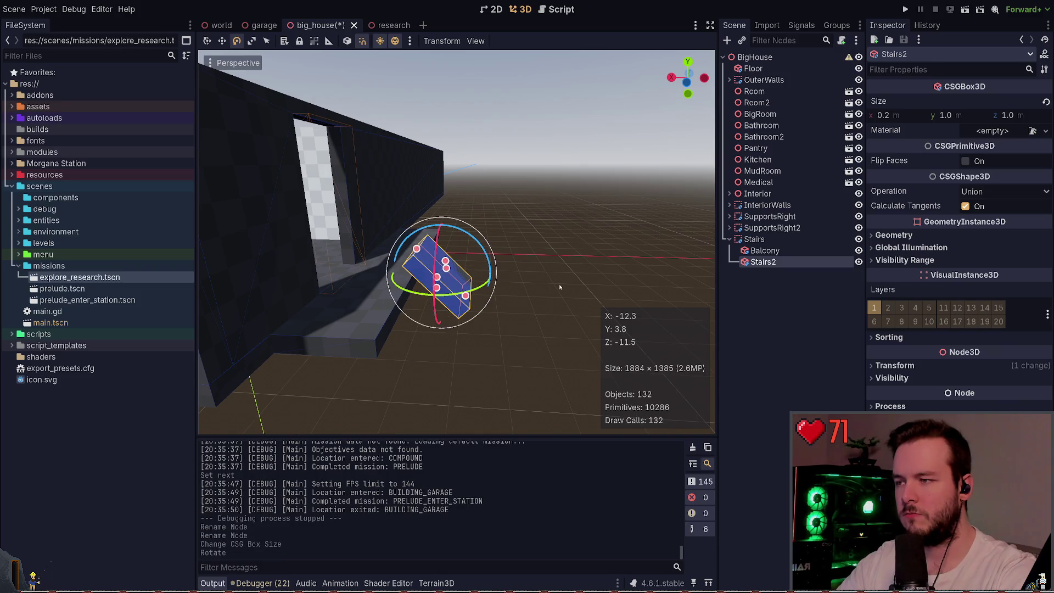
pyautogui.hotkey('ctrl', 's')
# - Move the ramp down under the balcony edge and save
pyautogui.press('w')
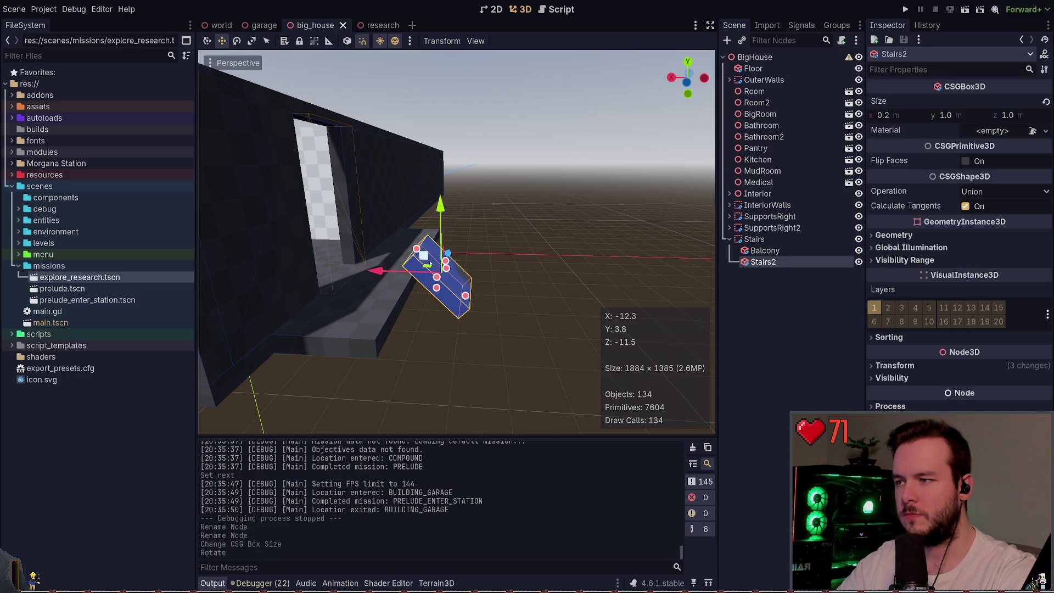
pyautogui.moveTo(440, 220)
pyautogui.mouseDown()
pyautogui.moveTo(439, 274)
pyautogui.moveTo(439, 258)
pyautogui.mouseUp()
pyautogui.click(522, 292)
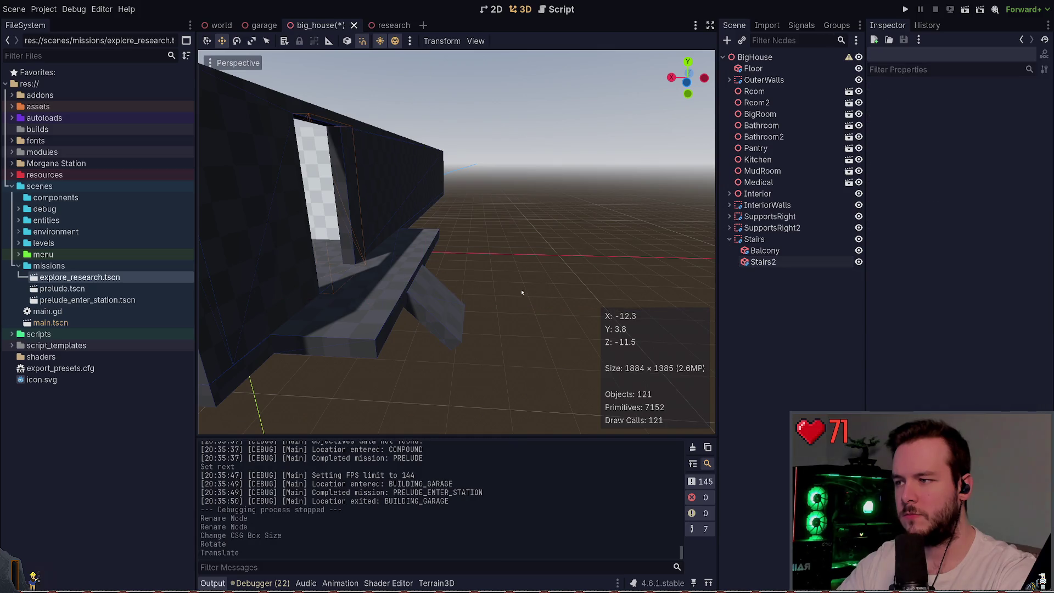
pyautogui.click(406, 283)
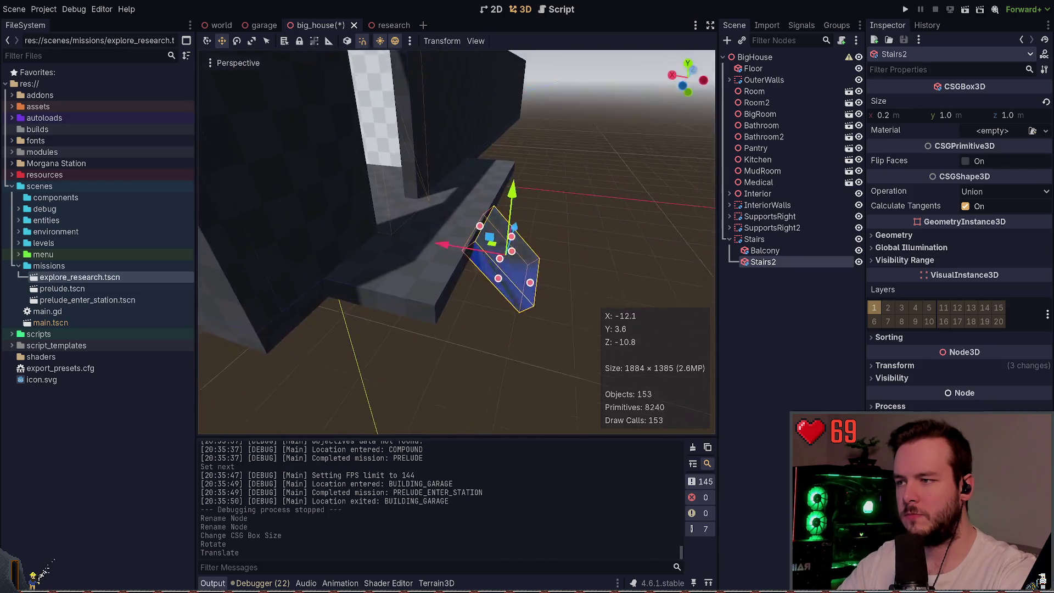
pyautogui.click(571, 247)
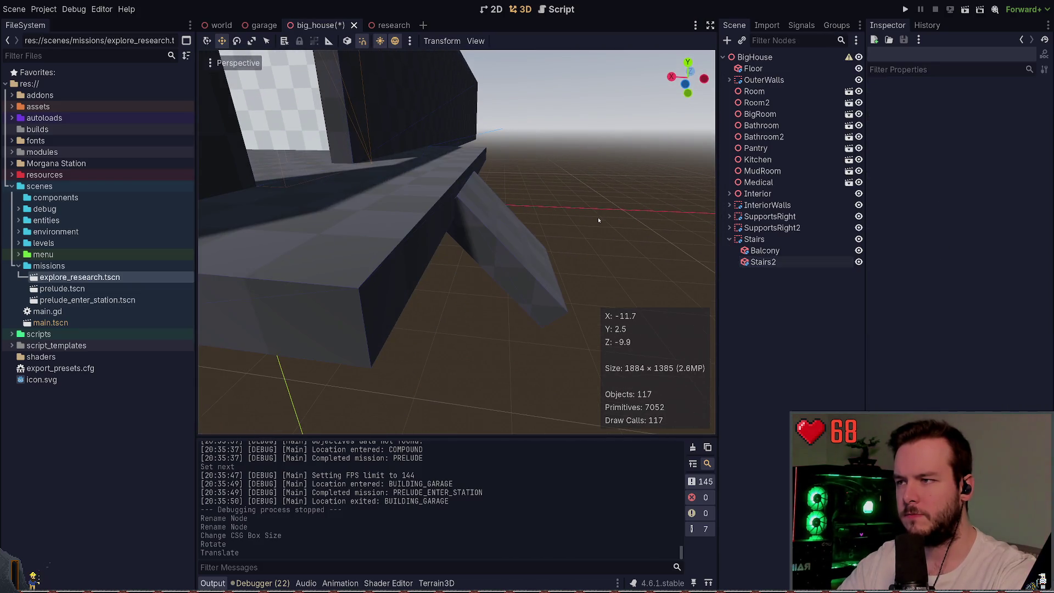
pyautogui.click(488, 233)
pyautogui.moveTo(487, 220); pyautogui.dragTo(487, 214)
pyautogui.click(636, 189)
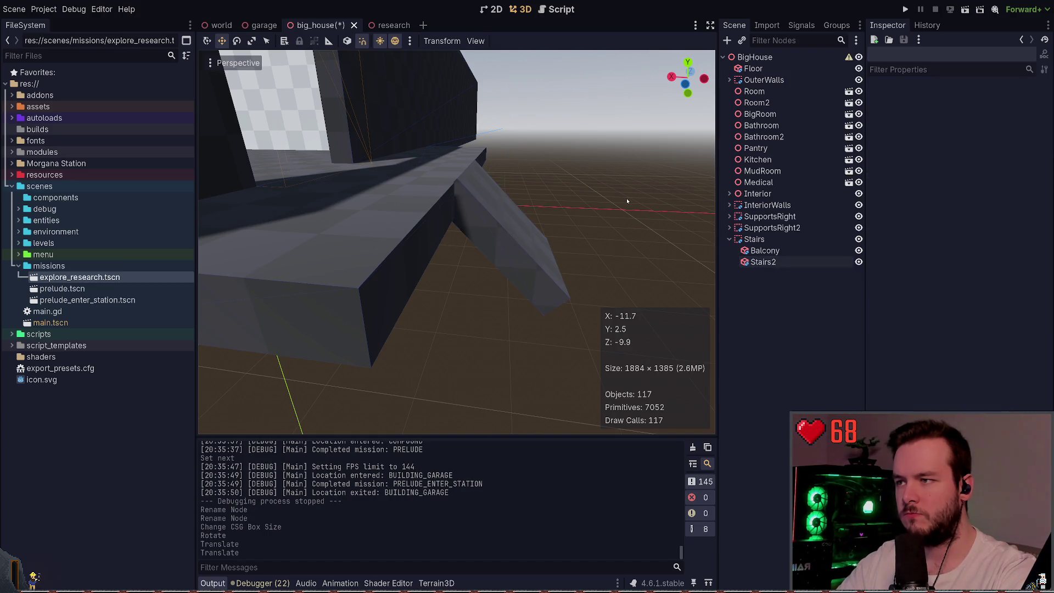
pyautogui.hotkey('ctrl', 's')
# - Fine-tune the ramp's vertical position, save, and view it against the house
pyautogui.scroll(3, 623, 200)
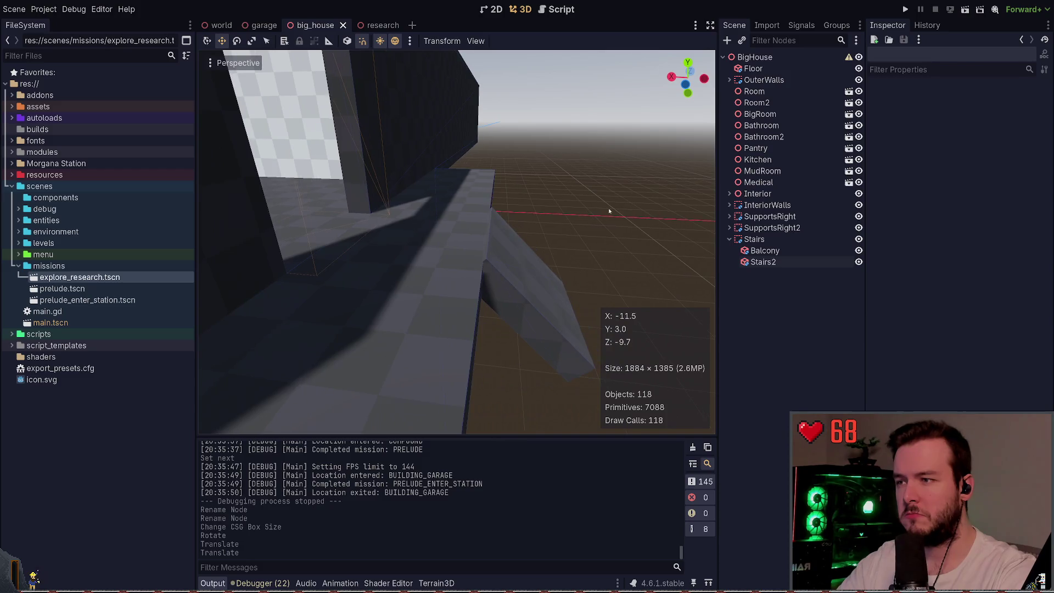
pyautogui.click(503, 262)
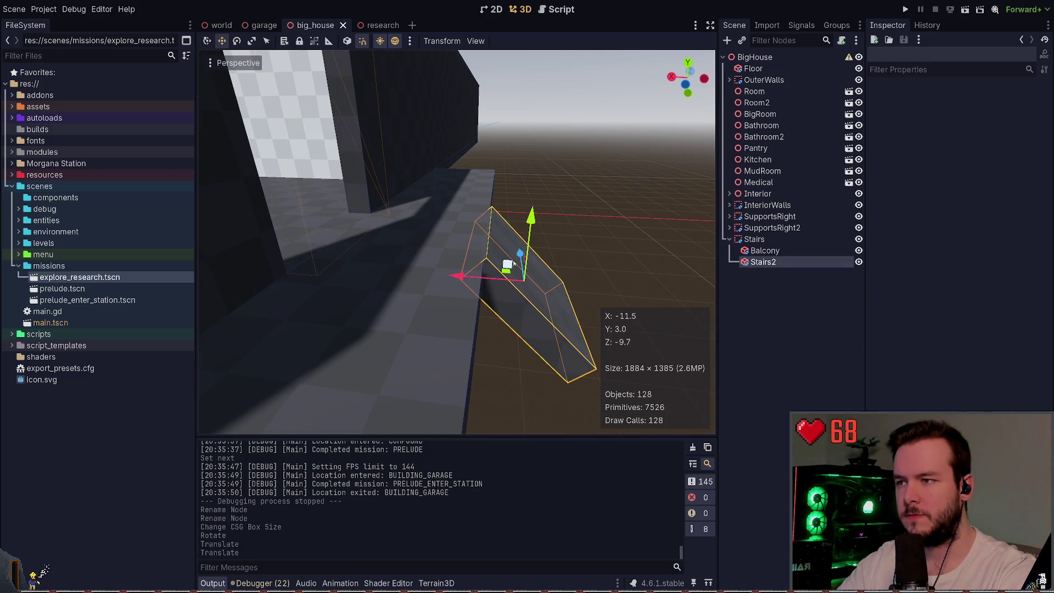
pyautogui.moveTo(535, 216); pyautogui.dragTo(534, 219)
pyautogui.hotkey('ctrl', 'z')
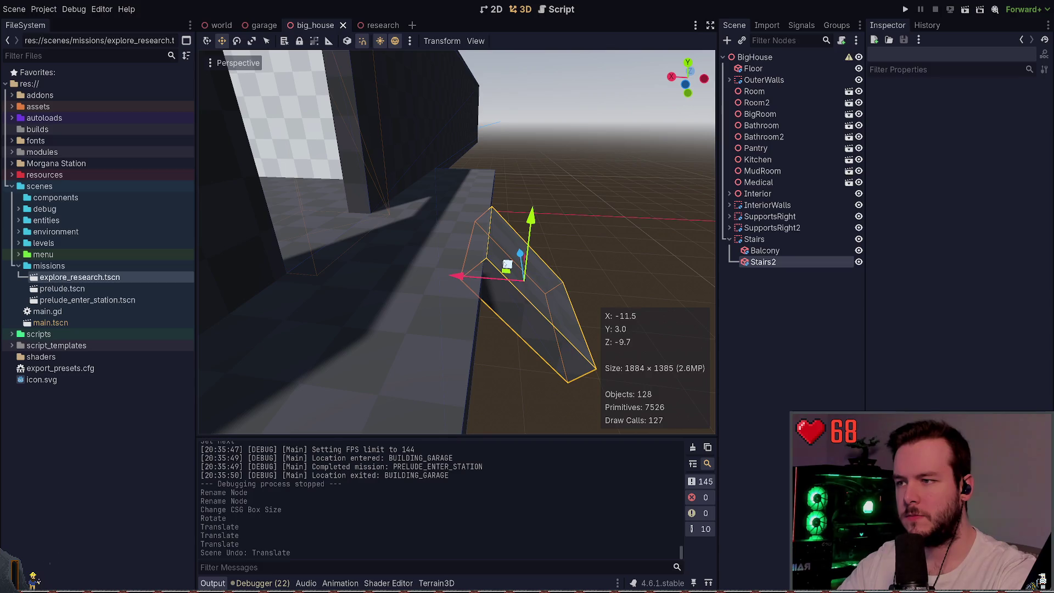
pyautogui.moveTo(504, 265); pyautogui.dragTo(503, 263)
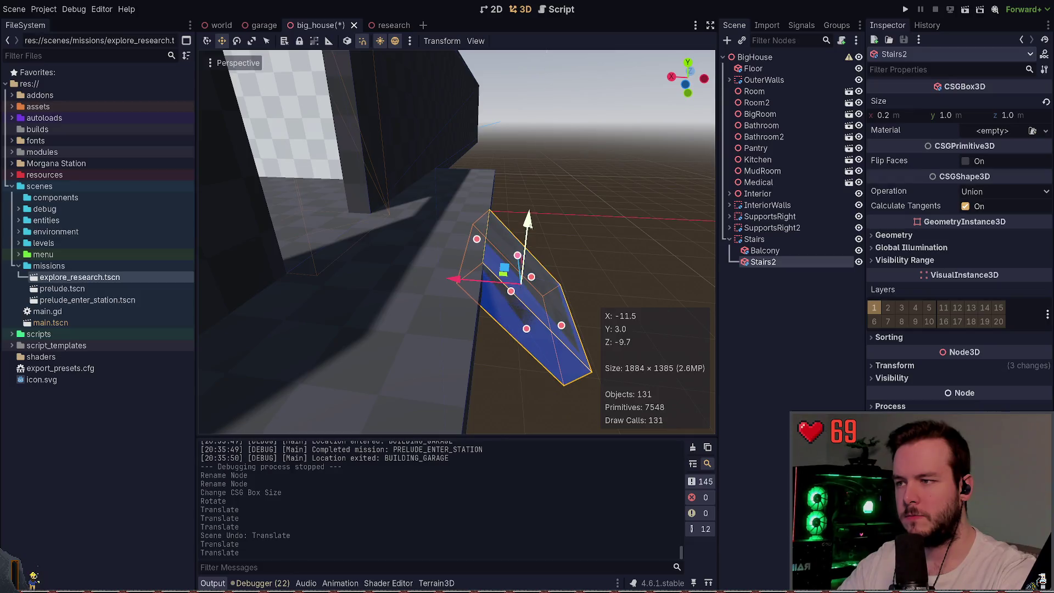
pyautogui.click(601, 256)
pyautogui.hotkey('ctrl', 's')
pyautogui.moveTo(604, 258); pyautogui.dragTo(363, 287)
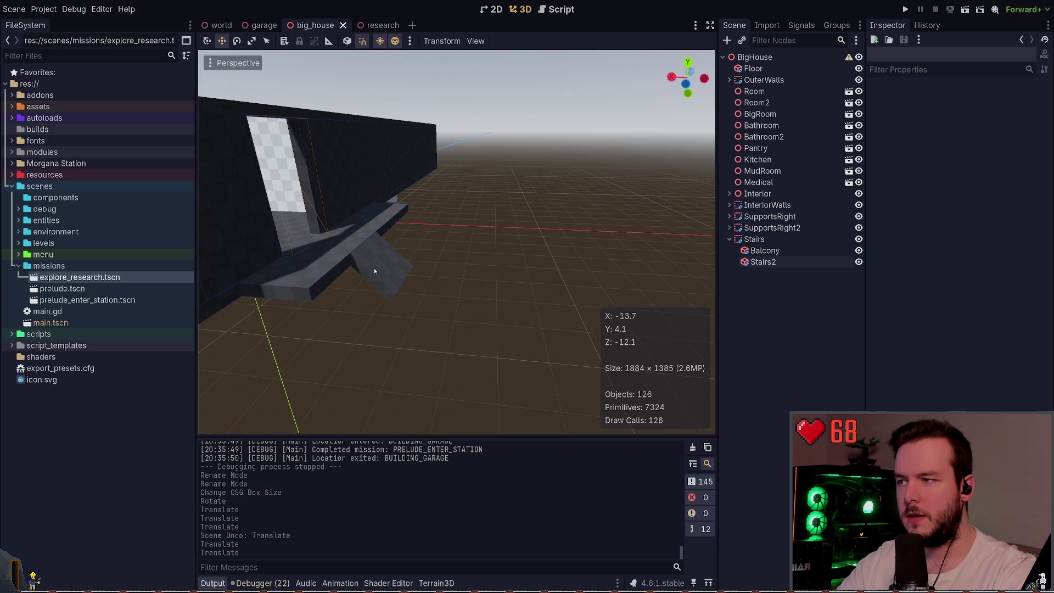
pyautogui.click(391, 275)
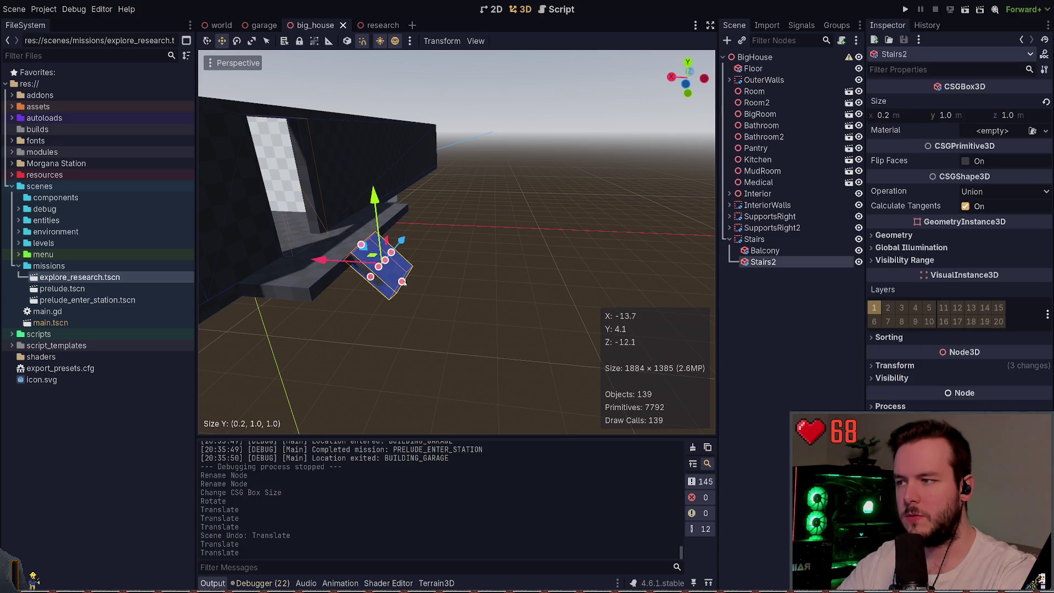
# - Resize the Stairs2 ramp to a Size y of 1.3
pyautogui.moveTo(403, 282); pyautogui.dragTo(427, 294)
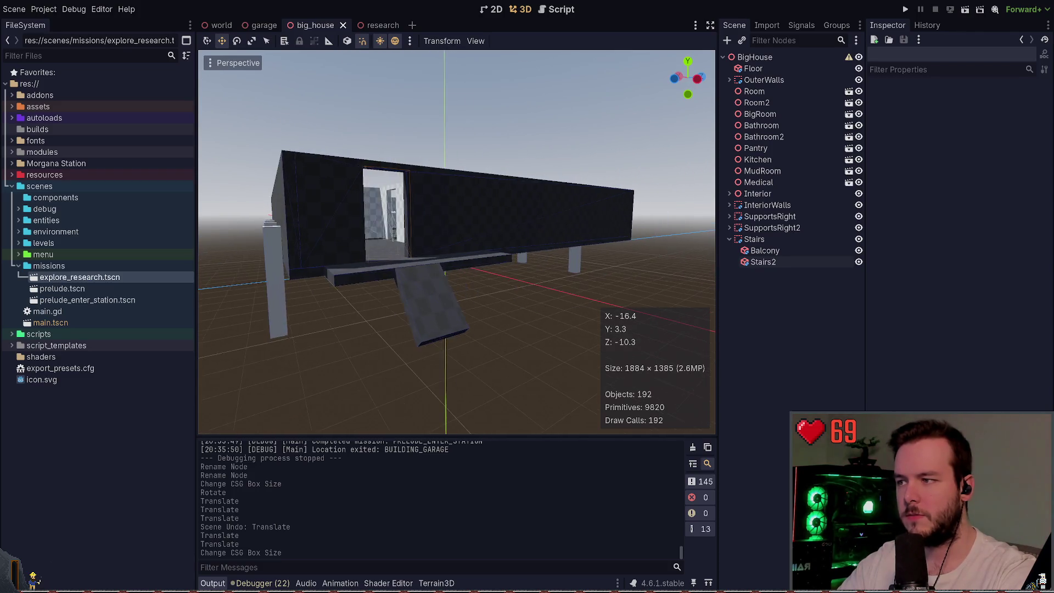
pyautogui.click(571, 233)
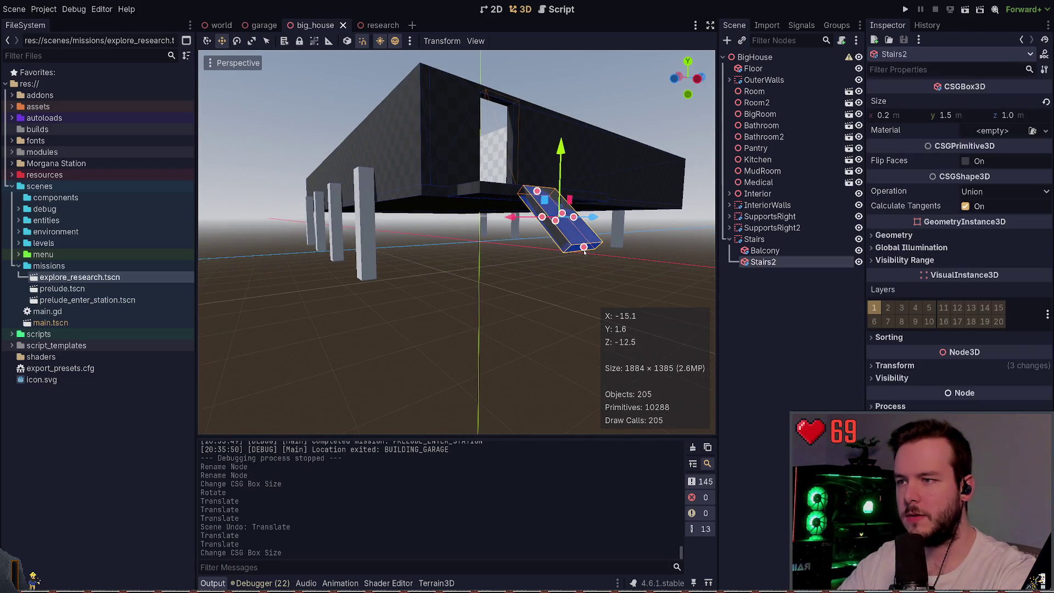
pyautogui.moveTo(584, 247); pyautogui.dragTo(581, 242)
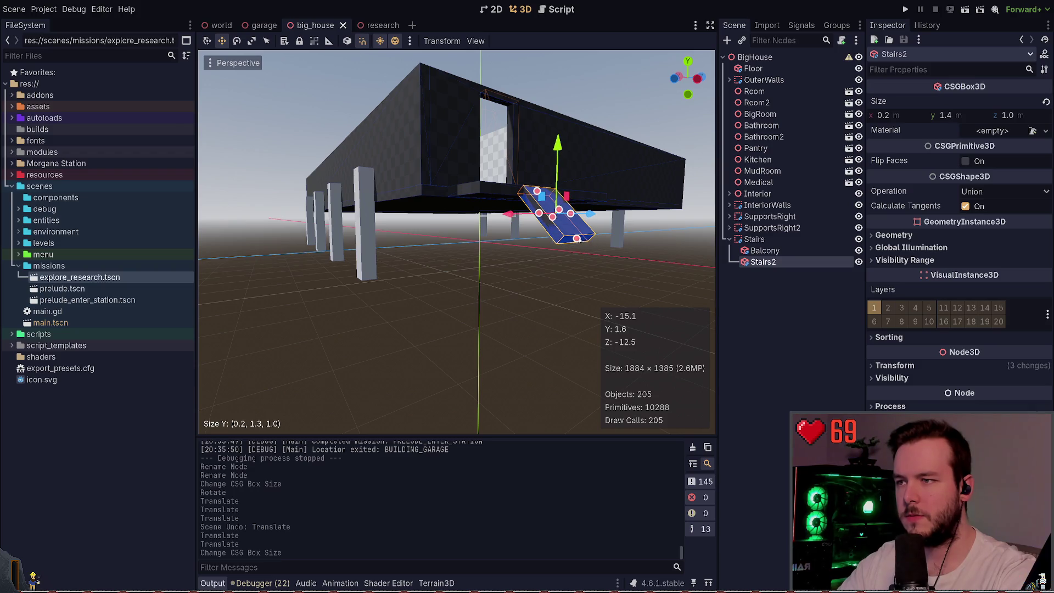
pyautogui.click(602, 269)
pyautogui.click(783, 253)
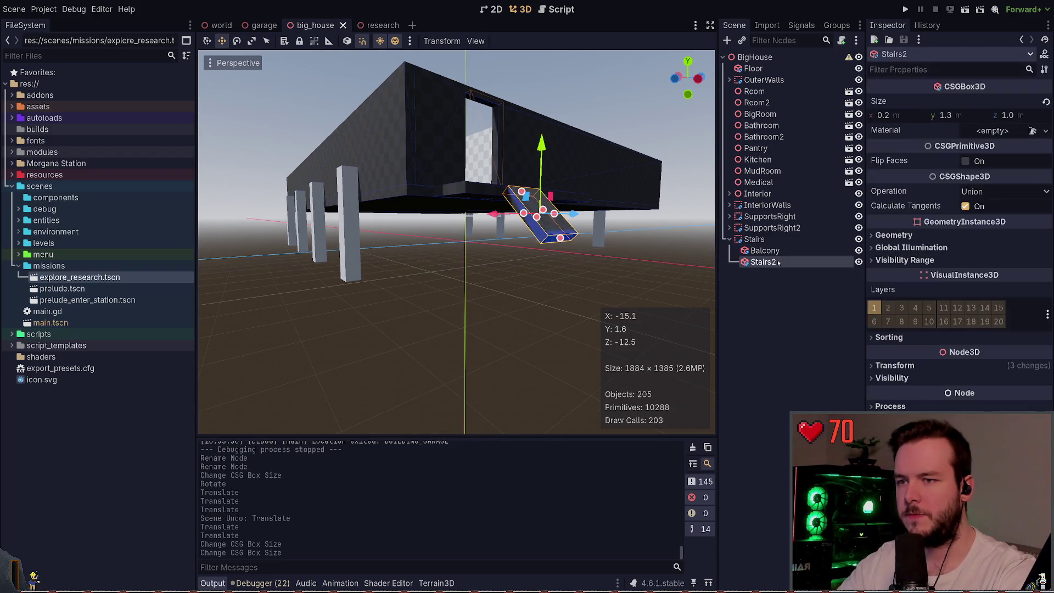
pyautogui.click(777, 272)
# - Test-run the game, then duplicate Stairs2 as Stairs3
pyautogui.press('F5')
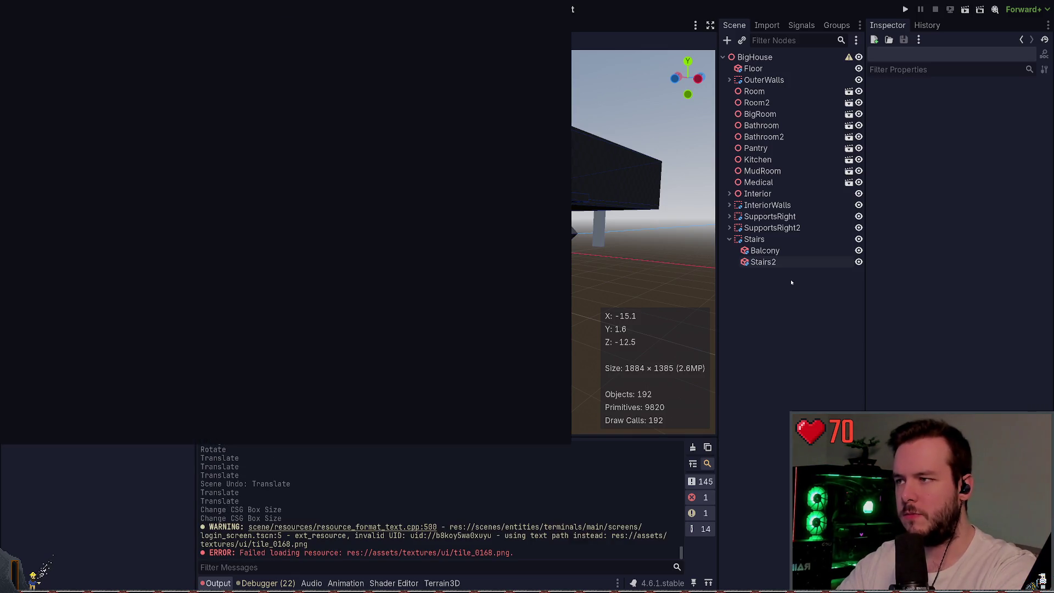
pyautogui.click(791, 282)
pyautogui.click(764, 262)
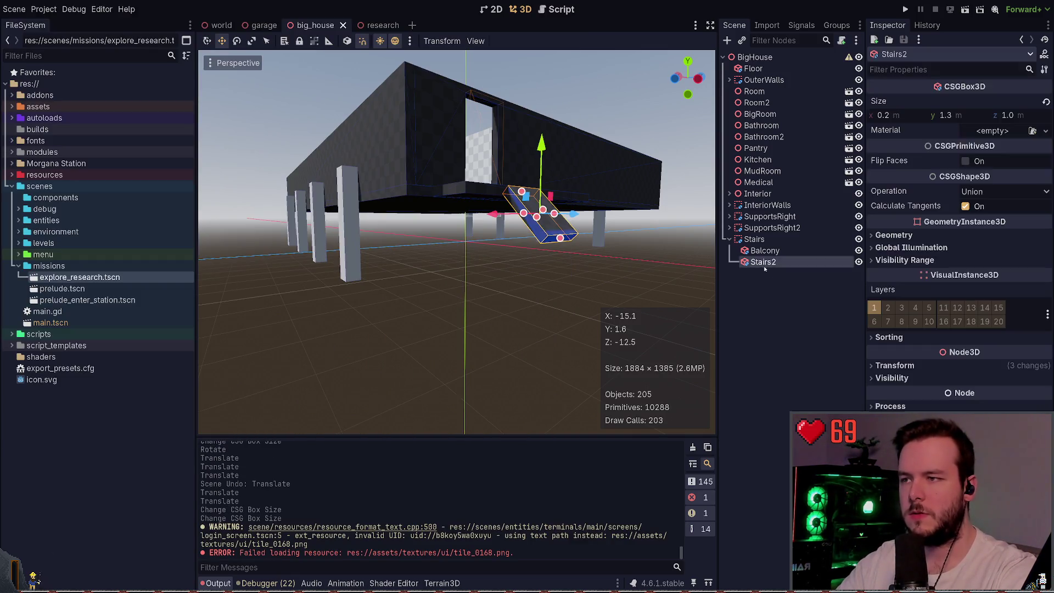
pyautogui.hotkey('ctrl', 'd')
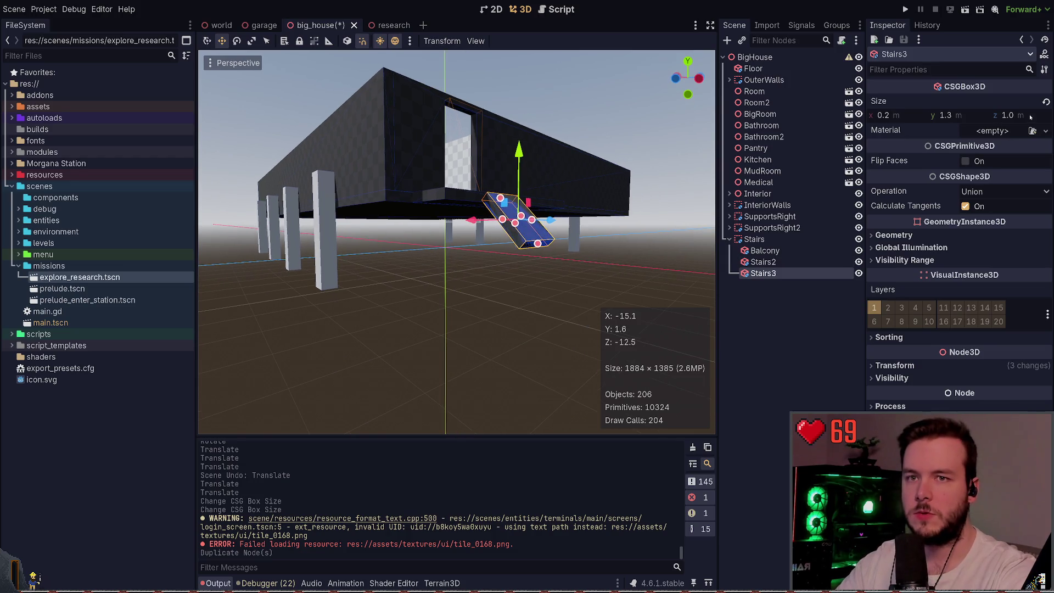
# - Reset Stairs3's size to a unit cube and its rotation to level
pyautogui.click(1046, 101)
pyautogui.press('e')
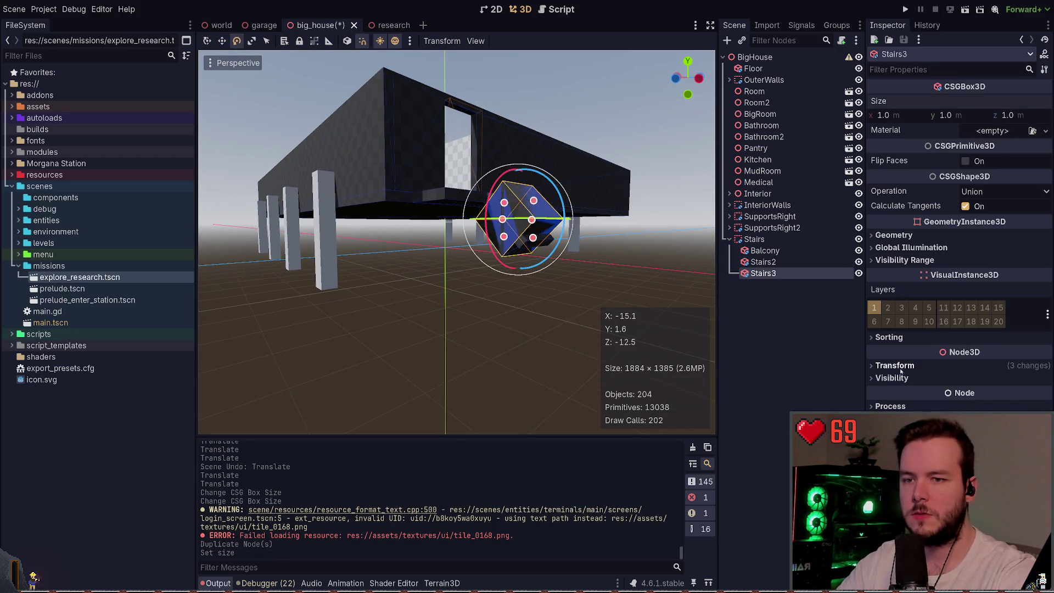
pyautogui.click(895, 365)
pyautogui.click(1040, 379)
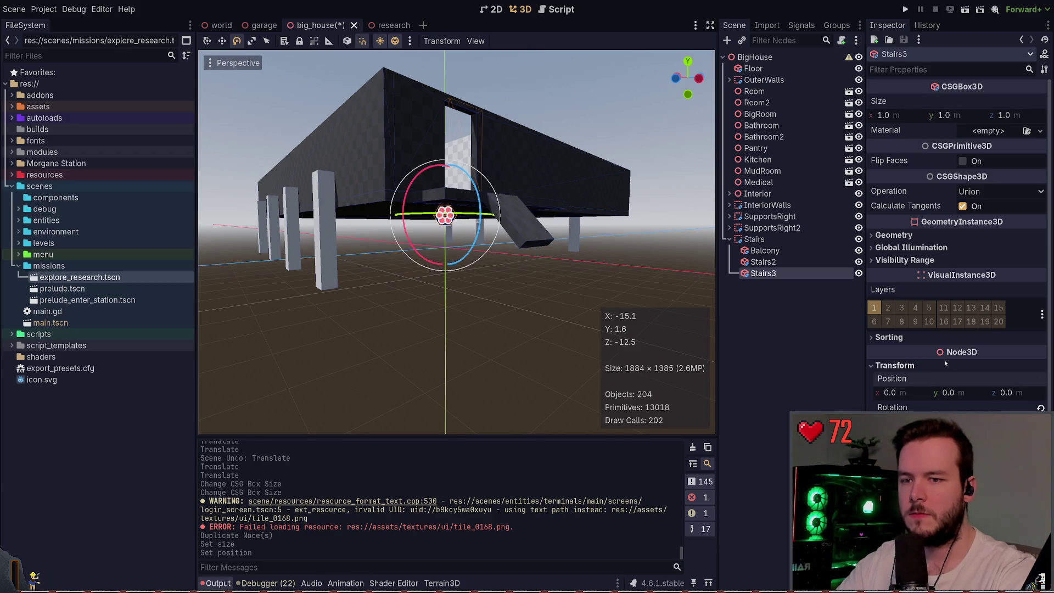
pyautogui.hotkey('ctrl', 'z')
pyautogui.click(1041, 407)
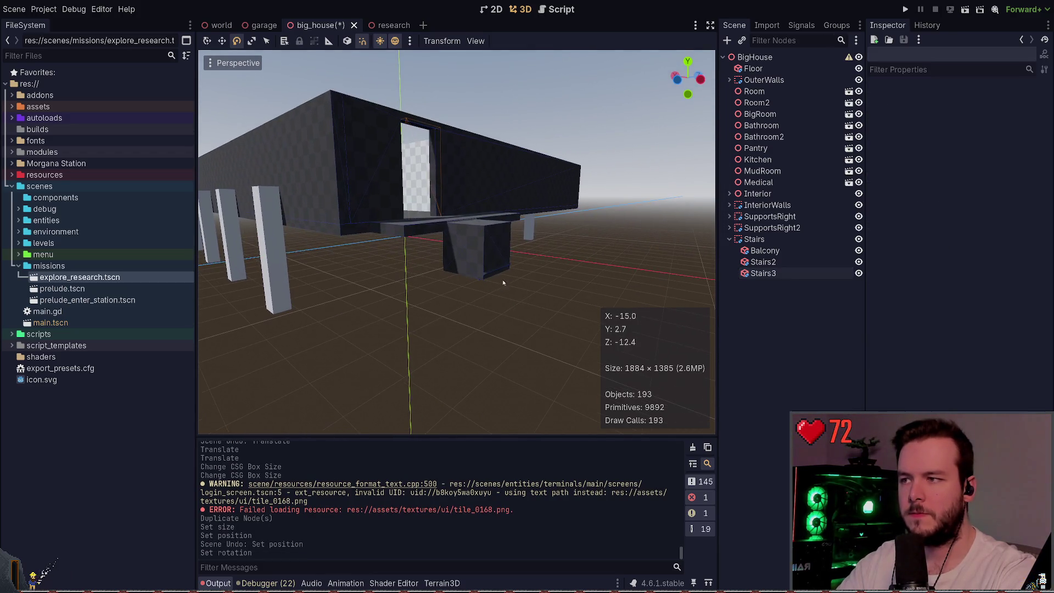
# - Flatten Stairs3 to a 0.2-high slab, move it to the ramp's foot, and save
pyautogui.click(510, 246)
pyautogui.moveTo(478, 222)
pyautogui.mouseDown()
pyautogui.moveTo(478, 243)
pyautogui.moveTo(508, 274)
pyautogui.mouseUp()
pyautogui.press('w')
pyautogui.moveTo(431, 261); pyautogui.dragTo(464, 273)
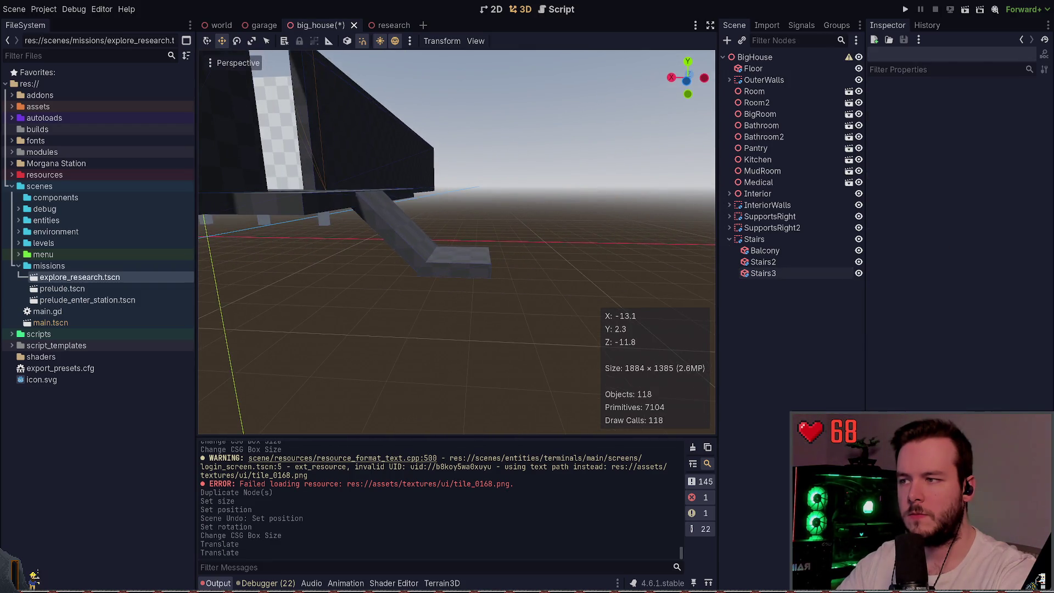
pyautogui.hotkey('ctrl', 's')
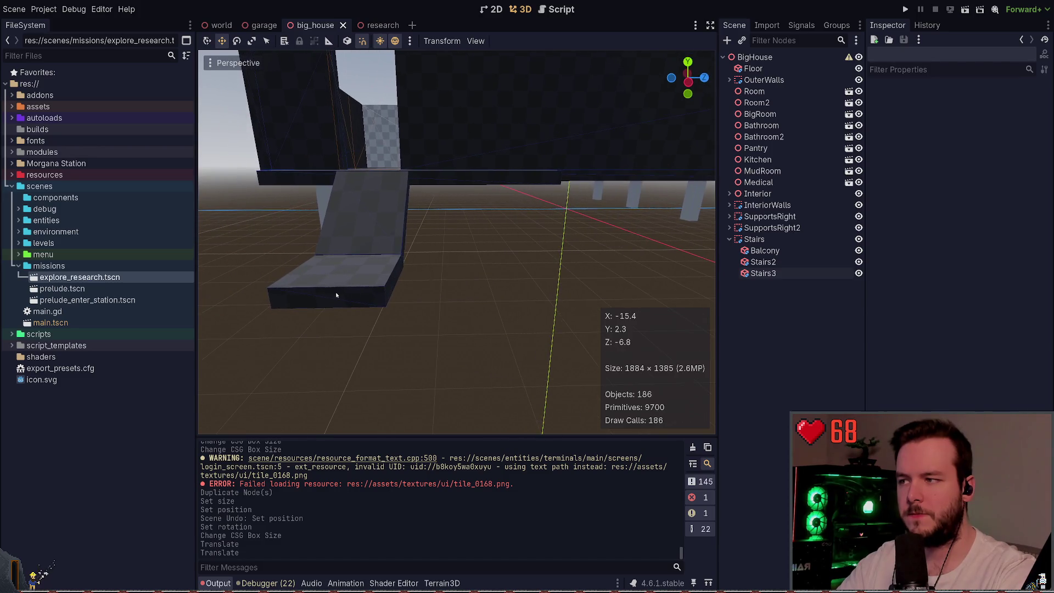
# - Paste a copy of the ramp as a child of Stairs2
pyautogui.click(379, 308)
pyautogui.moveTo(386, 246); pyautogui.dragTo(388, 247)
pyautogui.click(387, 247)
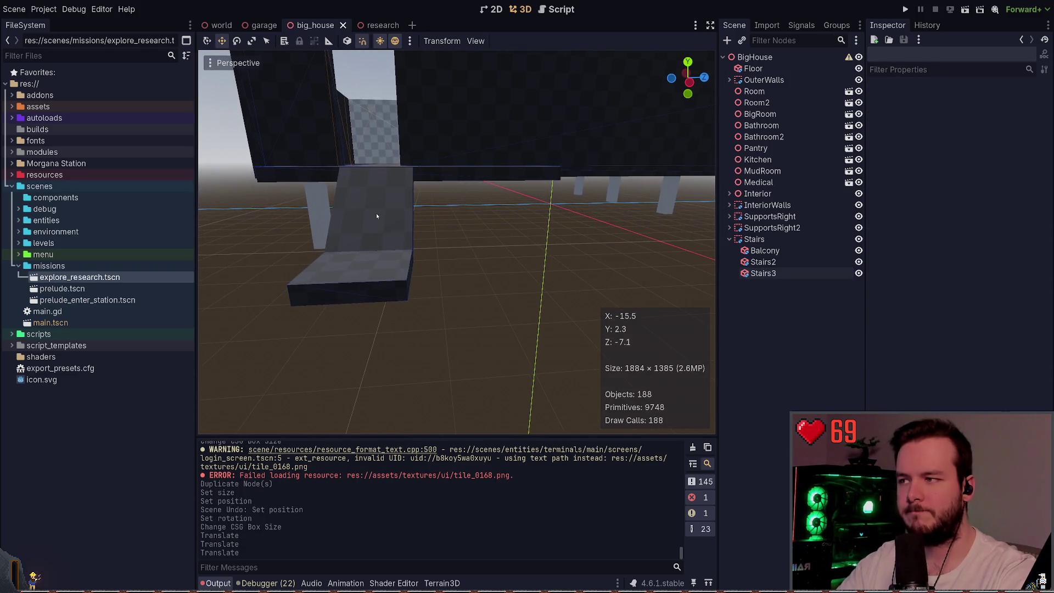
pyautogui.click(377, 216)
pyautogui.hotkey('ctrl', 'v')
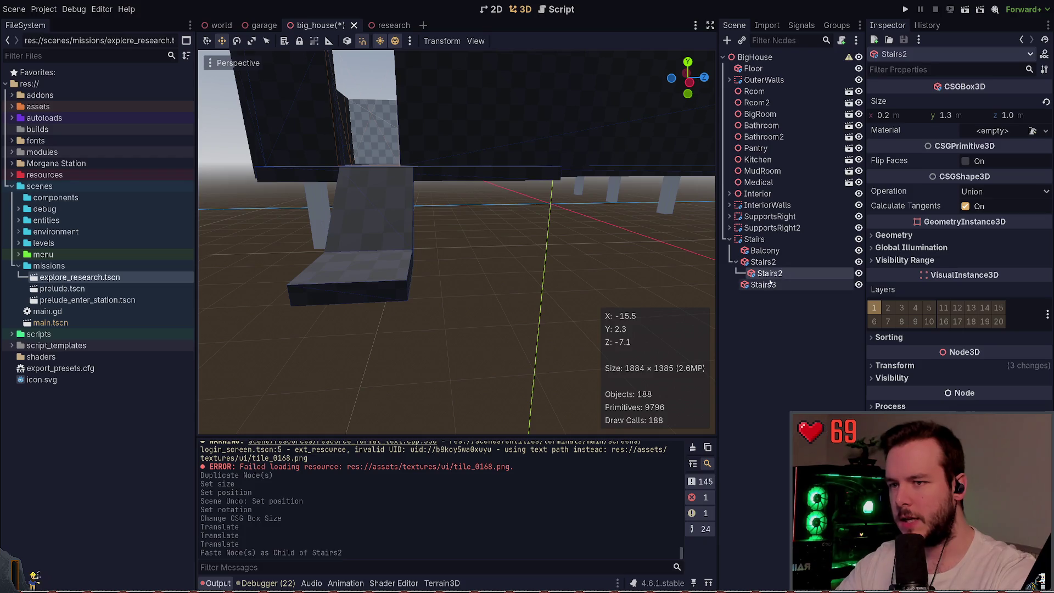
# - Move the pasted copy out under Stairs and rename Stairs3 to Platform
pyautogui.moveTo(770, 279); pyautogui.dragTo(769, 291)
pyautogui.click(769, 263)
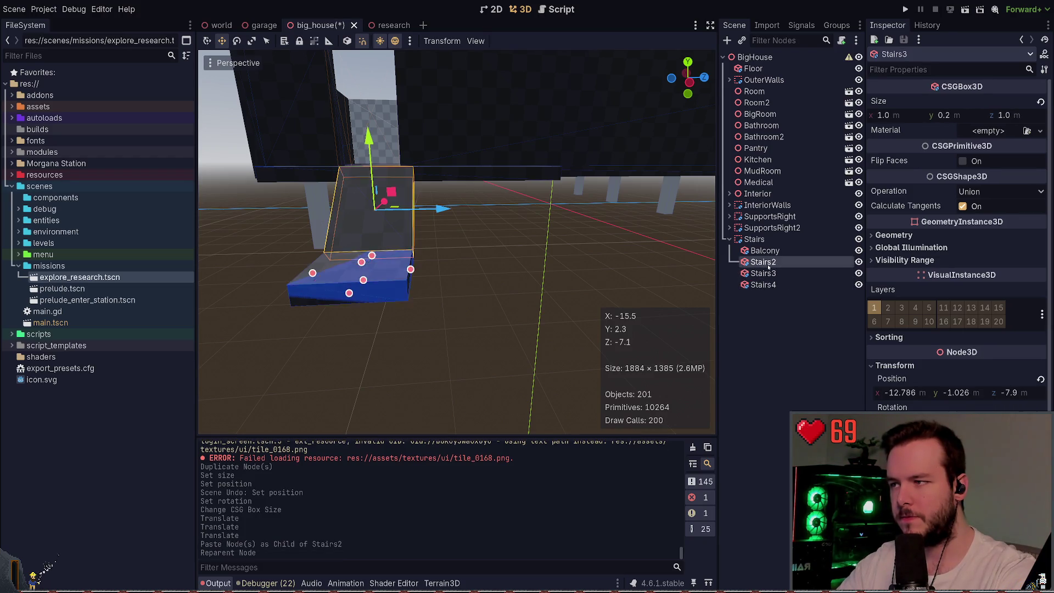
pyautogui.click(770, 274)
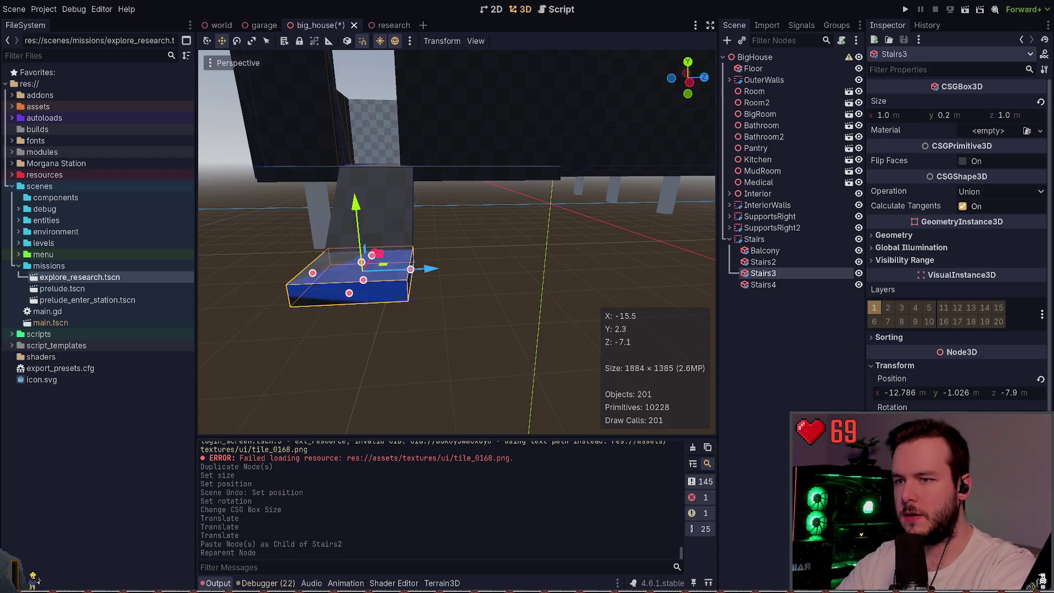
pyautogui.write('Platform')
pyautogui.press('Return')
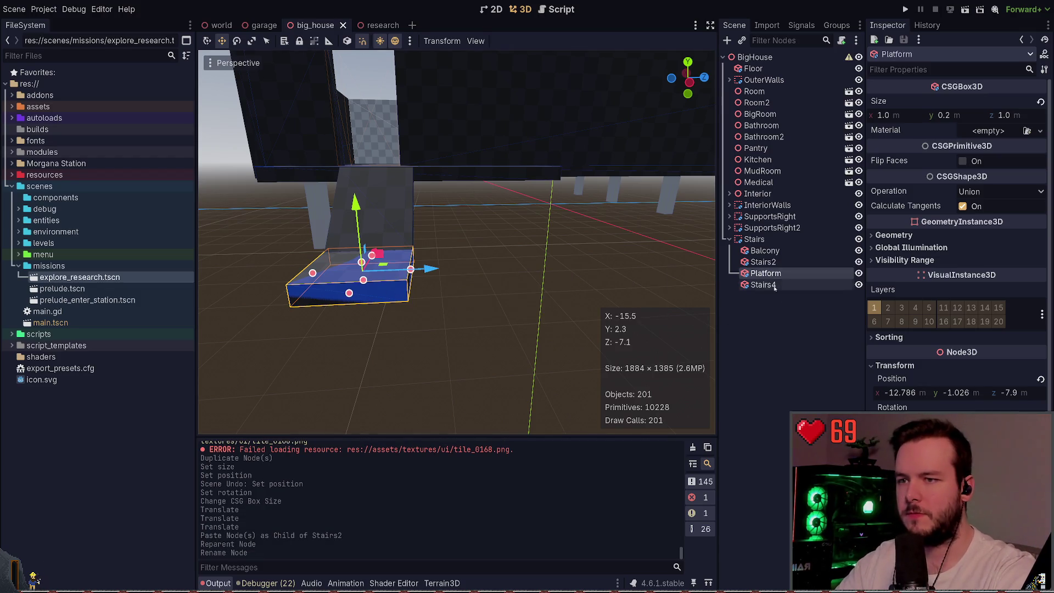
# - Rename the ramp to Stairs1, reorder Platform, and rename the Stairs4 copy to Stairs2
pyautogui.click(768, 262)
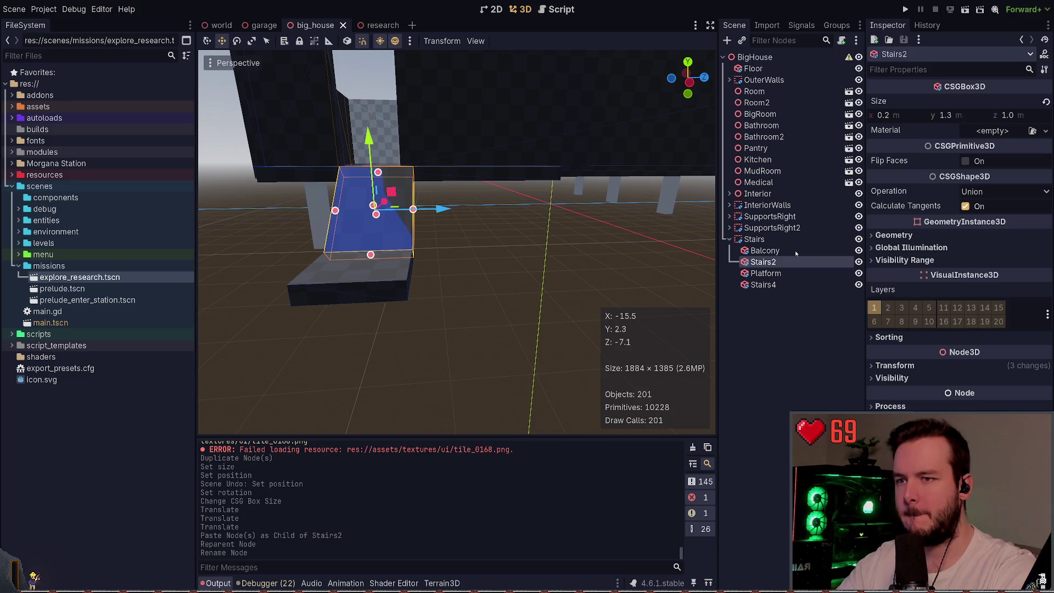
pyautogui.write('Stairs1')
pyautogui.press('Return')
pyautogui.hotkey('ctrl', 's')
pyautogui.moveTo(766, 273); pyautogui.dragTo(760, 291)
pyautogui.click(775, 274)
pyautogui.write('Stairs2')
pyautogui.press('Return')
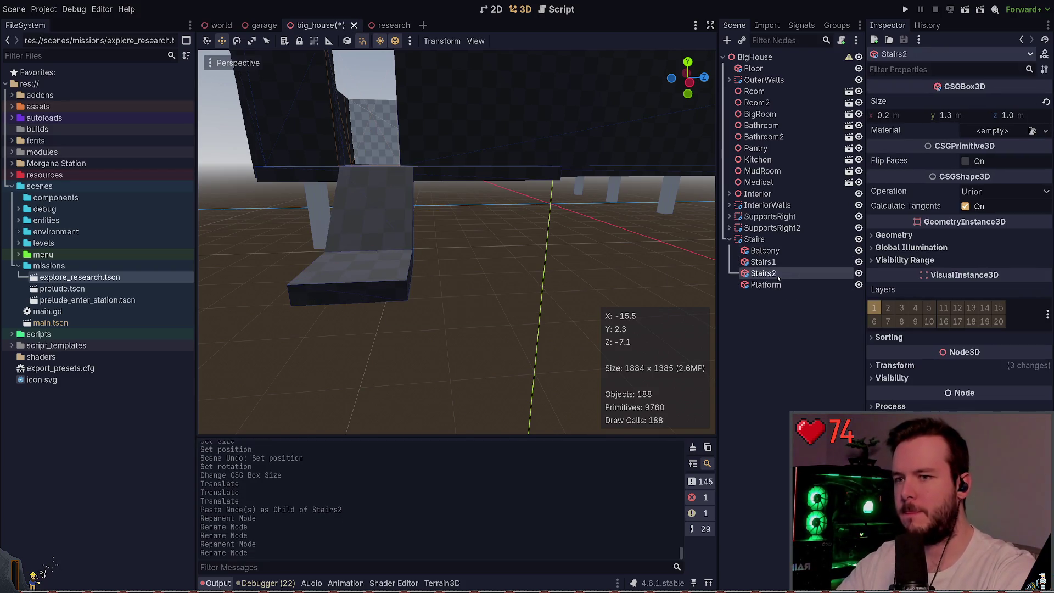
# - Find the extra Stairs2 ramp copy in the viewport and delete it
pyautogui.moveTo(393, 240); pyautogui.dragTo(534, 254)
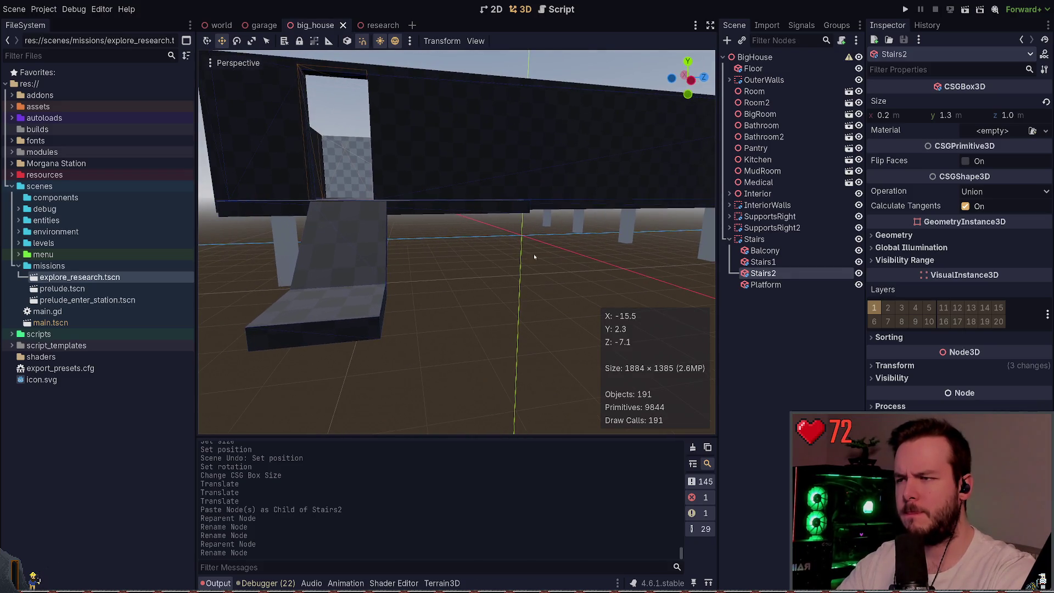
pyautogui.moveTo(545, 297); pyautogui.dragTo(556, 302)
pyautogui.moveTo(646, 303); pyautogui.dragTo(646, 302)
pyautogui.doubleClick(859, 273)
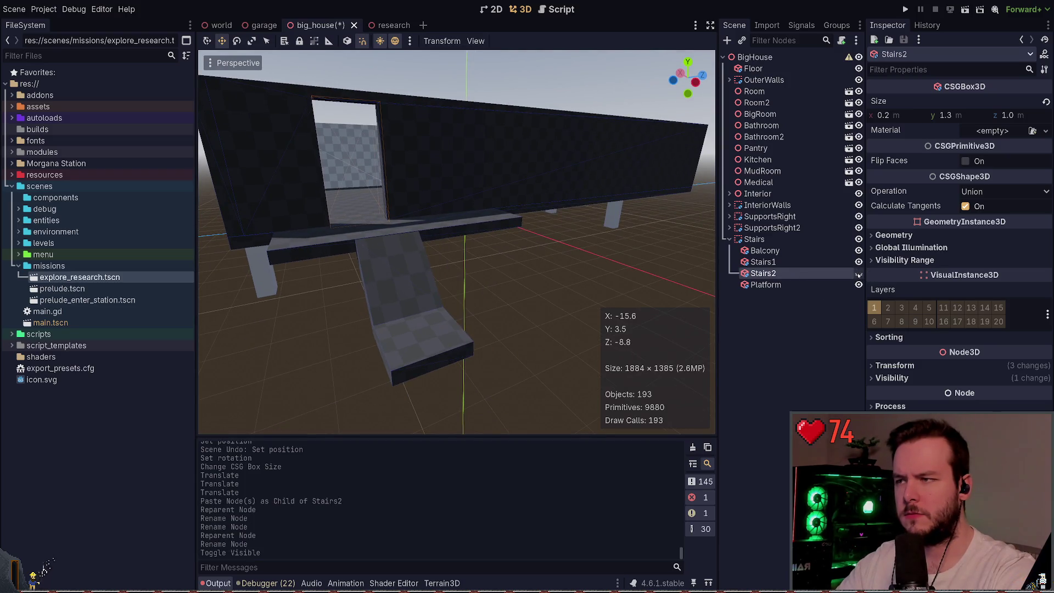
pyautogui.scroll(-5, 573, 282)
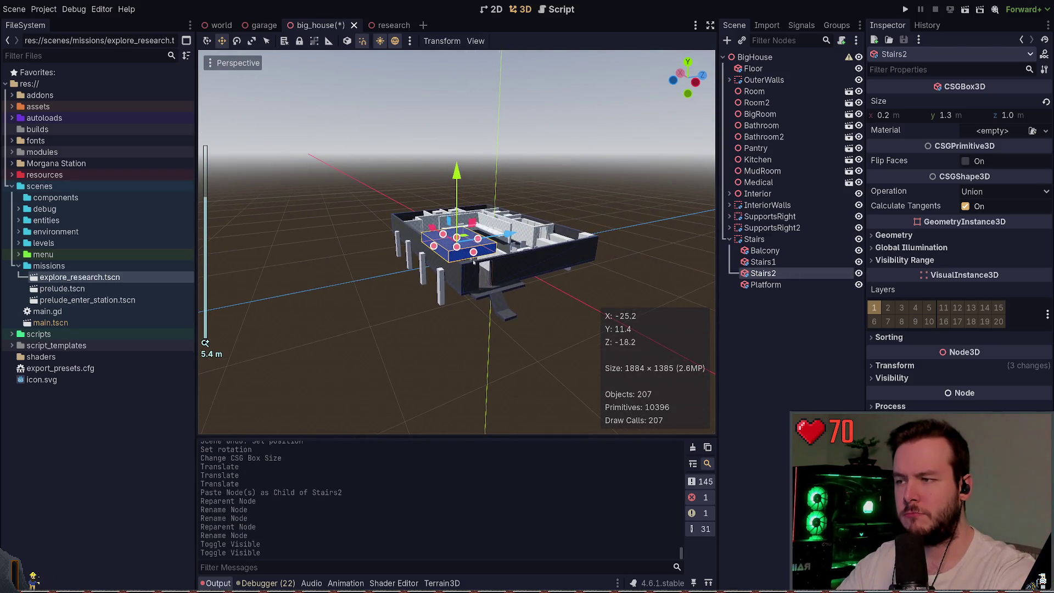
pyautogui.press('f')
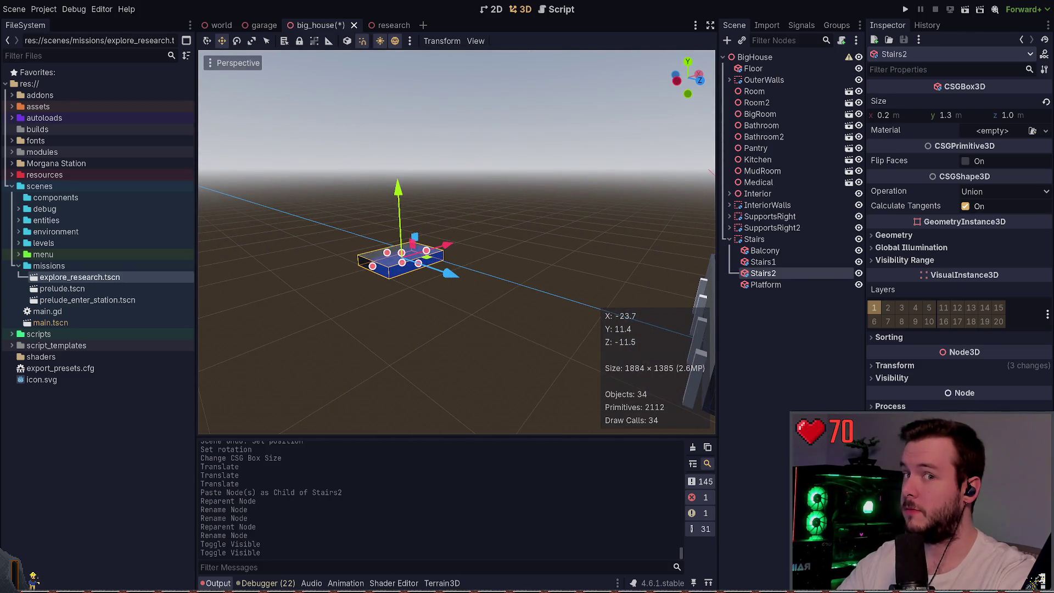
pyautogui.press('Delete')
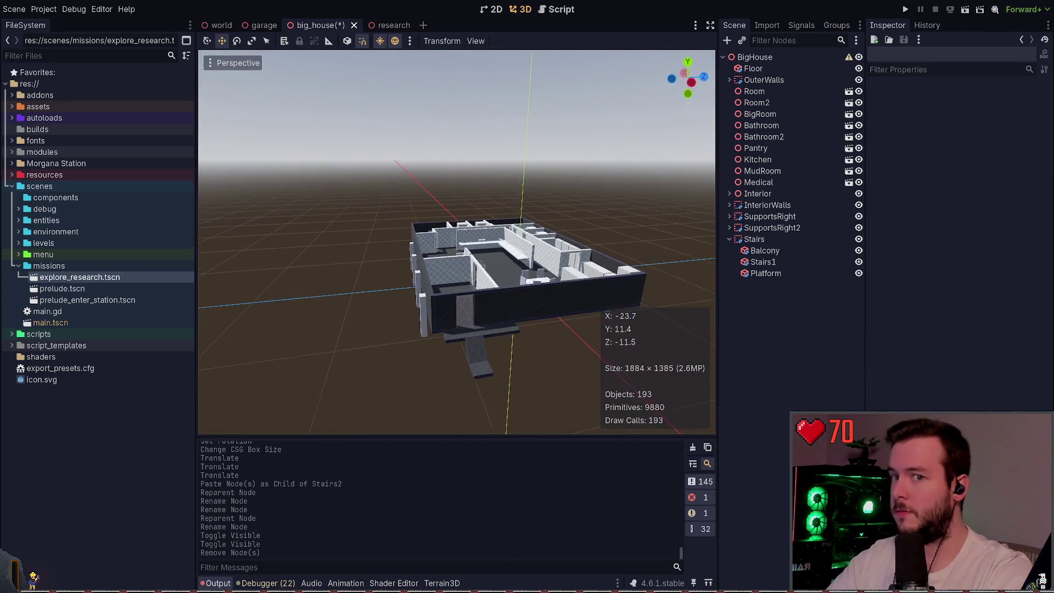
pyautogui.press('w')
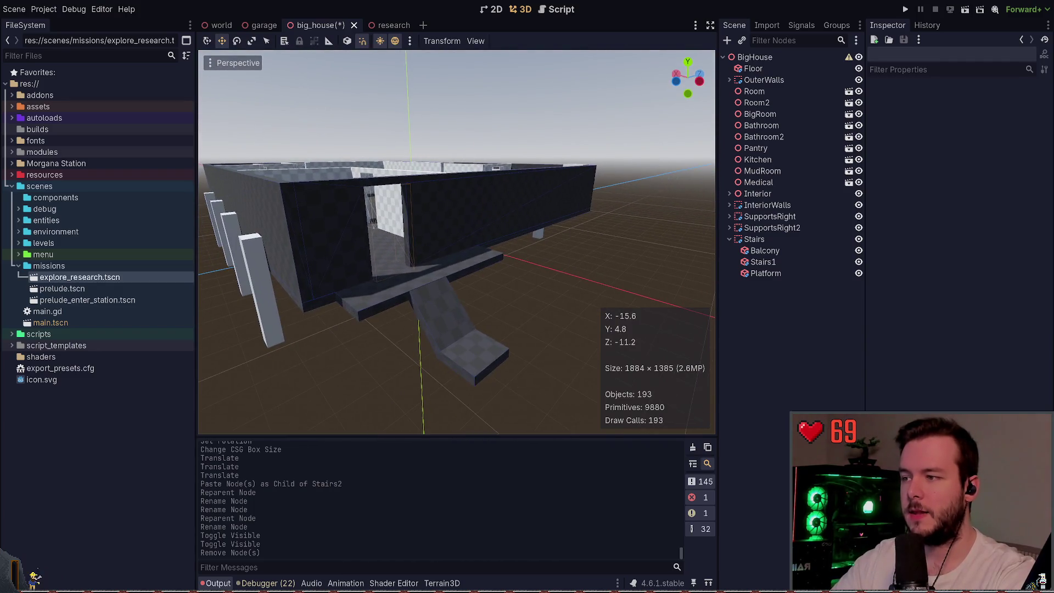
pyautogui.press('w')
pyautogui.press('w')
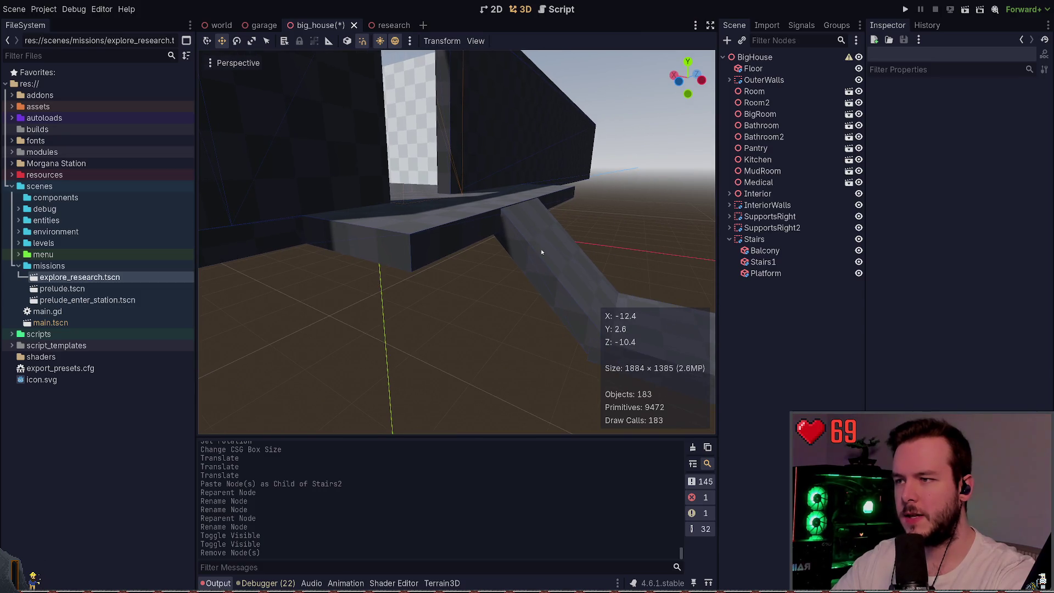
# - Shift the Stairs1 ramp into place below the balcony and save the scene
pyautogui.click(542, 252)
pyautogui.moveTo(564, 192); pyautogui.dragTo(564, 181)
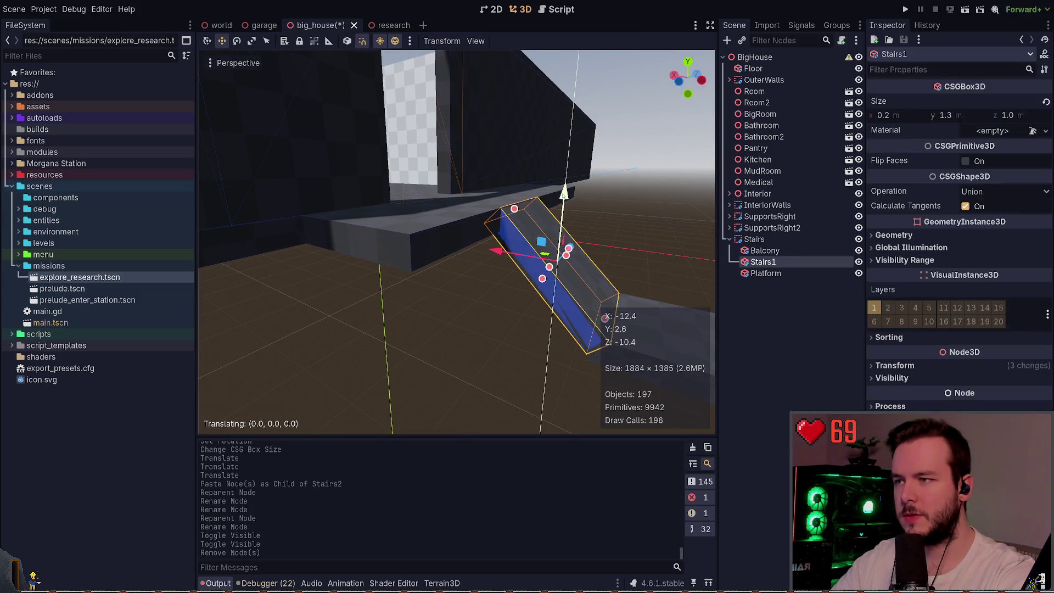
pyautogui.press('w')
pyautogui.press('s')
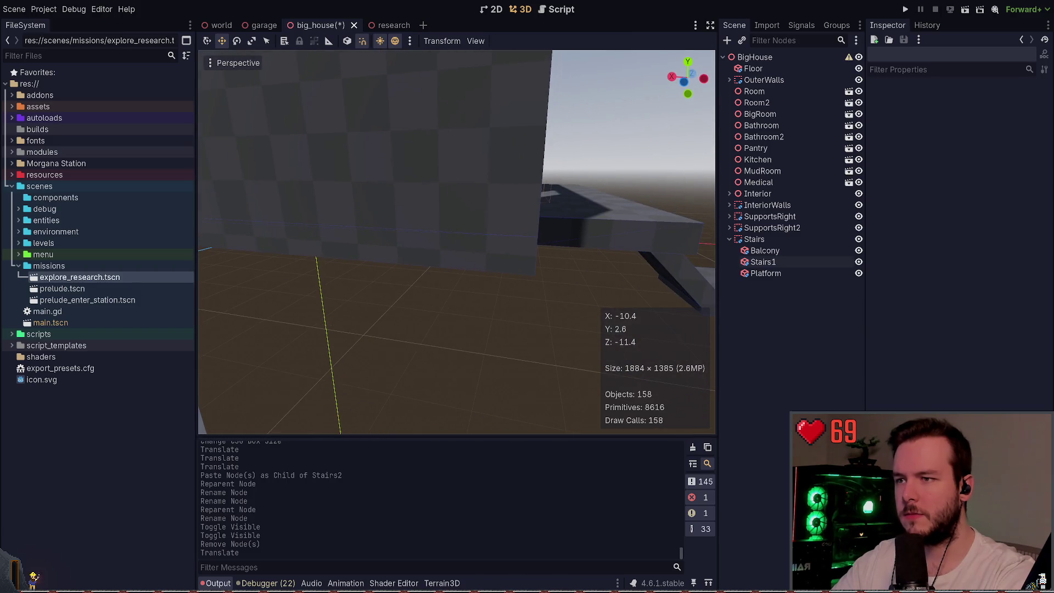
pyautogui.hotkey('ctrl', 's')
# - Lower the Platform block slightly and copy the Stairs1 ramp
pyautogui.click(461, 291)
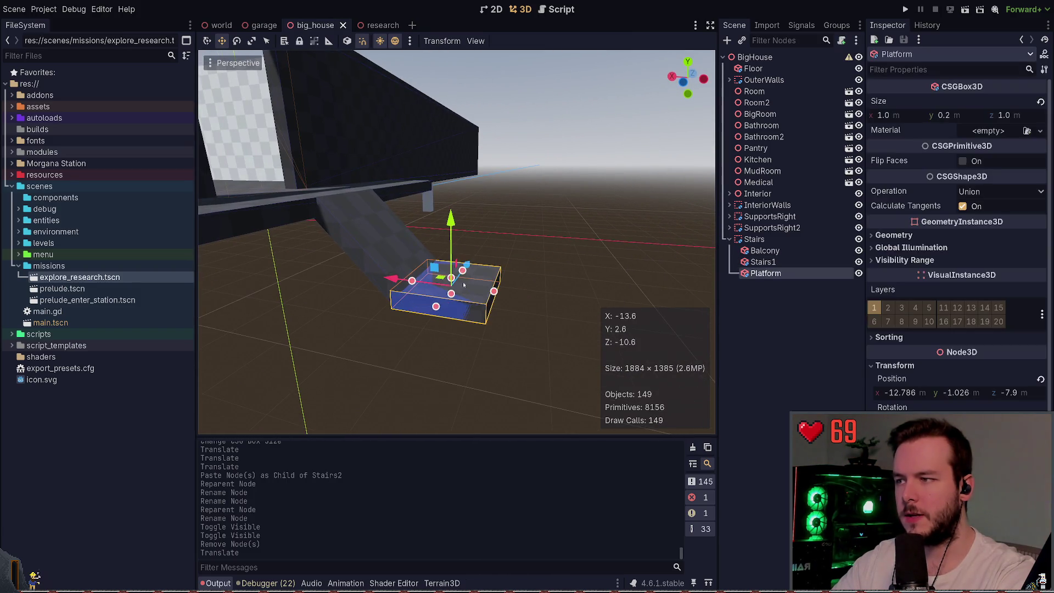
pyautogui.moveTo(451, 219); pyautogui.dragTo(424, 232)
pyautogui.click(524, 247)
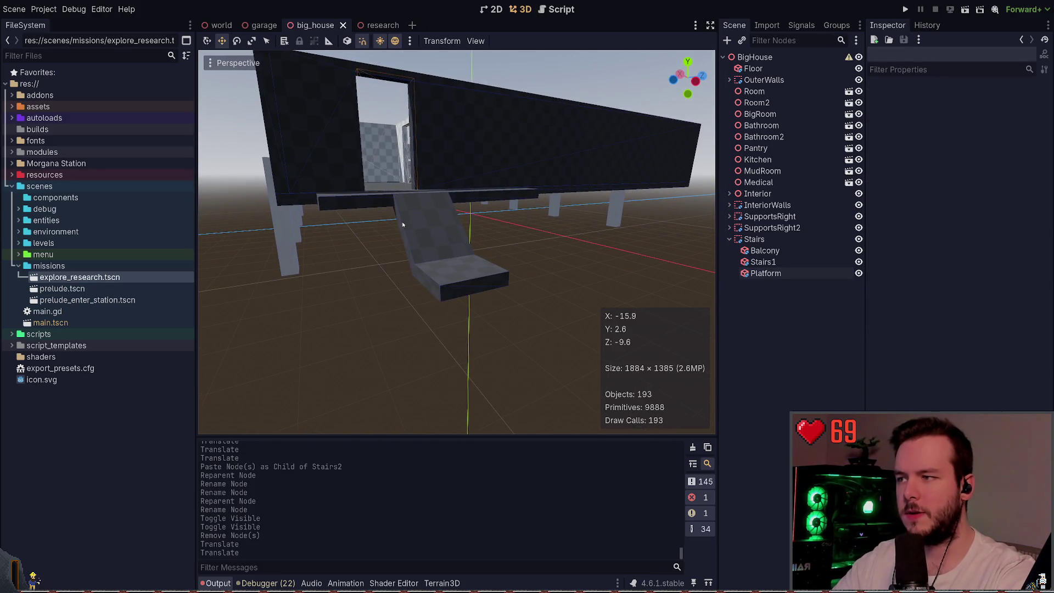
pyautogui.click(403, 225)
pyautogui.hotkey('ctrl', 'c')
# - Paste the copied ramp and place it under Stairs as Stairs2
pyautogui.click(785, 310)
pyautogui.hotkey('ctrl', 'v')
pyautogui.press('f')
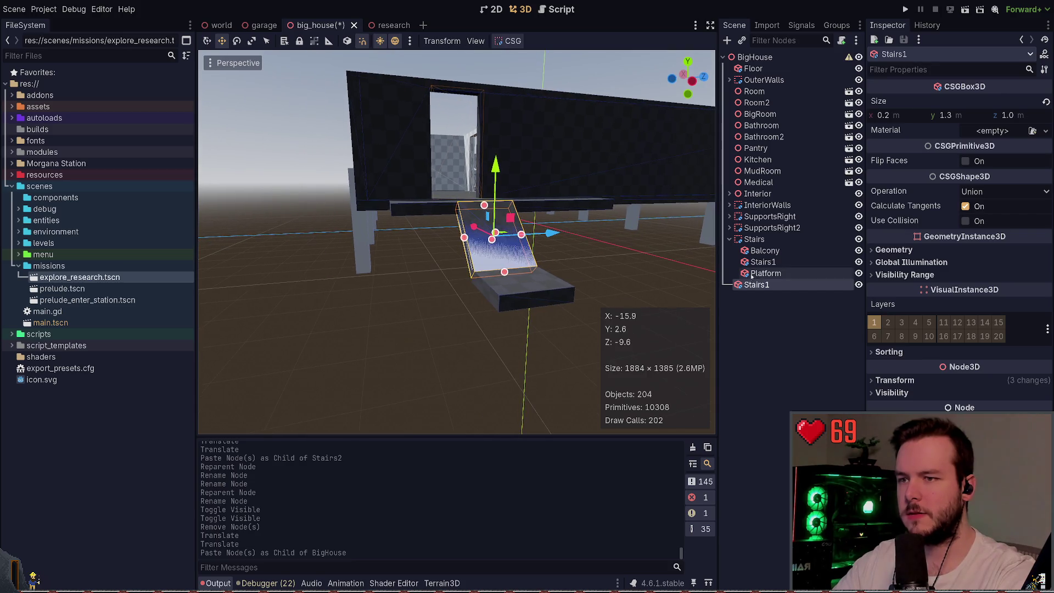
pyautogui.moveTo(751, 276)
pyautogui.mouseDown()
pyautogui.moveTo(764, 250)
pyautogui.moveTo(755, 239)
pyautogui.mouseUp()
pyautogui.press('f')
# - Rotate Stairs2 about 105° and push it against the Platform's edge
pyautogui.press('e')
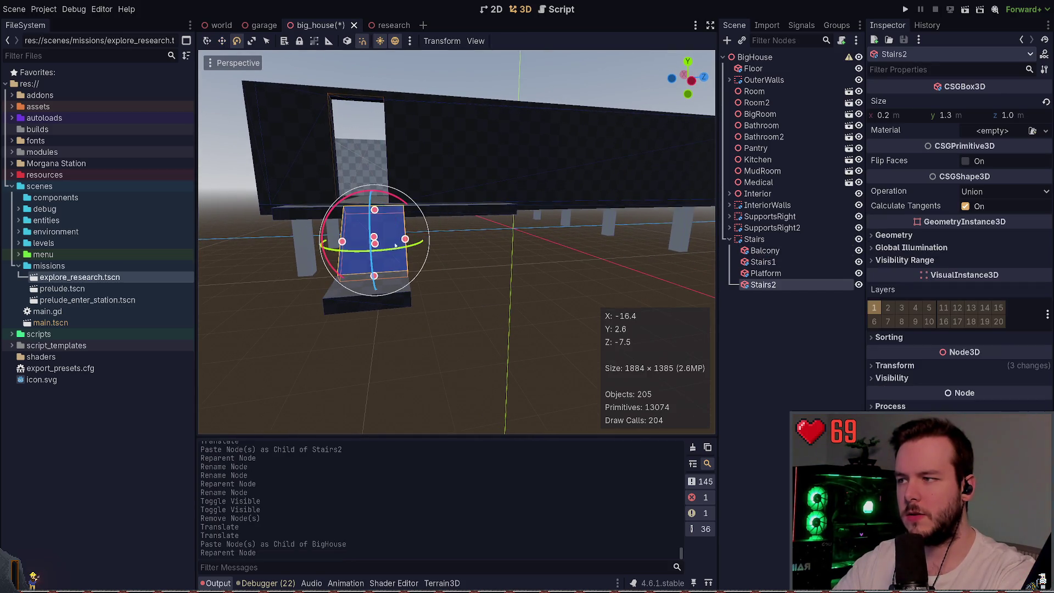
pyautogui.moveTo(396, 246)
pyautogui.mouseDown()
pyautogui.moveTo(385, 201)
pyautogui.moveTo(467, 297)
pyautogui.moveTo(489, 281)
pyautogui.moveTo(476, 279)
pyautogui.mouseUp()
pyautogui.press('w')
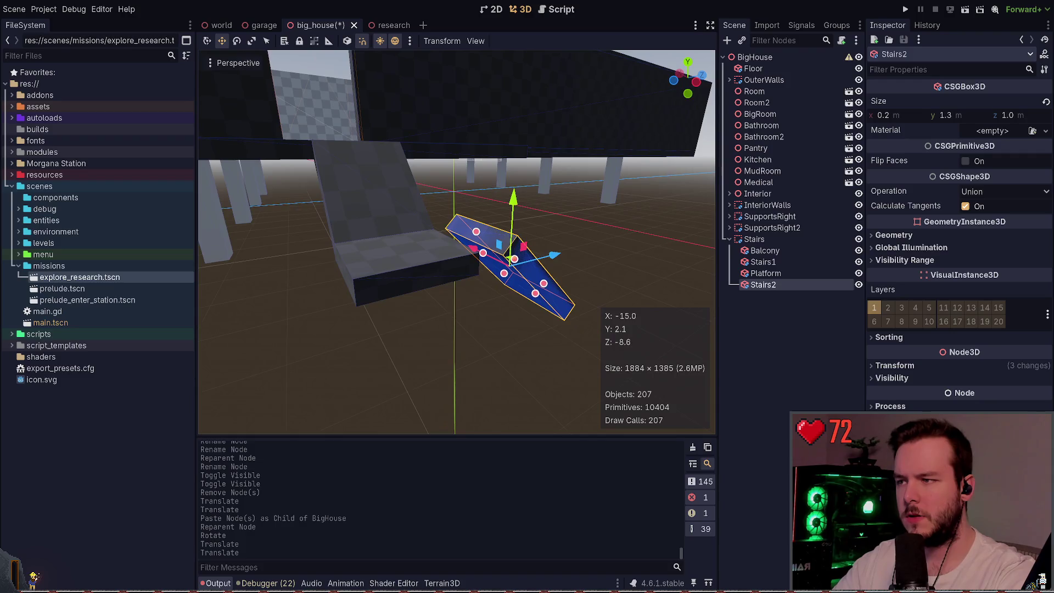
pyautogui.moveTo(428, 258); pyautogui.dragTo(455, 268)
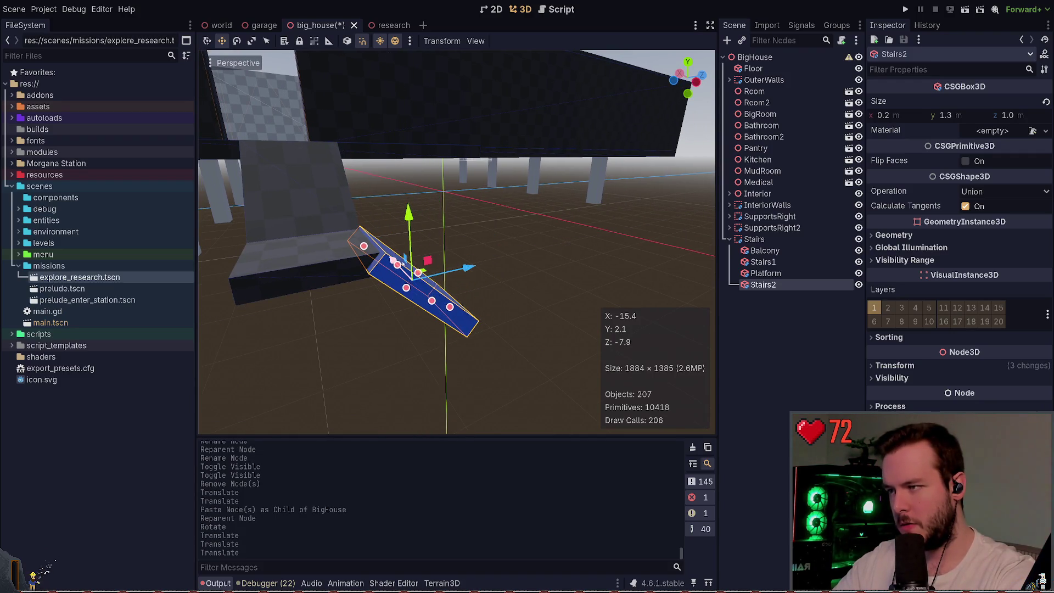
pyautogui.moveTo(393, 259)
pyautogui.mouseDown()
pyautogui.moveTo(415, 280)
pyautogui.moveTo(428, 258)
pyautogui.mouseUp()
pyautogui.click(430, 226)
pyautogui.click(404, 274)
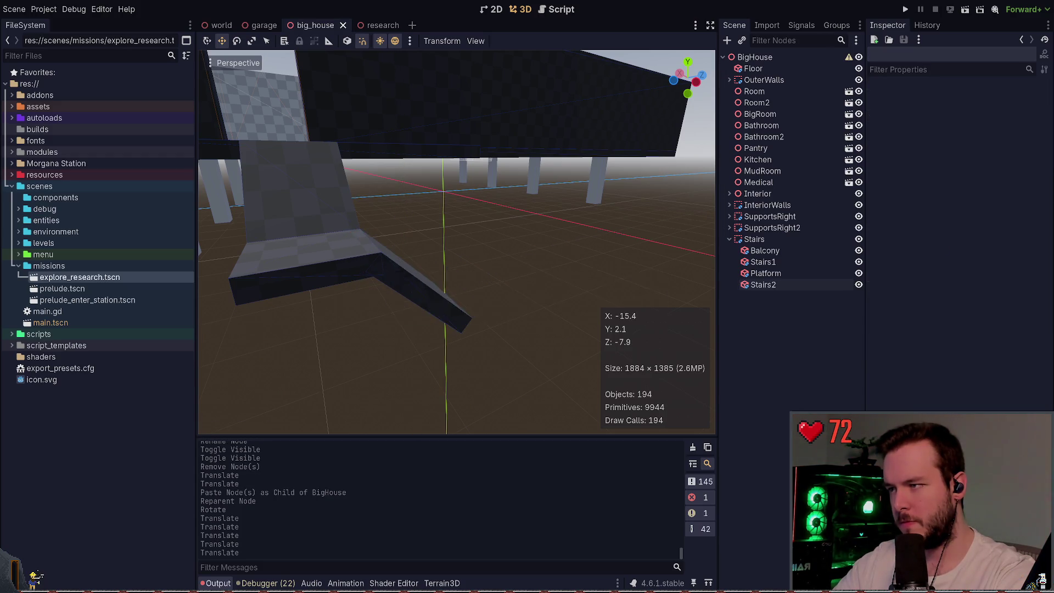
# - Lengthen Stairs2 to 3.0 m so it reaches the ground, and save
pyautogui.moveTo(372, 322); pyautogui.dragTo(445, 347)
pyautogui.hotkey('ctrl', 'z')
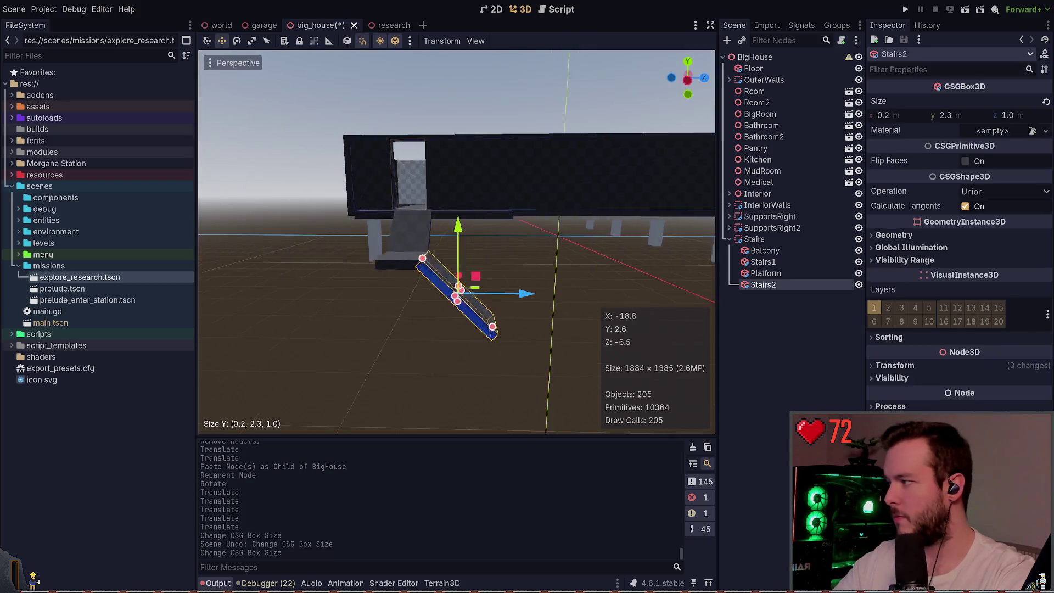
pyautogui.moveTo(496, 271); pyautogui.dragTo(519, 294)
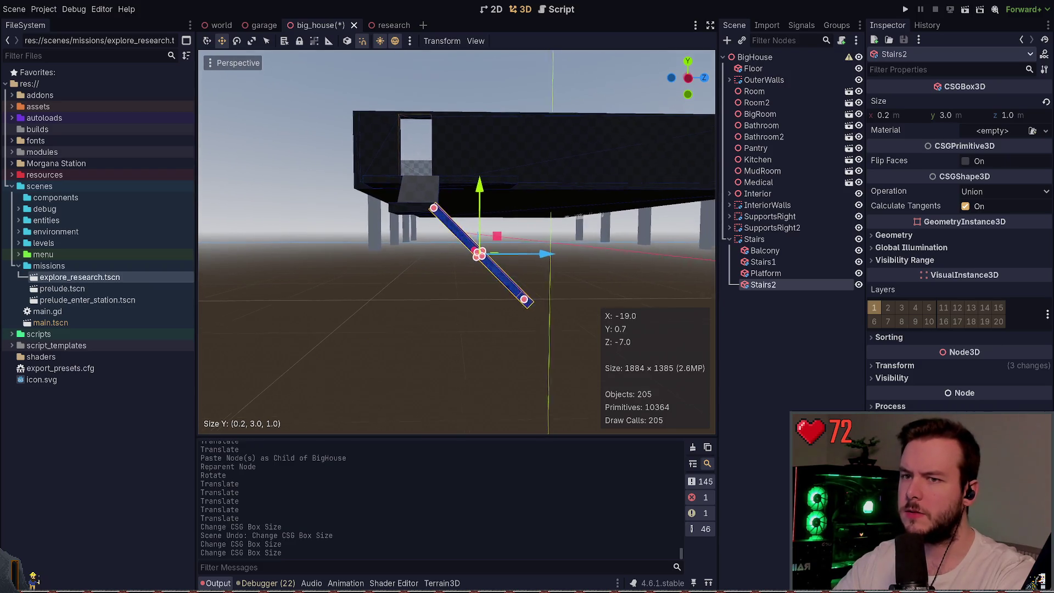
pyautogui.click(533, 263)
pyautogui.hotkey('ctrl', 's')
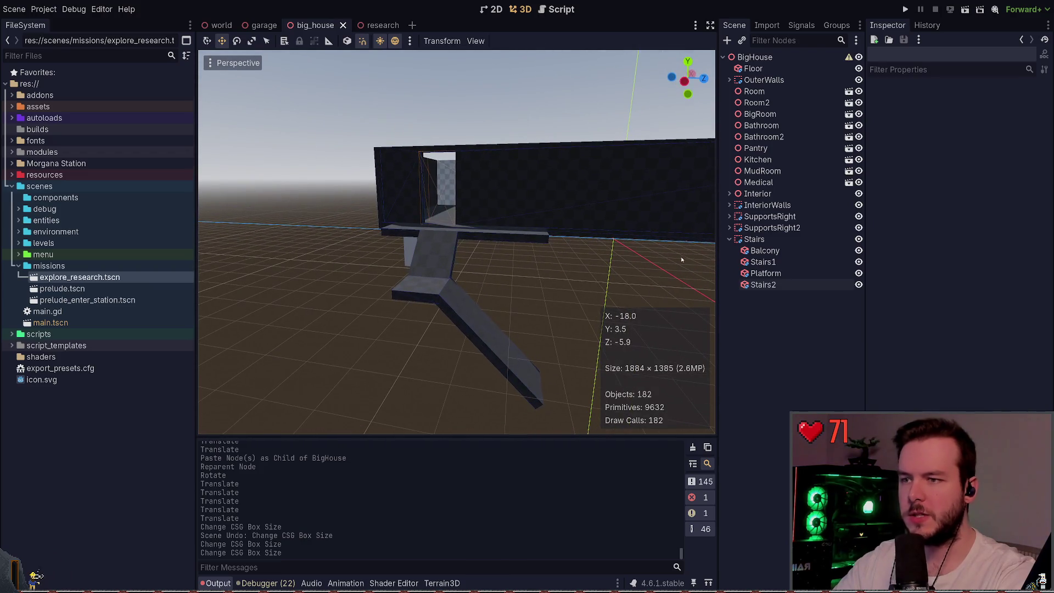
# - Bake a collision shape from the Stairs group
pyautogui.click(754, 239)
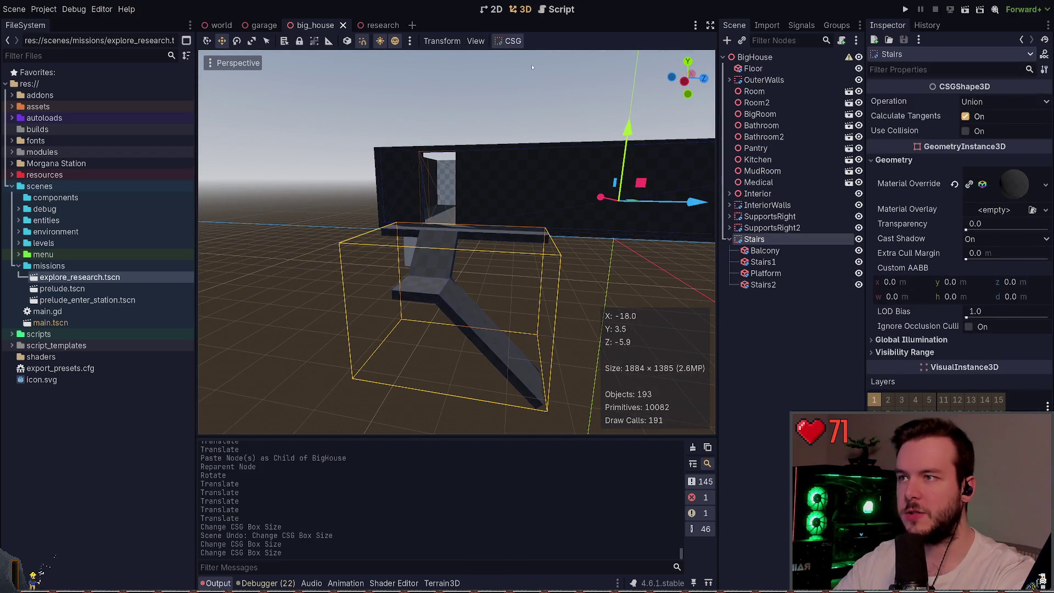
pyautogui.click(758, 297)
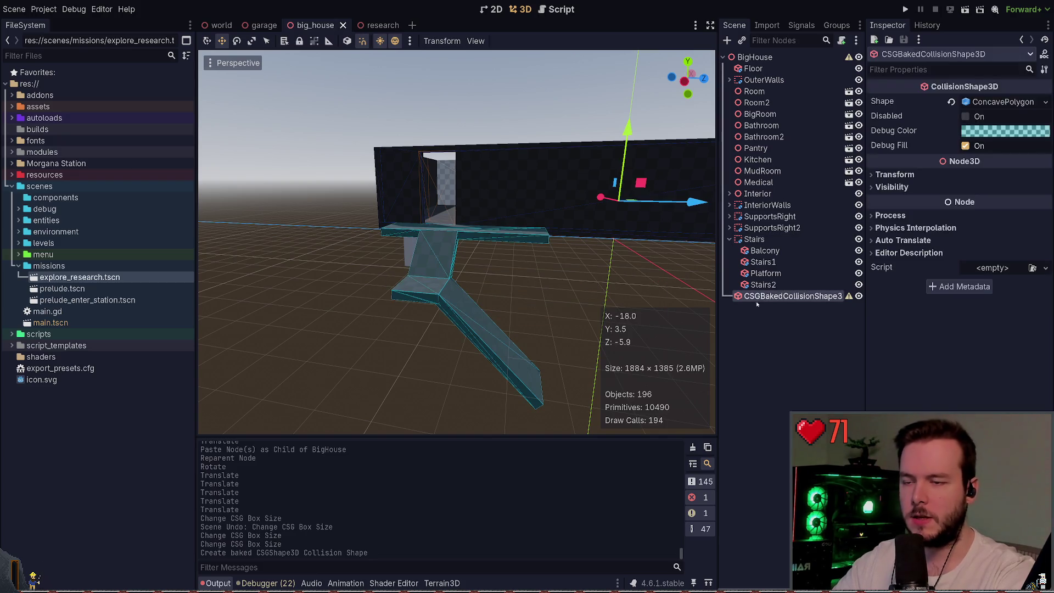
pyautogui.click(779, 314)
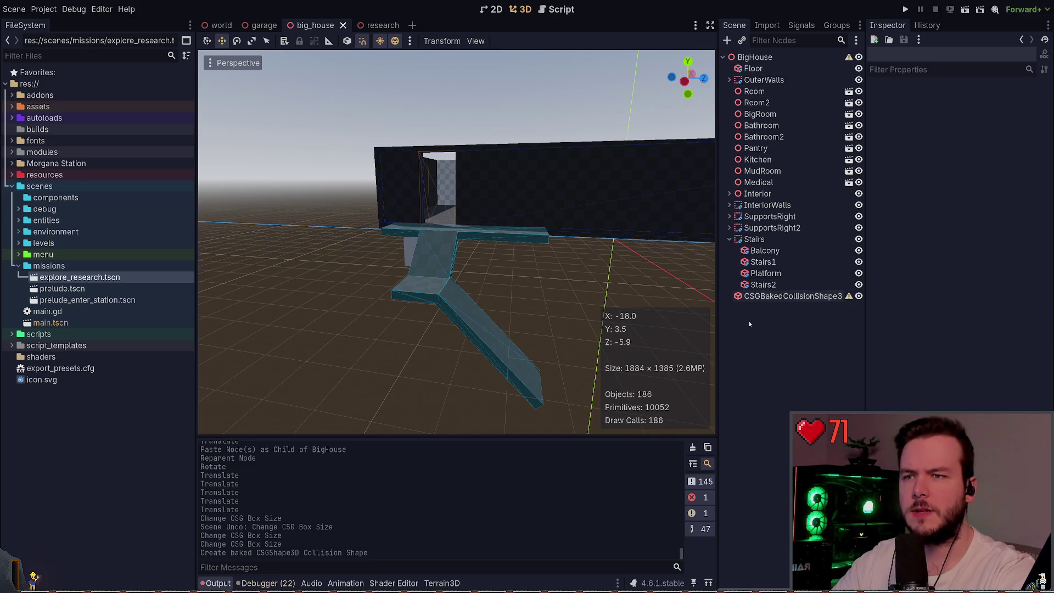
# - Add a StaticBody3D, move the baked collision shape under it, and save
pyautogui.hotkey('ctrl', 'a')
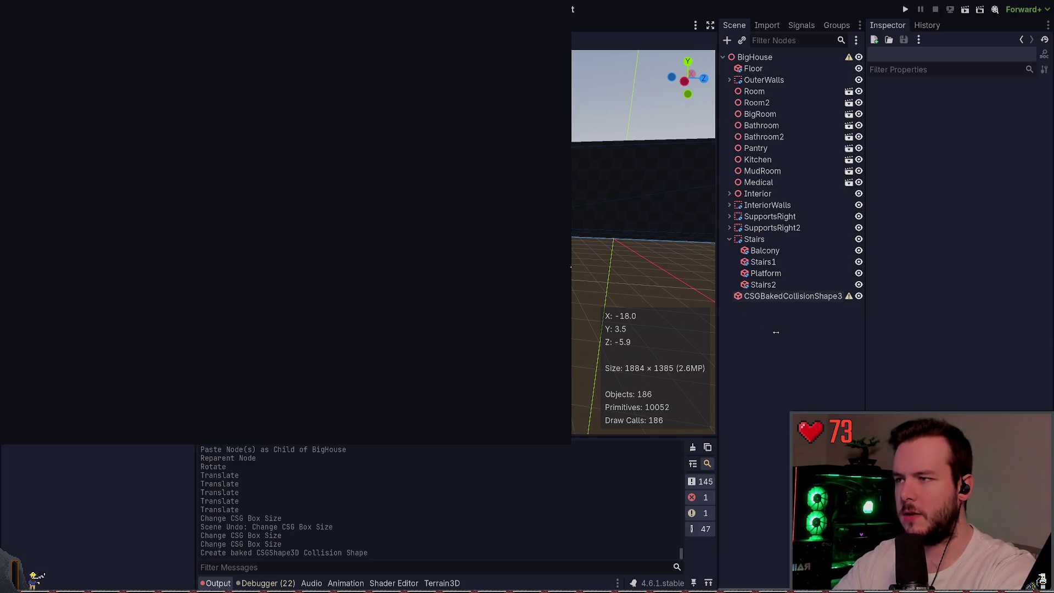
pyautogui.press('Return')
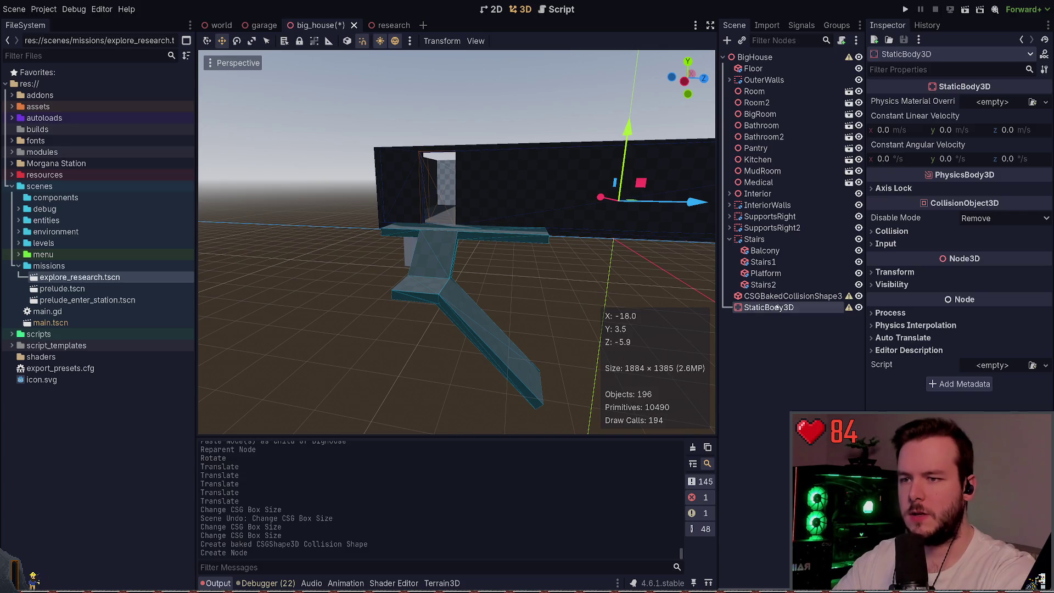
pyautogui.moveTo(776, 296)
pyautogui.mouseDown()
pyautogui.moveTo(774, 334)
pyautogui.moveTo(768, 296)
pyautogui.mouseUp()
pyautogui.hotkey('ctrl', 's')
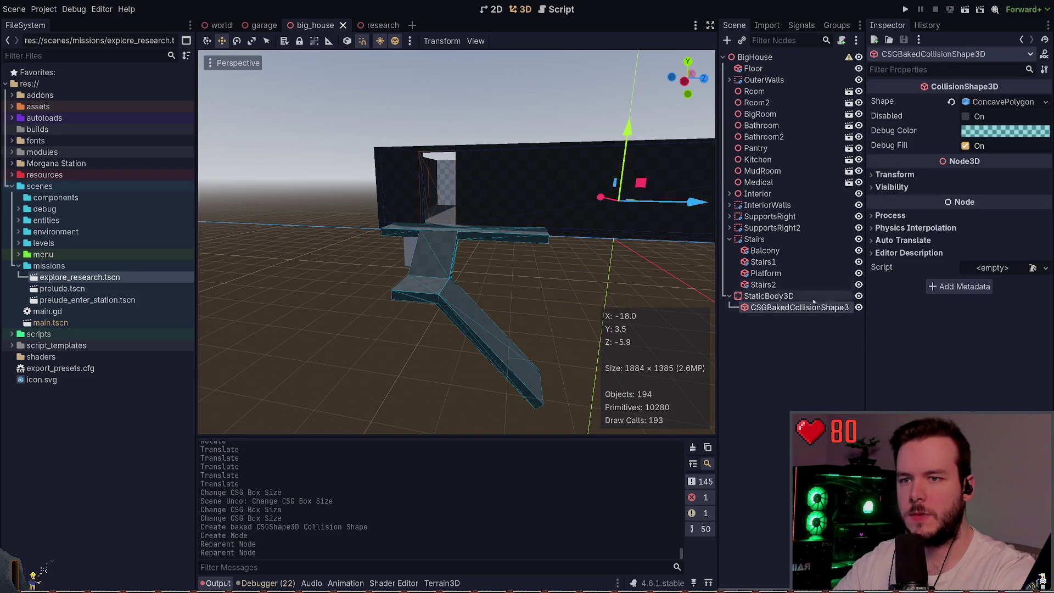
pyautogui.click(768, 297)
pyautogui.click(905, 233)
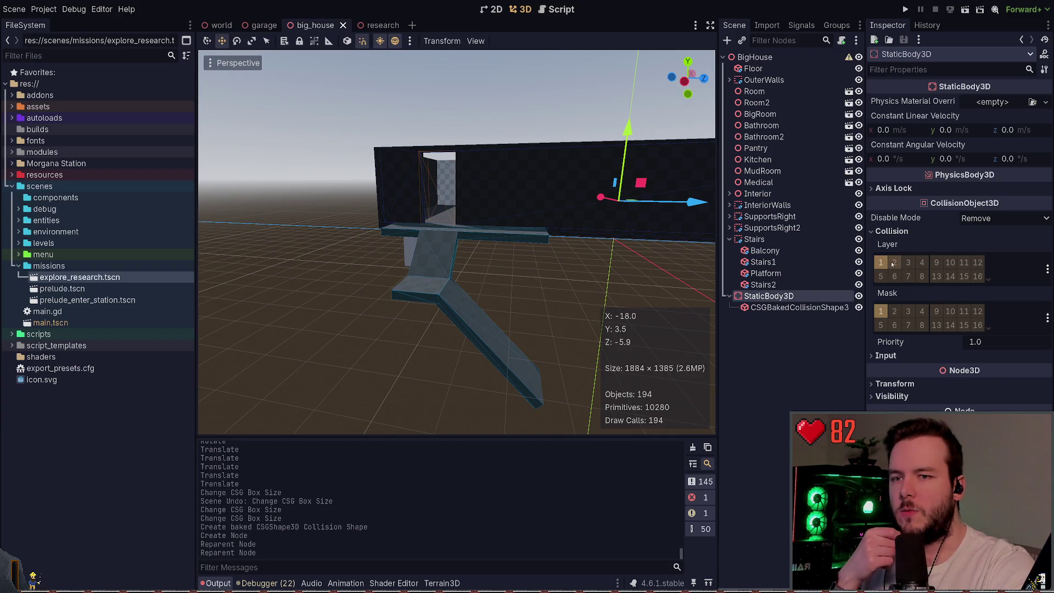
# - Set the stair StaticBody3D's collision mask to layer 2 only
pyautogui.click(1048, 269)
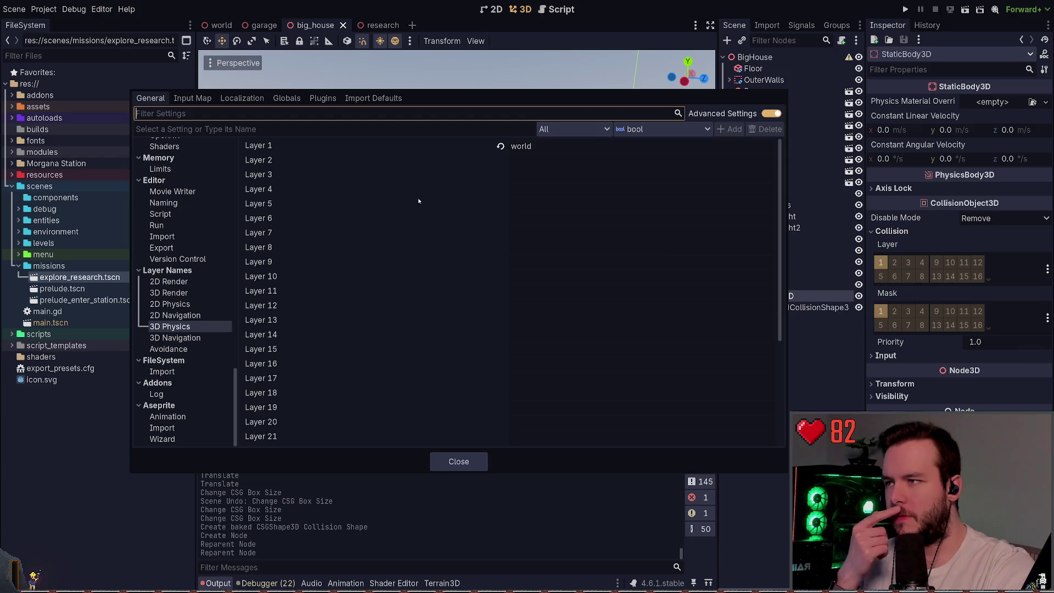
pyautogui.click(520, 161)
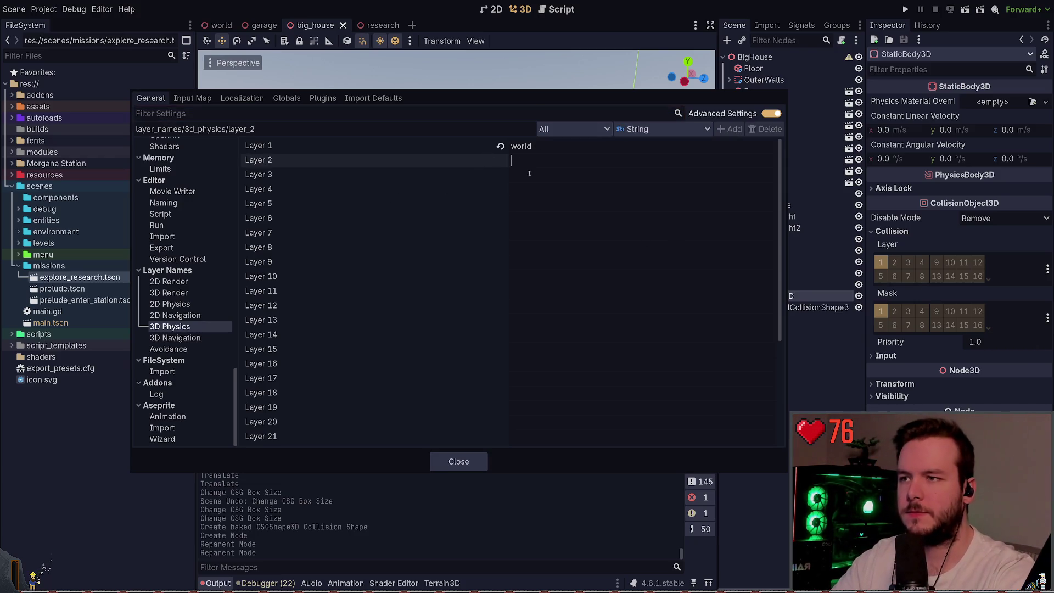
pyautogui.press('Escape')
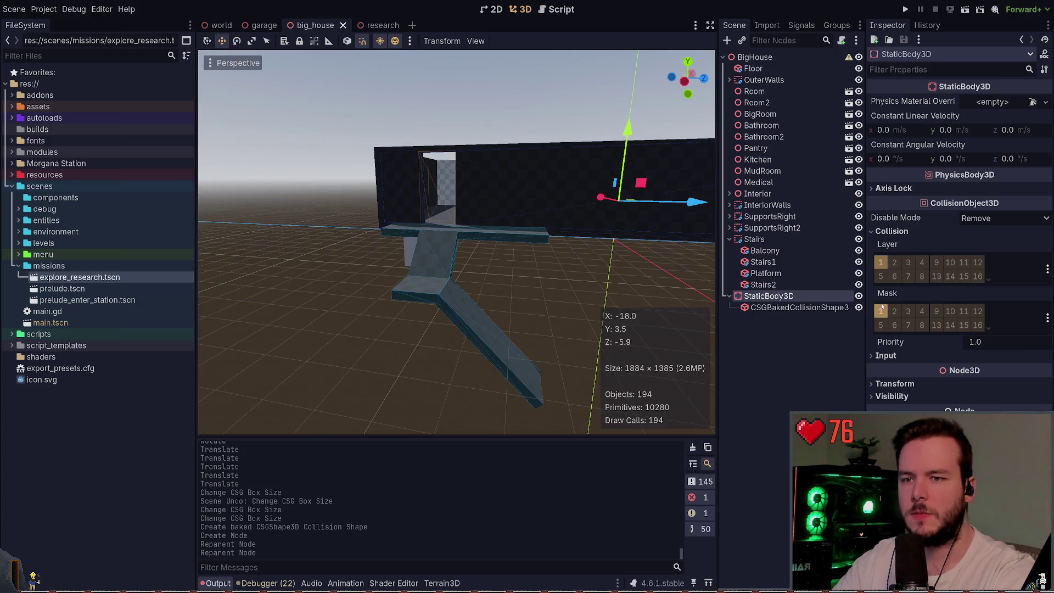
pyautogui.click(895, 311)
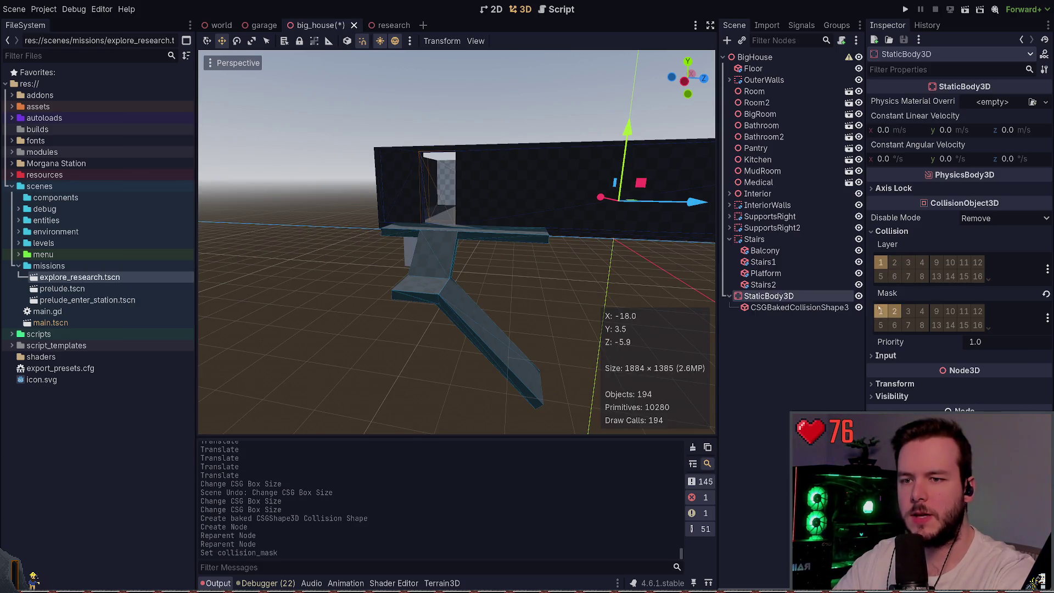
pyautogui.click(881, 311)
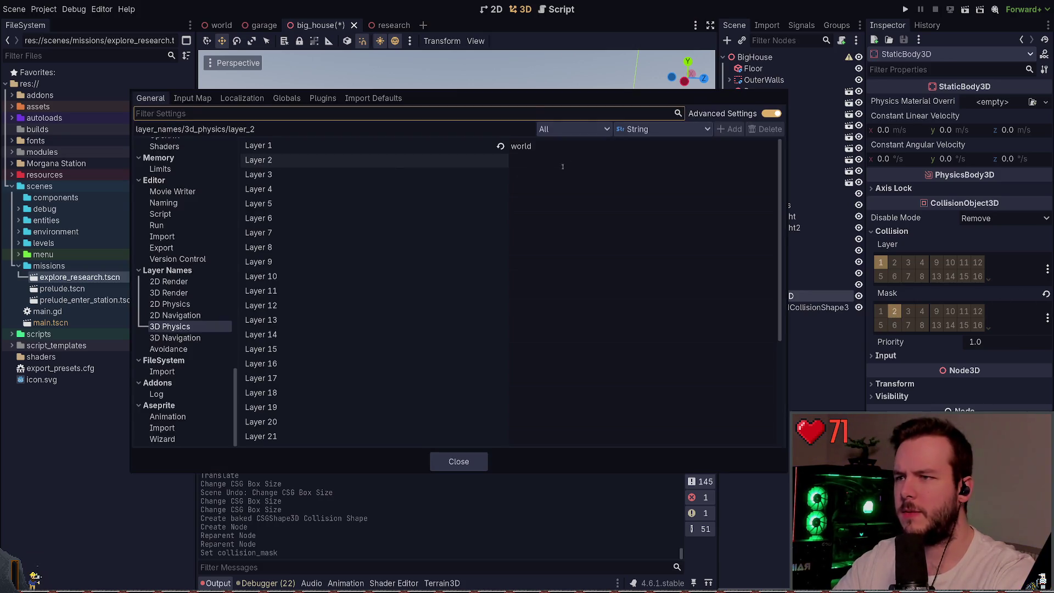
# - Name 3D physics layer 2 'player' in Project Settings
pyautogui.click(570, 161)
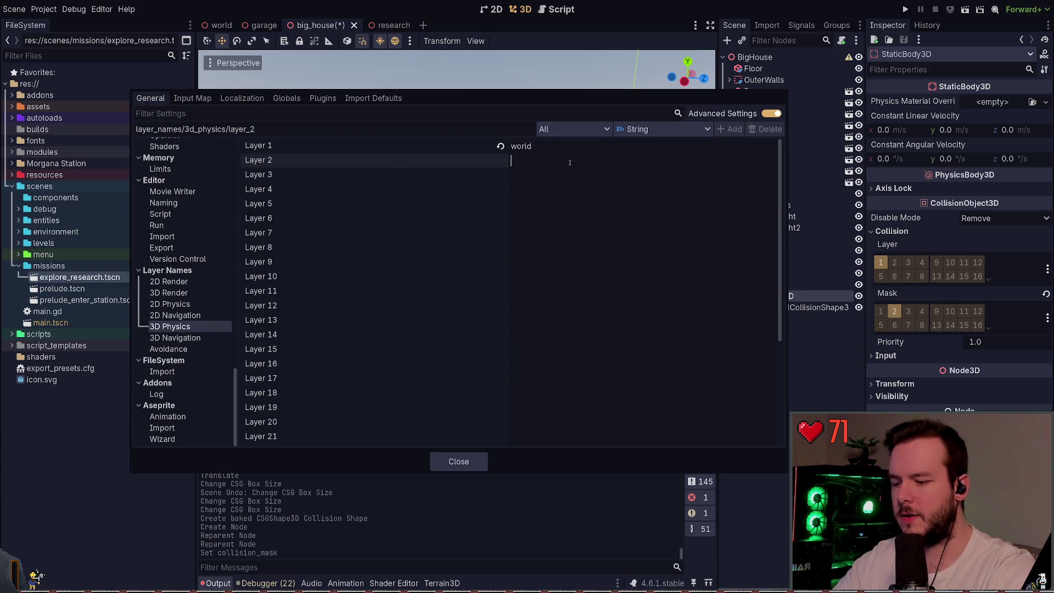
pyautogui.write('player')
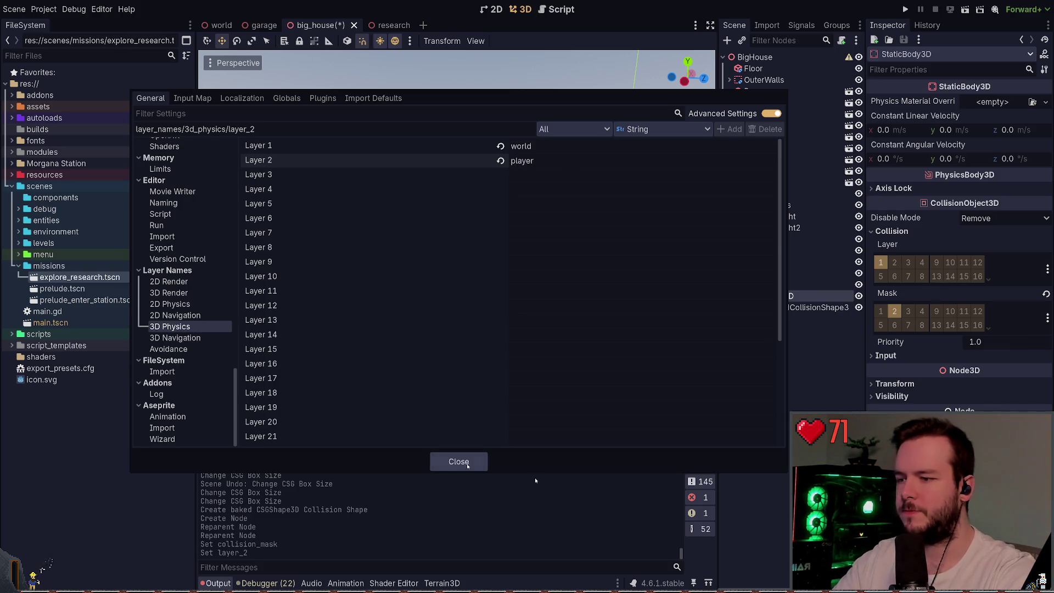
pyautogui.click(458, 461)
# - Save the big_house scene and test-run the game
pyautogui.hotkey('ctrl', 's')
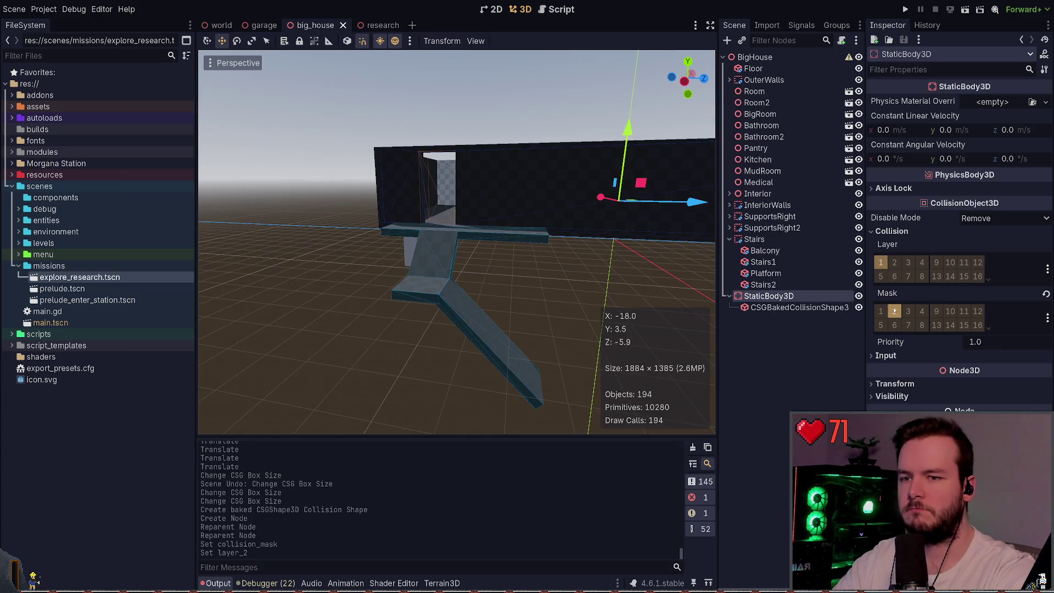
pyautogui.press('F5')
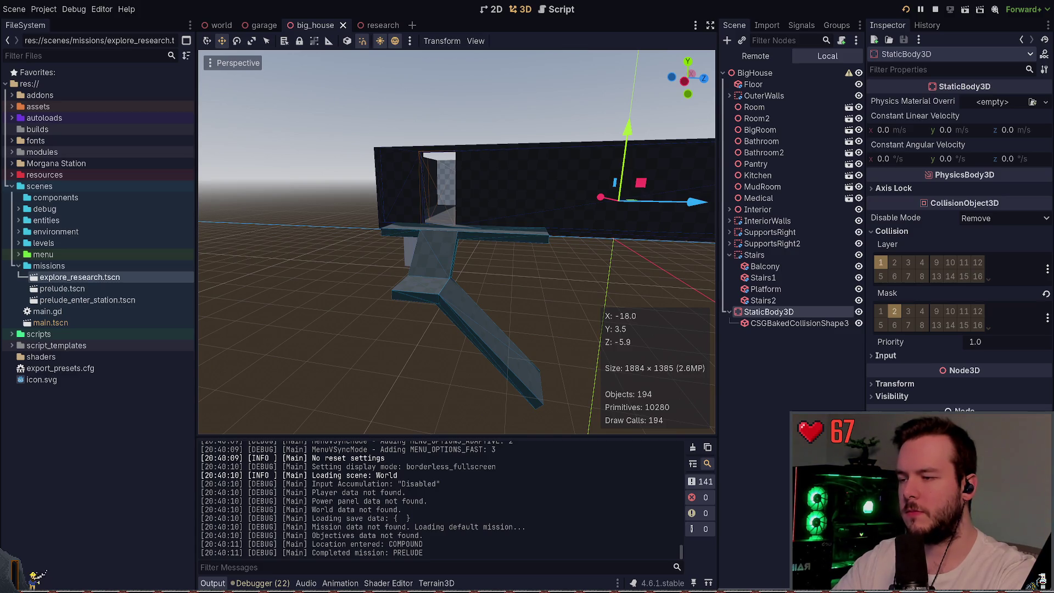
pyautogui.press('F8')
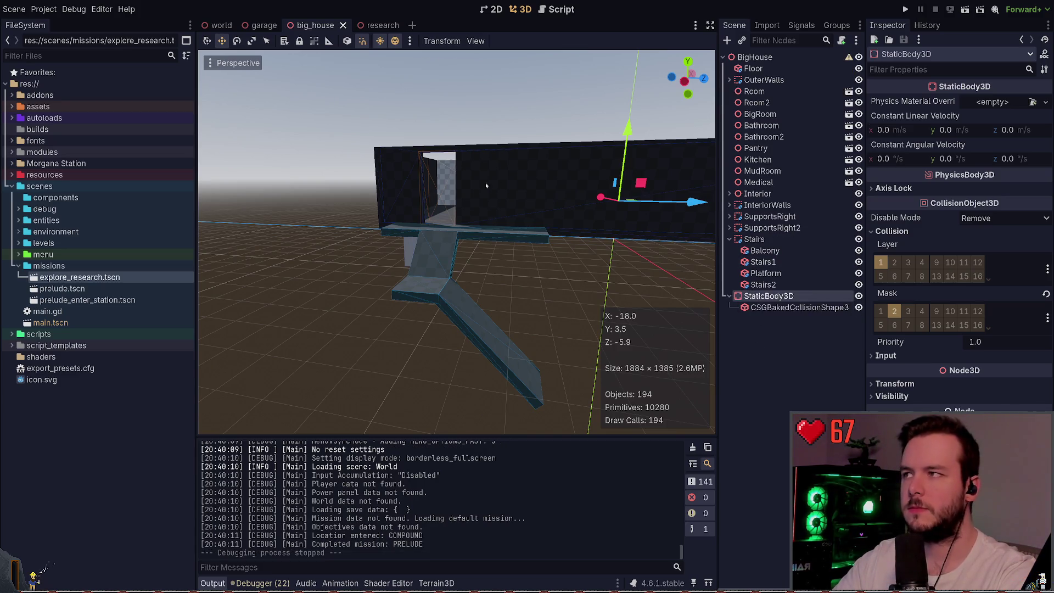
pyautogui.click(801, 340)
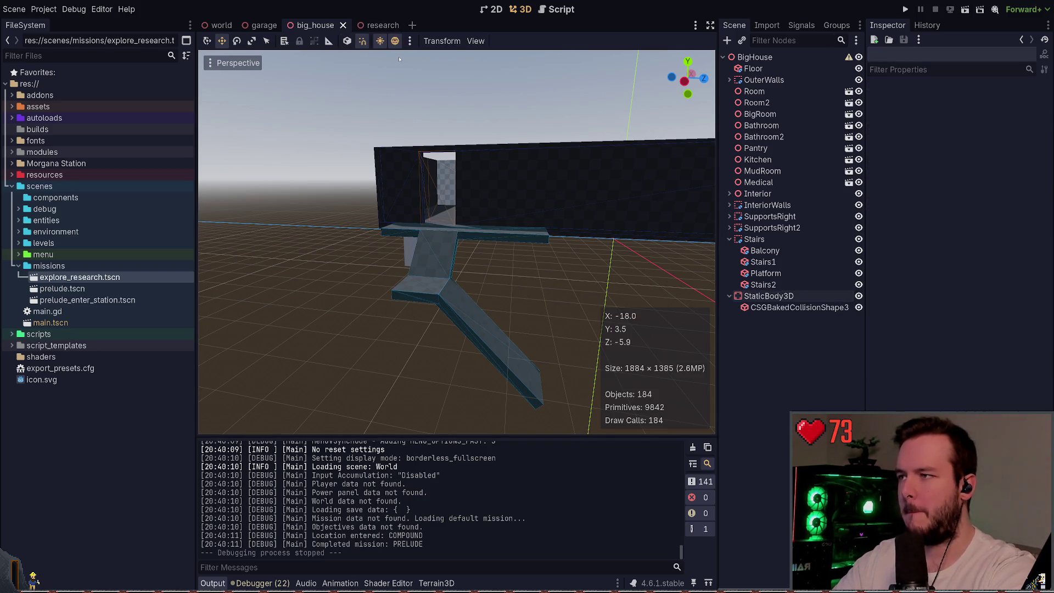
# - Open player.tscn, select Player, toggle its collision mask bits, and save
pyautogui.hotkey('ctrl', 'shift', 't')
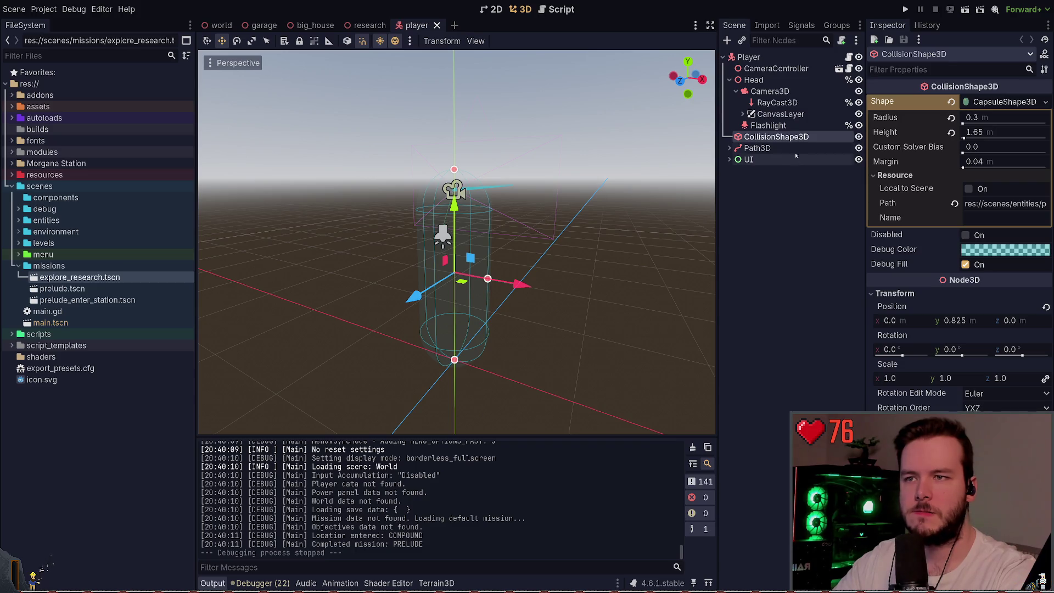
pyautogui.click(804, 57)
pyautogui.scroll(-3, 908, 362)
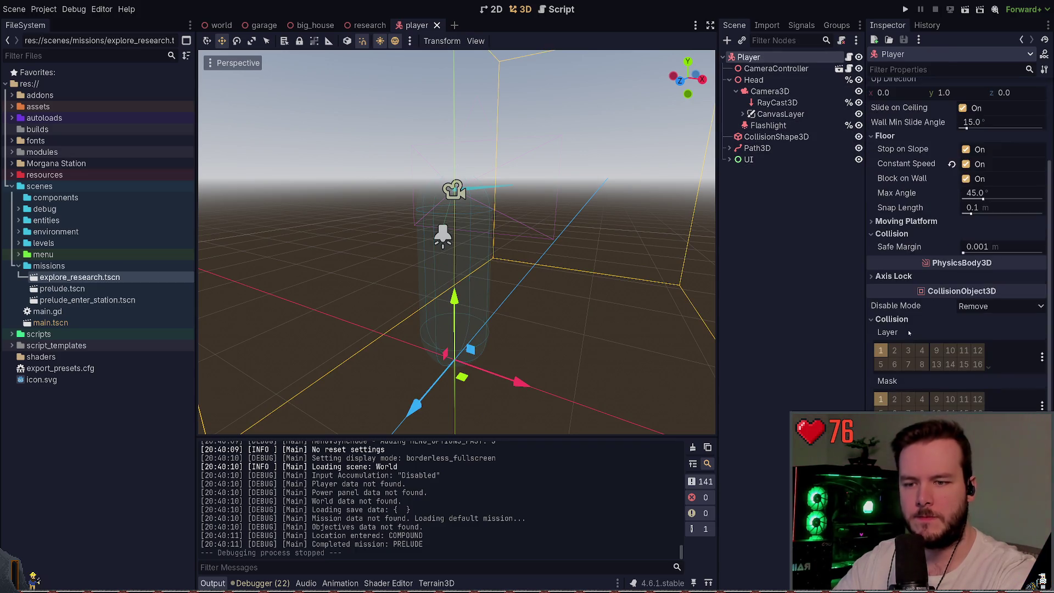
pyautogui.click(894, 399)
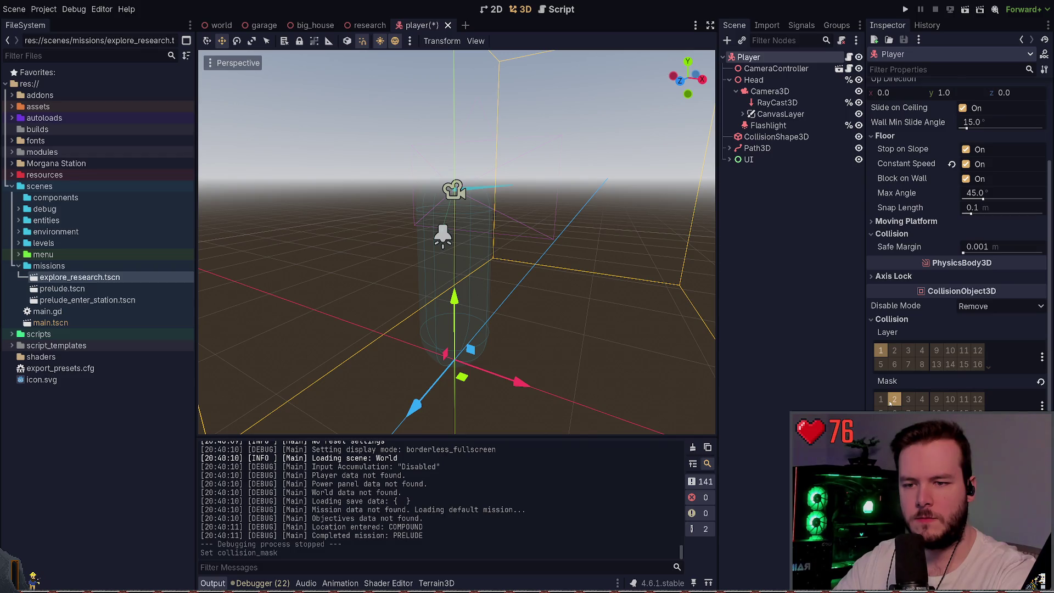
pyautogui.click(881, 399)
pyautogui.hotkey('ctrl', 's')
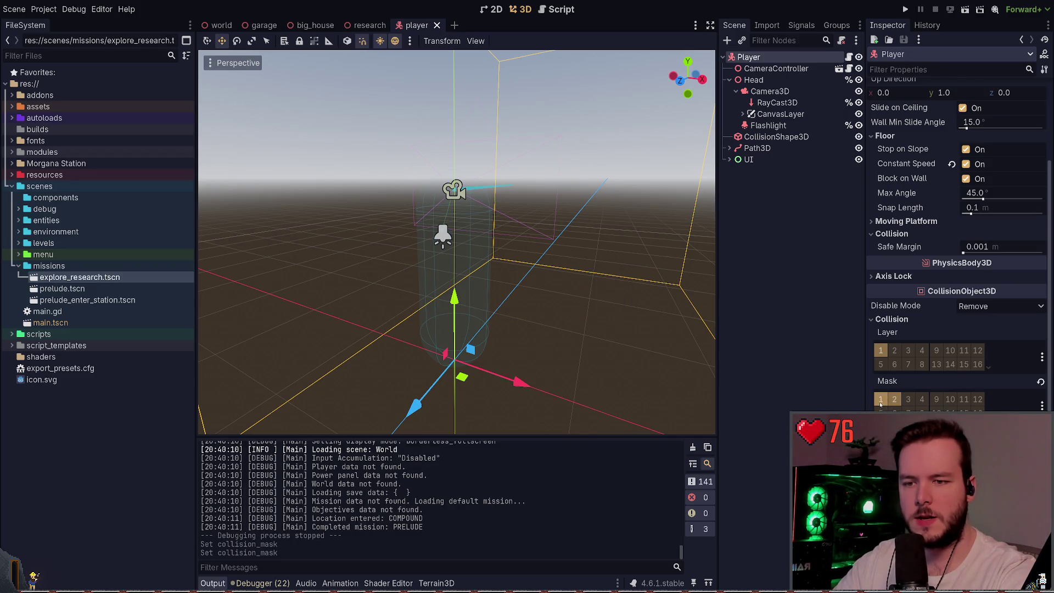
# - Put Player on collision layer 2 with mask layer 1 only, then run the game
pyautogui.click(895, 351)
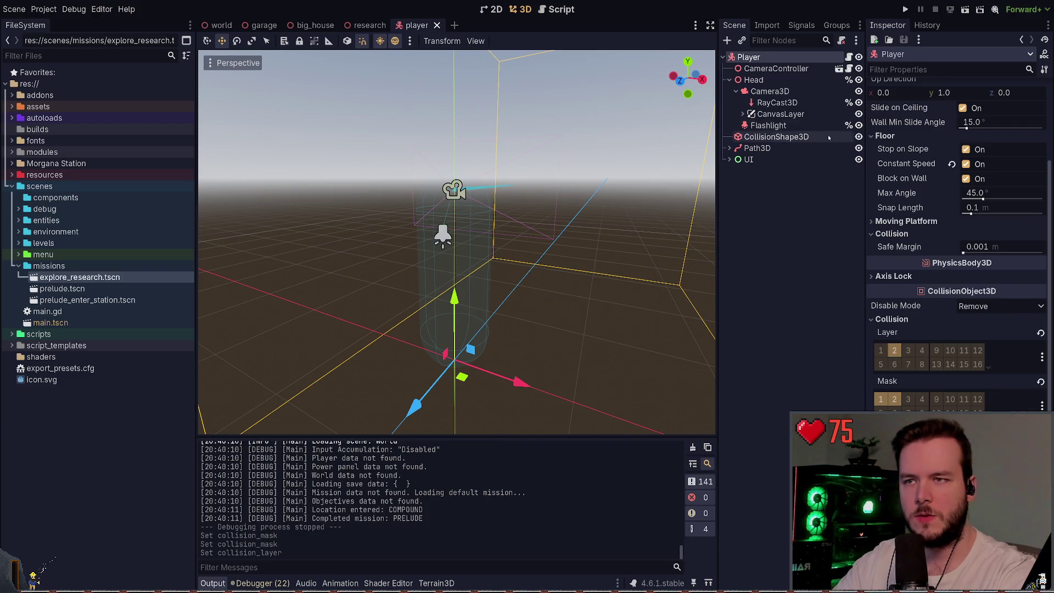
pyautogui.click(894, 399)
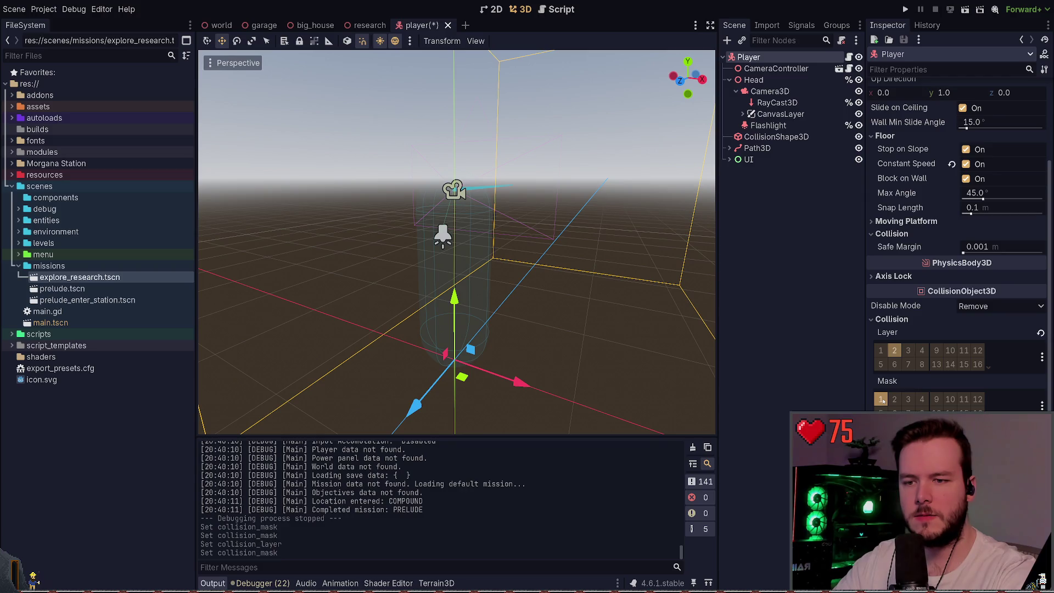
pyautogui.click(881, 399)
pyautogui.click(894, 400)
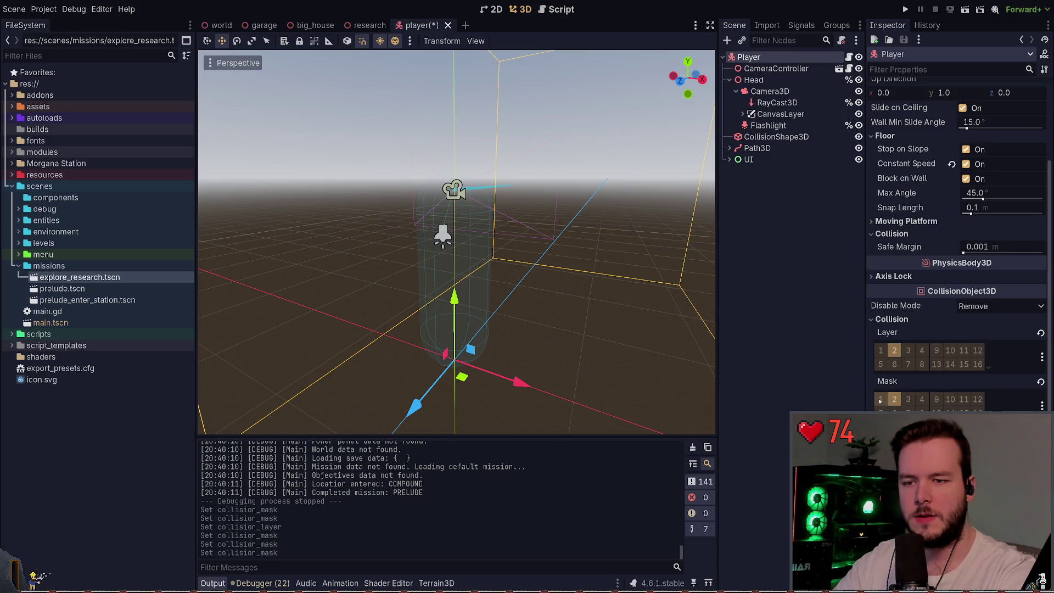
pyautogui.click(881, 399)
pyautogui.click(895, 400)
pyautogui.press('F5')
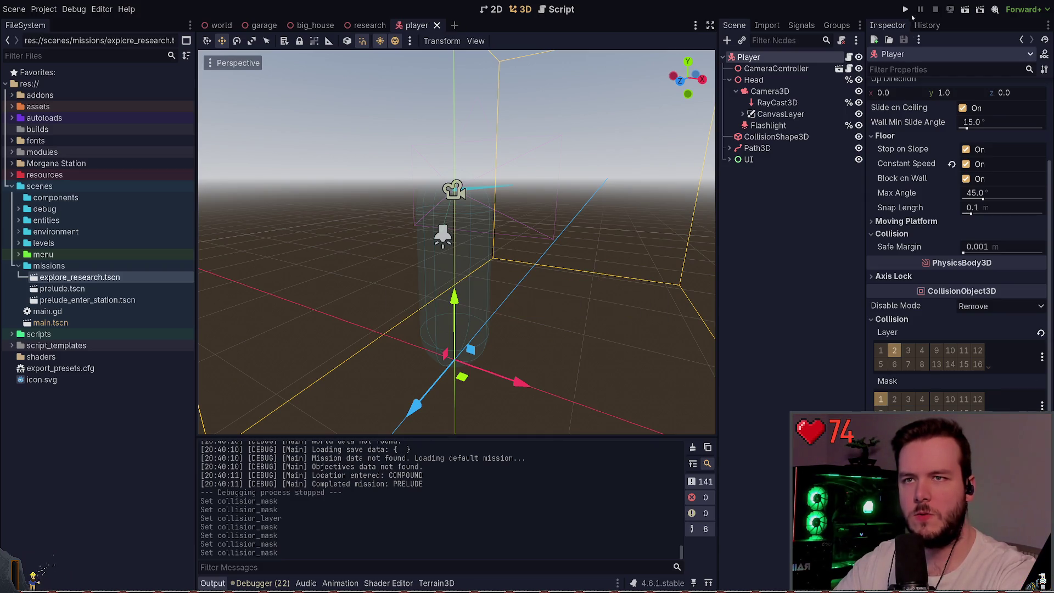
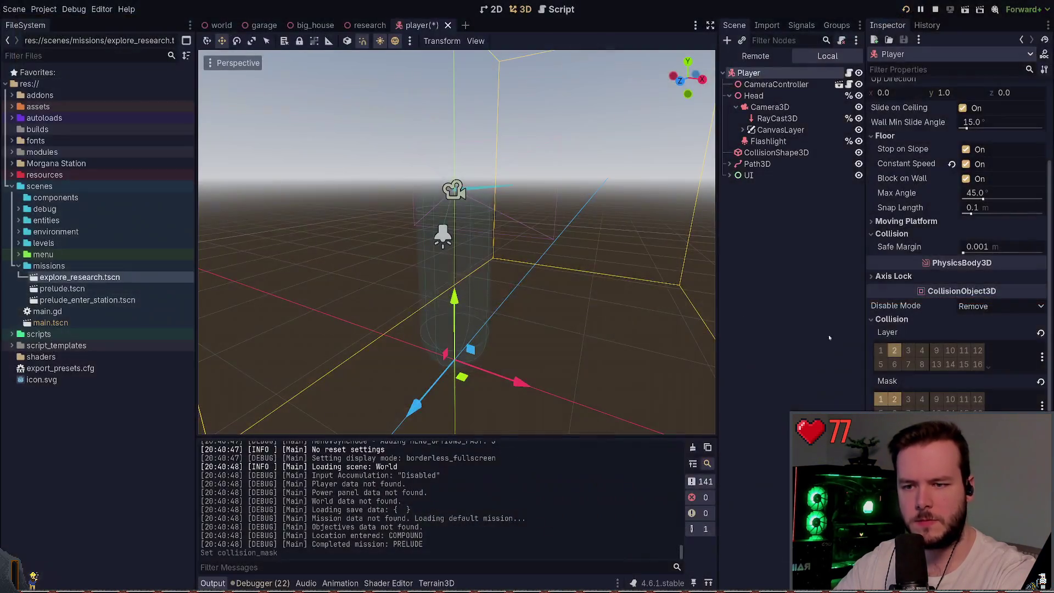
# - Enable collision mask bit 2 on the player and walk toward the garage doorway in-game
pyautogui.click(894, 399)
pyautogui.hotkey('alt', 'Tab')
pyautogui.press('w')
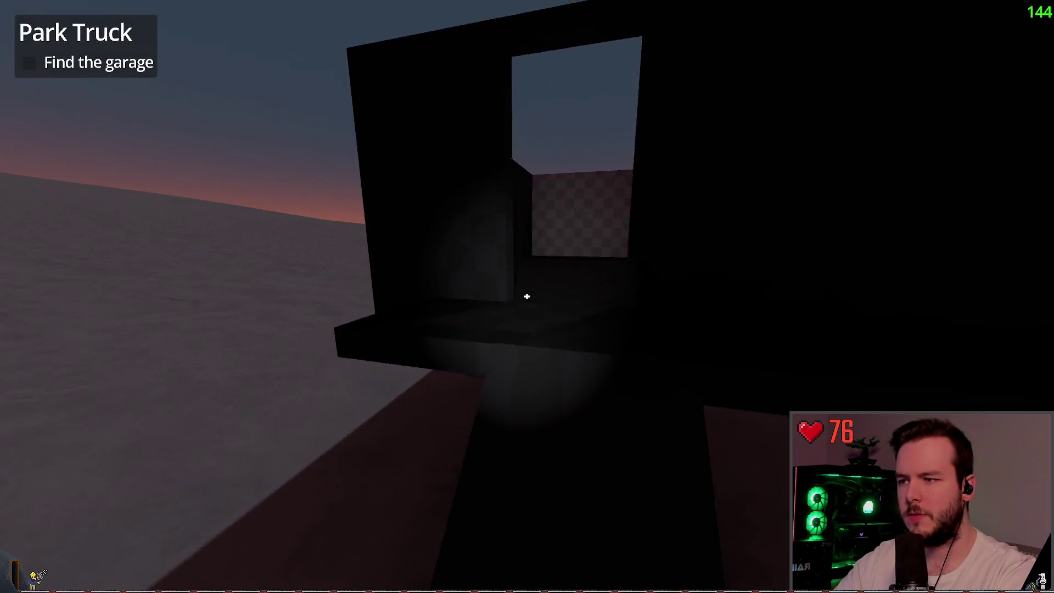
pyautogui.press('w')
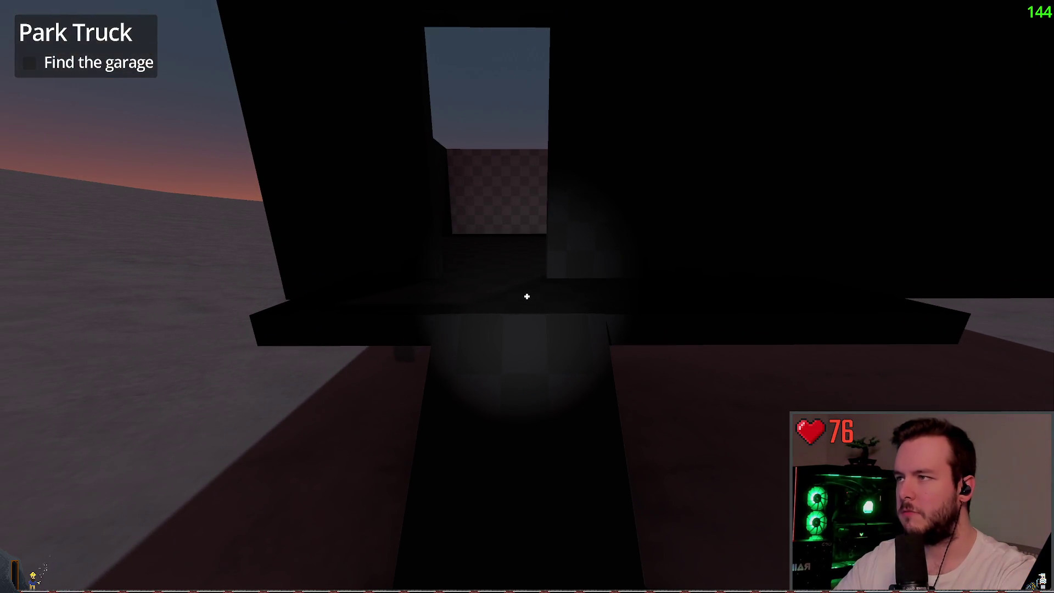
pyautogui.hotkey('alt', 'Tab')
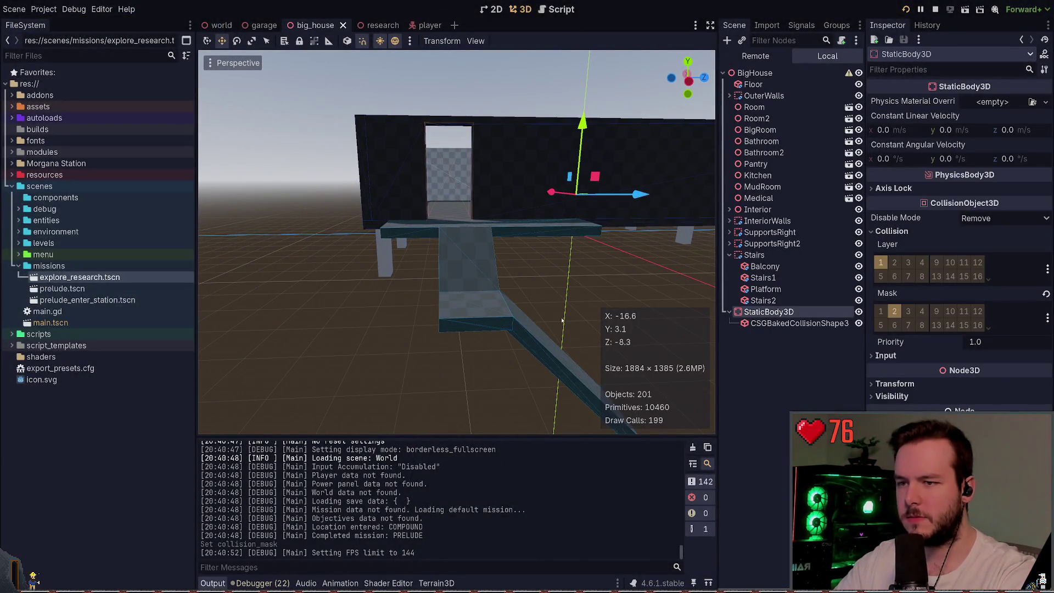
# - Delete the big house's CSGBakedCollisionShape3D under StaticBody3D and run the game again
pyautogui.press('Down')
pyautogui.press('Delete')
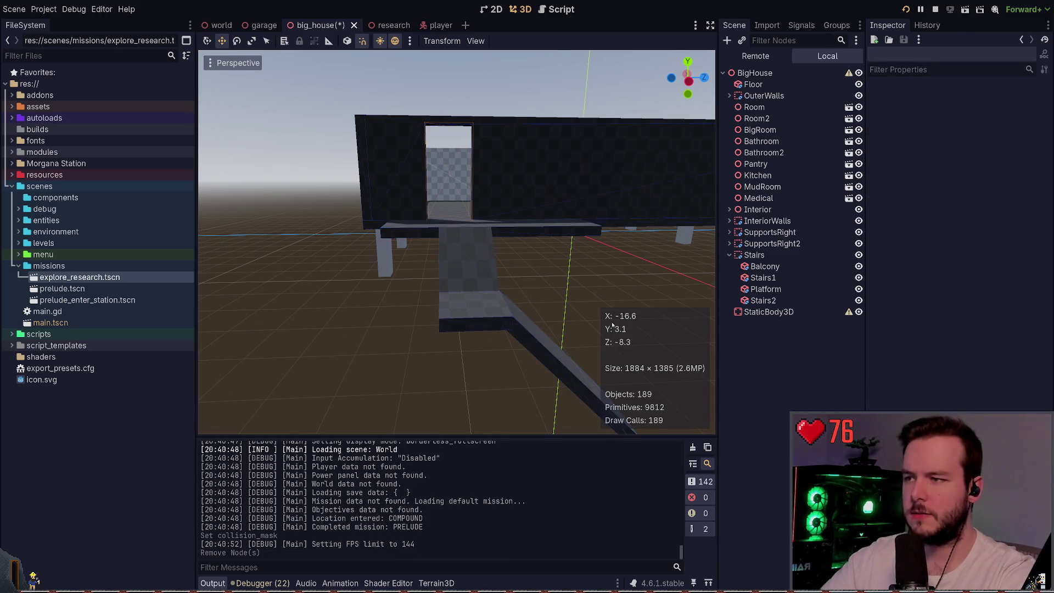
pyautogui.press('F5')
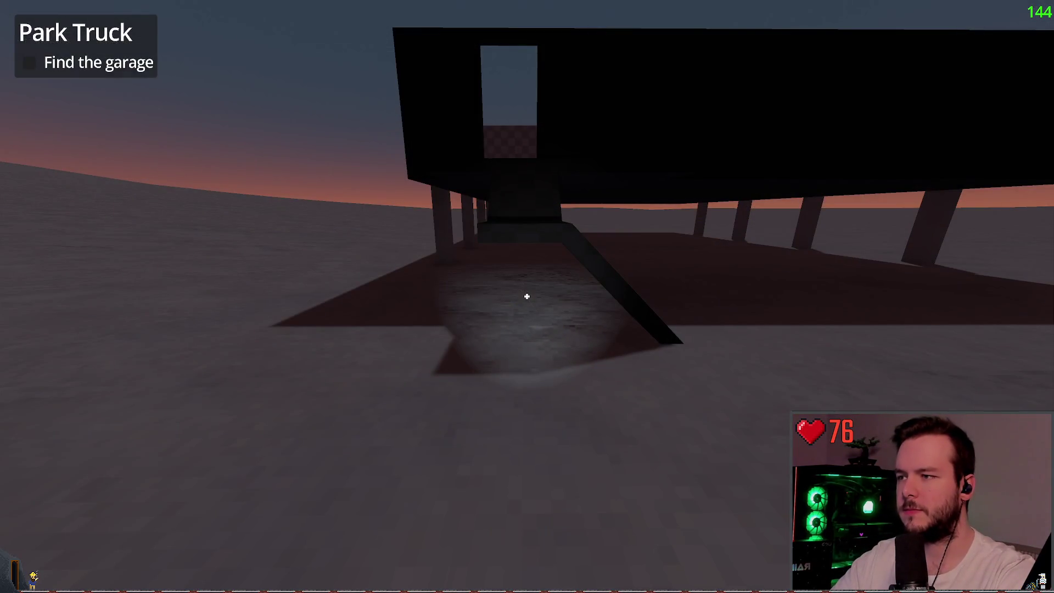
pyautogui.hotkey('alt', 'Tab')
# - Select the whole Stairs group and move it -0.2 along Z
pyautogui.click(754, 254)
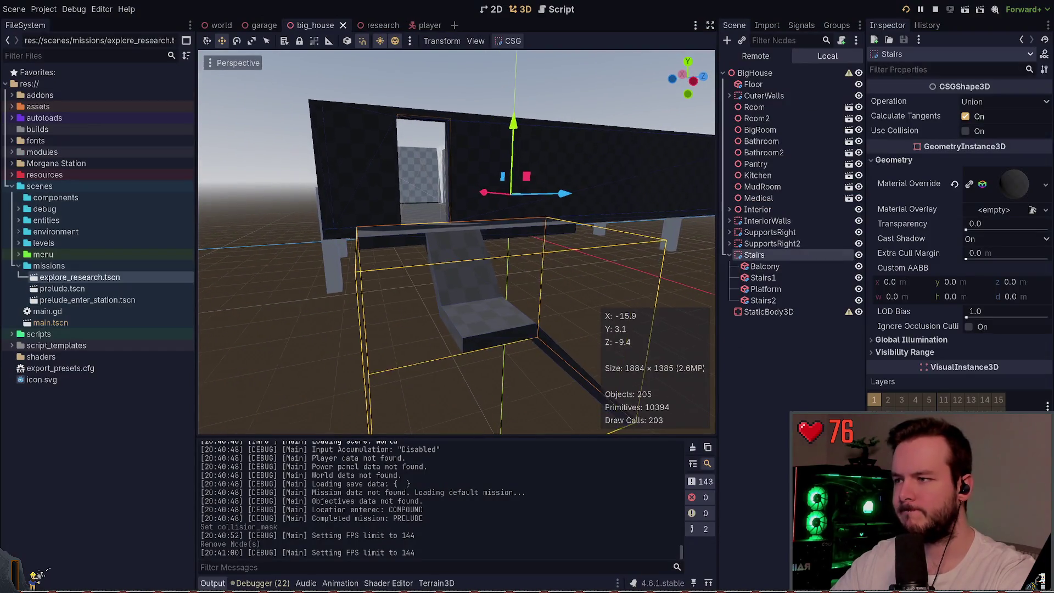
pyautogui.click(789, 329)
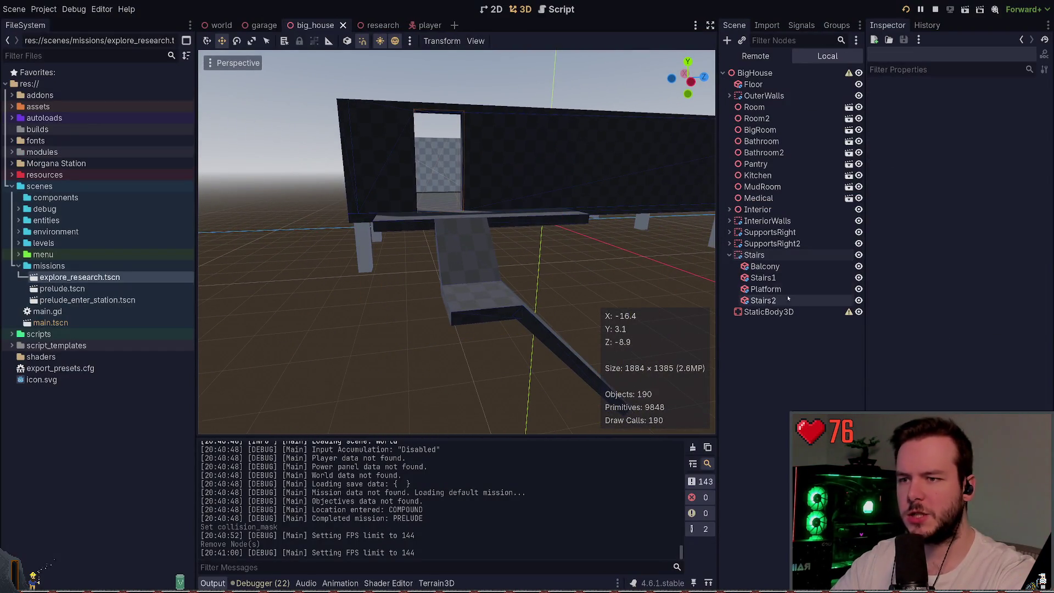
pyautogui.click(774, 266)
pyautogui.click(778, 278)
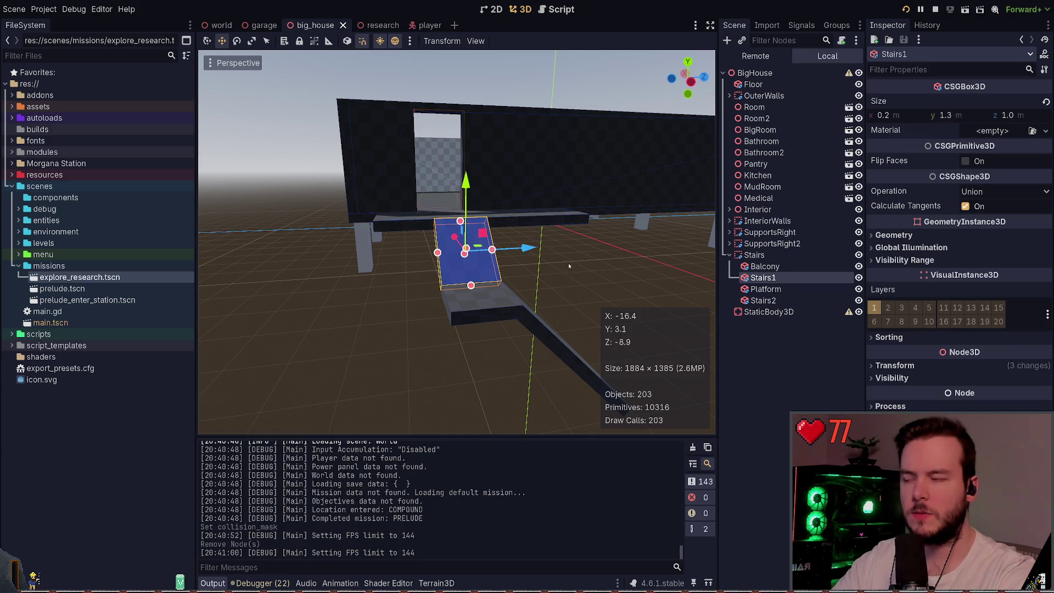
pyautogui.click(527, 253)
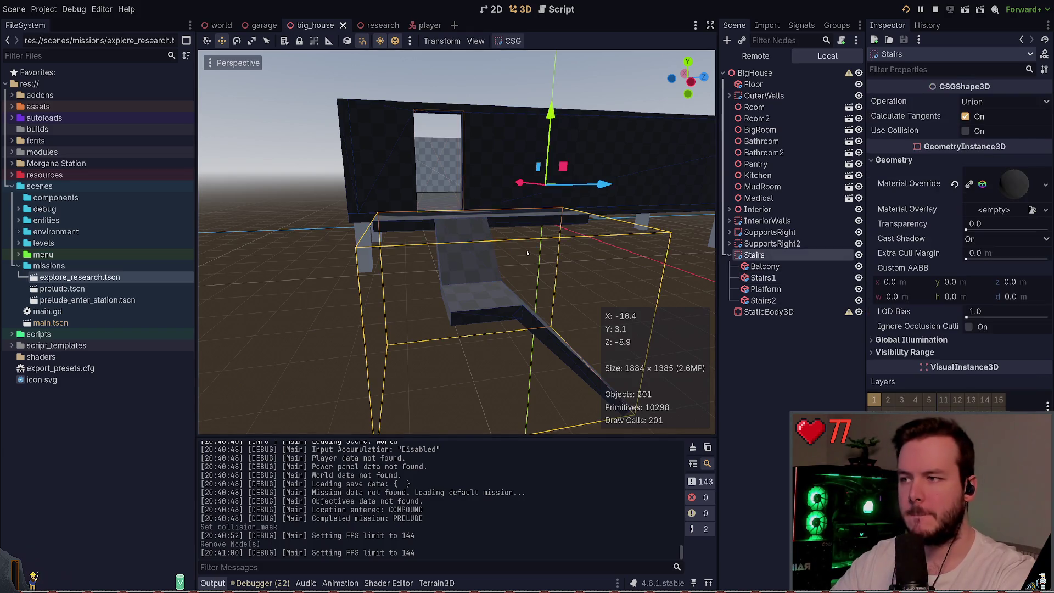
pyautogui.moveTo(604, 185); pyautogui.dragTo(604, 187)
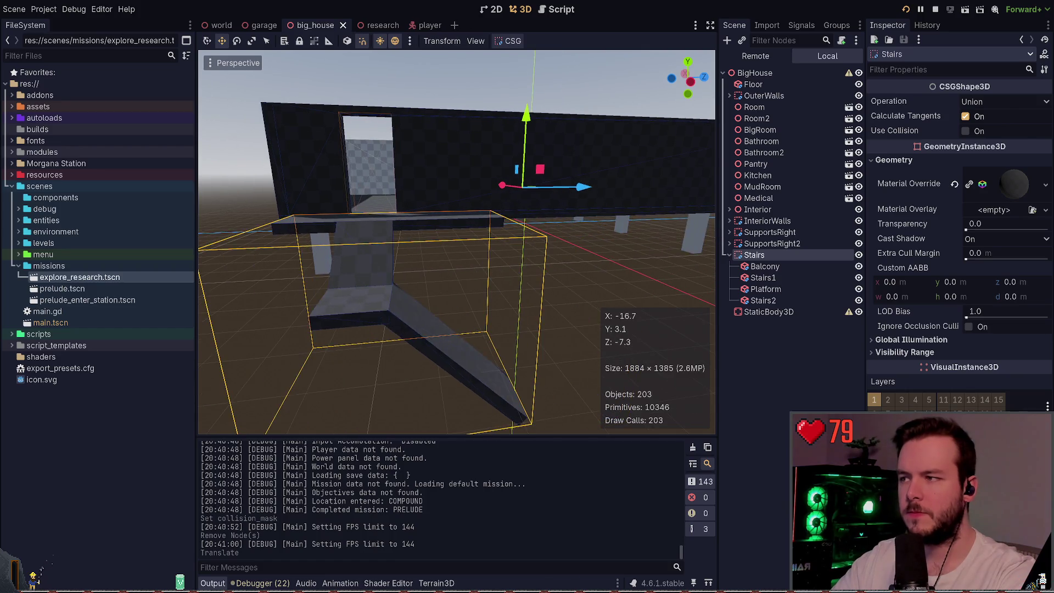
# - Bake a new collision shape from the Stairs geometry with CSG > Bake Collision Shape
pyautogui.scroll(-2, 604, 186)
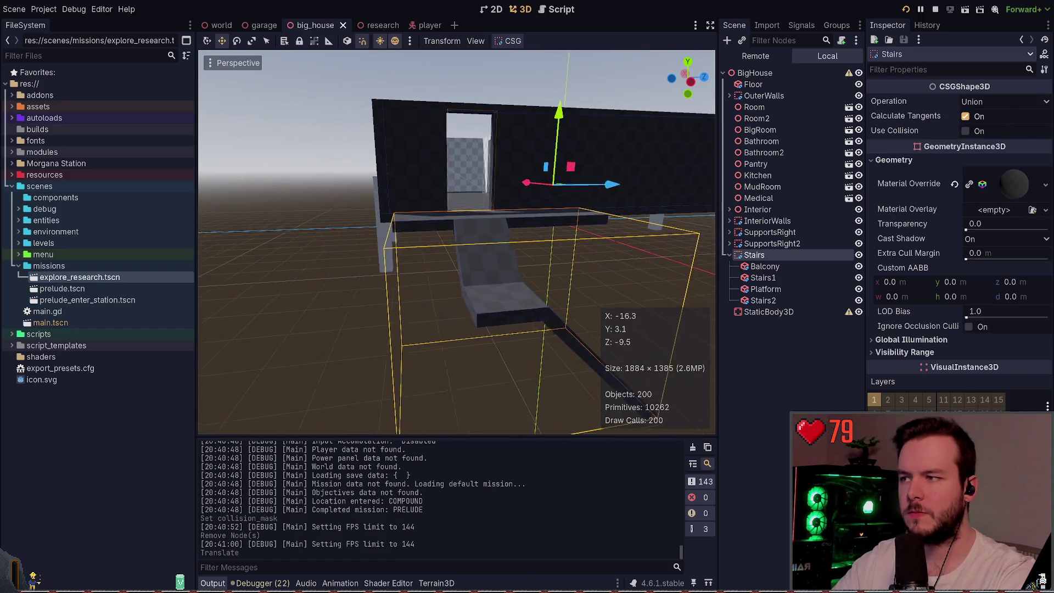
pyautogui.click(809, 313)
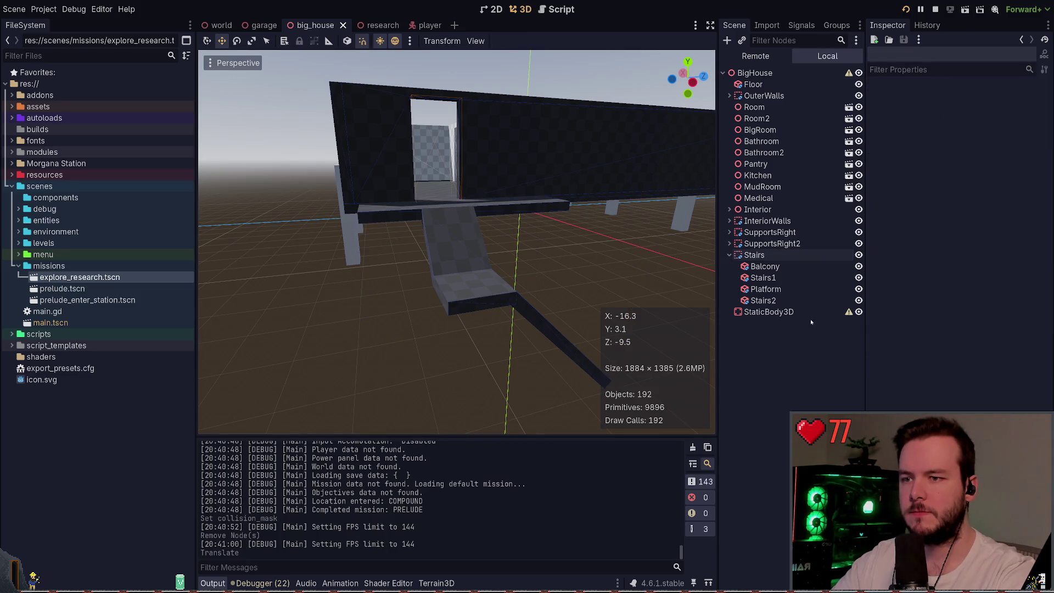
pyautogui.click(760, 254)
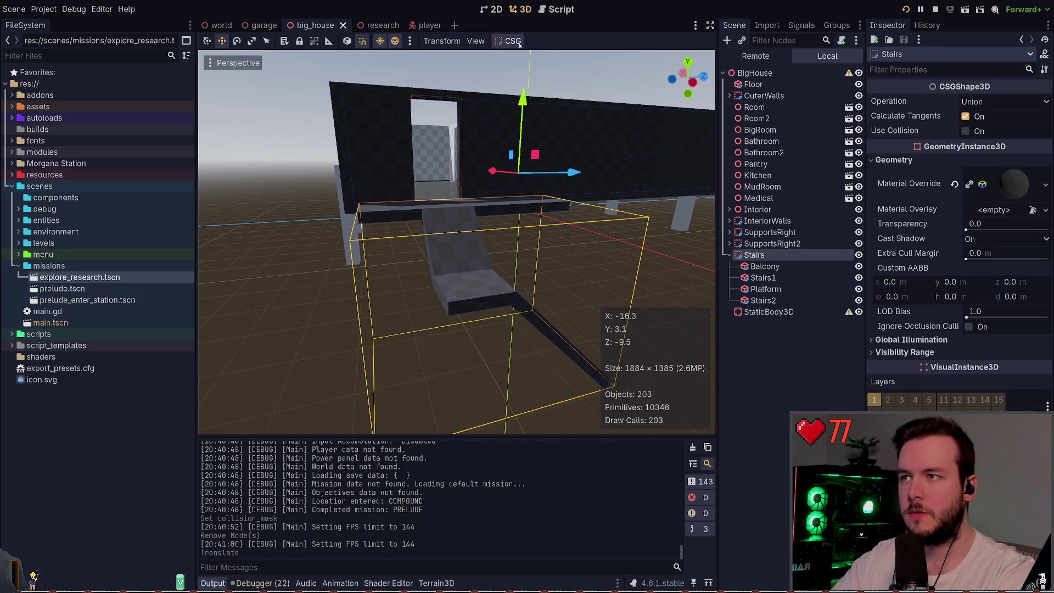
pyautogui.moveTo(768, 311); pyautogui.dragTo(791, 323)
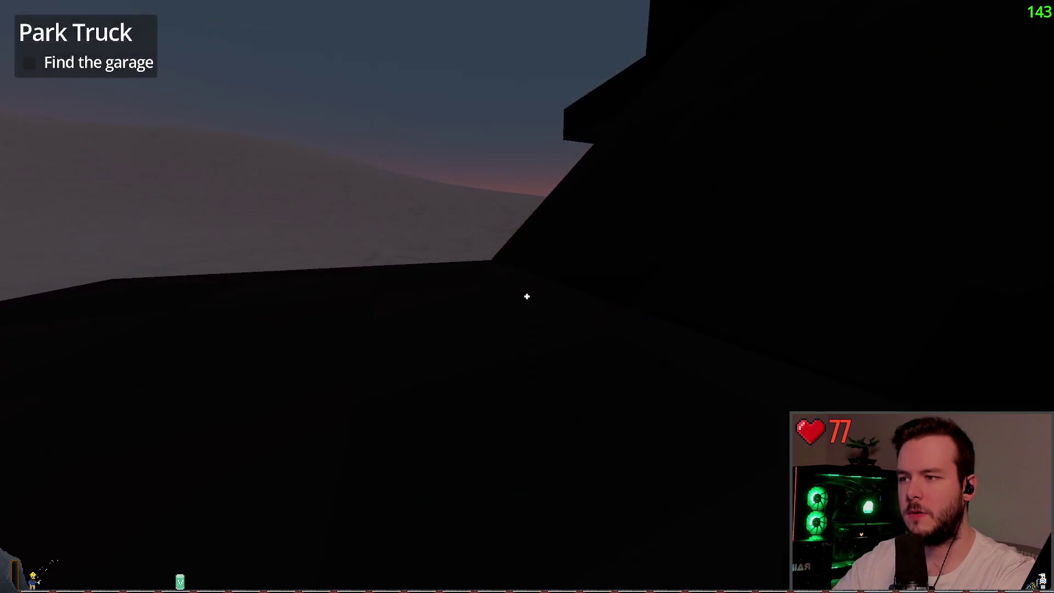
# - Run the game with F5 to walk around the shifted stairs
pyautogui.press('Escape')
pyautogui.press('F8')
pyautogui.press('F5')
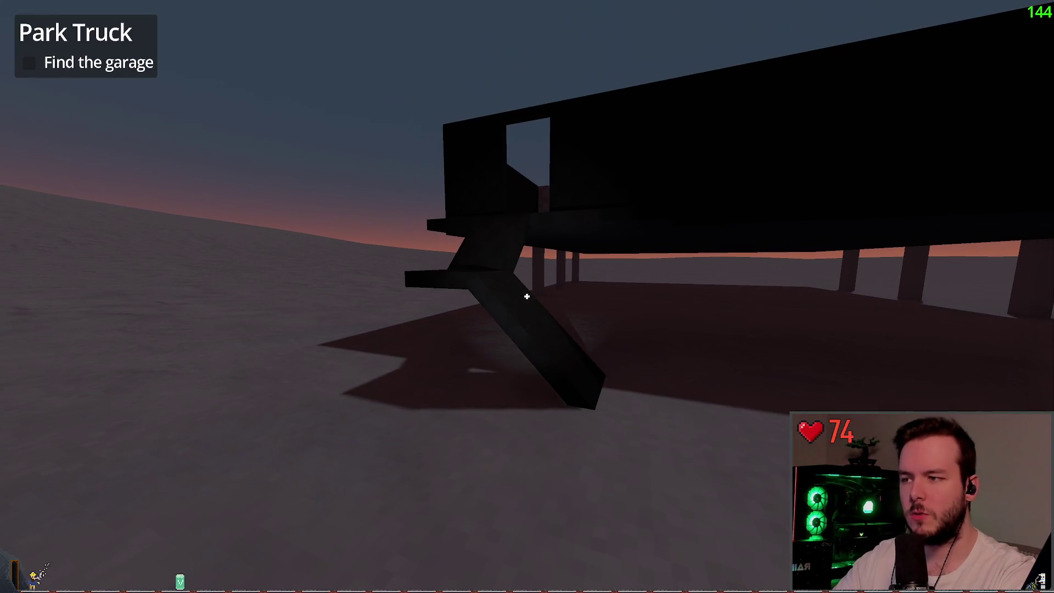
pyautogui.hotkey('alt', 'Tab')
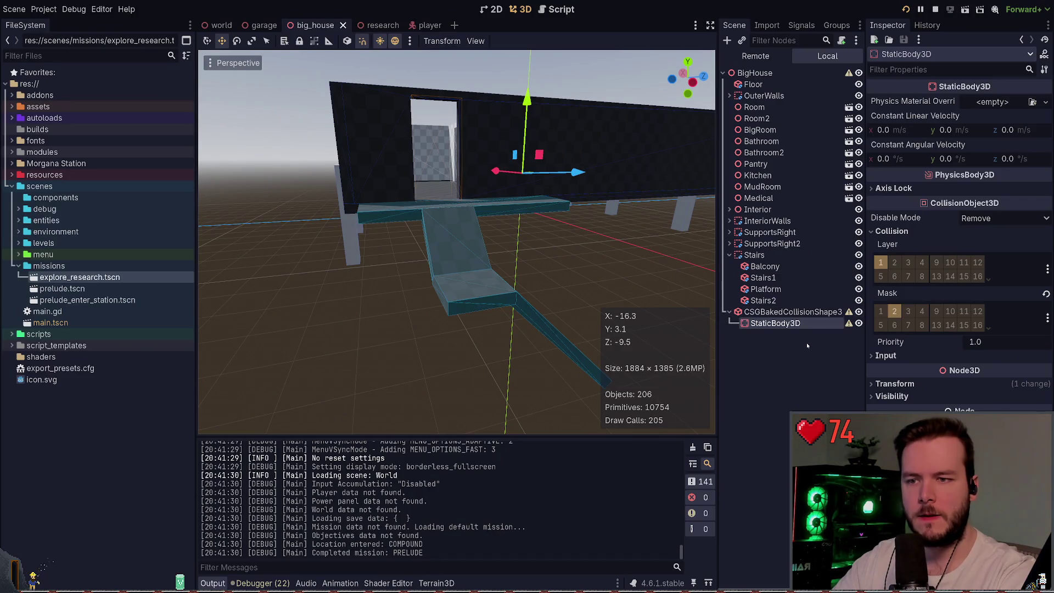
# - Reparent the baked stairs collision shape under StaticBody3D in the Scene dock
pyautogui.click(796, 317)
pyautogui.click(790, 337)
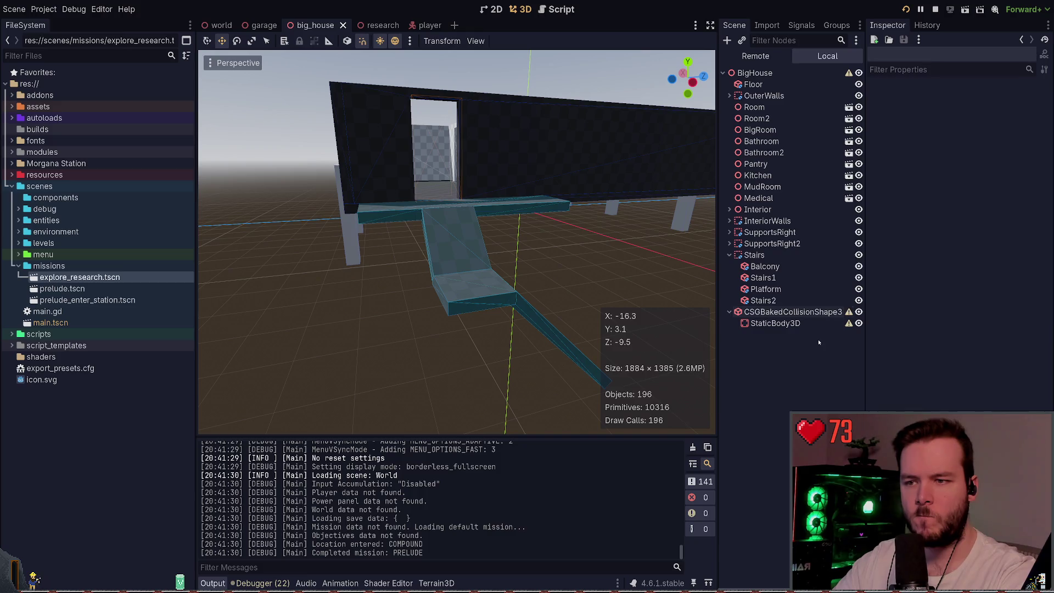
pyautogui.click(784, 324)
pyautogui.moveTo(784, 324)
pyautogui.mouseDown()
pyautogui.moveTo(752, 309)
pyautogui.moveTo(761, 312)
pyautogui.mouseUp()
# - Run the game to test the stairs, then quit it from the pause menu
pyautogui.press('F5')
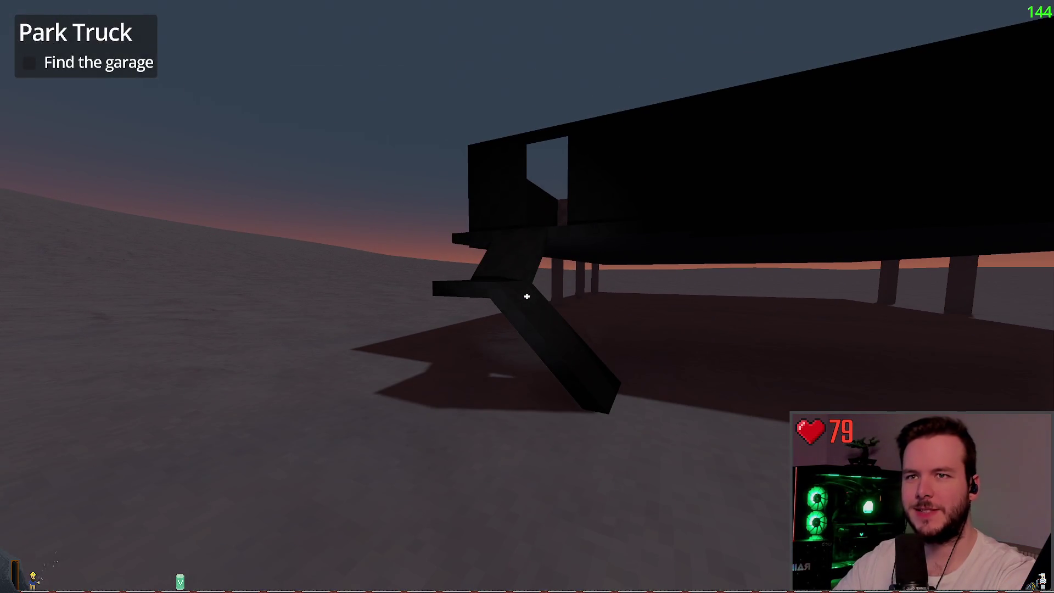
pyautogui.press('F8')
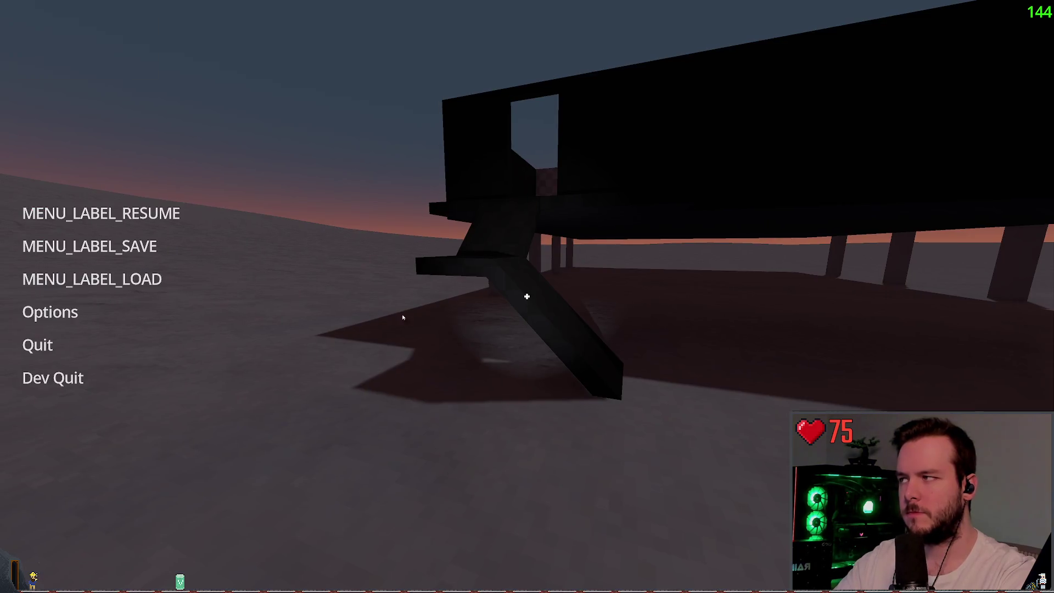
pyautogui.click(81, 371)
pyautogui.click(769, 296)
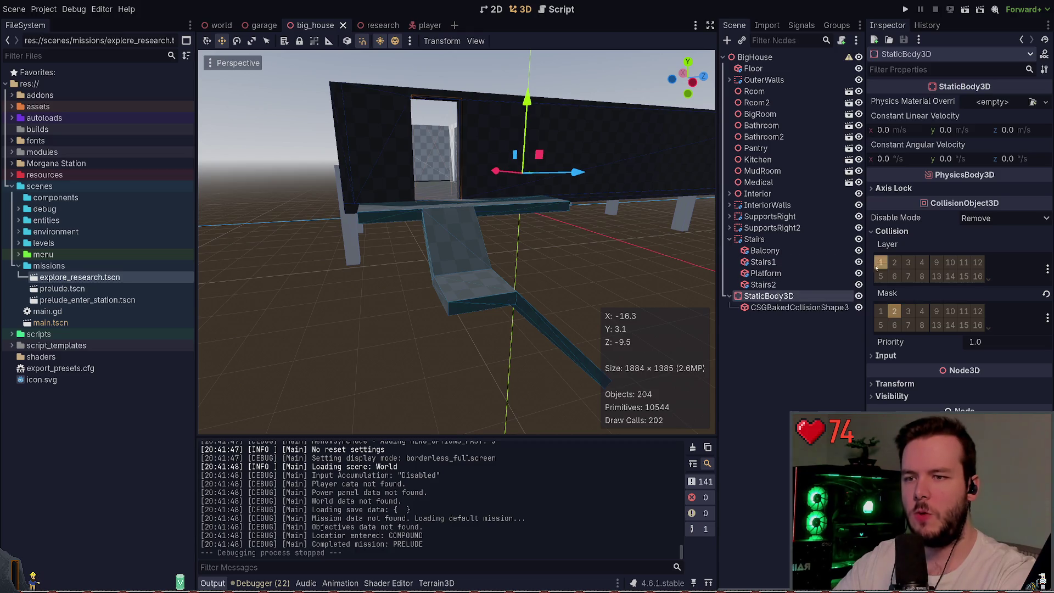
# - Look over the player and research scenes, then return to big_house
pyautogui.hotkey('ctrl', 'Tab')
pyautogui.hotkey('ctrl', 'Tab')
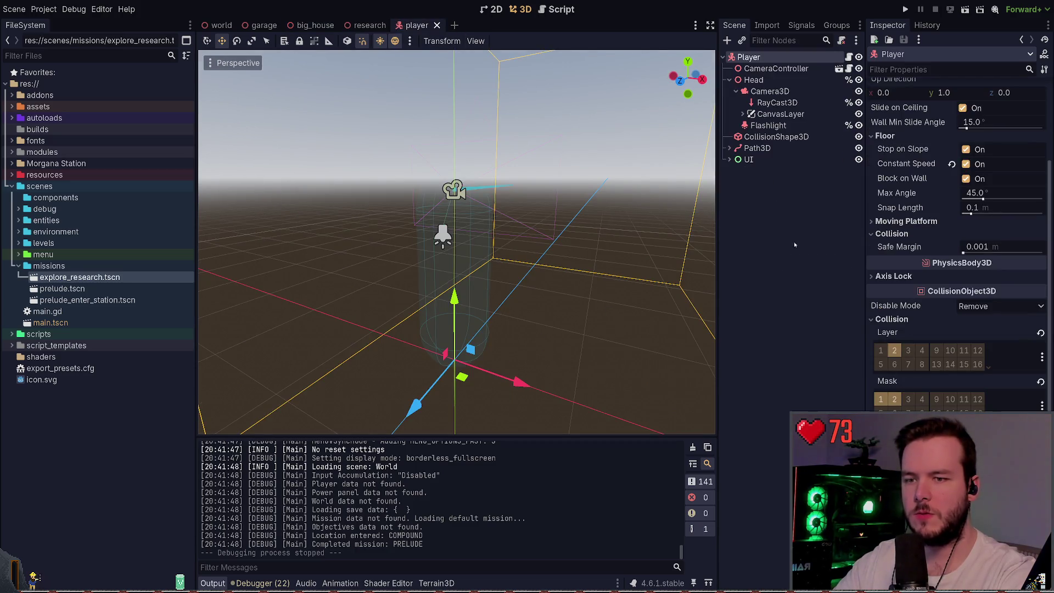
pyautogui.click(351, 26)
pyautogui.hotkey('ctrl', 'Tab')
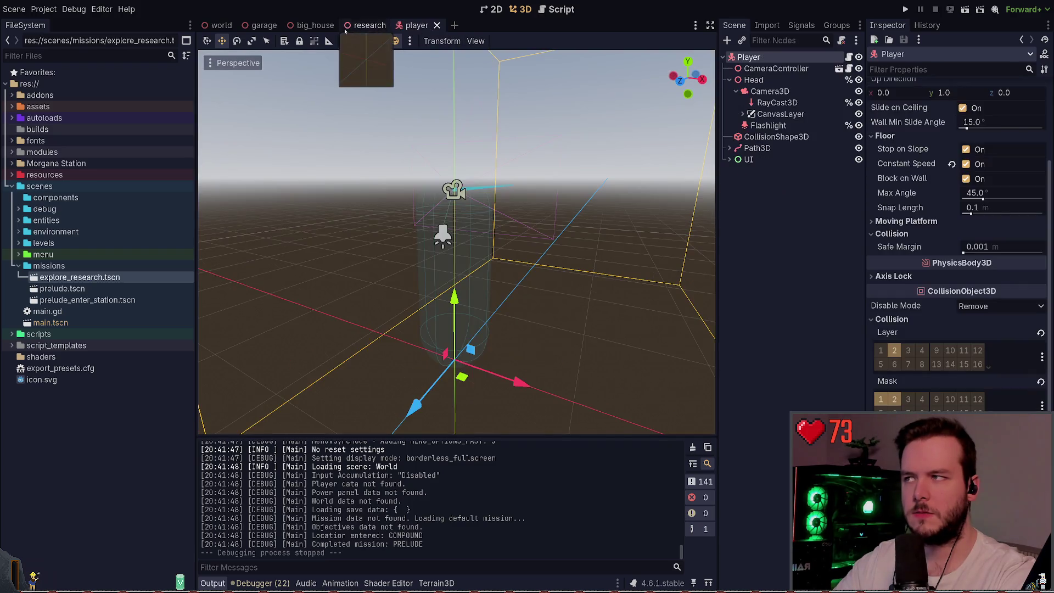
pyautogui.click(313, 25)
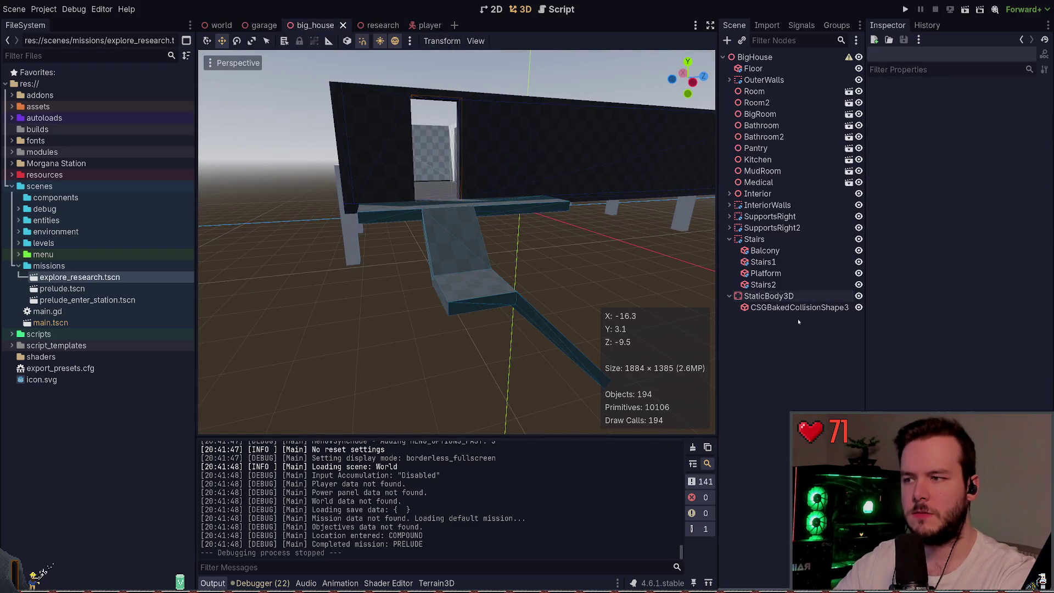
# - Select StaticBody3D, save the big_house scene, and run the project
pyautogui.click(796, 309)
pyautogui.click(782, 299)
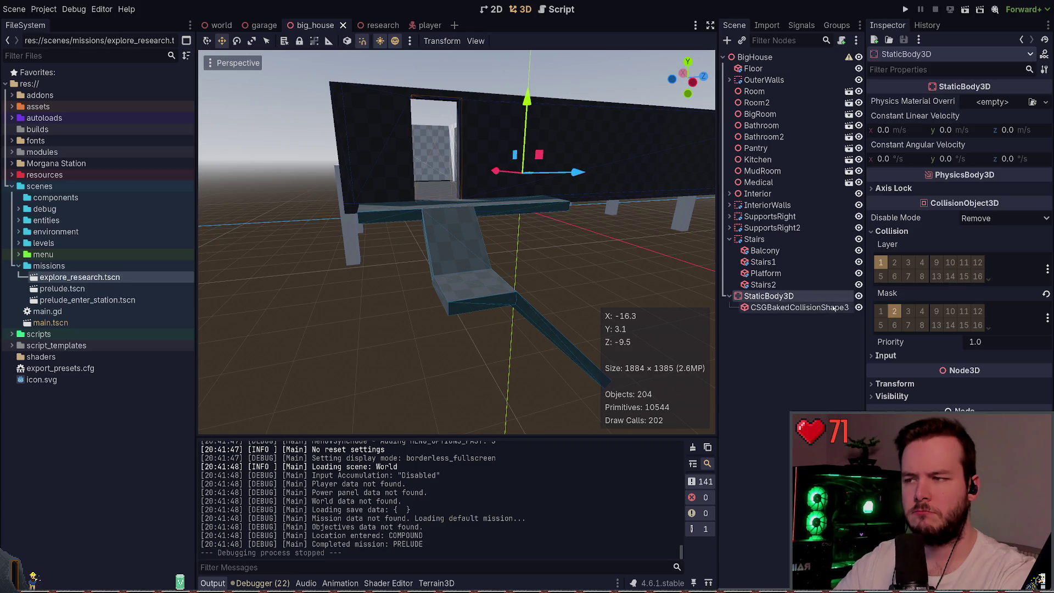
pyautogui.hotkey('ctrl', 's')
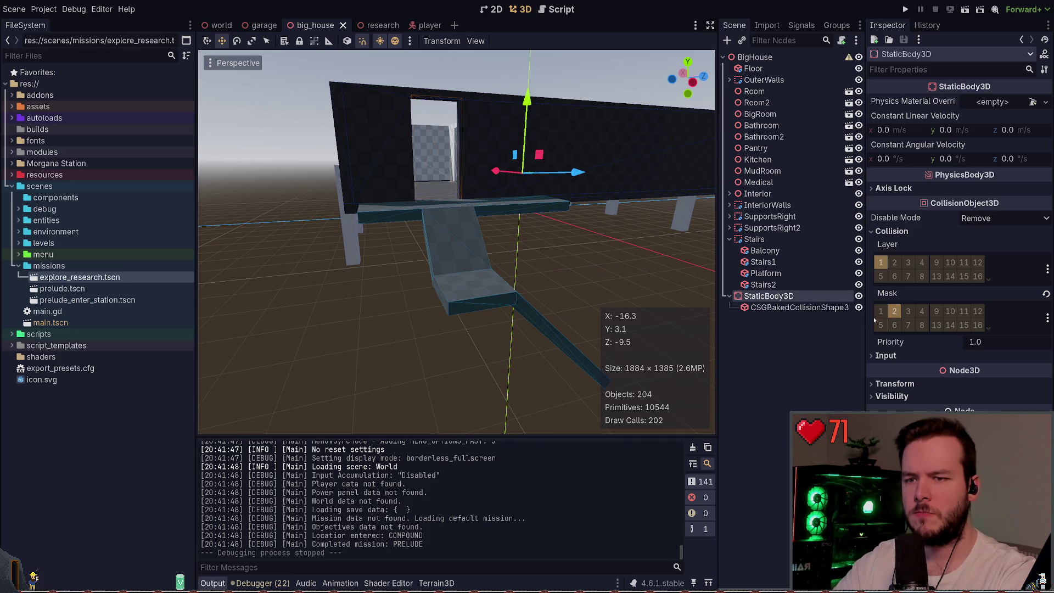
pyautogui.press('F5')
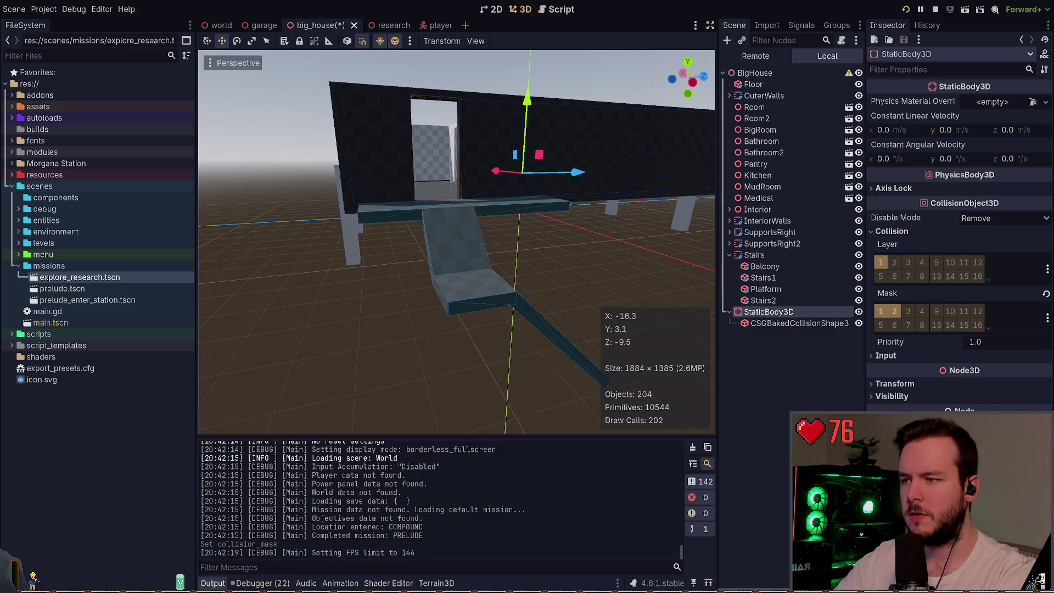
# - Turn off collision layer 2 on the big house's StaticBody3D while checking the running game
pyautogui.hotkey('alt', 'Tab')
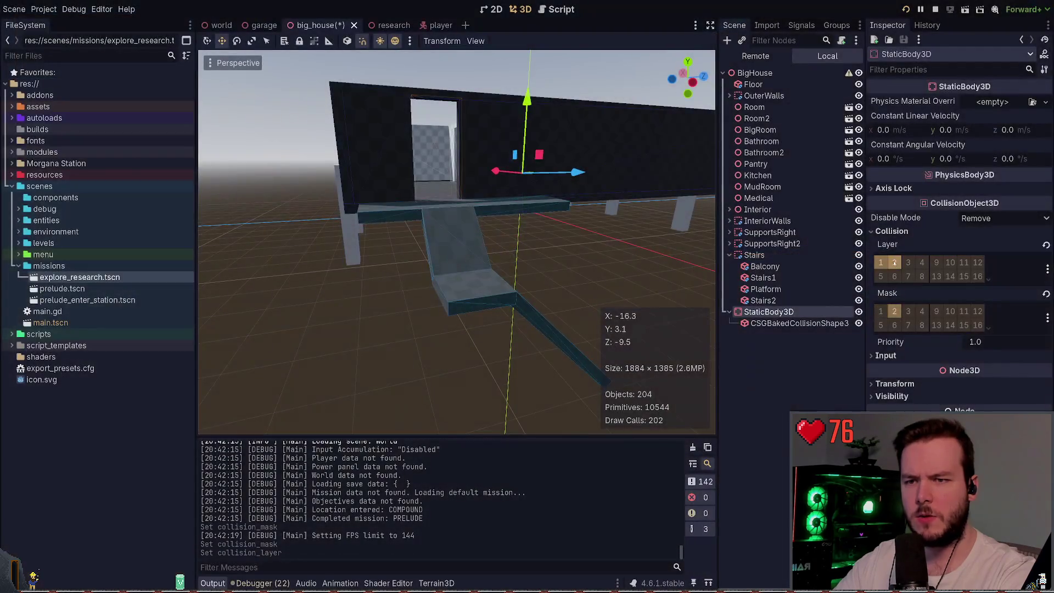
pyautogui.hotkey('alt', 'Tab')
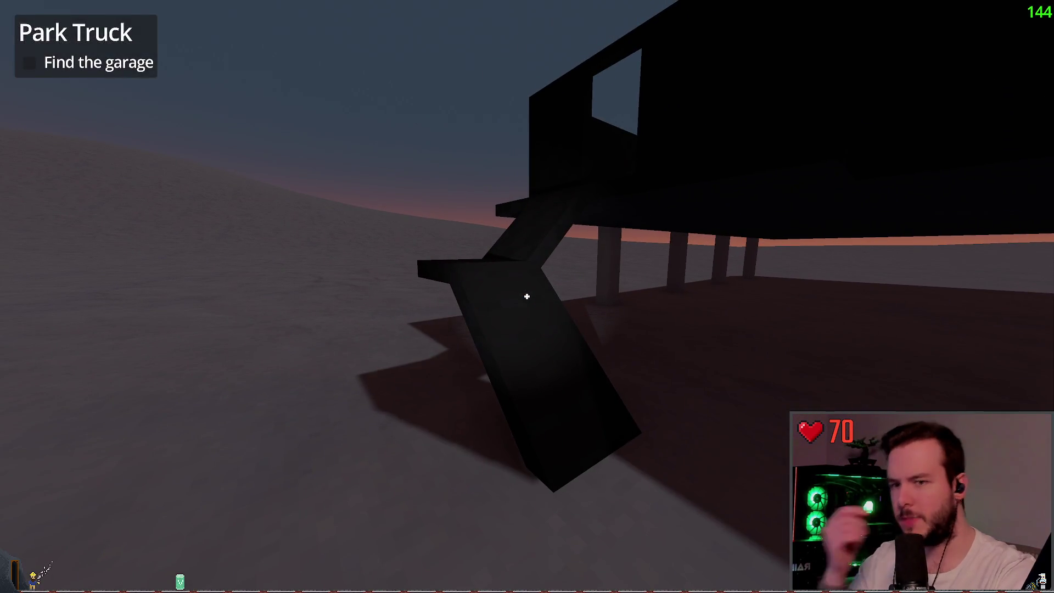
pyautogui.hotkey('alt', 'Tab')
pyautogui.click(894, 263)
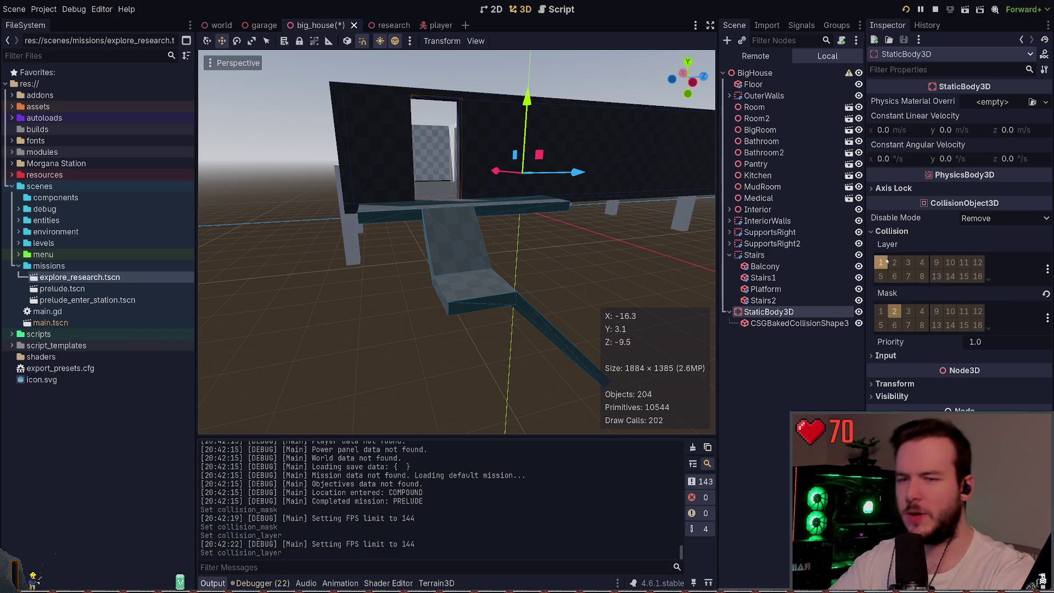
pyautogui.hotkey('alt', 'Tab')
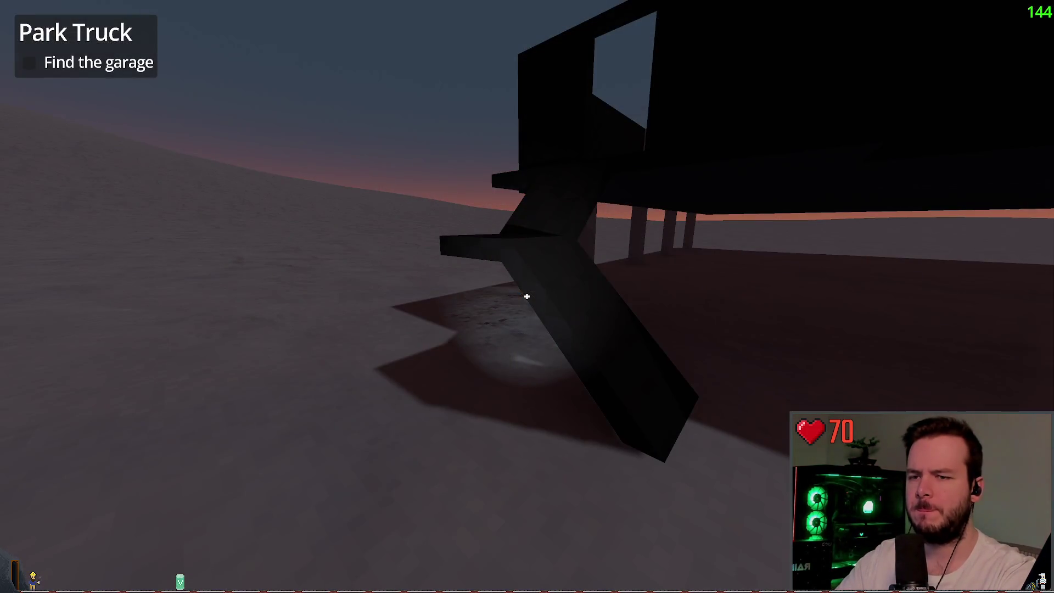
pyautogui.hotkey('alt', 'Tab')
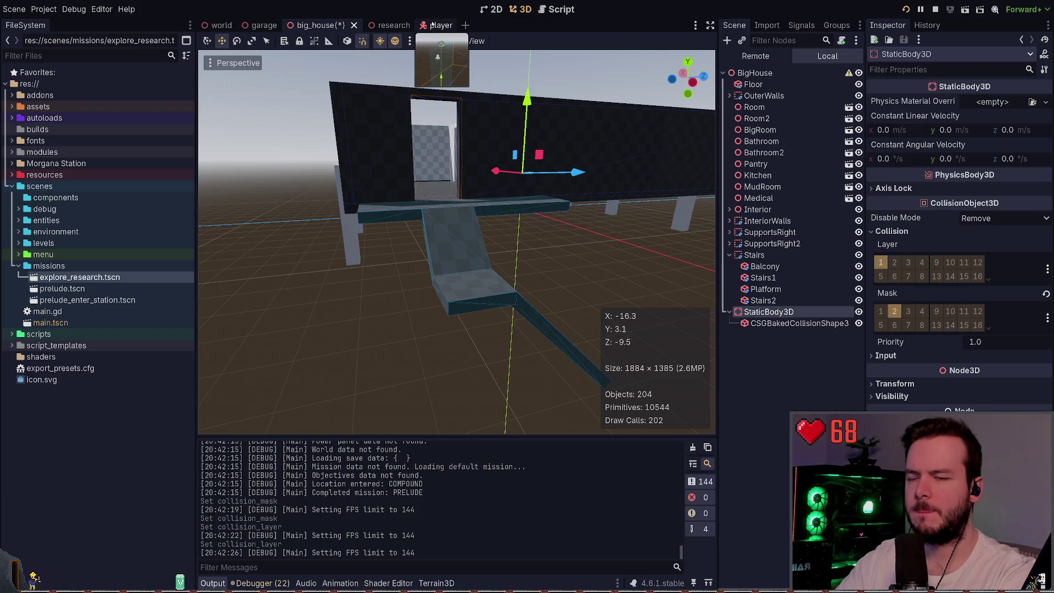
# - Test the player scene, save, then run big_house and walk up into the house
pyautogui.click(434, 26)
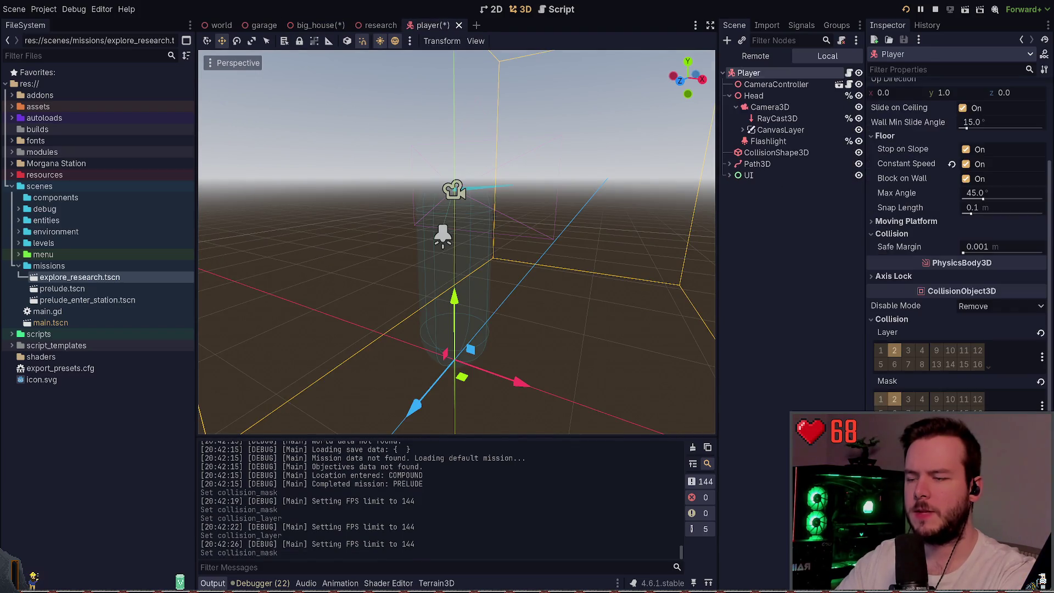
pyautogui.hotkey('alt', 'Tab')
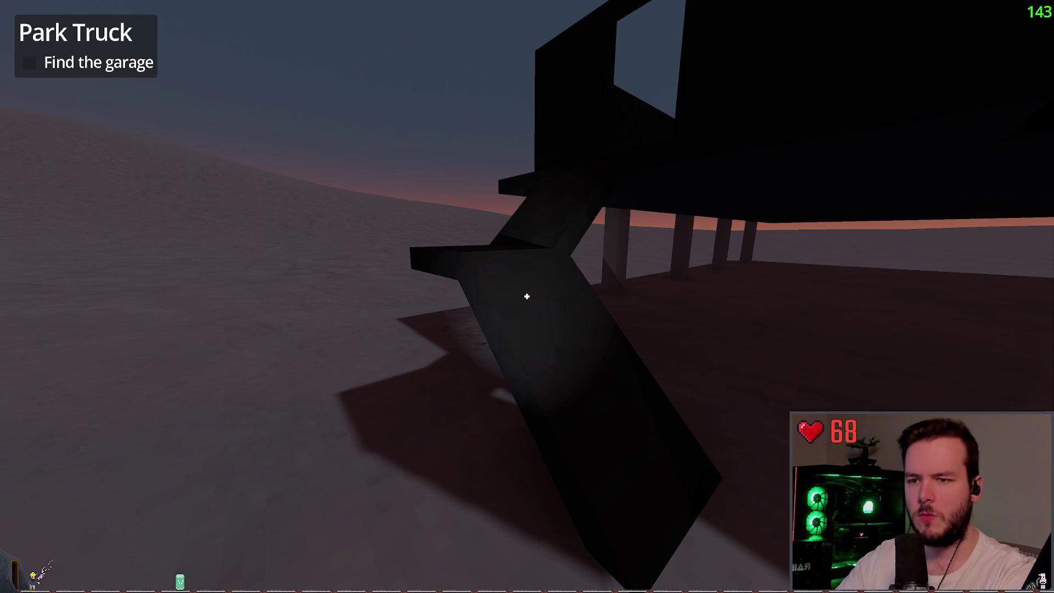
pyautogui.hotkey('alt', 'Tab')
pyautogui.hotkey('alt', 'Tab')
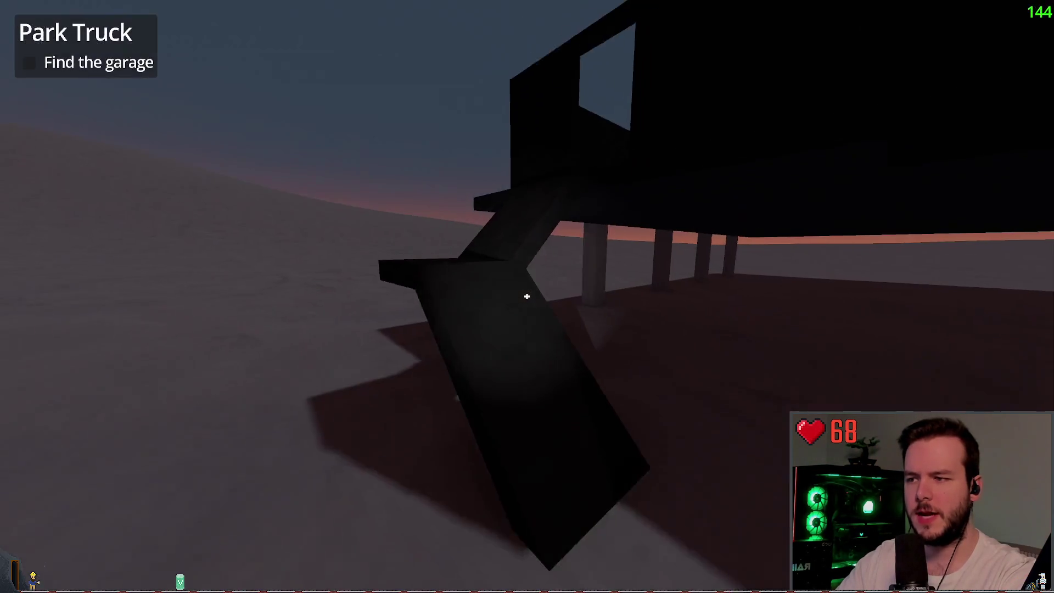
pyautogui.hotkey('alt', 'Tab')
pyautogui.click(345, 26)
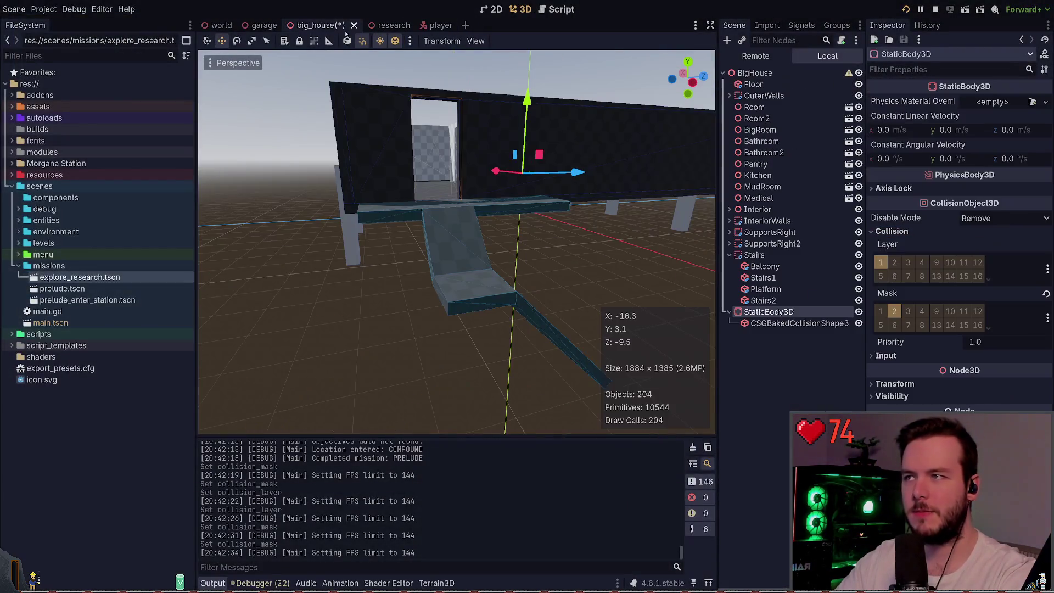
pyautogui.hotkey('alt', 'Tab')
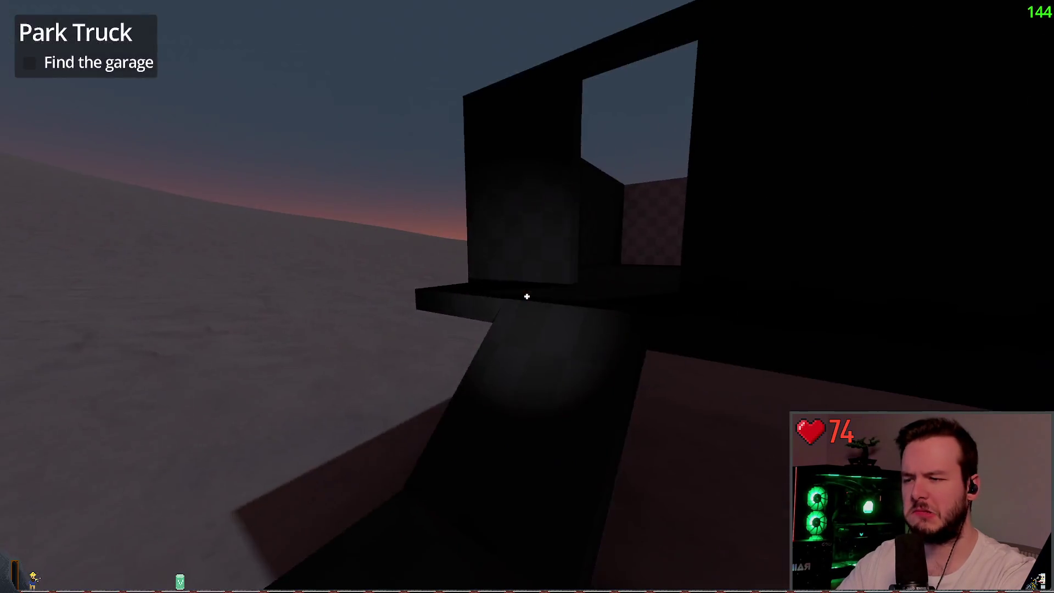
pyautogui.press('w')
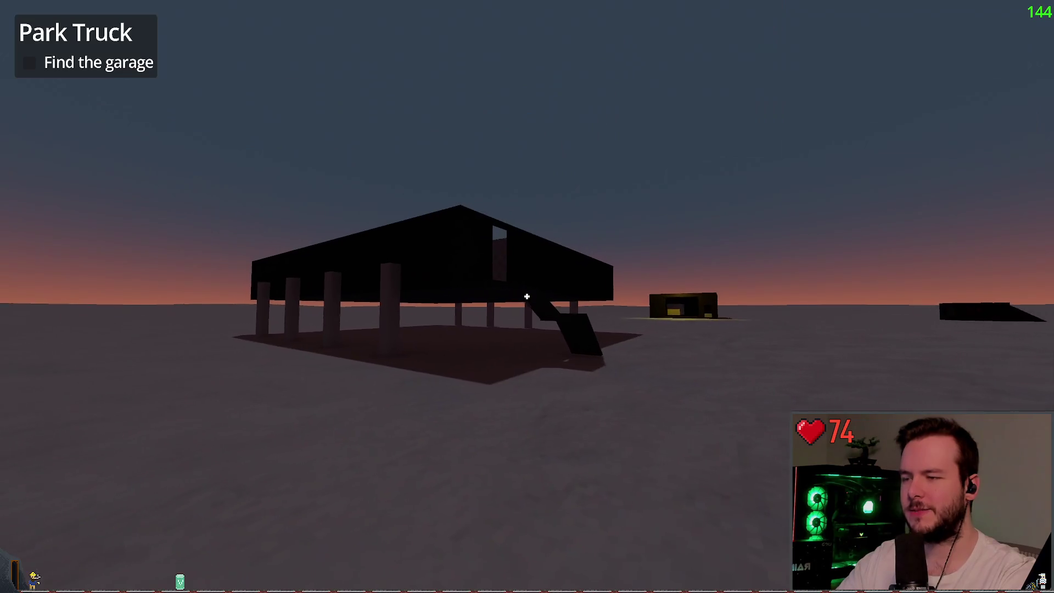
pyautogui.press('Escape')
# - Bake a collision shape from the Floor and move it under StaticBody3D
pyautogui.moveTo(460, 295); pyautogui.dragTo(457, 291)
pyautogui.click(498, 329)
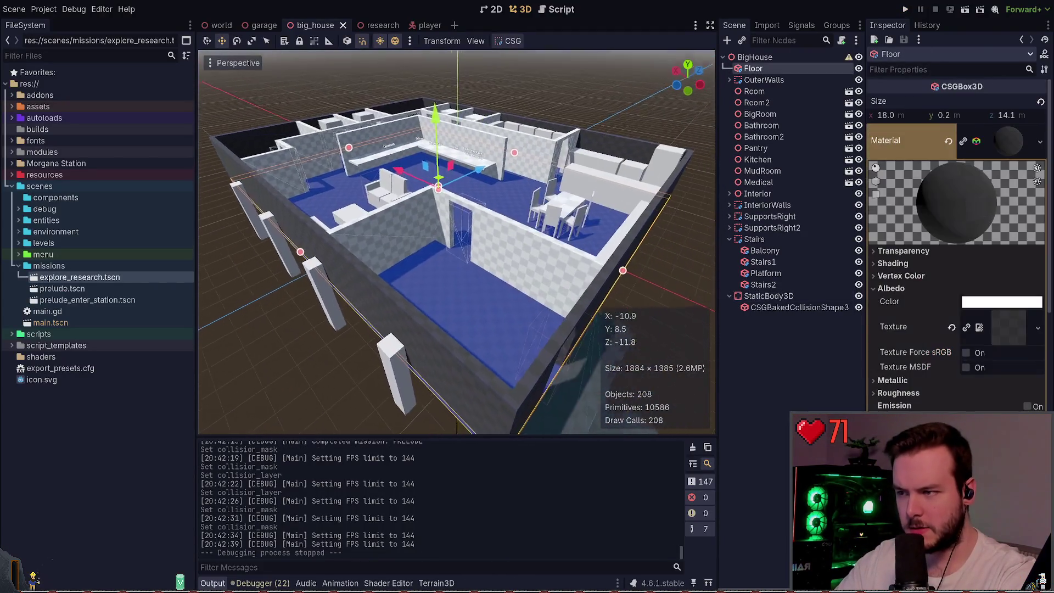
pyautogui.click(532, 70)
pyautogui.click(759, 80)
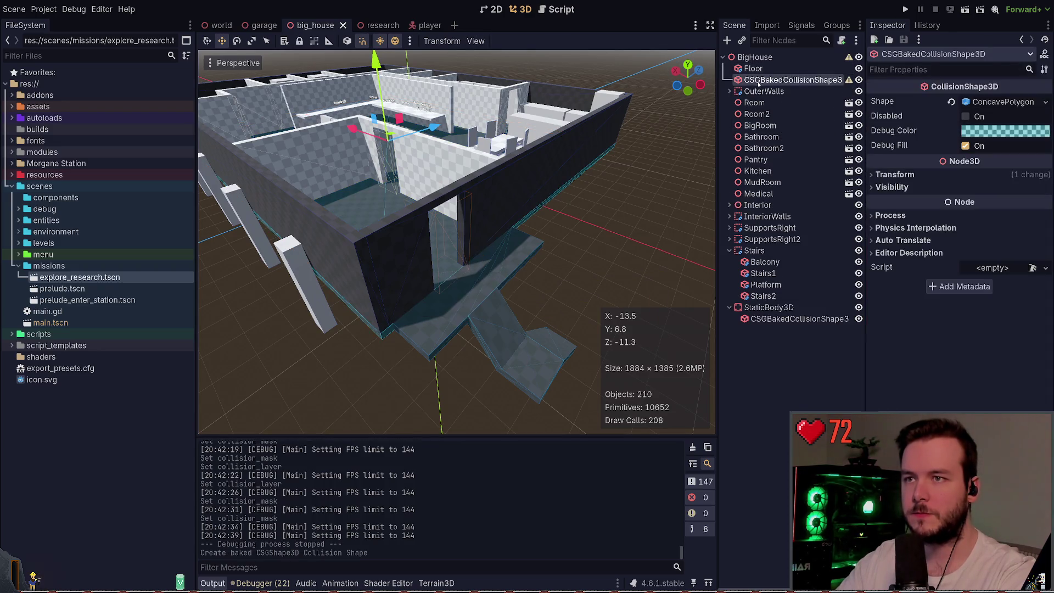
pyautogui.moveTo(758, 80); pyautogui.dragTo(769, 307)
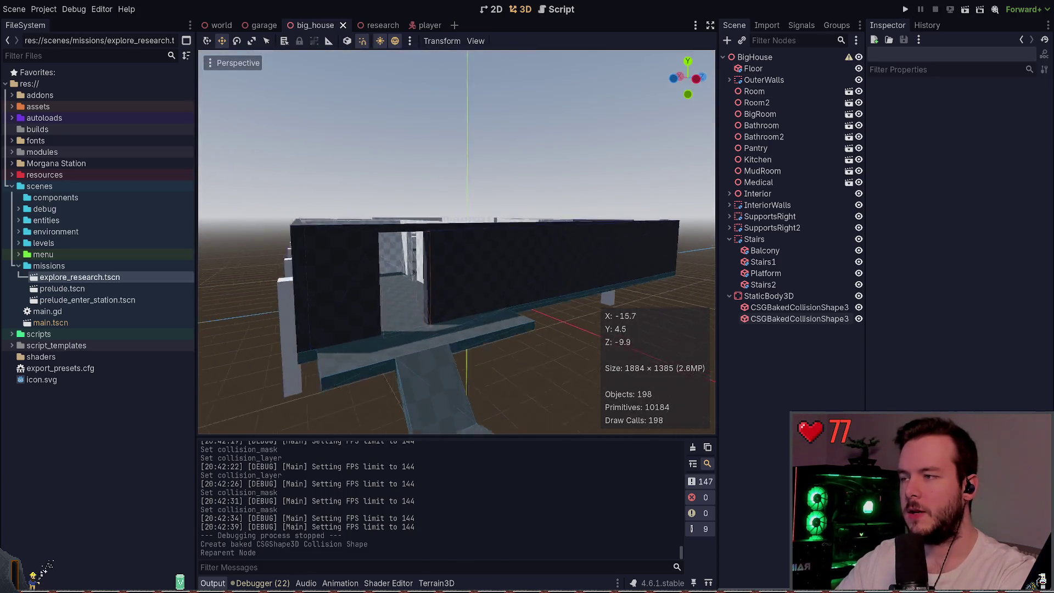
# - Select InteriorWalls and run the project to test the floor collision
pyautogui.click(513, 317)
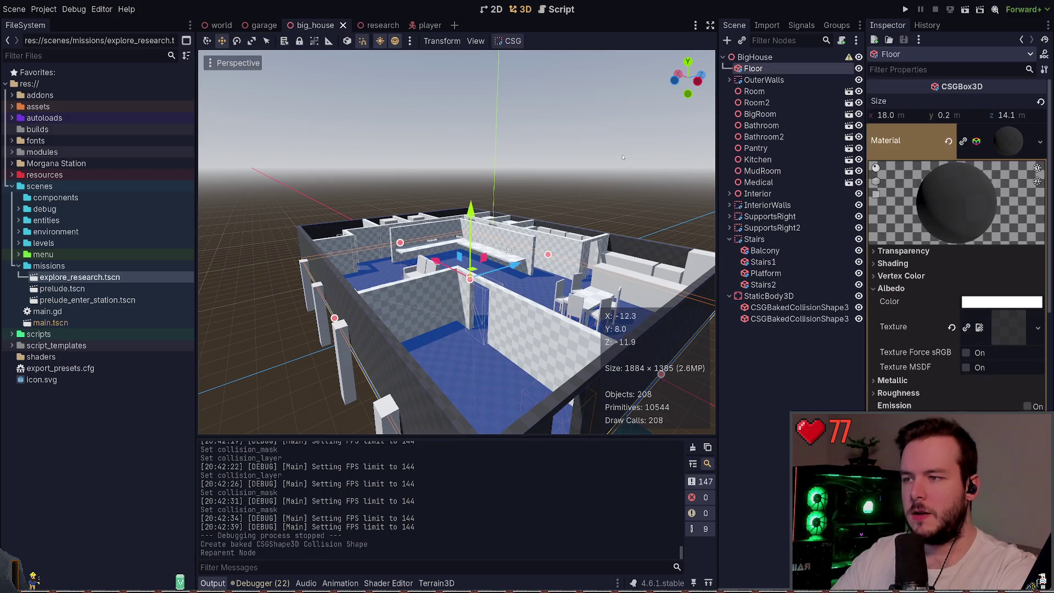
pyautogui.click(767, 205)
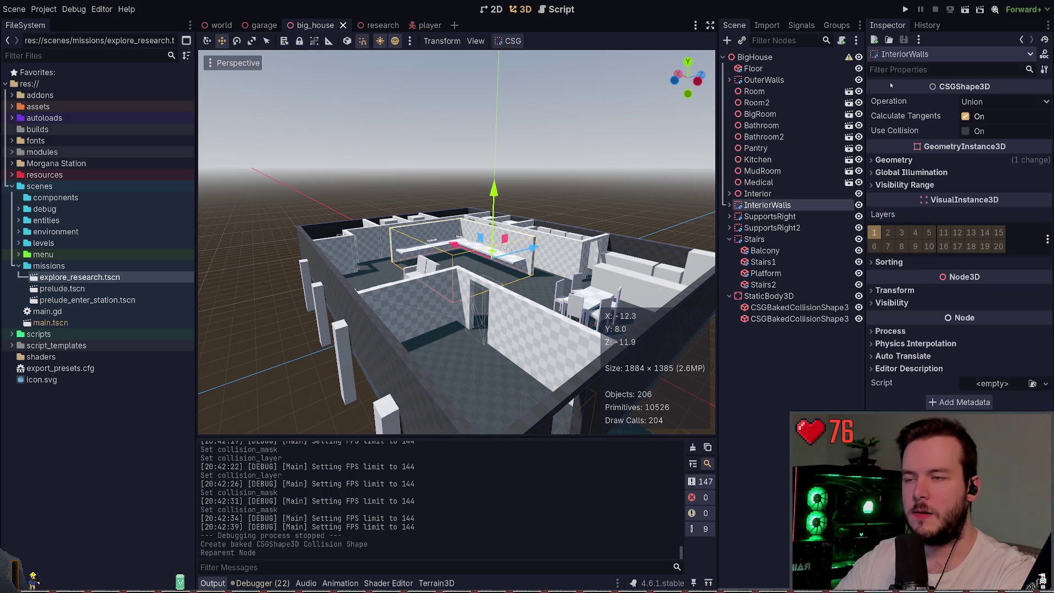
pyautogui.press('F5')
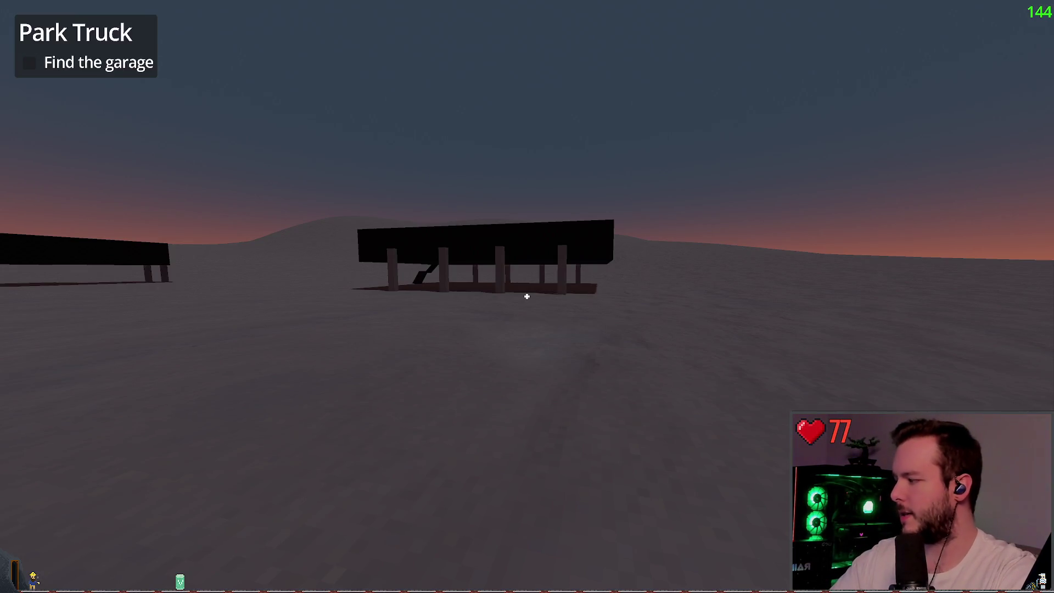
# - Pause the running game with Esc and switch to the Obsidian window
pyautogui.press('Escape')
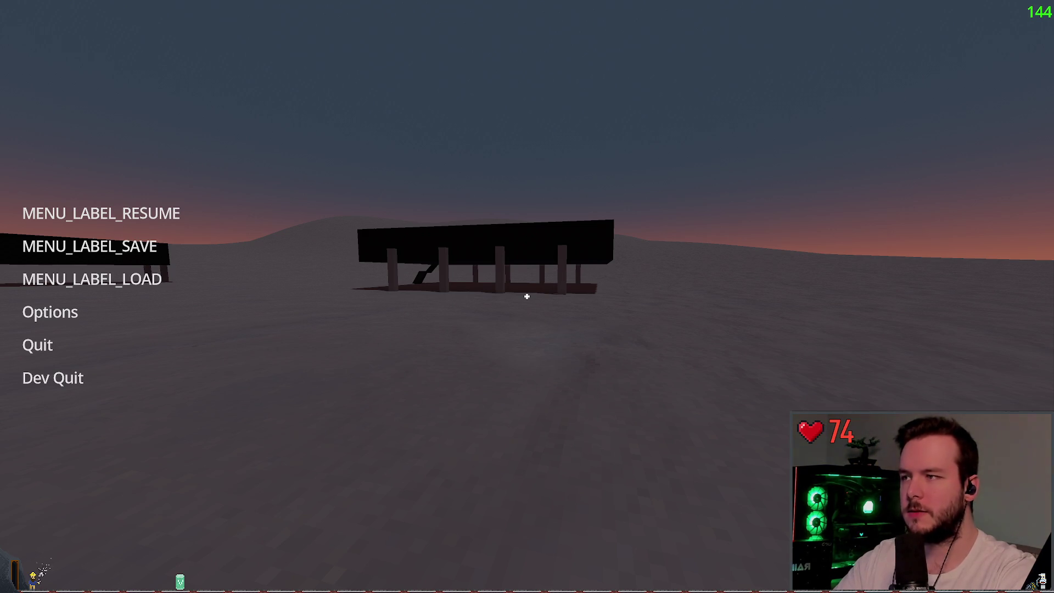
pyautogui.hotkey('alt', 'Tab')
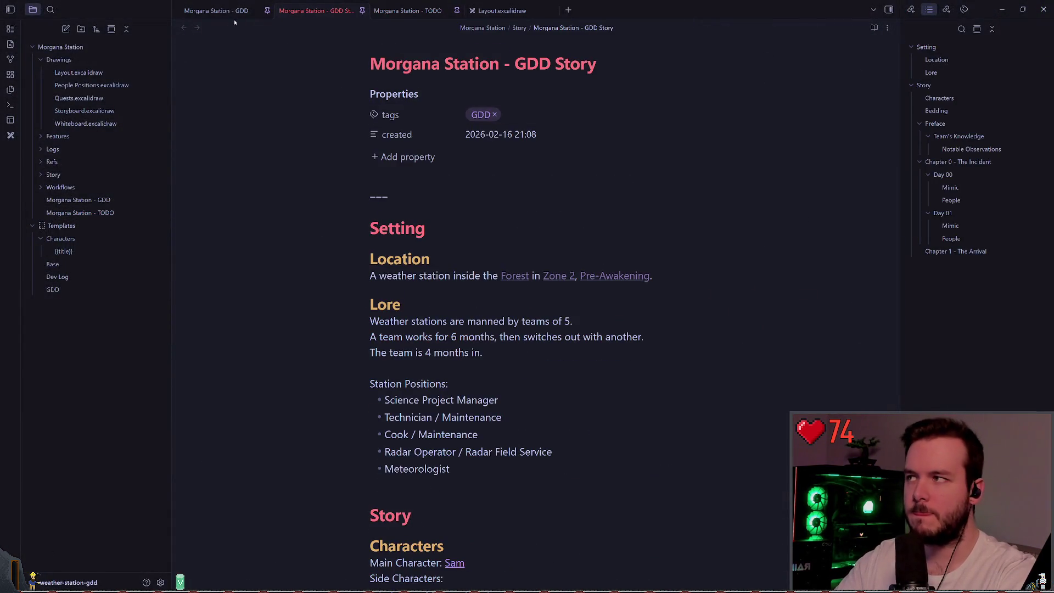
# - In the Morgana Station - GDD note, place the caret at the end of the General heading
pyautogui.click(220, 11)
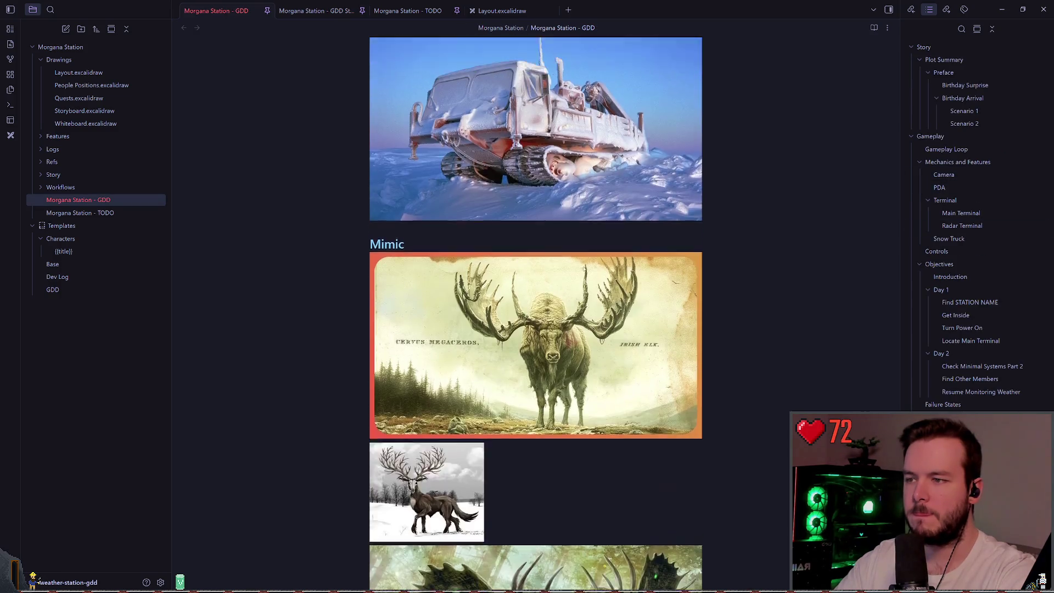
pyautogui.scroll(8, 563, 407)
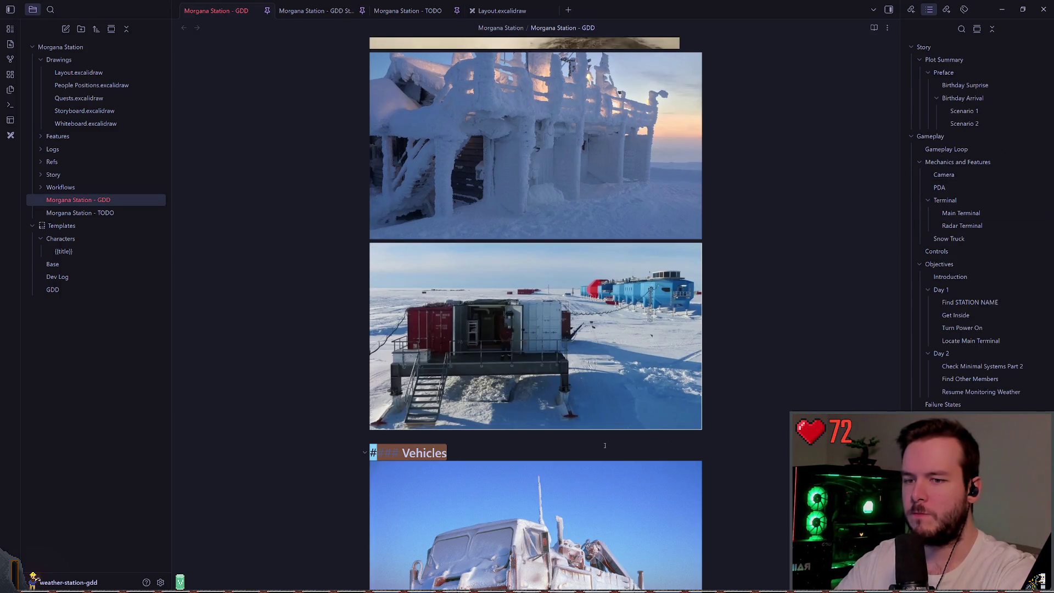
pyautogui.click(604, 449)
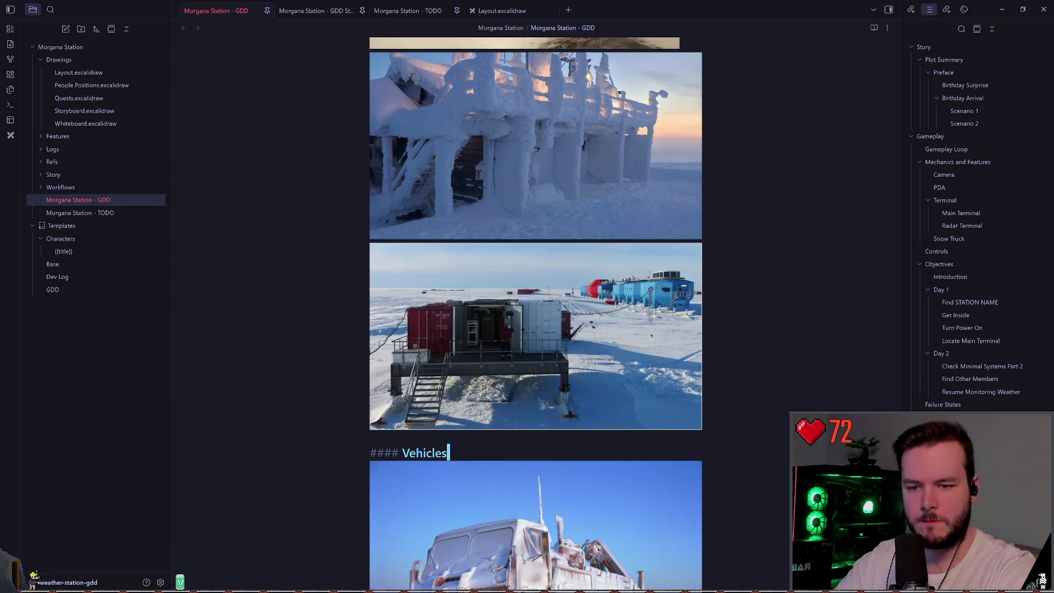
pyautogui.hotkey('ctrl', 'z')
pyautogui.scroll(-5, 677, 349)
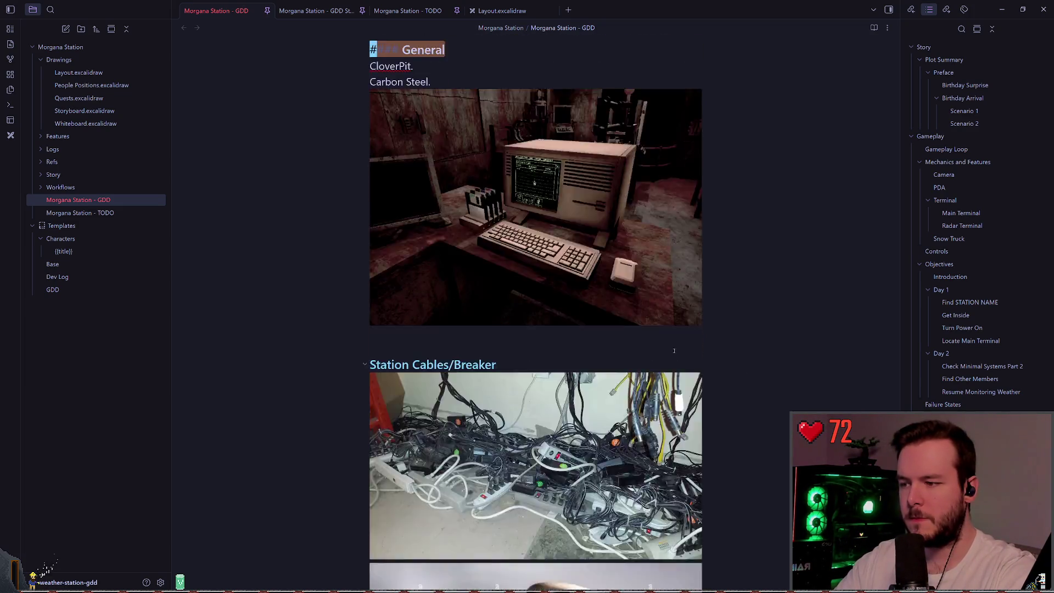
pyautogui.scroll(20, 677, 350)
pyautogui.scroll(-7, 718, 231)
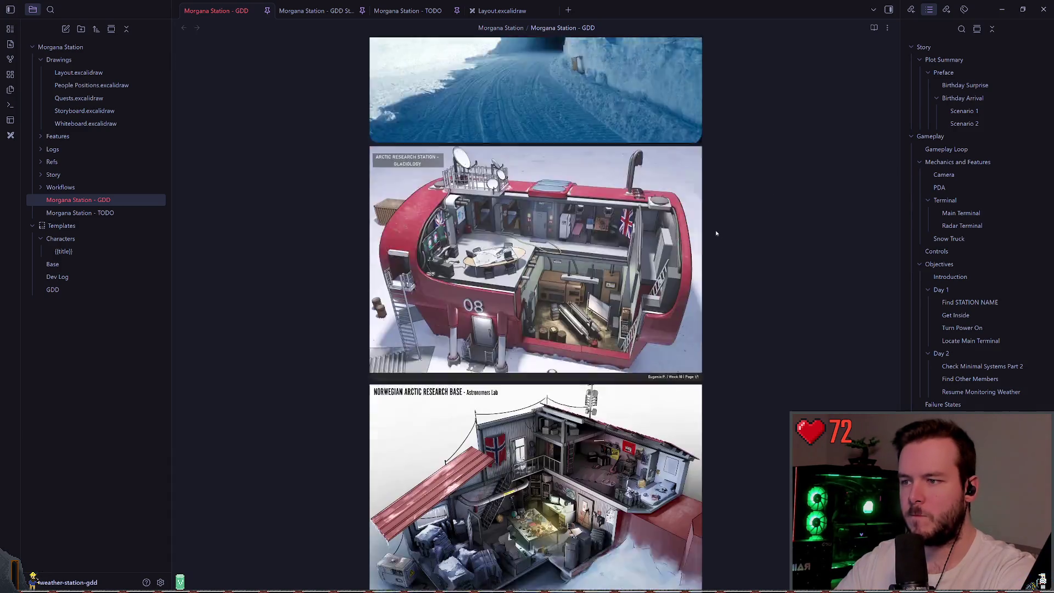
pyautogui.scroll(10, 719, 225)
pyautogui.scroll(-15, 722, 219)
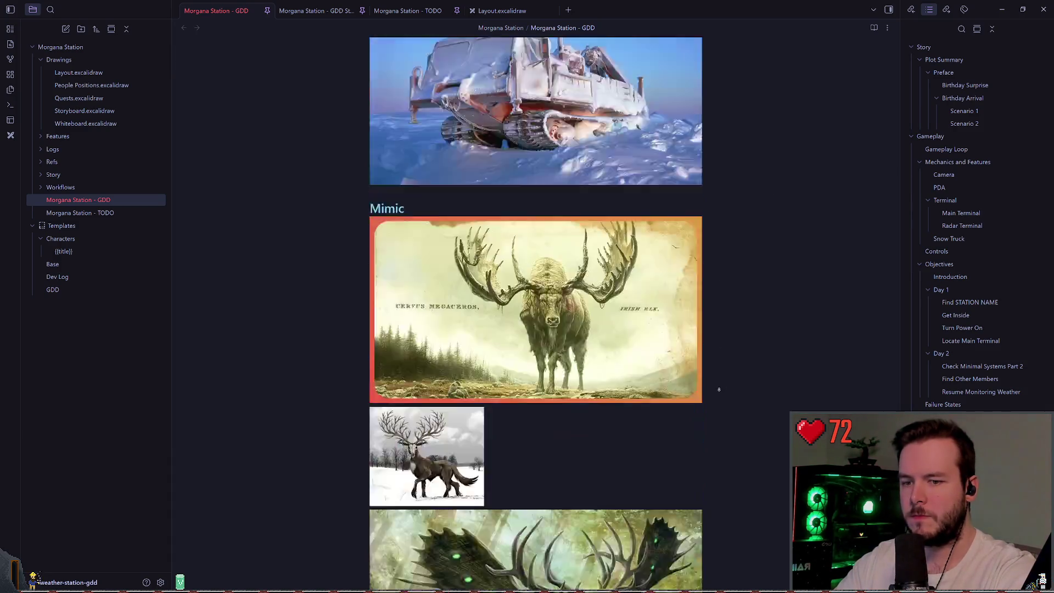
pyautogui.click(580, 312)
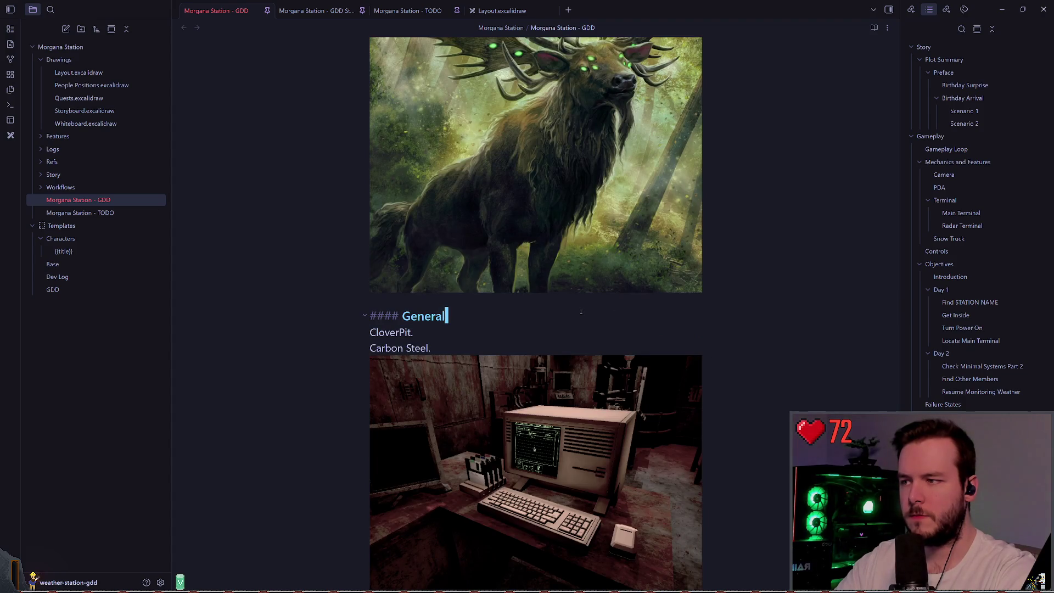
# - Paste the snowy landscape image below General, move its file into Refs, and resume the game
pyautogui.press('Return')
pyautogui.hotkey('ctrl', 'v')
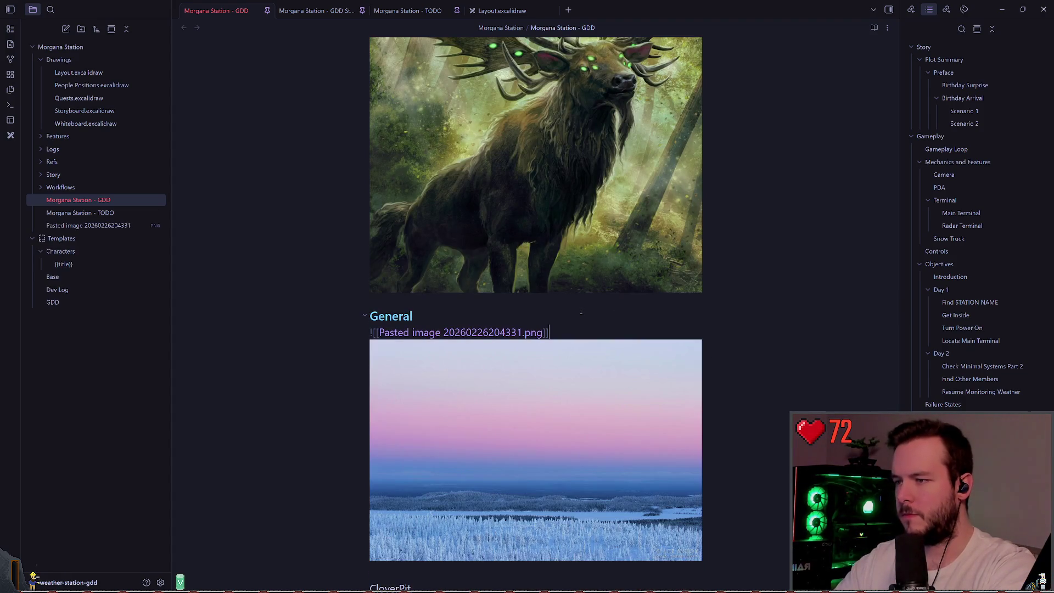
pyautogui.moveTo(88, 225); pyautogui.dragTo(48, 162)
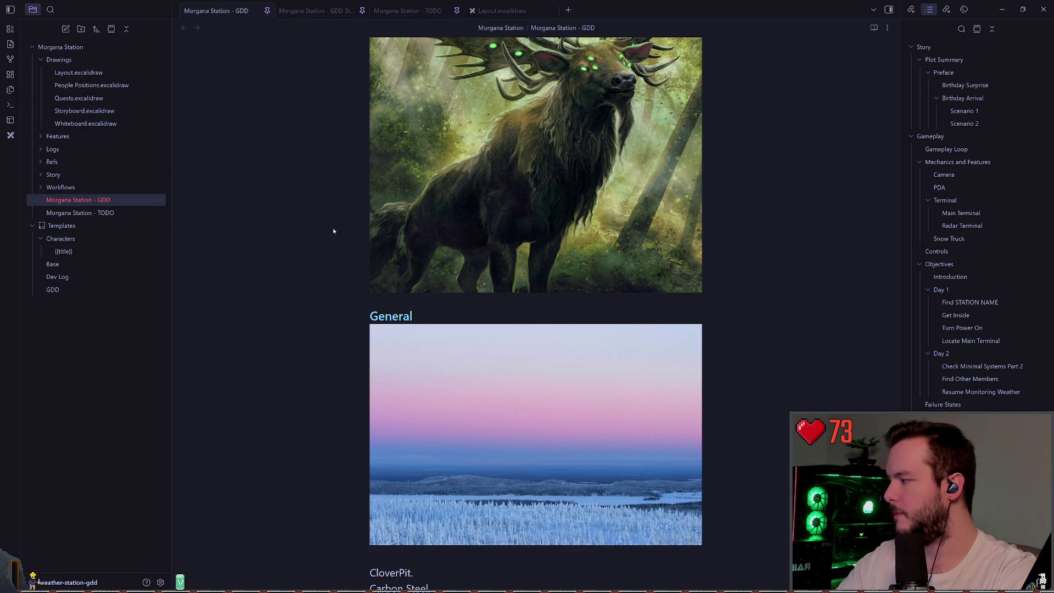
pyautogui.hotkey('alt', 'Tab')
pyautogui.press('Escape')
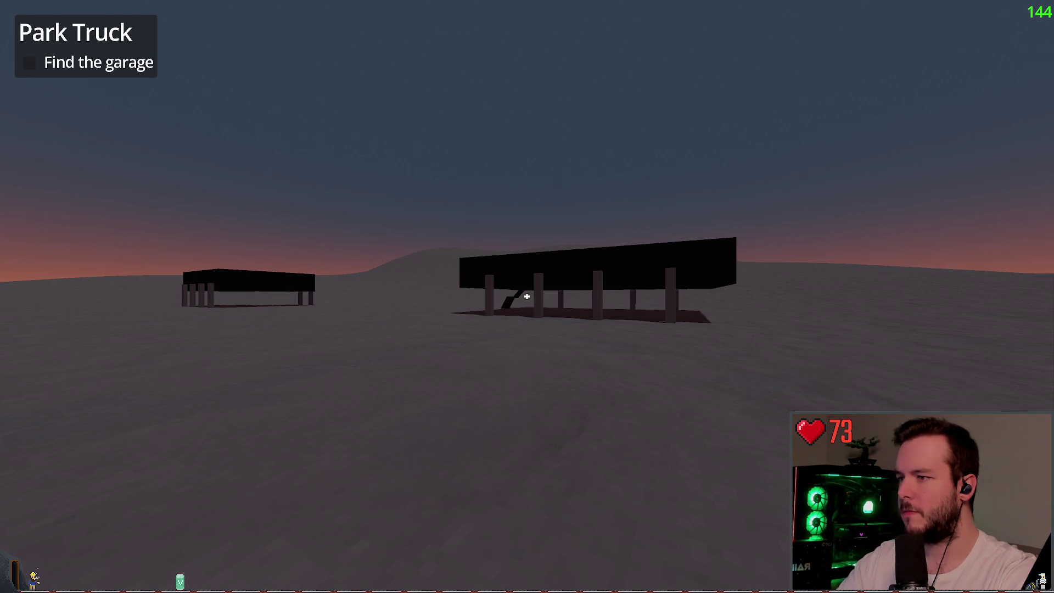
# - Walk through the garage to the research building, then quit and confirm from the pause menu
pyautogui.press('w')
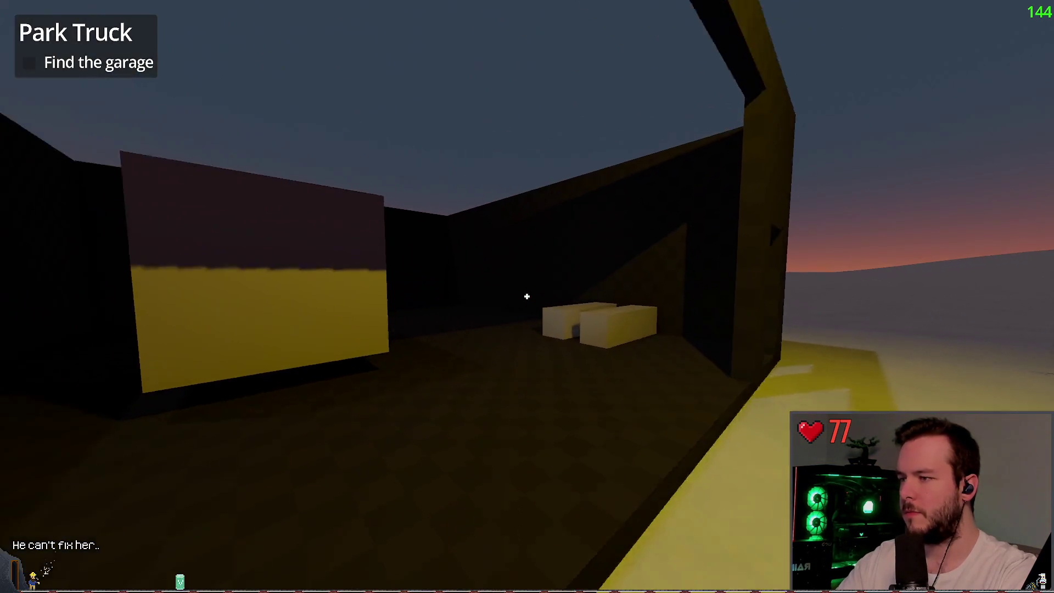
pyautogui.press('w')
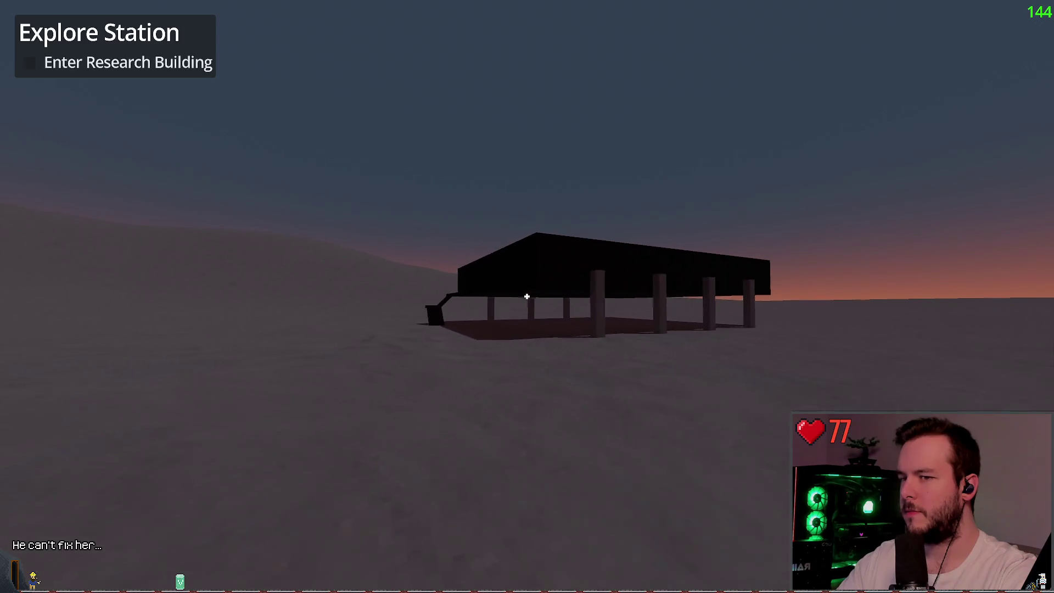
pyautogui.press('w')
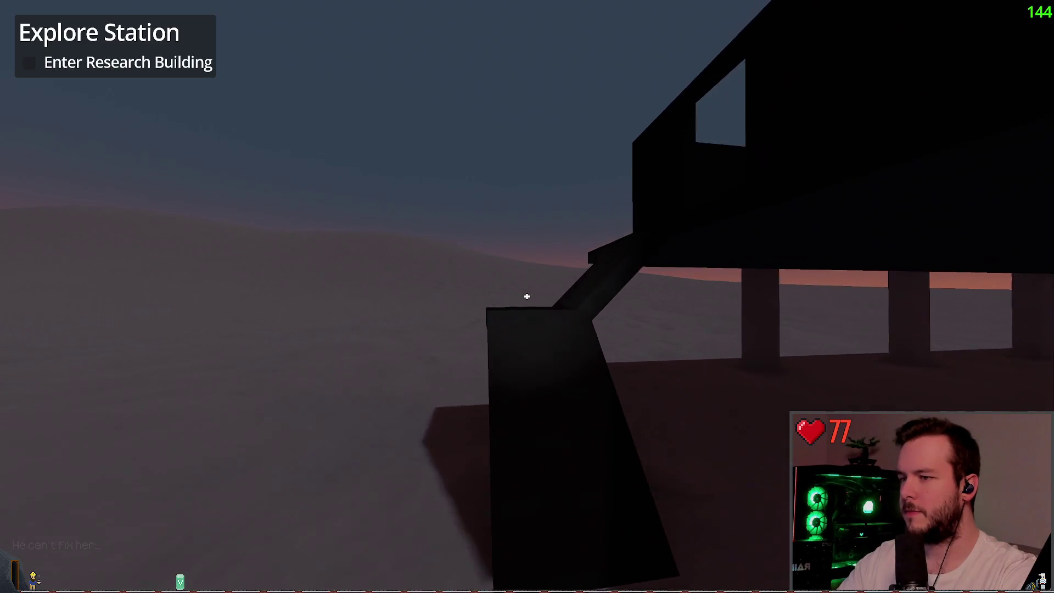
pyautogui.press('Escape')
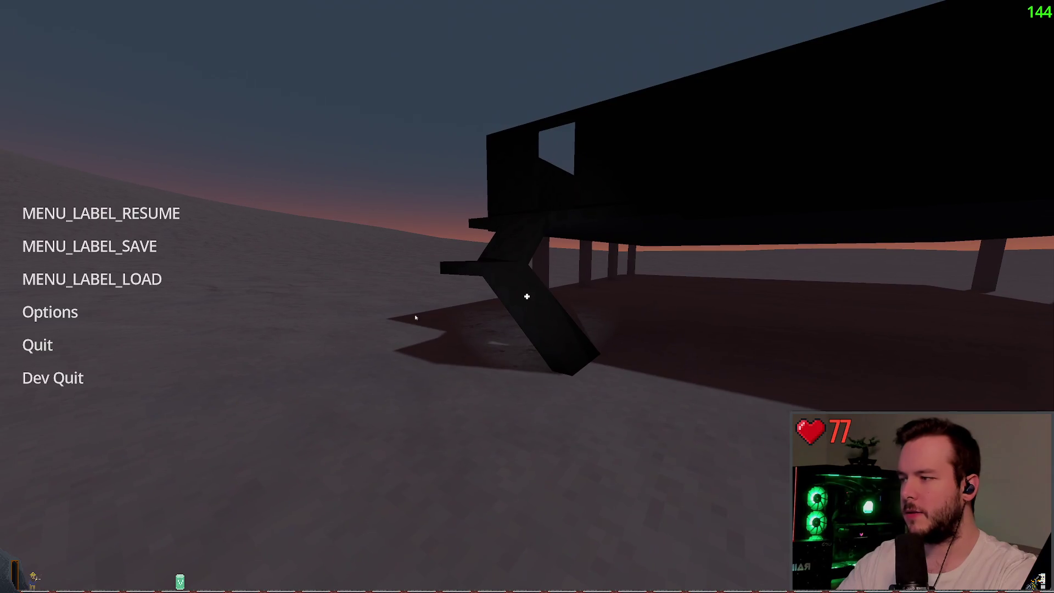
pyautogui.click(146, 345)
pyautogui.click(471, 318)
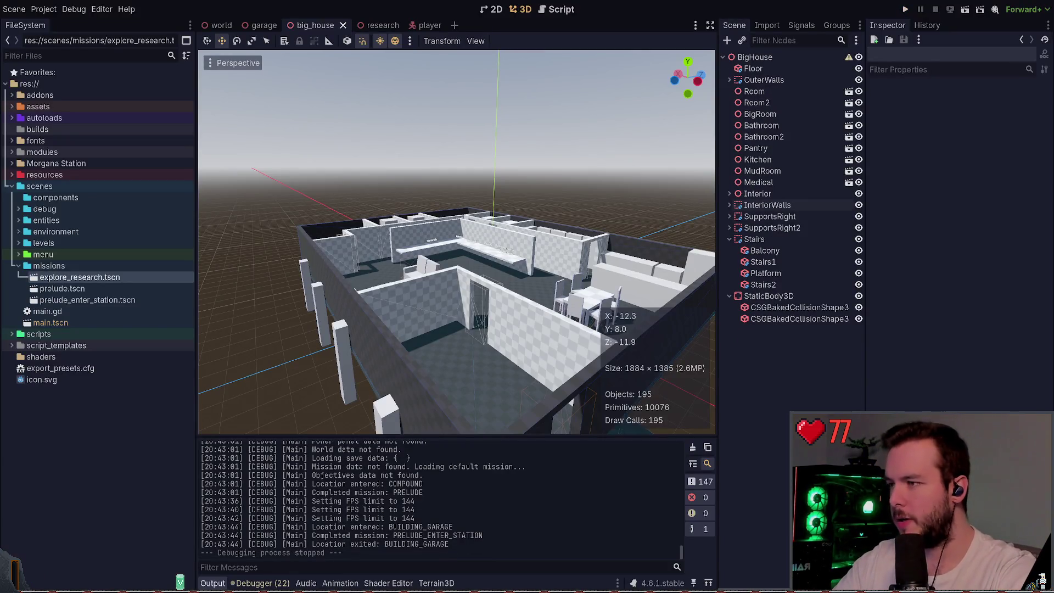
# - Inspect the big house's two baked collision shapes and its StaticBody3D
pyautogui.click(769, 296)
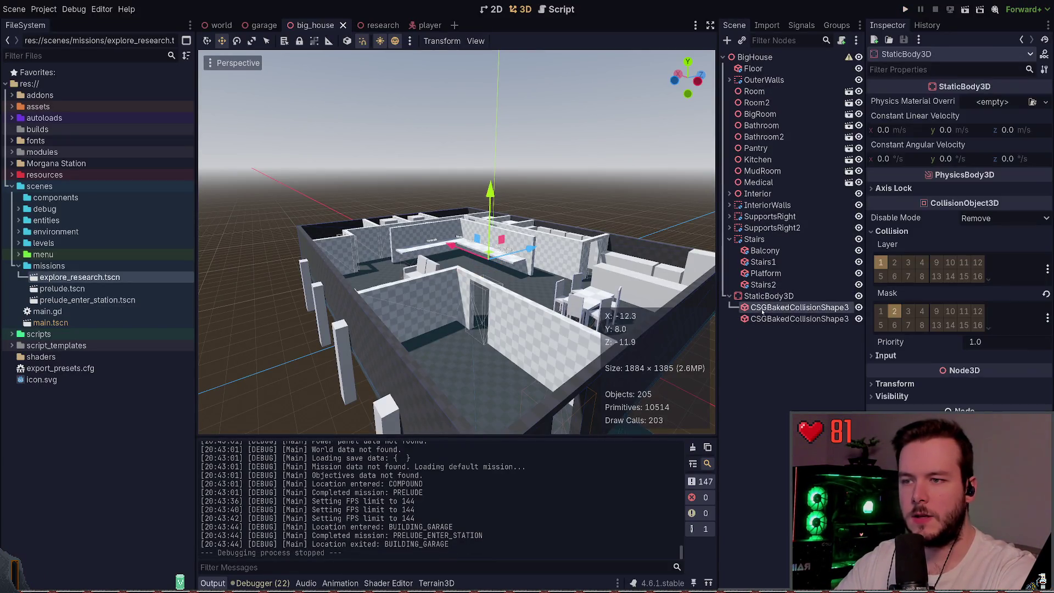
pyautogui.click(767, 319)
pyautogui.click(775, 308)
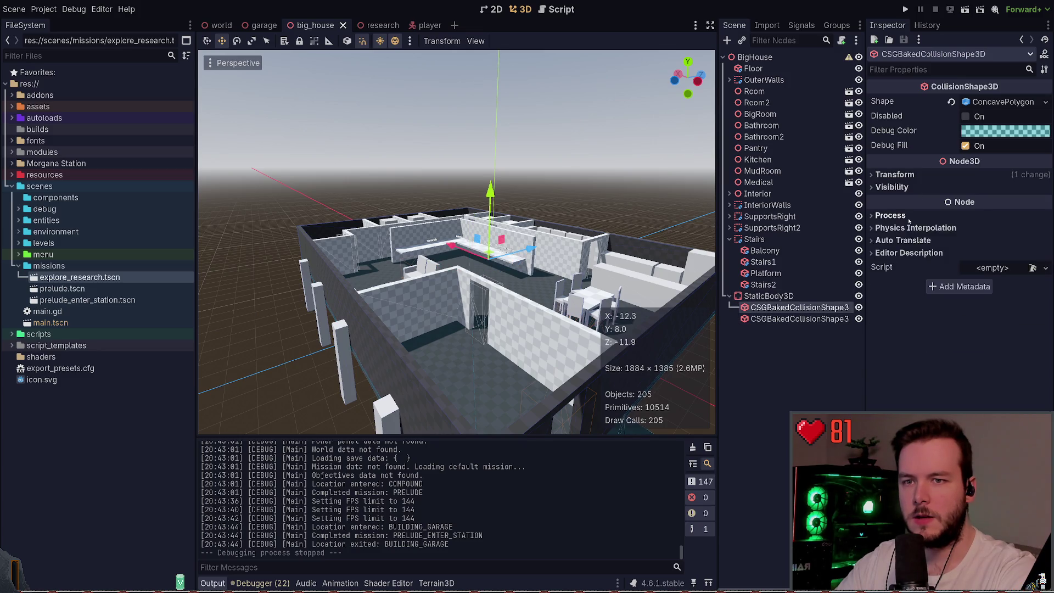
pyautogui.click(768, 297)
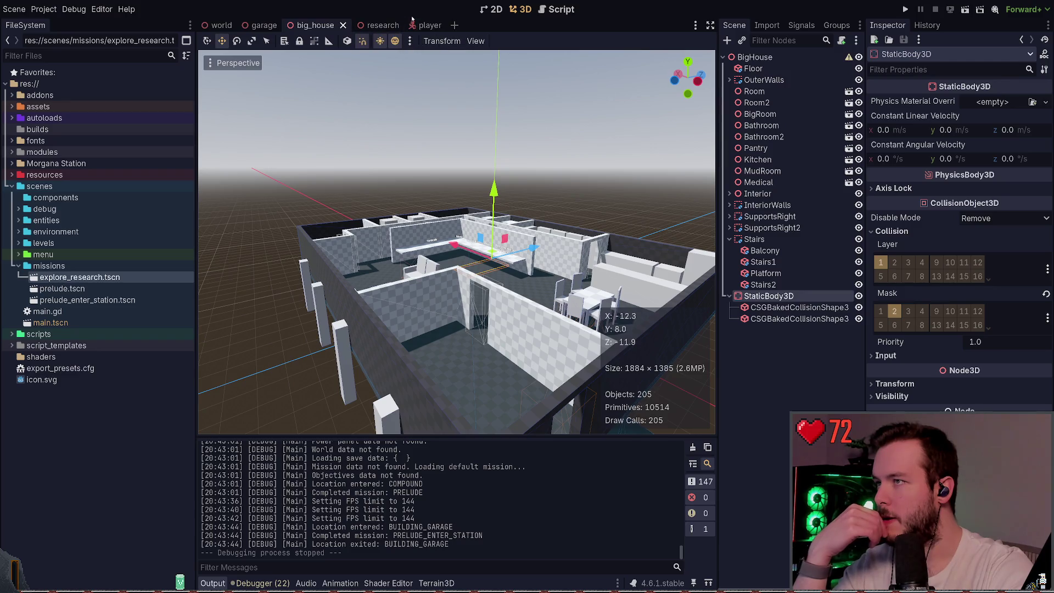
# - In the player scene, test-run the game twice, then add collision layer 1 and save
pyautogui.click(429, 25)
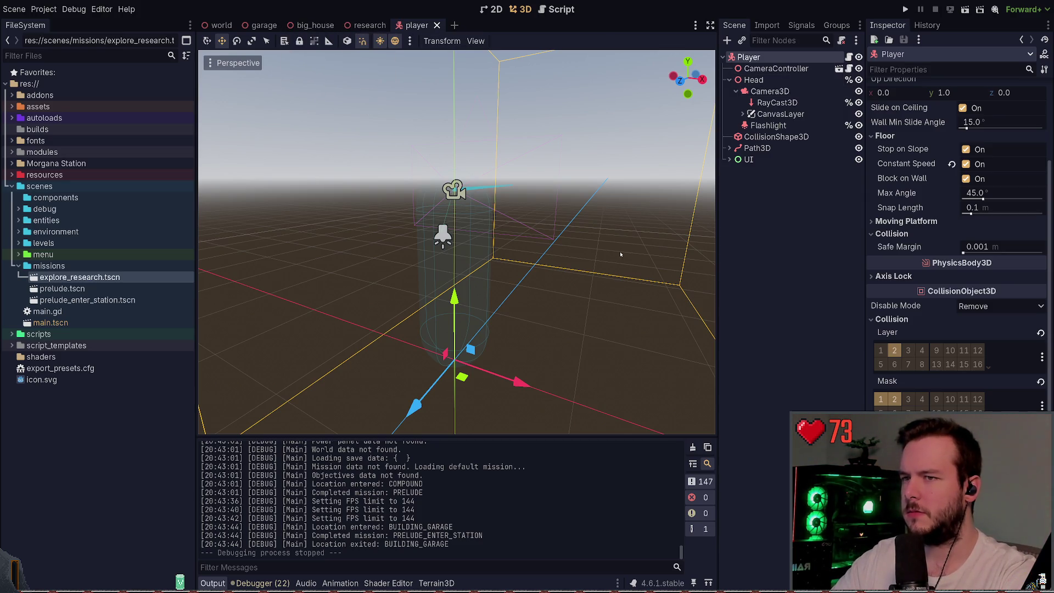
pyautogui.click(910, 9)
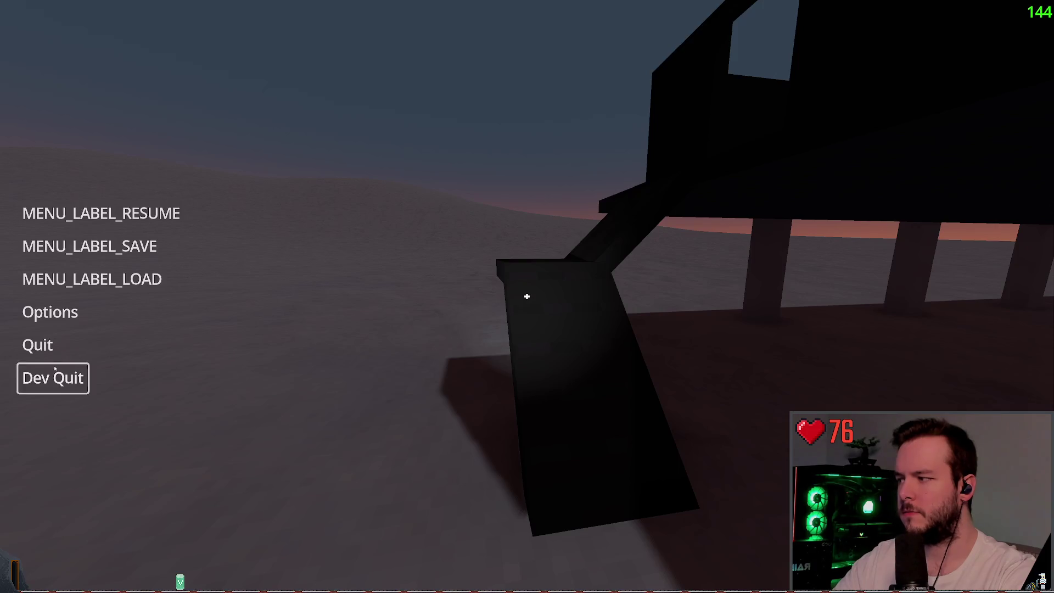
pyautogui.press('Return')
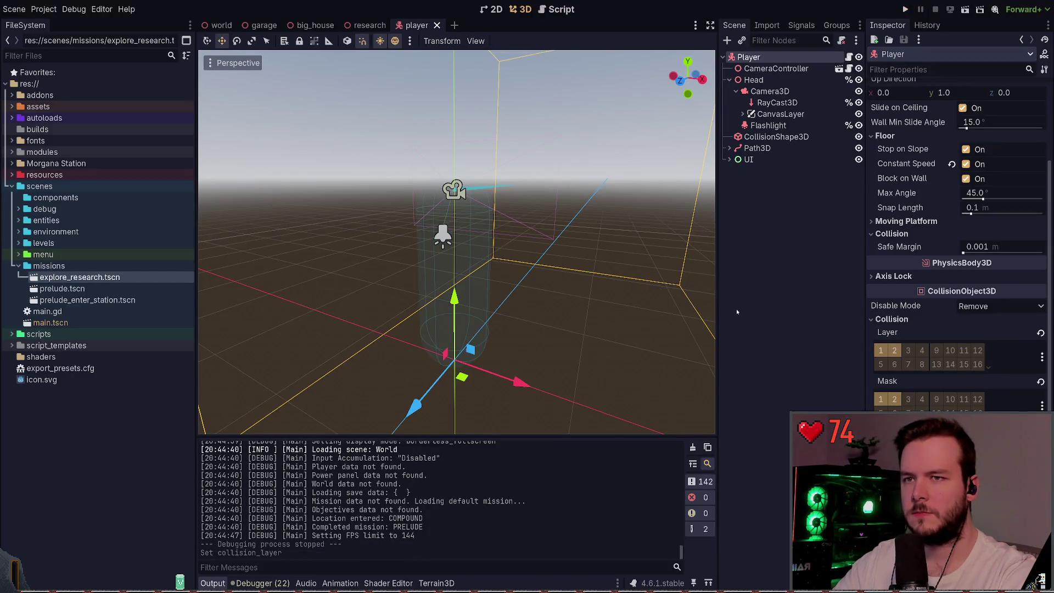
pyautogui.click(905, 9)
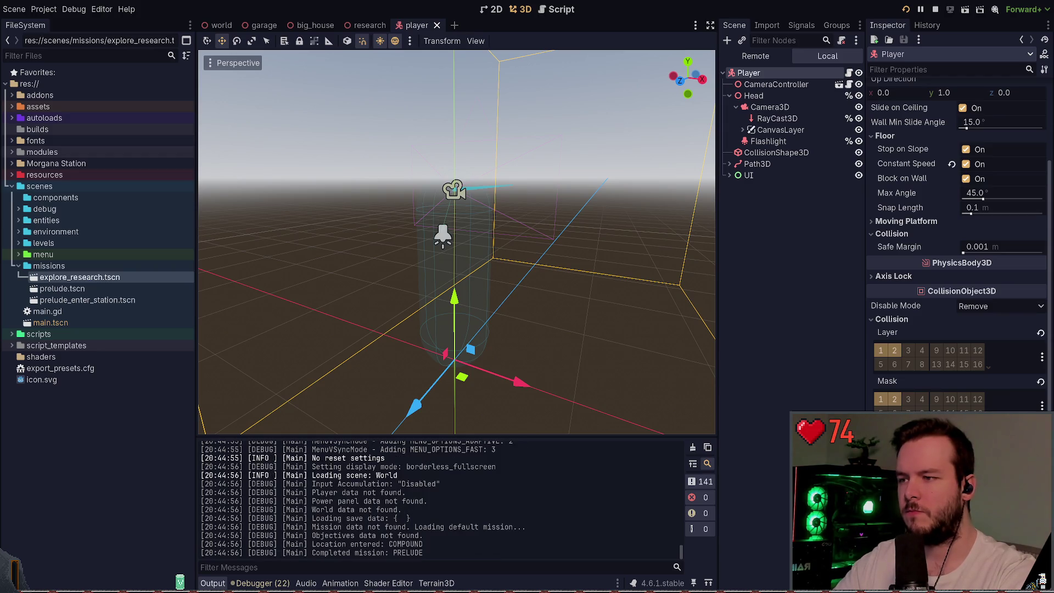
pyautogui.press('F8')
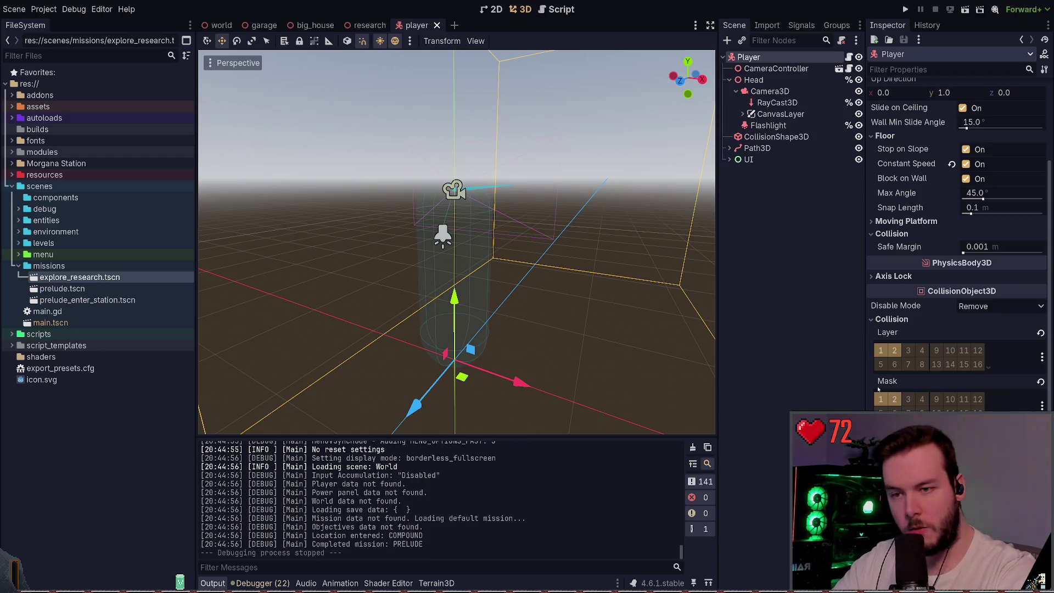
pyautogui.click(881, 352)
pyautogui.hotkey('ctrl', 's')
# - In big_house, put the static body on collision layer 2, clear mask bit 2, and run the game
pyautogui.click(369, 26)
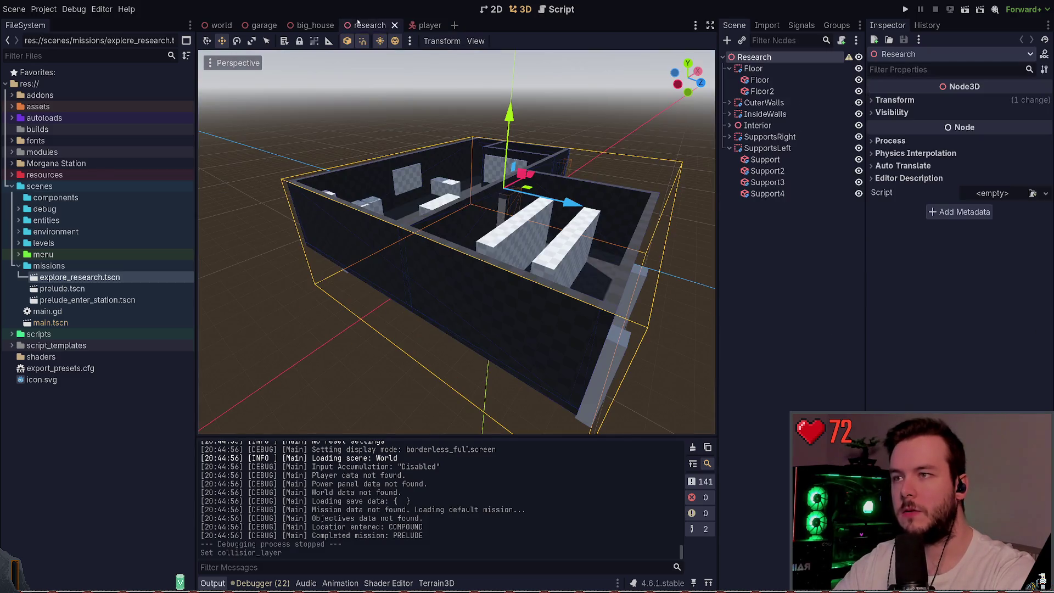
pyautogui.click(315, 25)
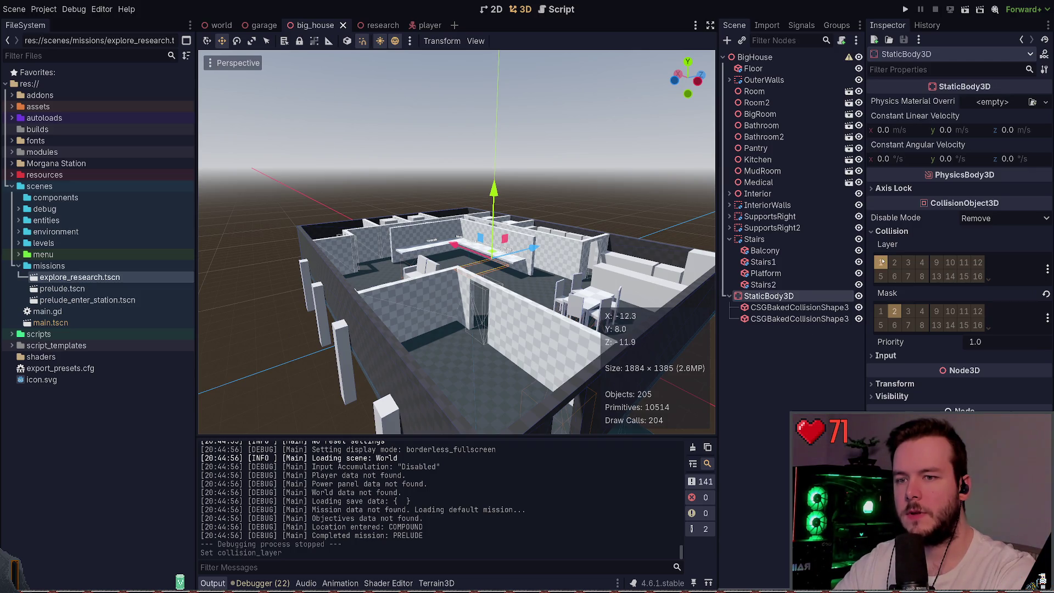
pyautogui.click(895, 261)
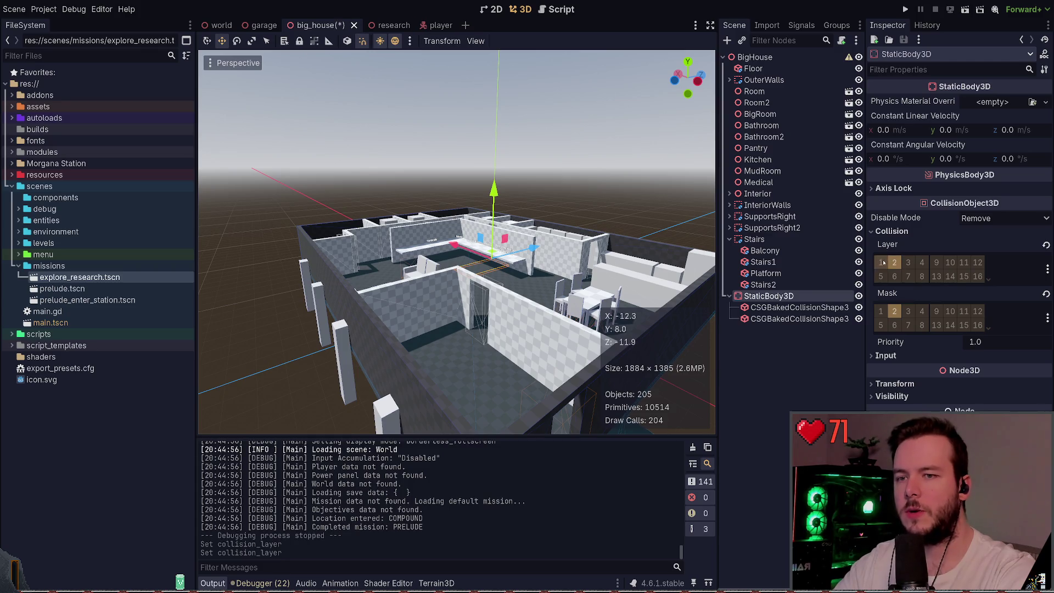
pyautogui.click(894, 311)
pyautogui.press('F5')
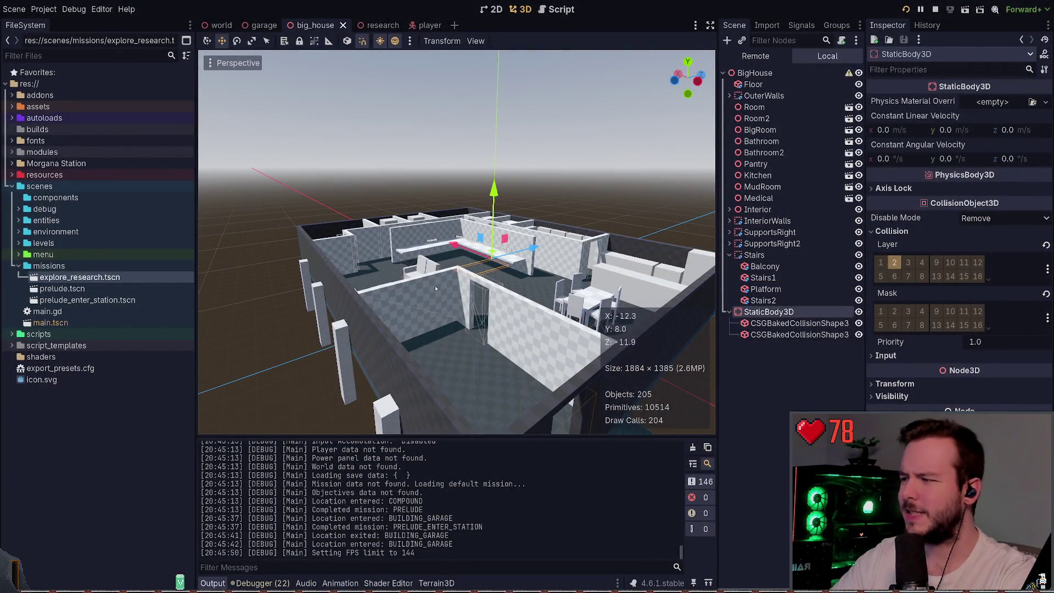
# - Stop the running game and select the ExploreResearch root node
pyautogui.click(936, 9)
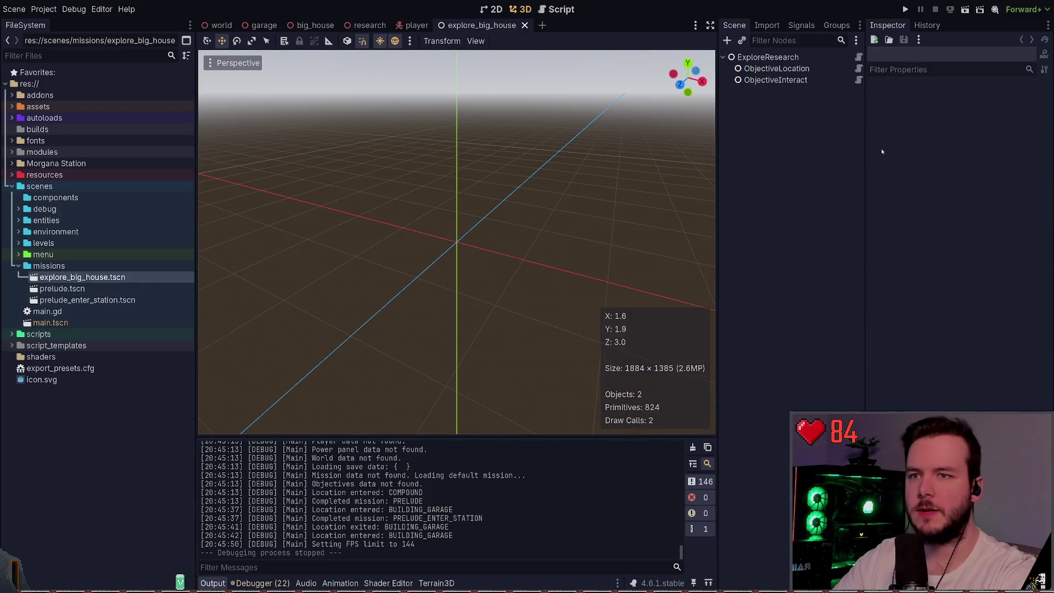
pyautogui.click(807, 57)
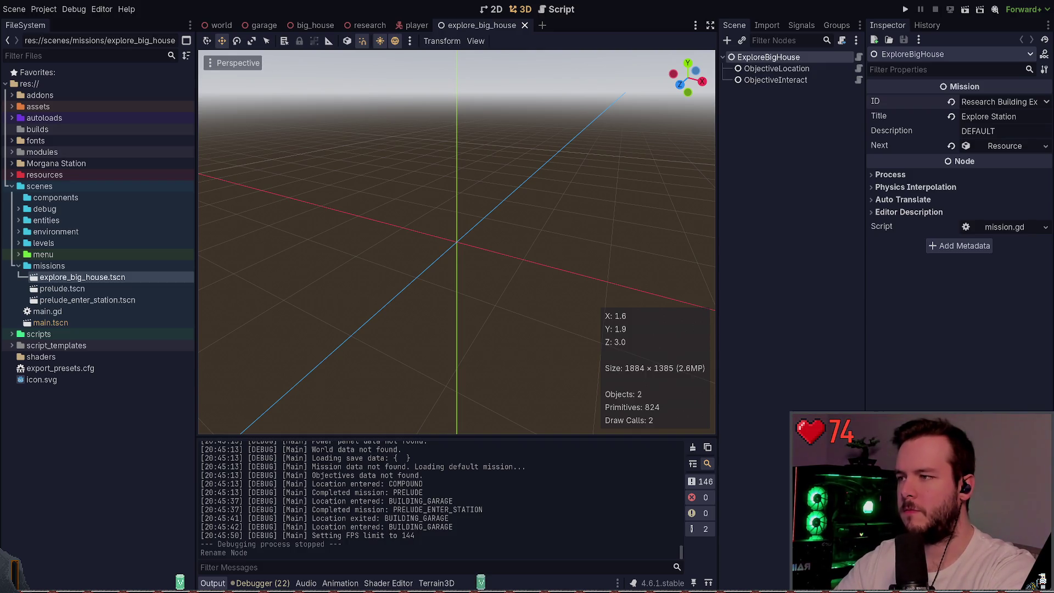
# - Open id.gd in Neovim through the project file finder, including hidden files
pyautogui.hotkey('alt', 'Tab')
pyautogui.press('space')
pyautogui.press('space')
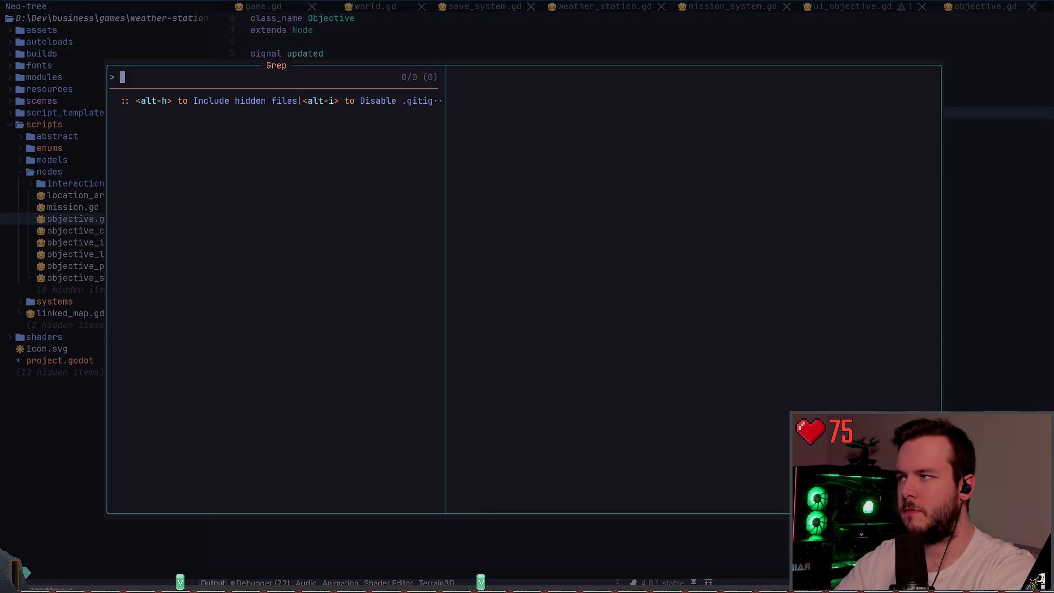
pyautogui.hotkey('alt', 'h')
pyautogui.write('id')
pyautogui.press('Return')
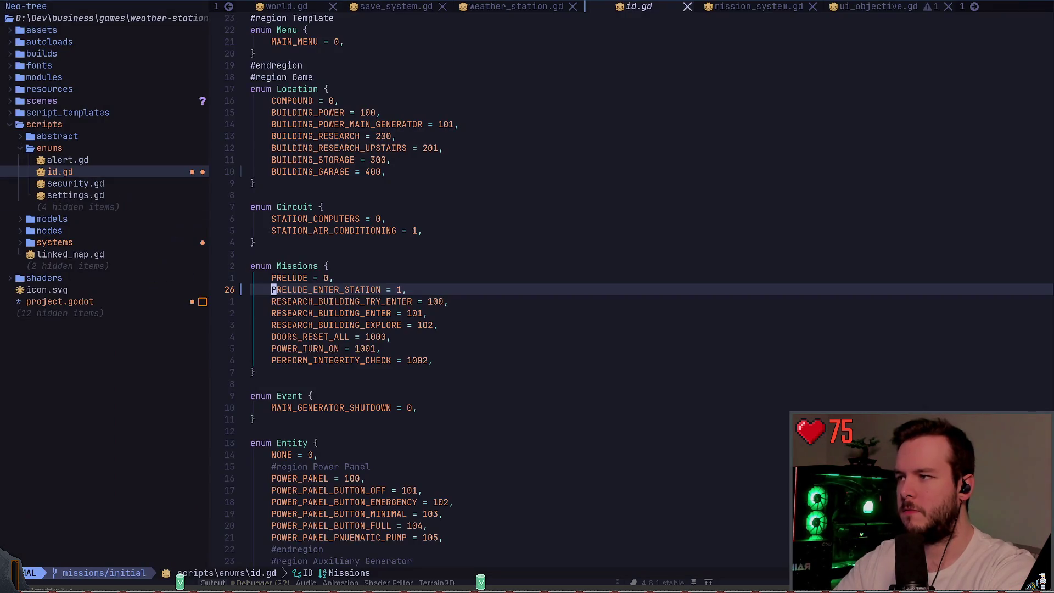
# - Delete the research-building mission entries from the Missions enum
pyautogui.press('j')
pyautogui.hotkey('shift', 'v')
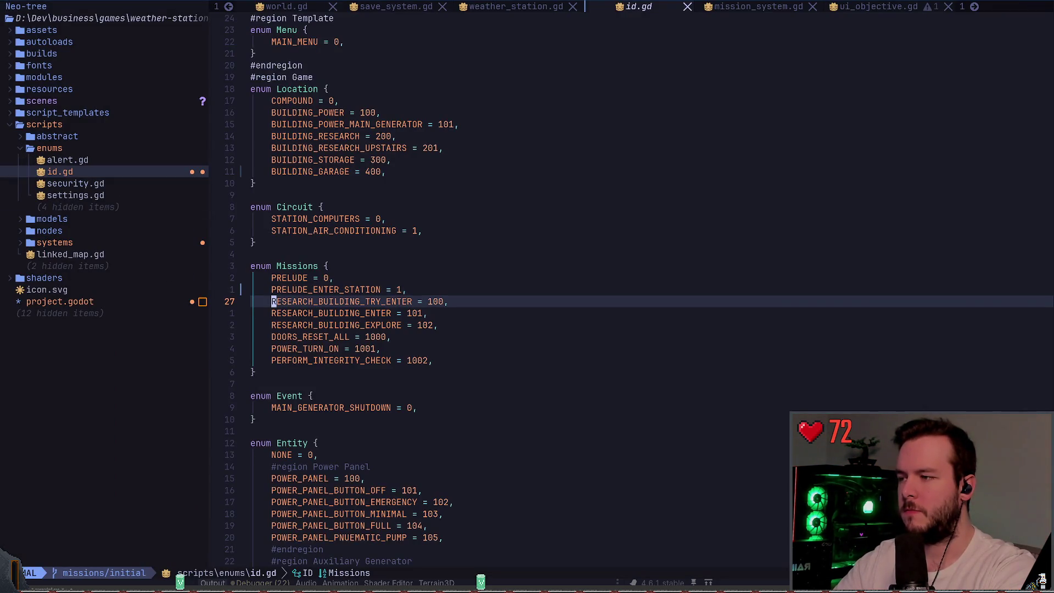
pyautogui.press('j')
pyautogui.press('j')
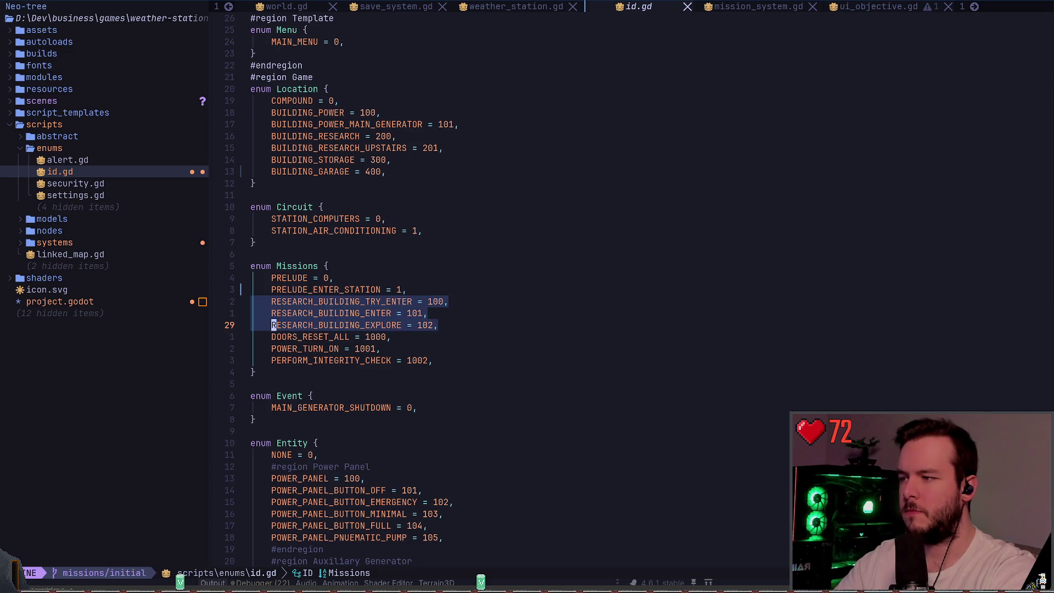
pyautogui.press('Escape')
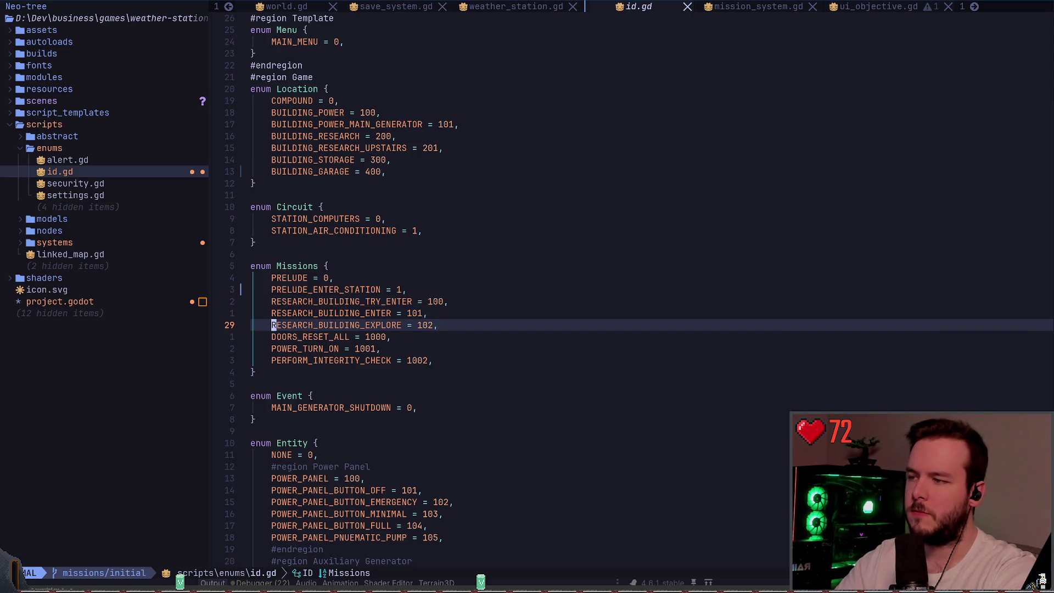
pyautogui.press('k')
pyautogui.press('k')
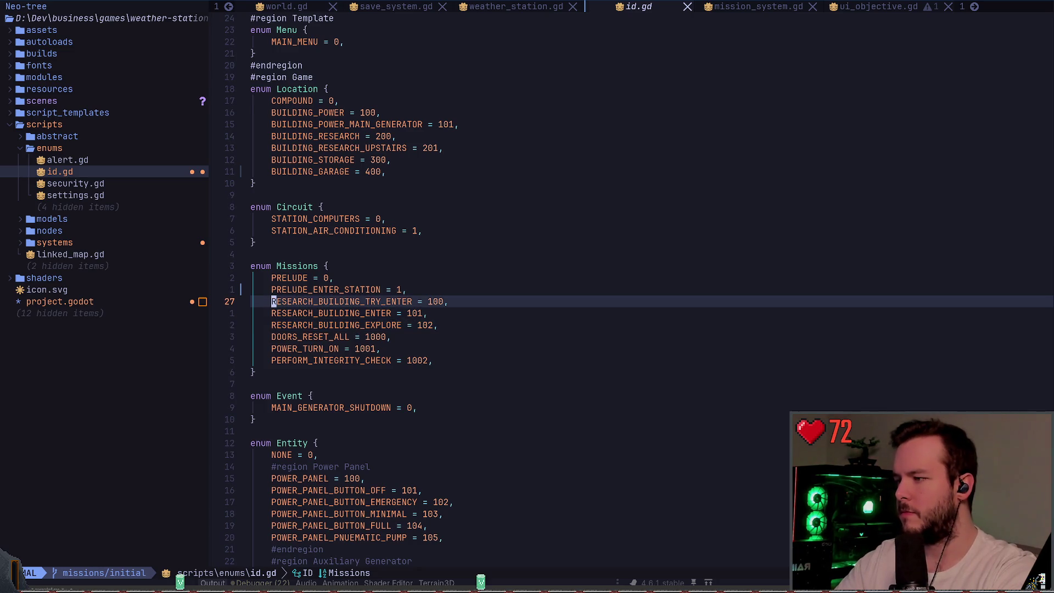
pyautogui.press('j')
pyautogui.press('j')
pyautogui.press('j')
pyautogui.hotkey('shift', 'v')
pyautogui.press('k')
pyautogui.press('k')
pyautogui.press('k')
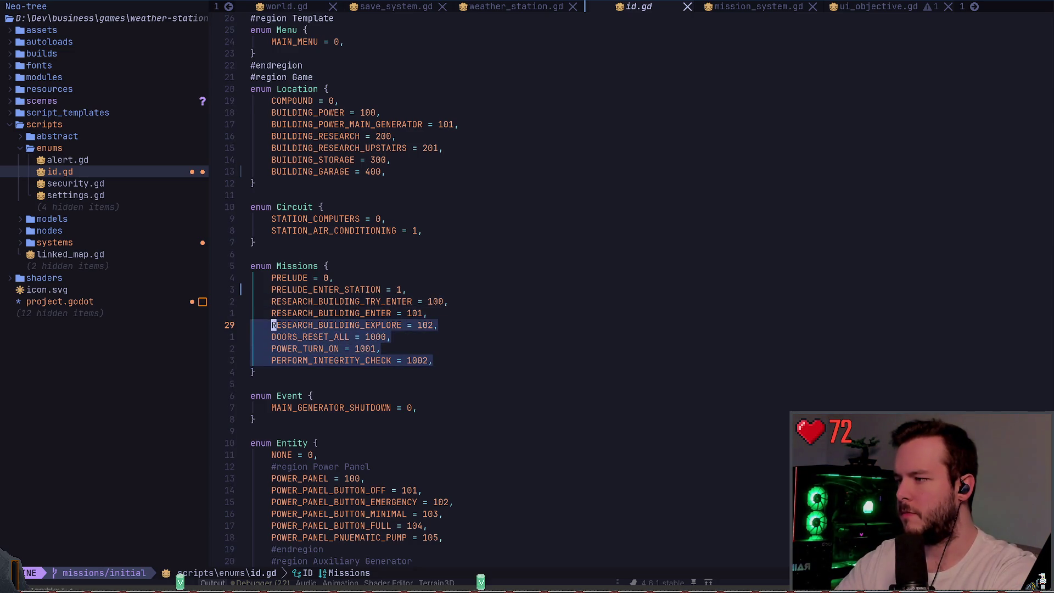
pyautogui.press('k')
pyautogui.press('d')
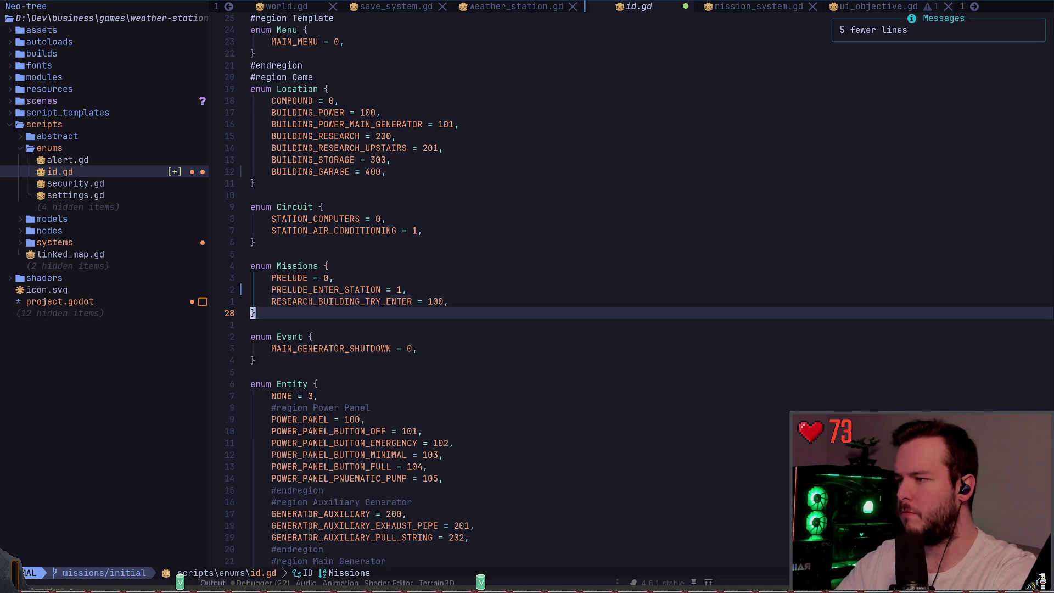
pyautogui.press('k')
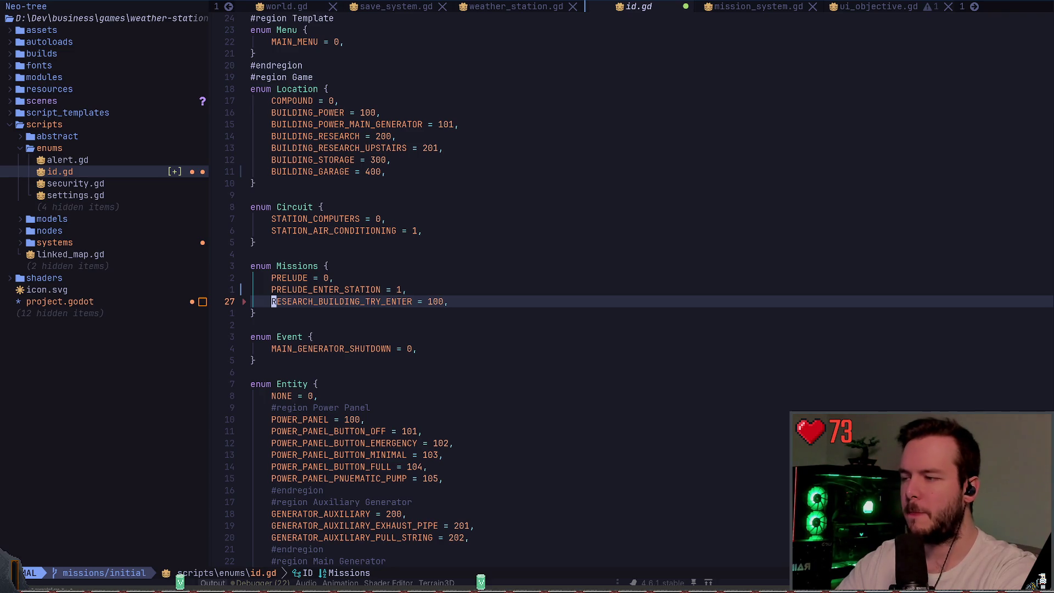
# - Replace RESEARCH_BUILDING_TRY_ENTER with PRELUDE_EXPLORE_BIG_HOUSE and set its value to 2
pyautogui.write('iPL')
pyautogui.press('BackSpace')
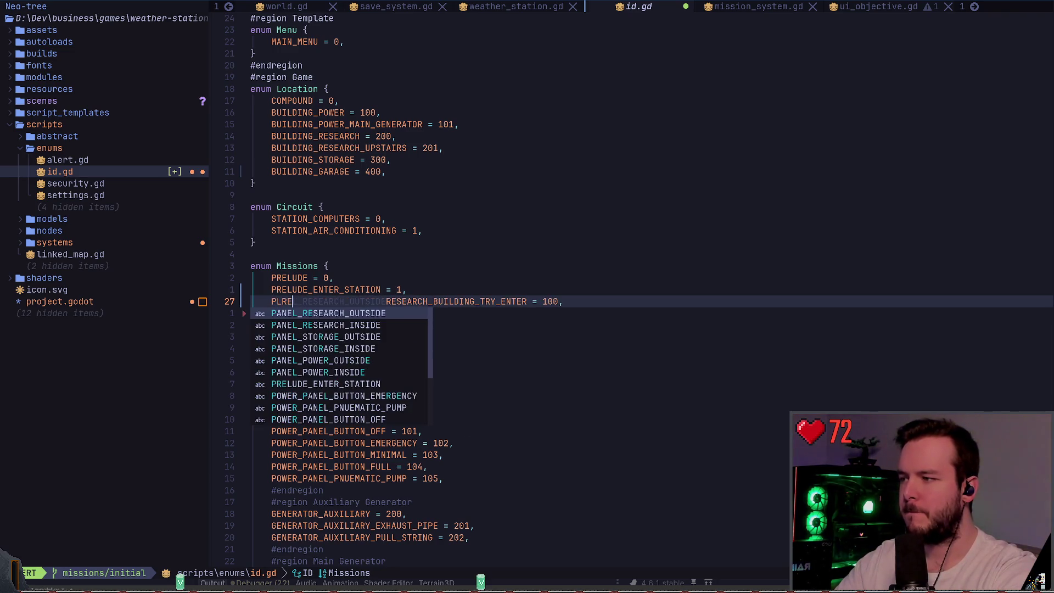
pyautogui.write('RELUDE_')
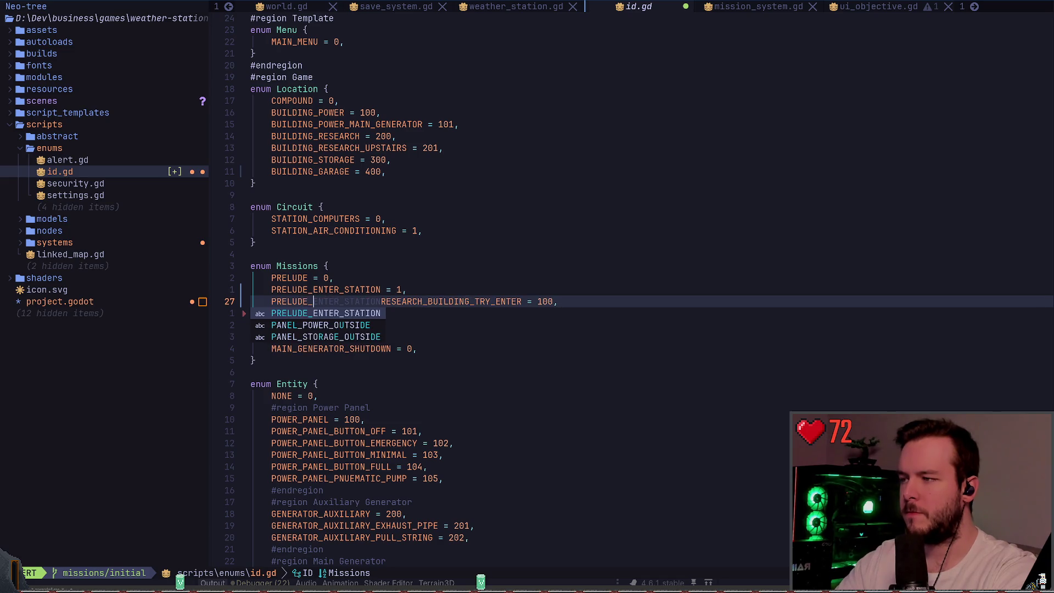
pyautogui.write('EXPLORE_')
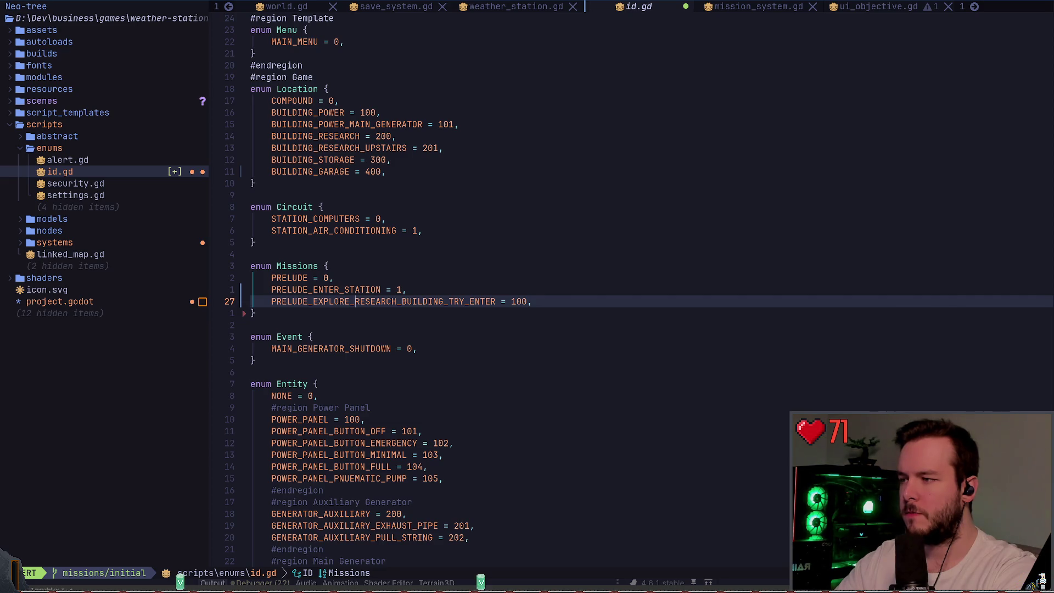
pyautogui.write('BIG_HOUSE')
pyautogui.press('Escape')
pyautogui.press('d')
pyautogui.press('t')
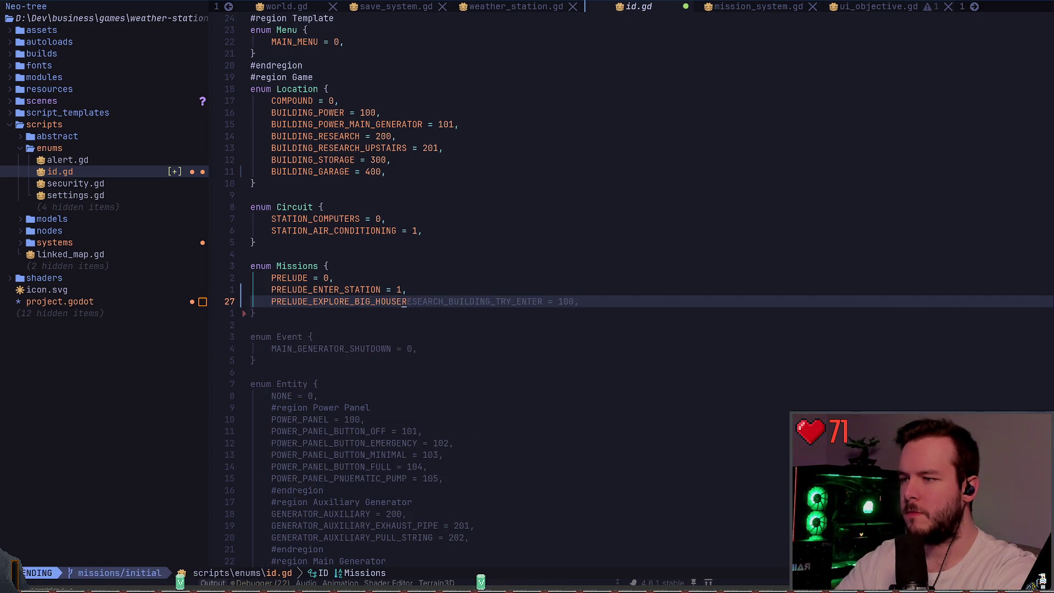
pyautogui.press('space')
pyautogui.press('w')
pyautogui.press('w')
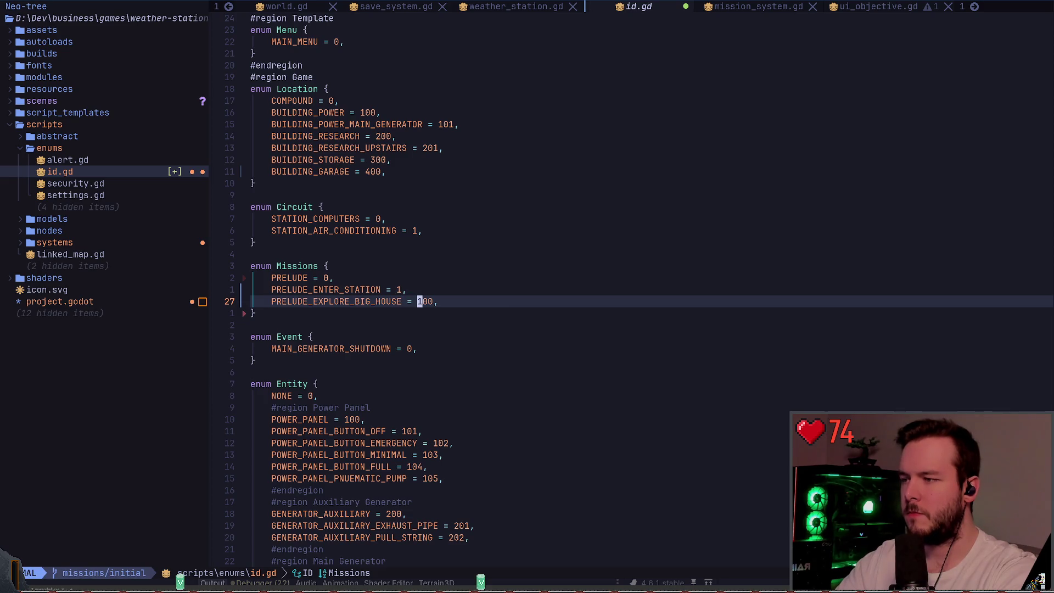
pyautogui.write('cw2')
pyautogui.press('Escape')
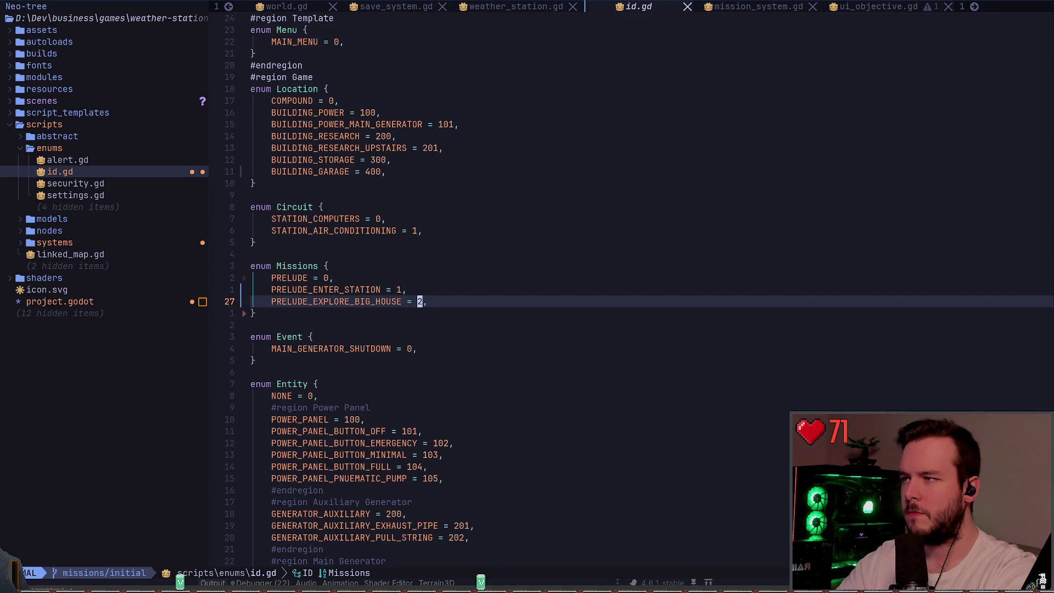
# - Renumber BUILDING_POWER to 200 and the main generator location into the 300s
pyautogui.press('1')
pyautogui.press('4')
pyautogui.press('k')
pyautogui.press('j')
pyautogui.press('k')
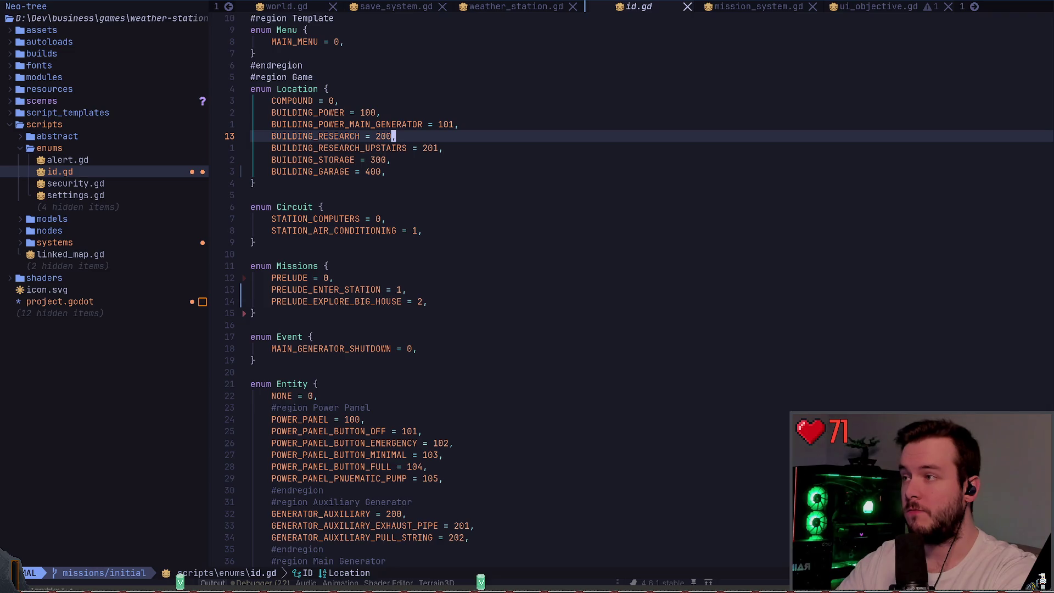
pyautogui.press('2')
pyautogui.press('k')
pyautogui.press('b')
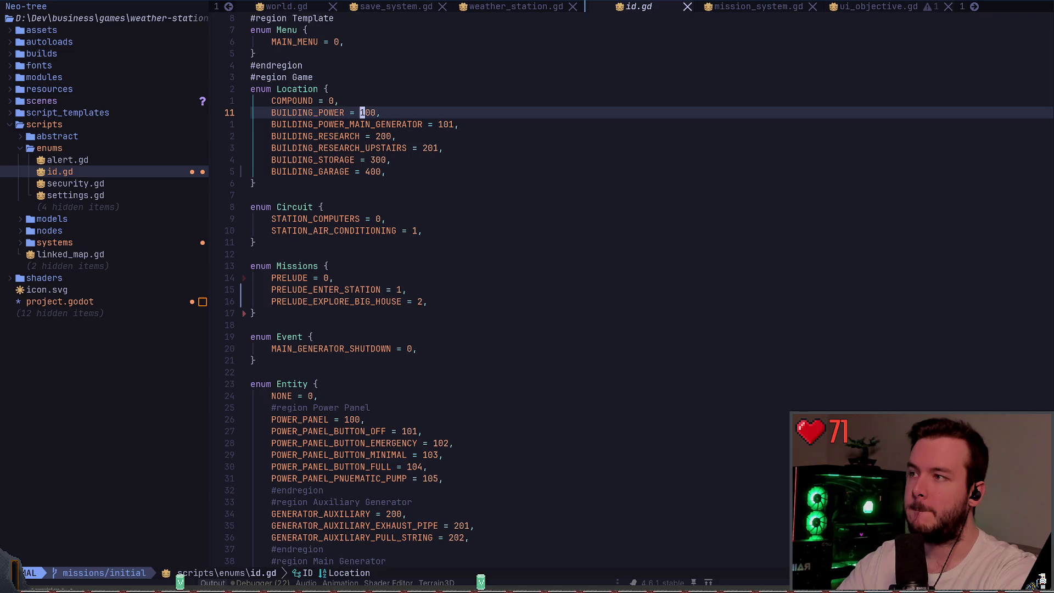
pyautogui.press('r')
pyautogui.press('2')
pyautogui.press('j')
pyautogui.press('$')
pyautogui.press('b')
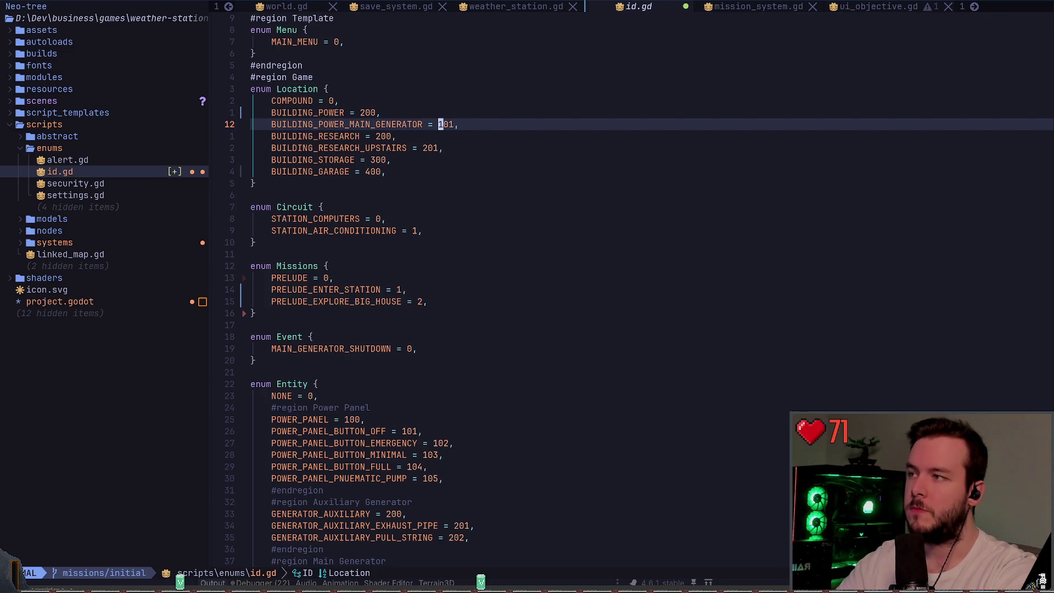
pyautogui.press('r')
pyautogui.press('3')
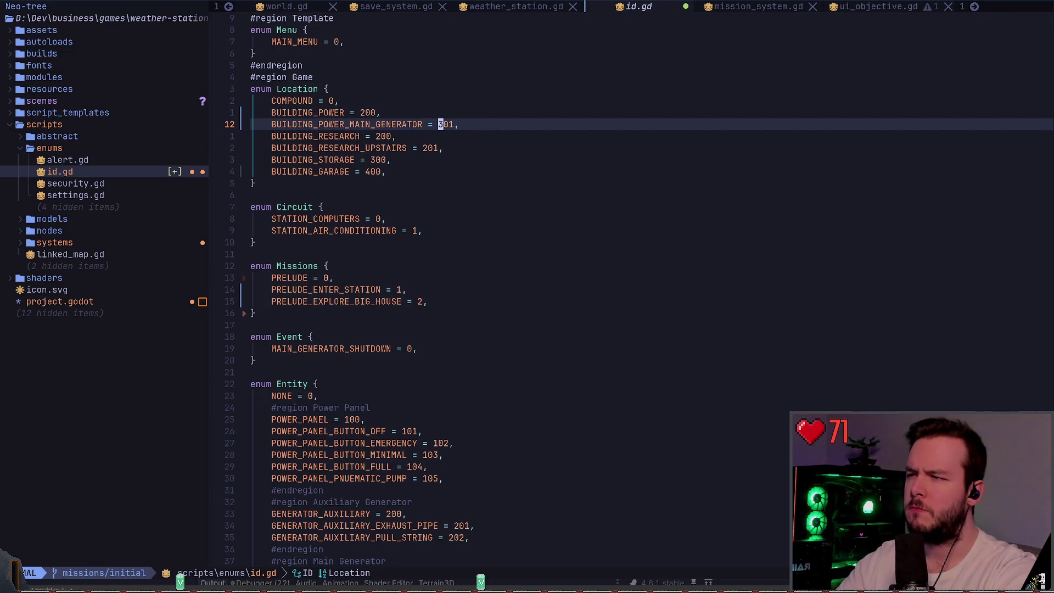
# - Renumber BUILDING_RESEARCH to 300, its upstairs to 301, storage to 400 and garage to 500
pyautogui.press('j')
pyautogui.press('$')
pyautogui.press('b')
pyautogui.press('r')
pyautogui.press('3')
pyautogui.press('j')
pyautogui.press('w')
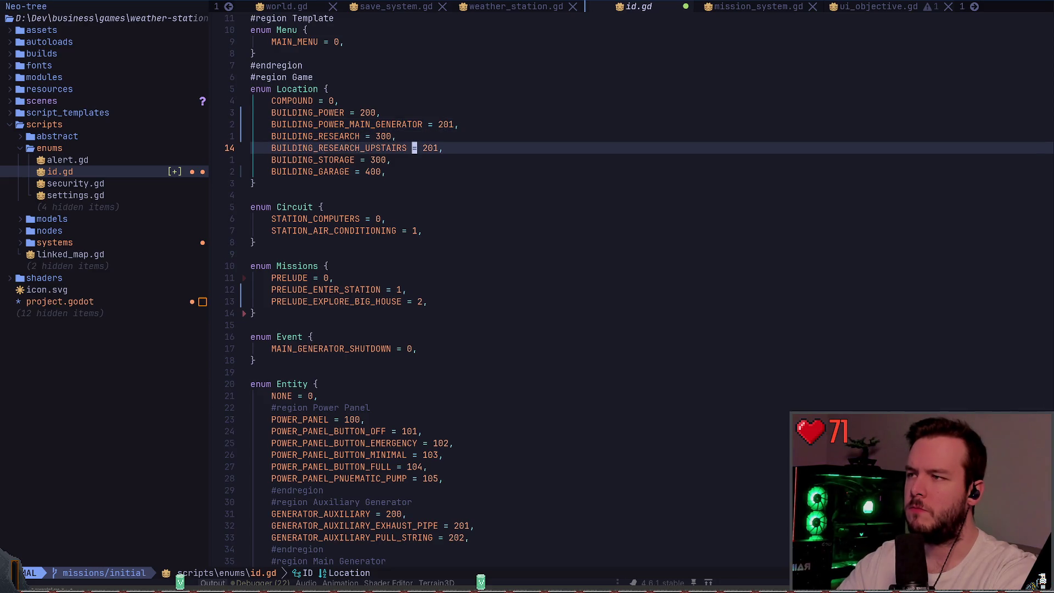
pyautogui.press('r')
pyautogui.press('3')
pyautogui.press('j')
pyautogui.press('r')
pyautogui.press('4')
pyautogui.press('j')
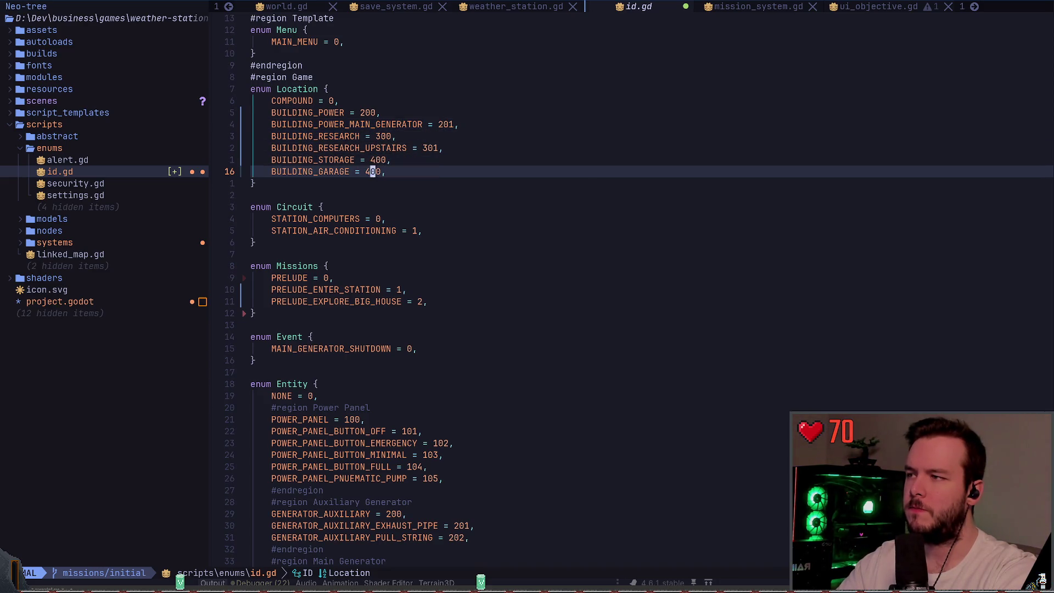
pyautogui.press('r')
pyautogui.press('5')
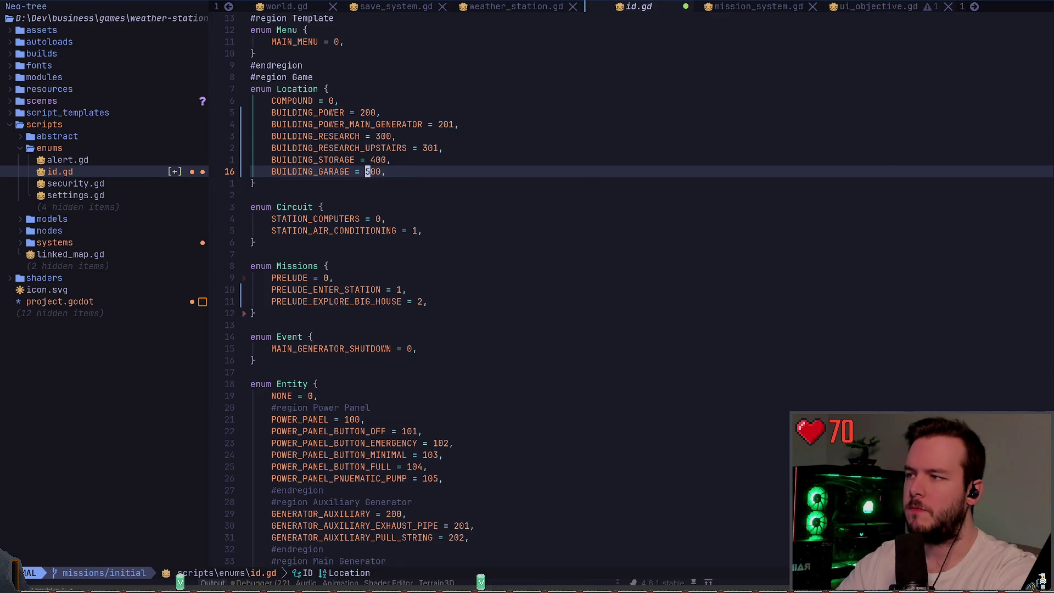
# - Duplicate the BUILDING_POWER line as BUILDING_BIG_HOUSE = 100 and save id.gd
pyautogui.press('k')
pyautogui.press('k')
pyautogui.press('k')
pyautogui.press('k')
pyautogui.press('k')
pyautogui.press('y')
pyautogui.press('y')
pyautogui.write('POWER = 200,')
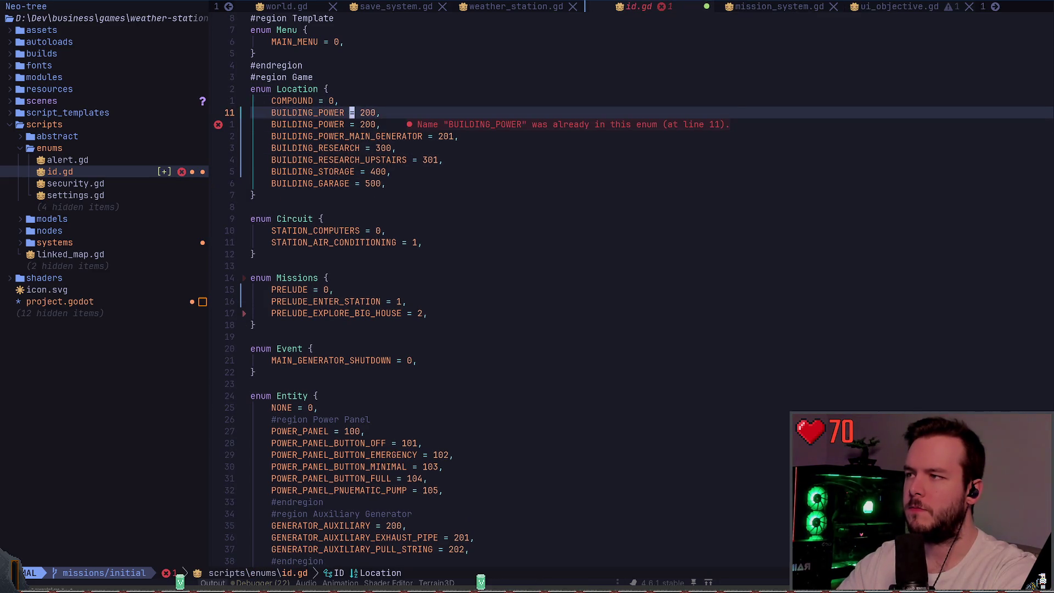
pyautogui.write('T_cwBIG_HOUSE')
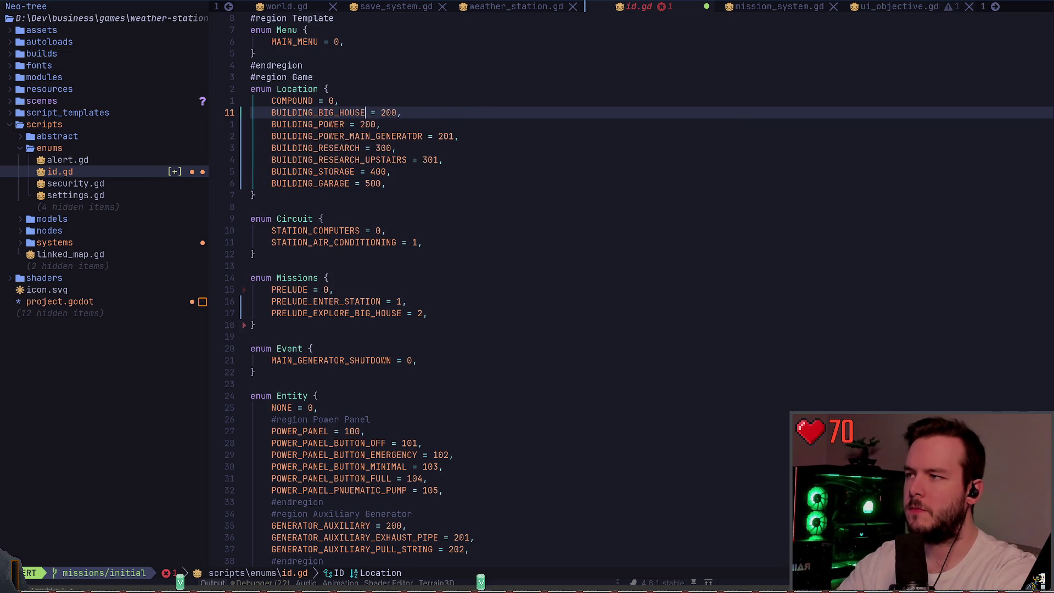
pyautogui.press('Escape')
pyautogui.write(':w')
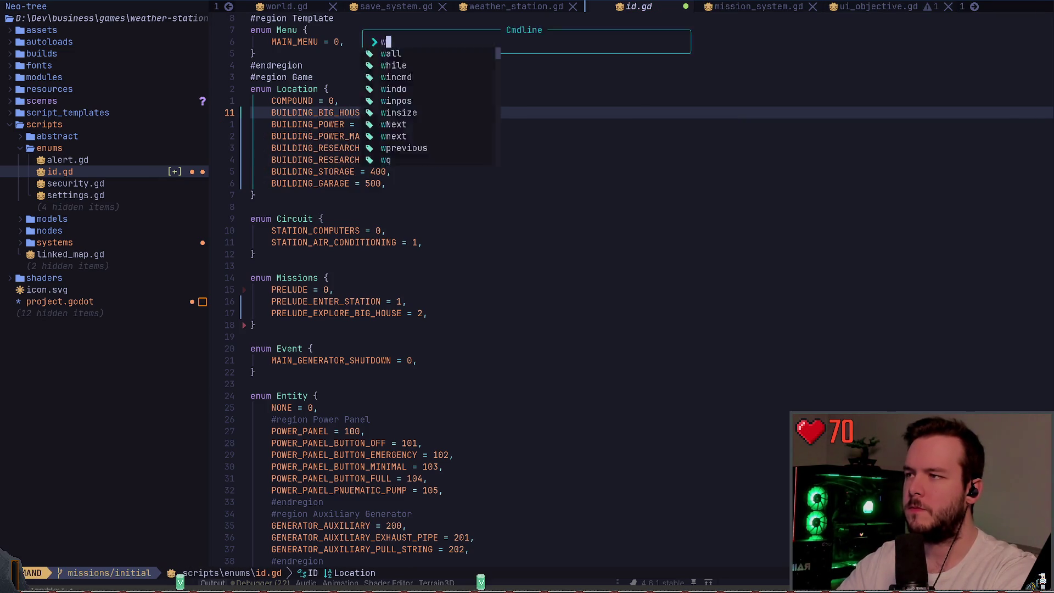
pyautogui.press('Return')
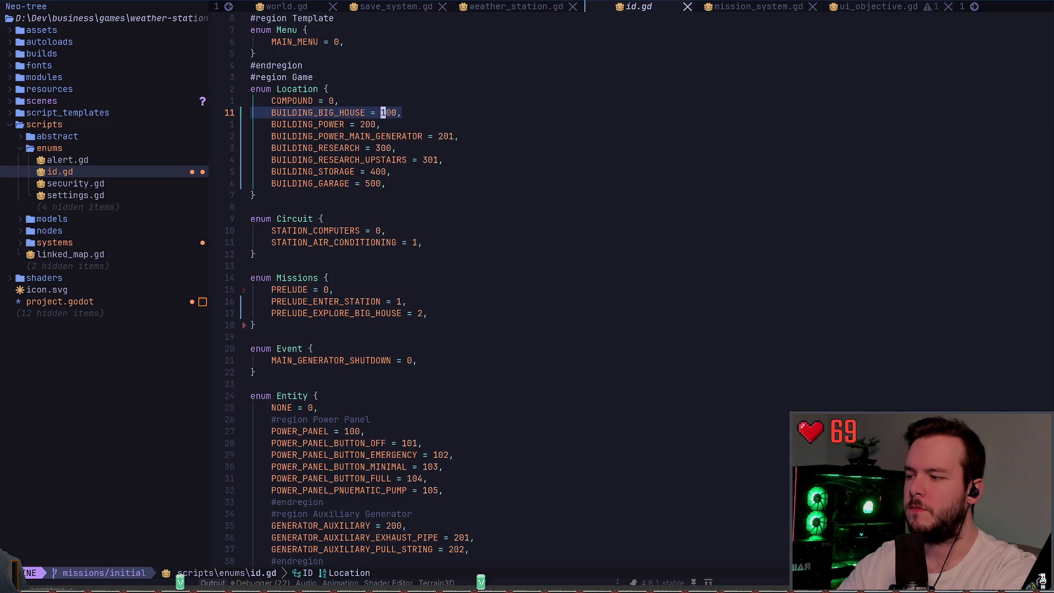
# - Scroll down through the Entity and Interaction enums, then back to the top of id.gd
pyautogui.press('2')
pyautogui.press('3')
pyautogui.press('j')
pyautogui.press('4')
pyautogui.press('6')
pyautogui.press('j')
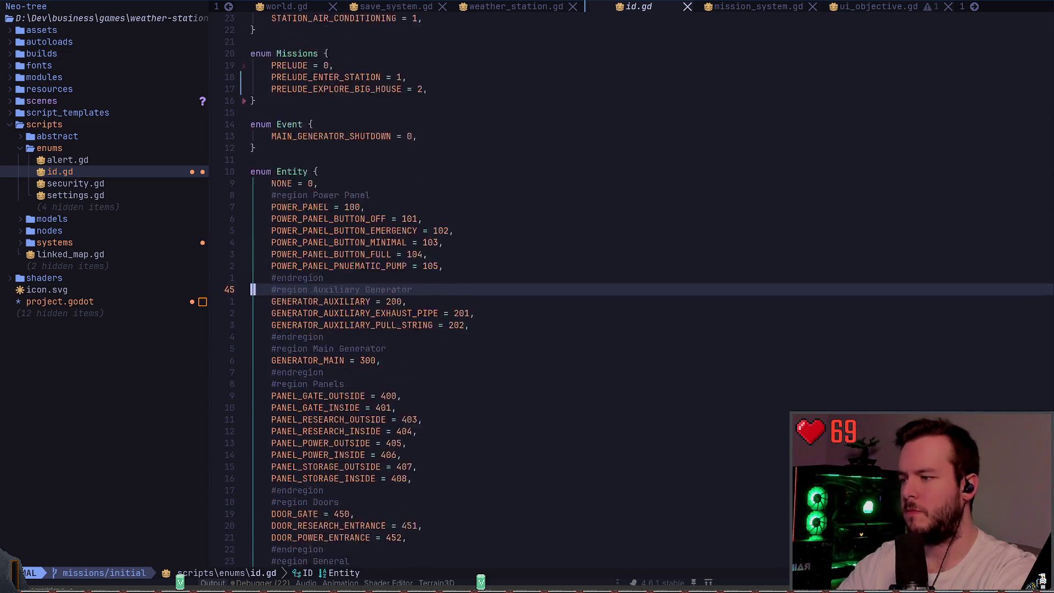
pyautogui.press('g')
pyautogui.press('g')
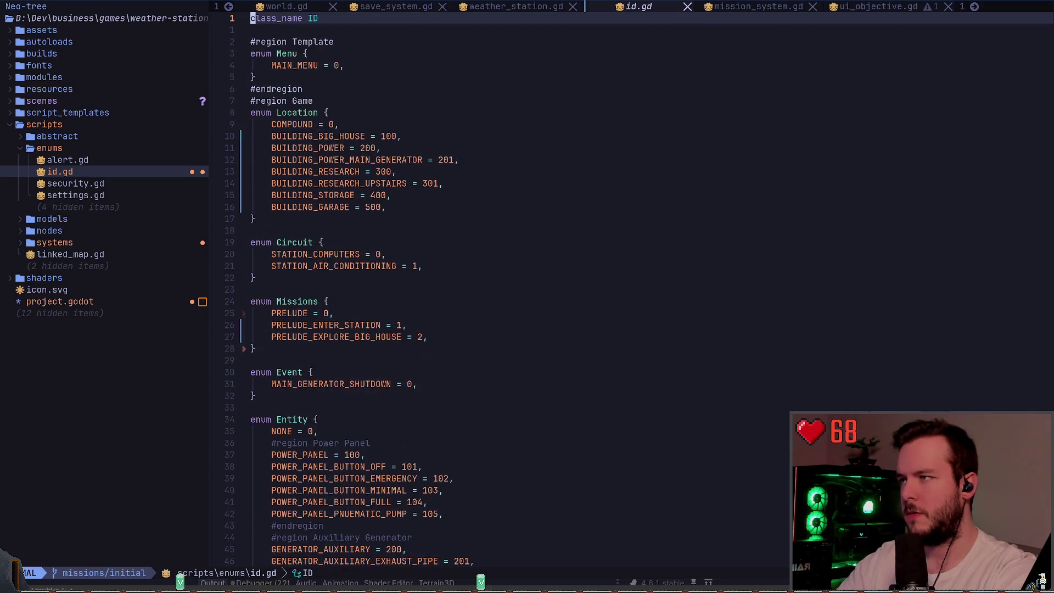
pyautogui.press('j')
pyautogui.press('j')
pyautogui.press('j')
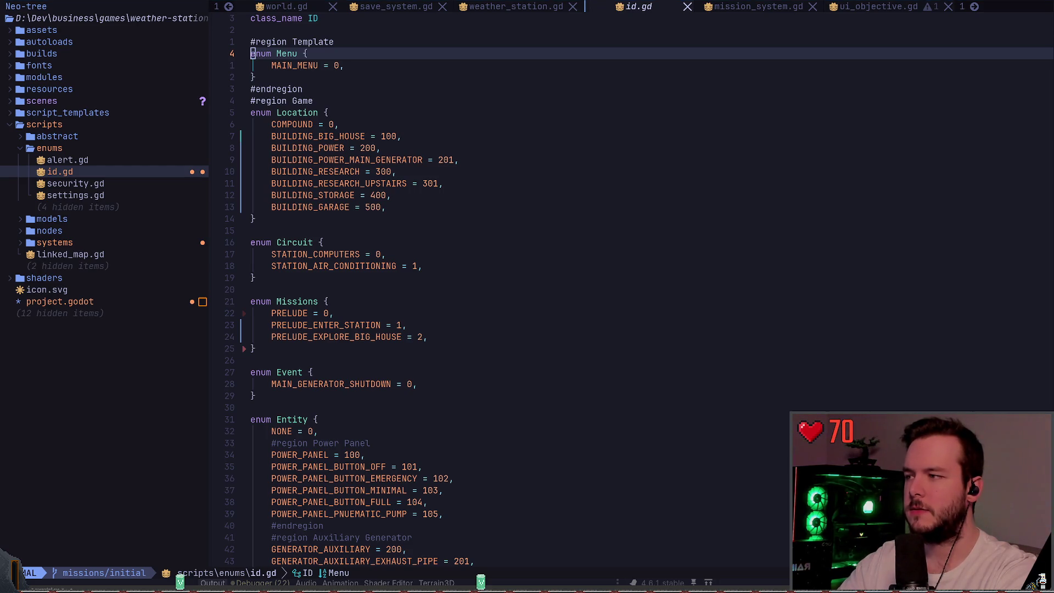
# - In mission_system.gd, rename the PRELUDE_ENTER_STATION key to PRELUDE_EXPLORE_BIG_HOUSE
pyautogui.hotkey('shift', 'l')
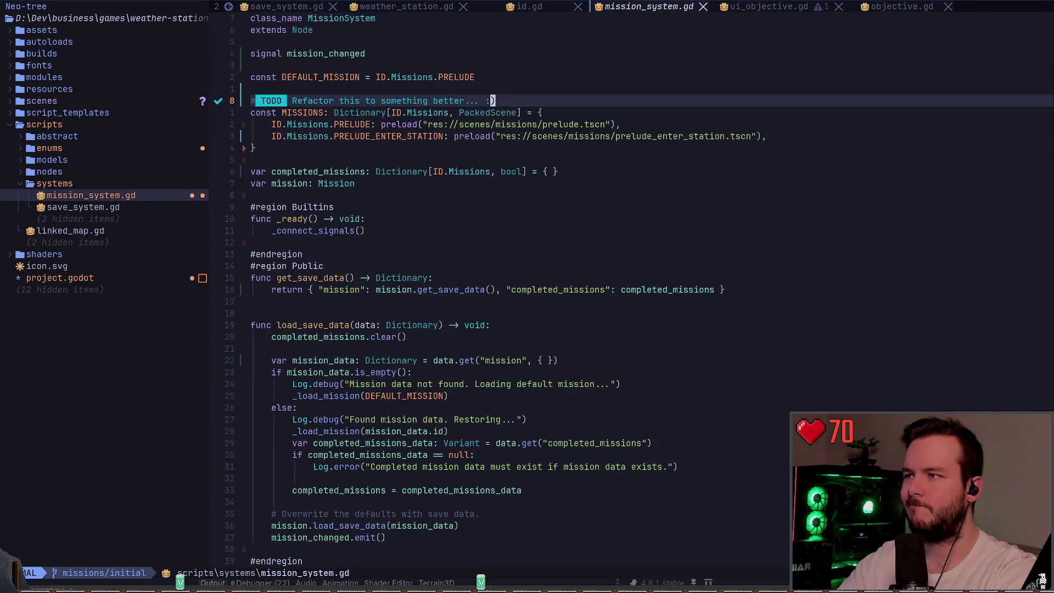
pyautogui.press('j')
pyautogui.press('j')
pyautogui.press('j')
pyautogui.press('k')
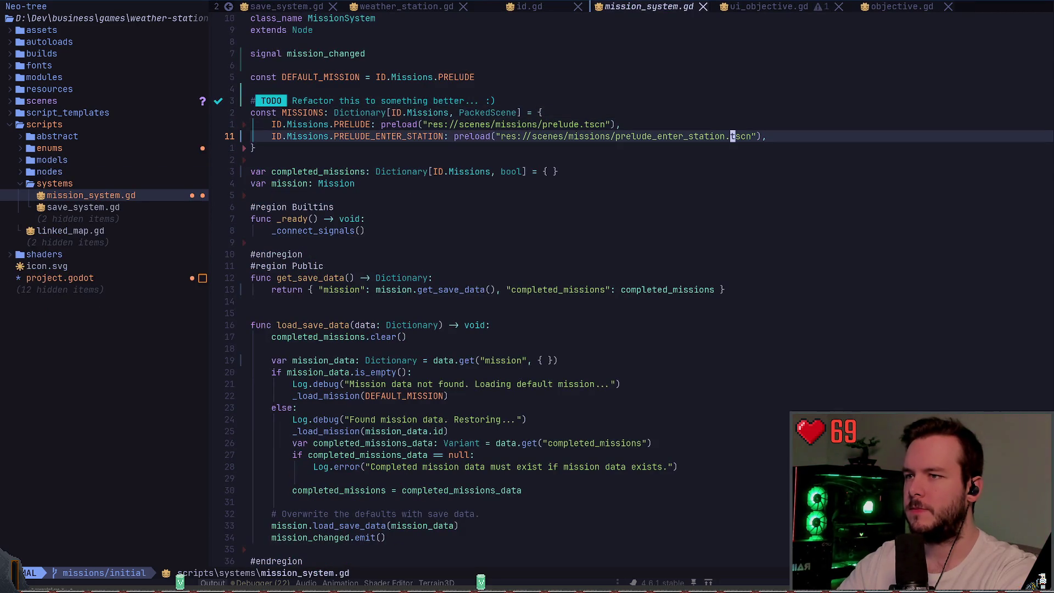
pyautogui.press('b')
pyautogui.press('b')
pyautogui.press('b')
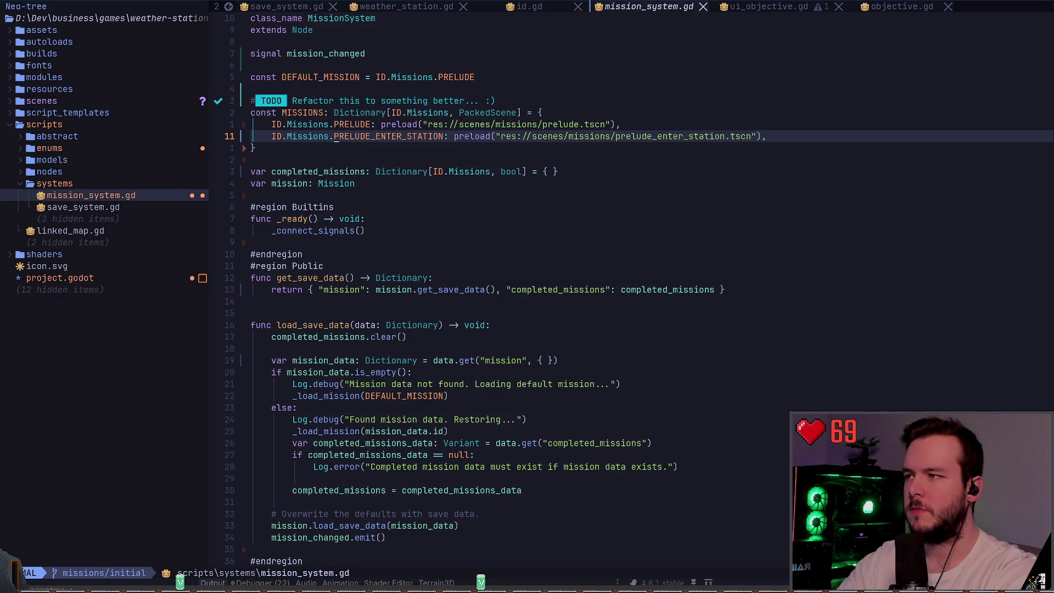
pyautogui.write('ciwPREL')
pyautogui.press('BackSpace')
pyautogui.press('BackSpace')
pyautogui.press('BackSpace')
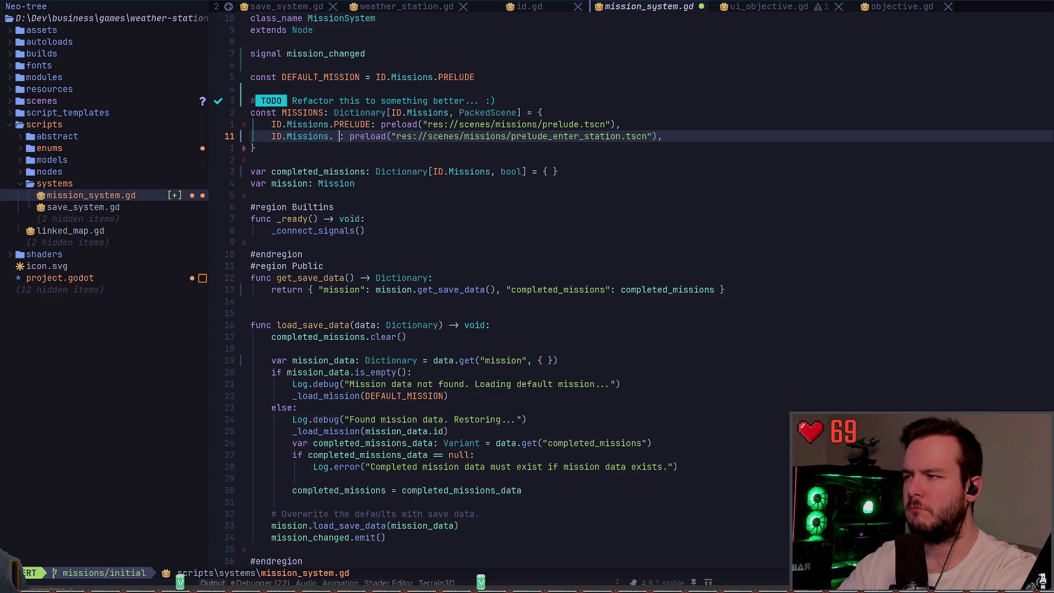
pyautogui.write('PLRE')
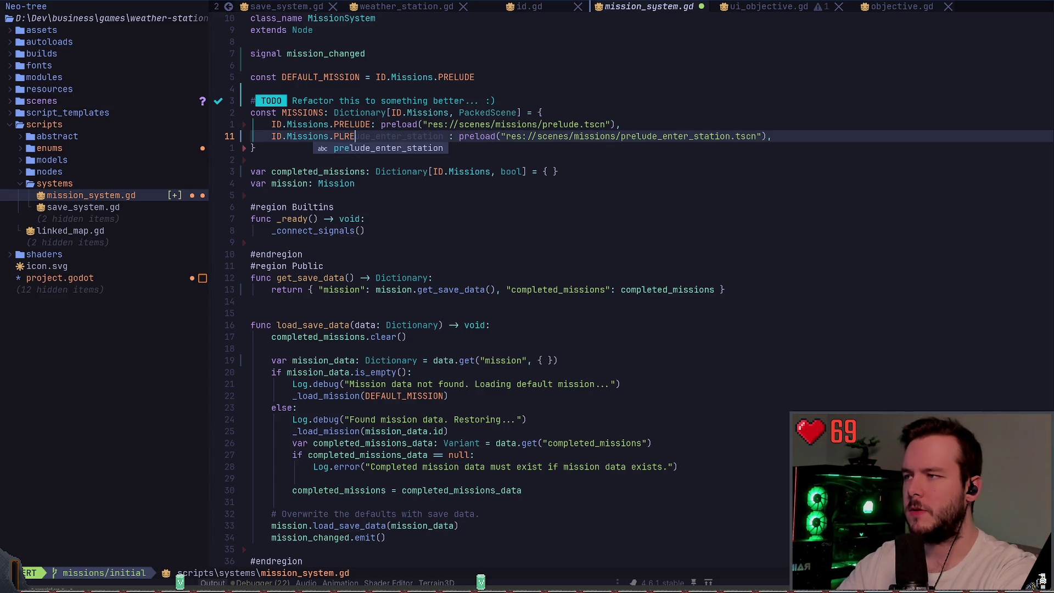
pyautogui.press('BackSpace')
pyautogui.press('BackSpace')
pyautogui.press('BackSpace')
pyautogui.write('RELUDE')
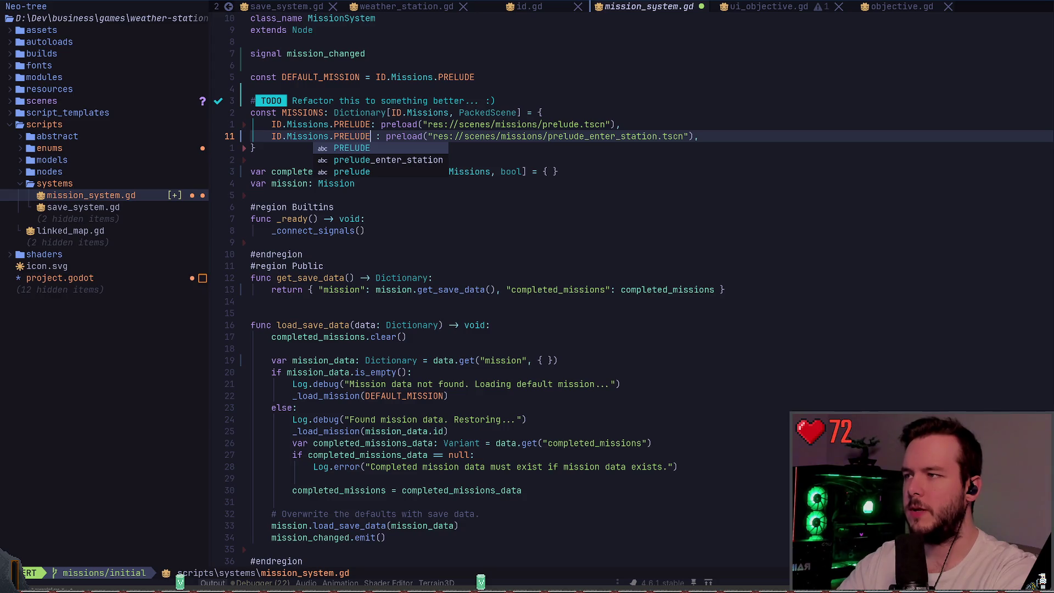
pyautogui.write('_EN')
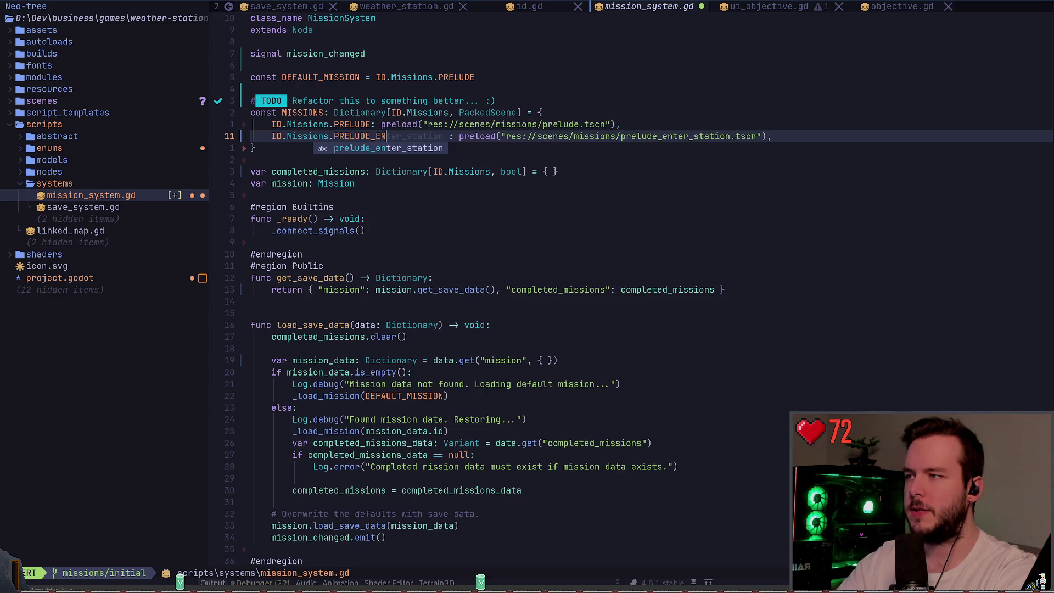
pyautogui.press('BackSpace')
pyautogui.press('BackSpace')
pyautogui.press('BackSpace')
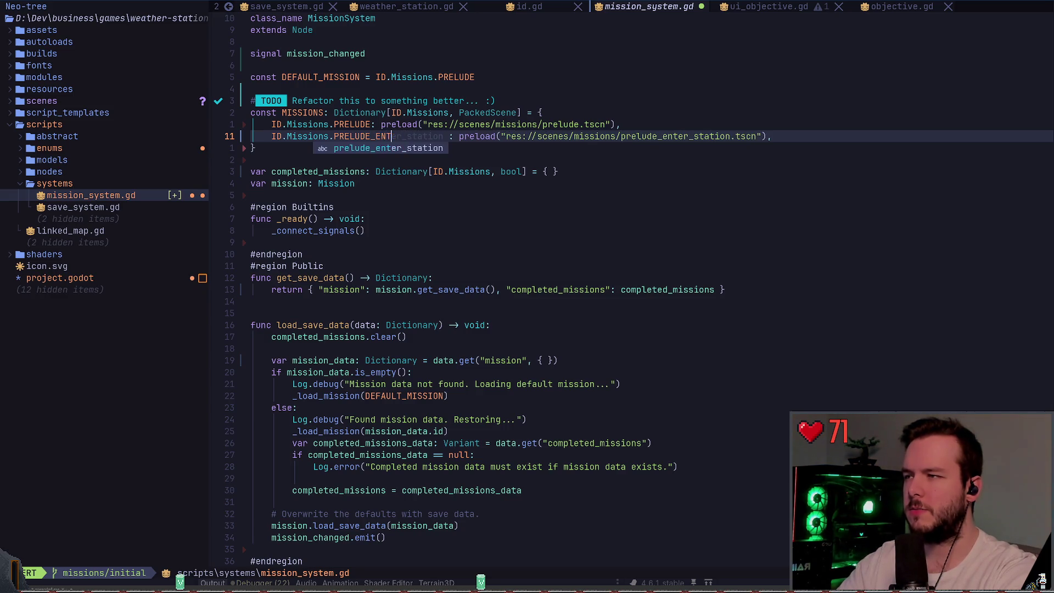
pyautogui.write('XPLORE_BIG_HOUSE')
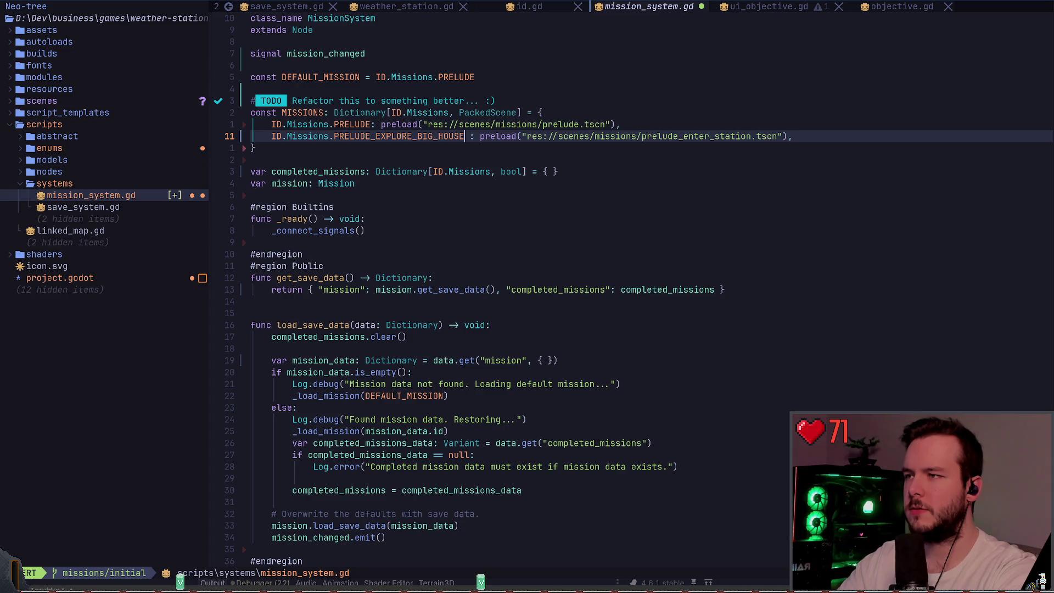
pyautogui.press('Escape')
pyautogui.press('w')
pyautogui.press('w')
# - Clear the old scene path and retype an empty preload(" call for the entry
pyautogui.press('c')
pyautogui.press('i')
pyautogui.press('"')
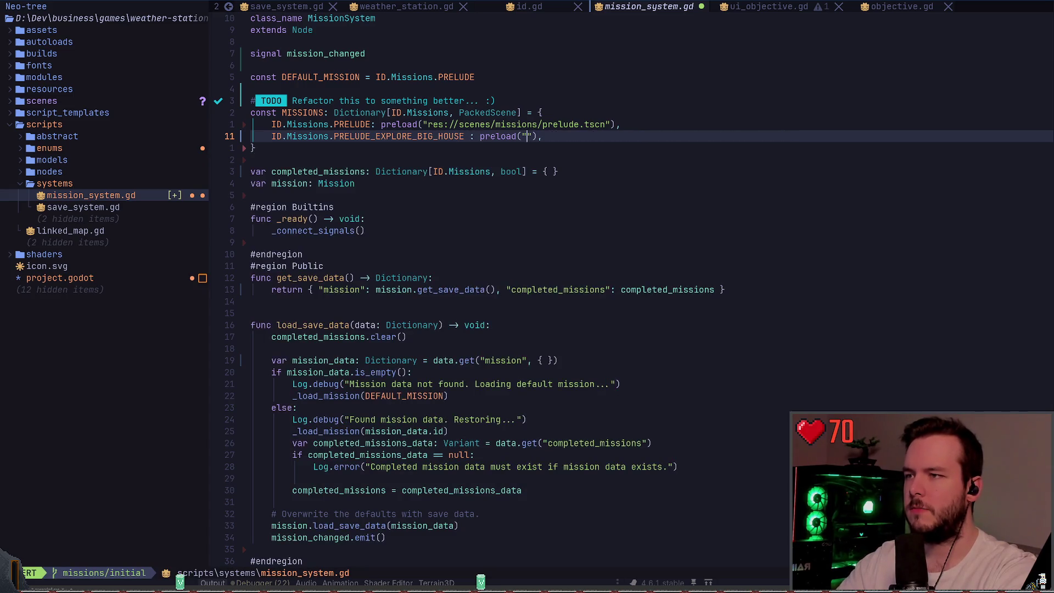
pyautogui.press('Delete')
pyautogui.press('BackSpace')
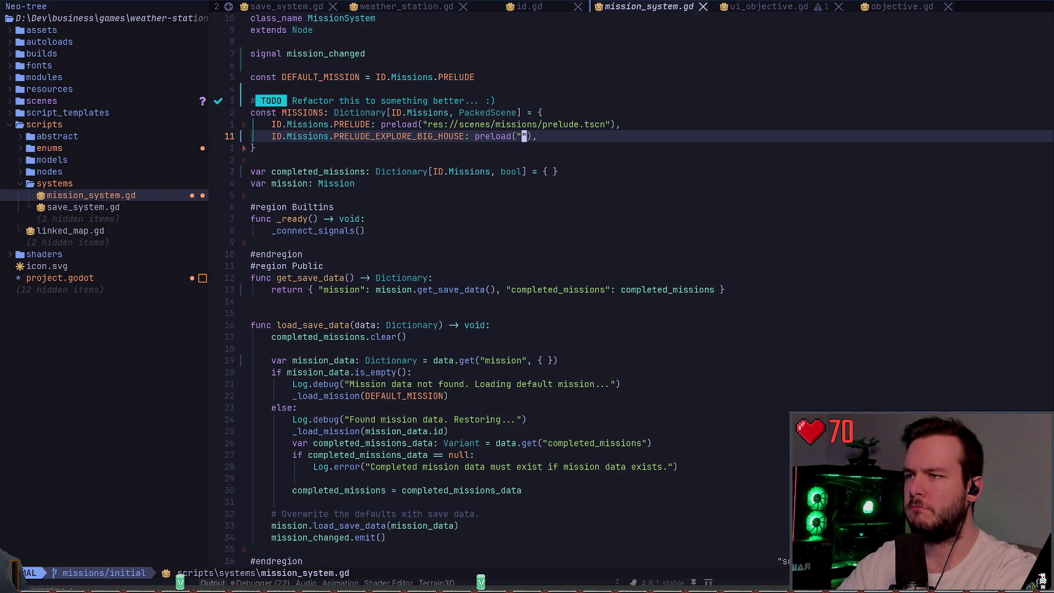
pyautogui.press('Left')
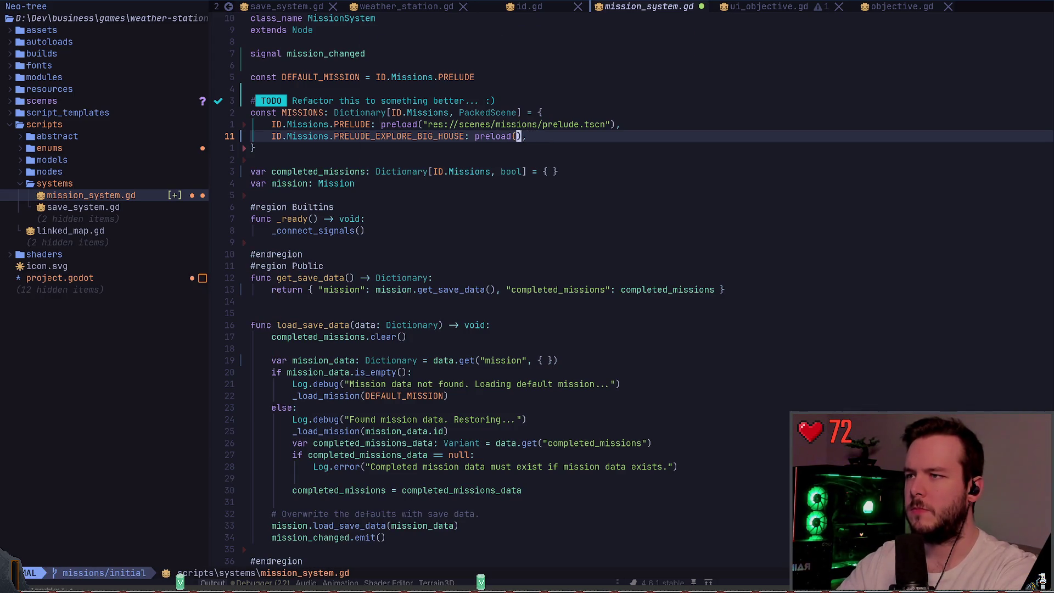
pyautogui.press('Delete')
pyautogui.write('"')
pyautogui.press('Escape')
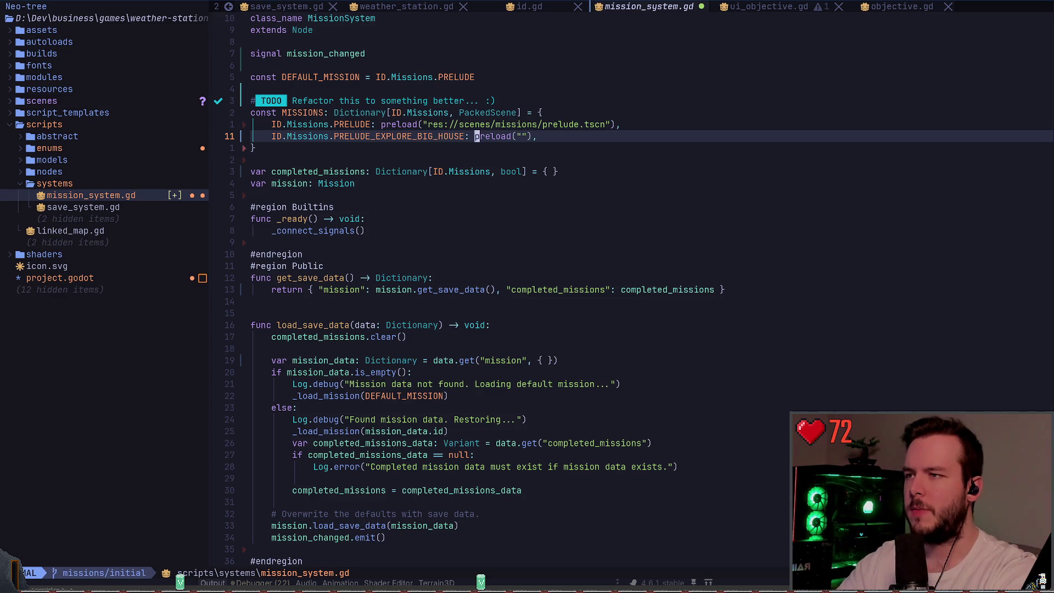
pyautogui.write('ct,')
pyautogui.press('Escape')
pyautogui.hotkey('ctrl', 's')
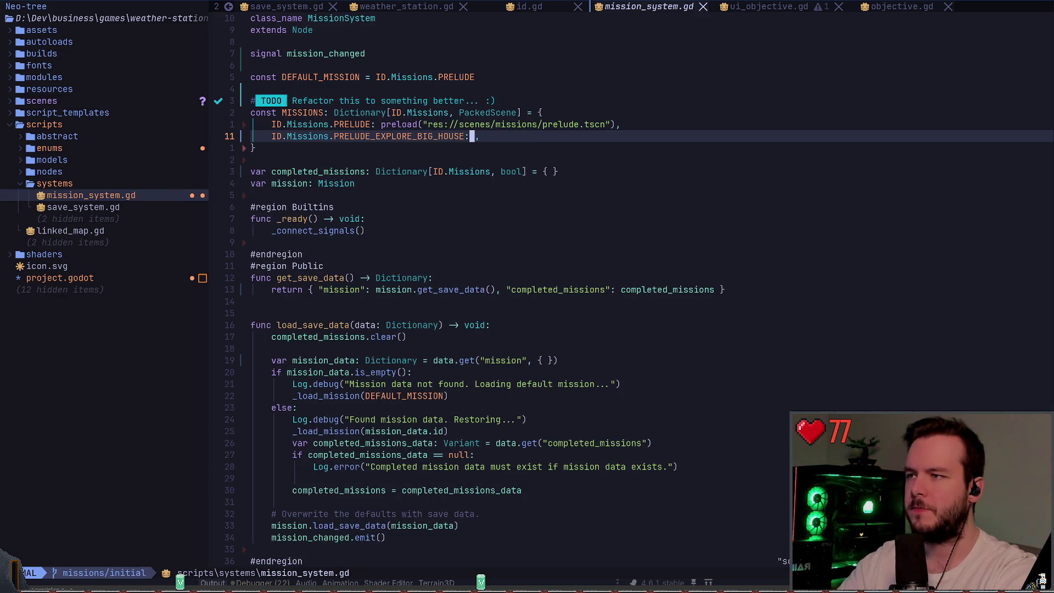
pyautogui.write('apreload(')
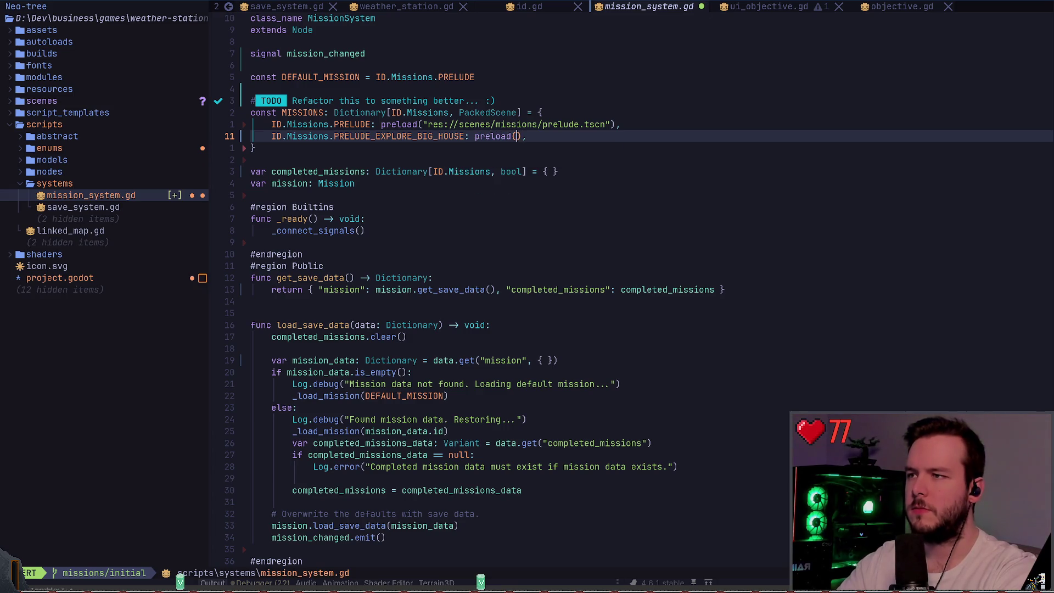
pyautogui.write('"')
pyautogui.press('Escape')
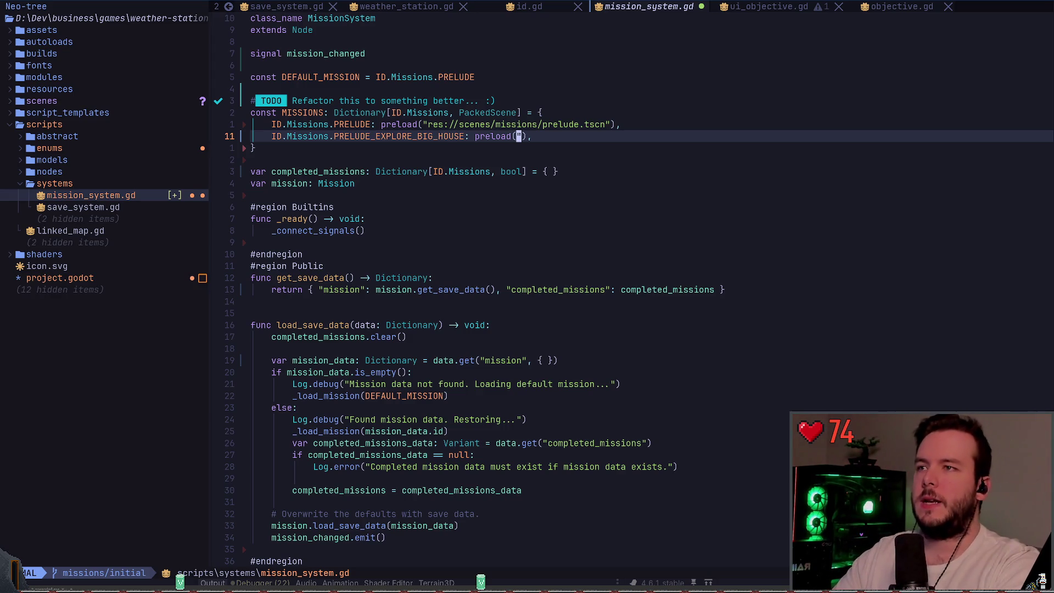
# - Glance at objective.gd, then fix the stray quotes in the empty preload call
pyautogui.hotkey('shift', 'l')
pyautogui.hotkey('shift', 'l')
pyautogui.hotkey('shift', 'h')
pyautogui.hotkey('shift', 'h')
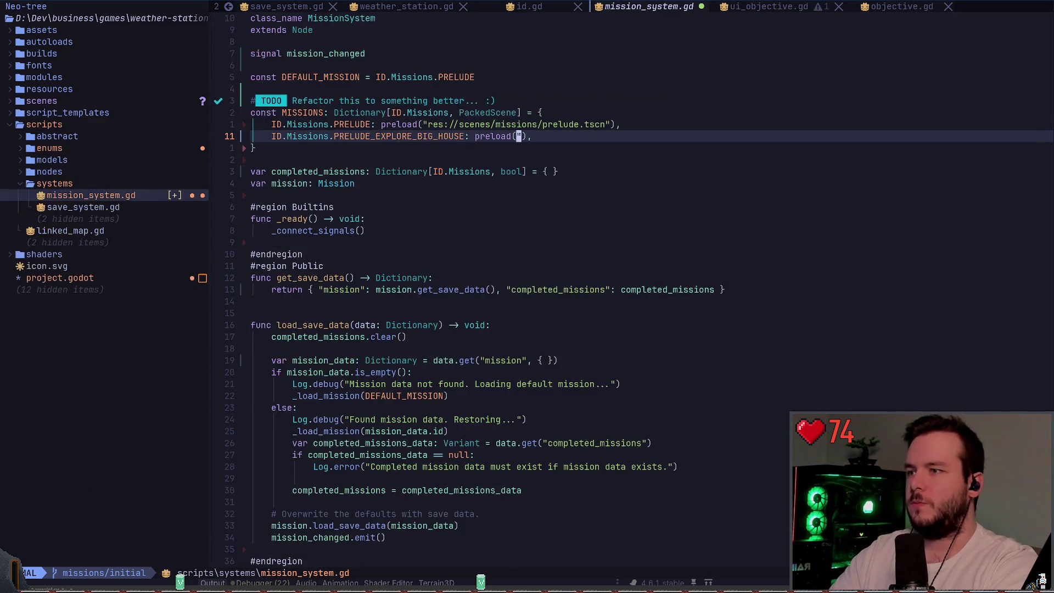
pyautogui.press('k')
pyautogui.press('b')
pyautogui.press('b')
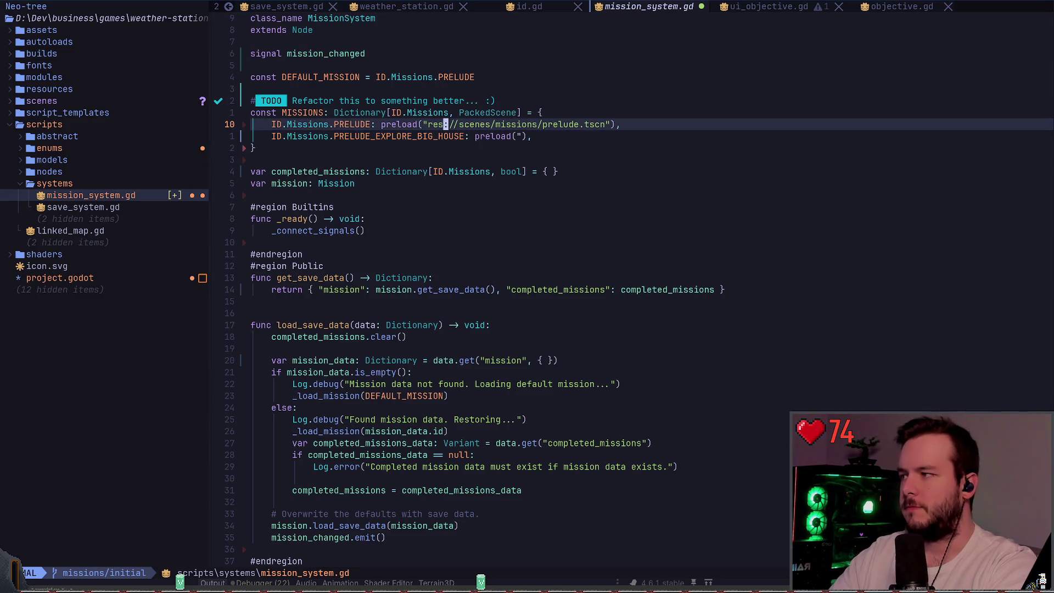
pyautogui.press('j')
pyautogui.press('j')
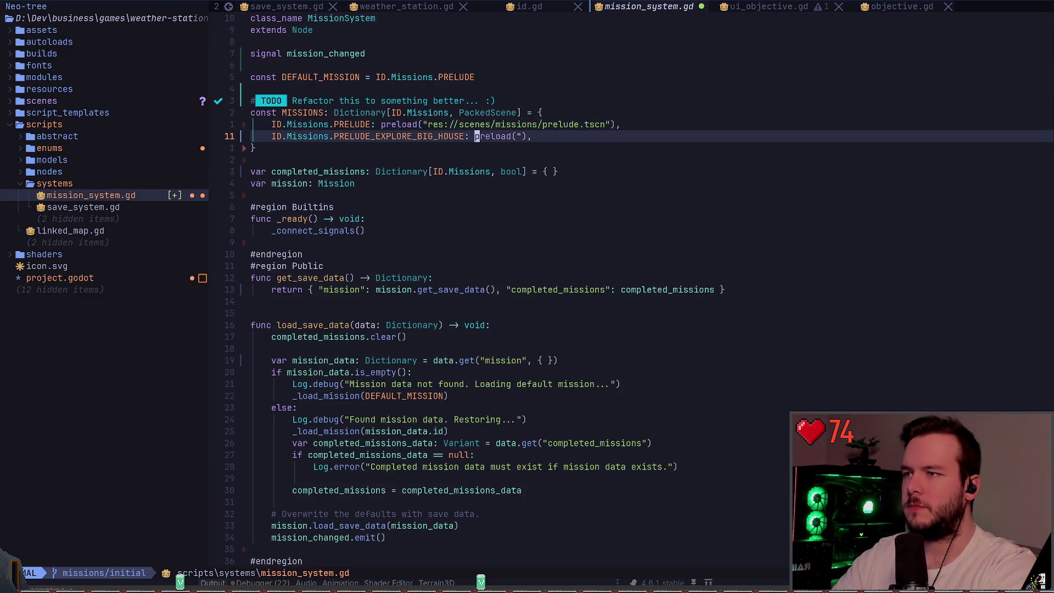
pyautogui.press('u')
pyautogui.press('b')
pyautogui.press('b')
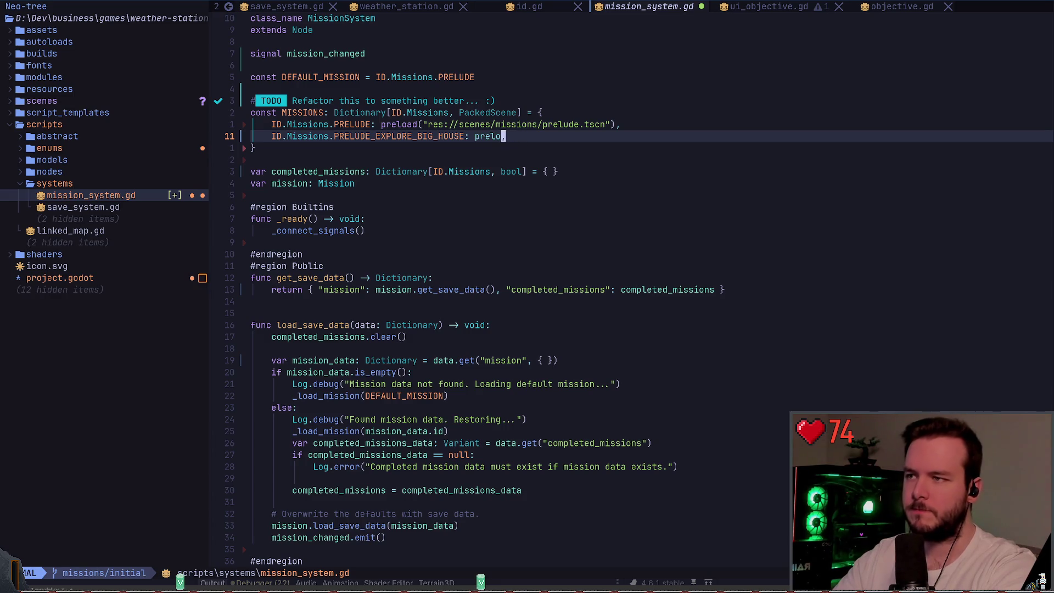
pyautogui.press('f')
pyautogui.press('"')
pyautogui.press('x')
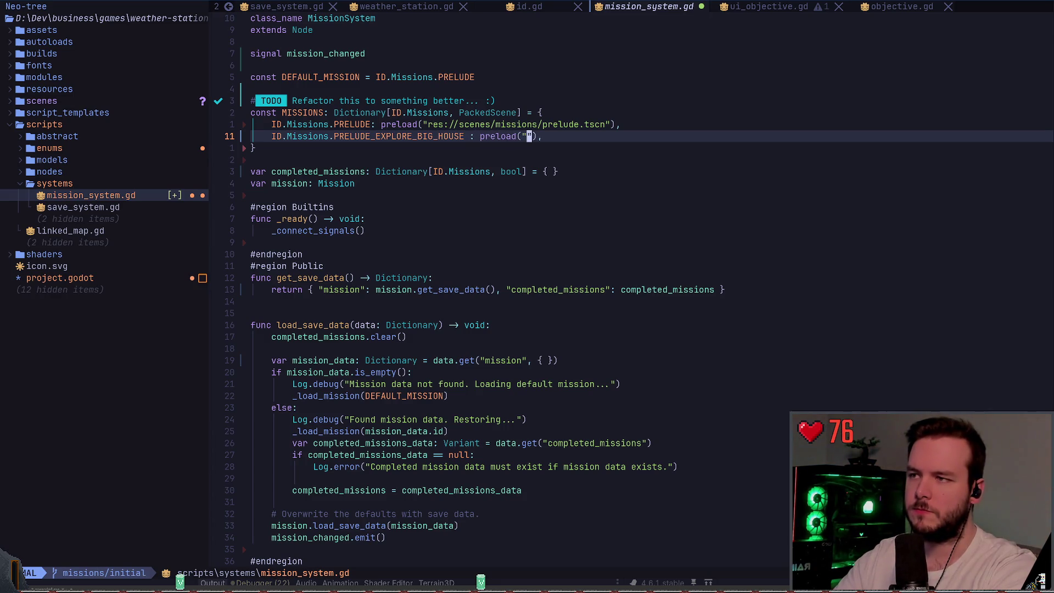
# - Paste the scene path, change enter_station to prelude_explore_big_house.tscn in lowercase, and save
pyautogui.press('p')
pyautogui.press('w')
pyautogui.press('w')
pyautogui.press('w')
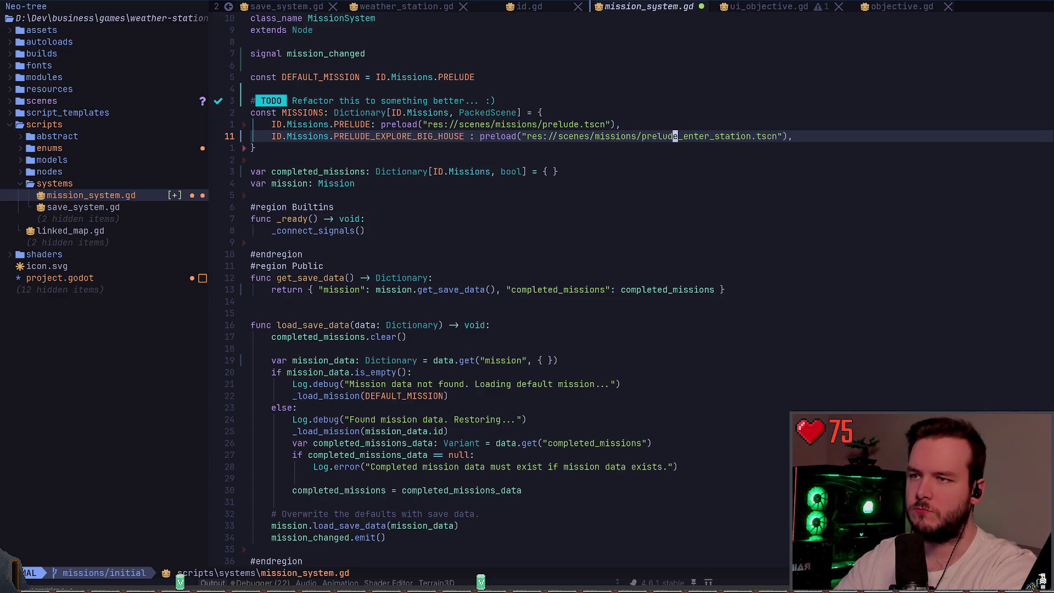
pyautogui.press('f')
pyautogui.press('_')
pyautogui.press('l')
pyautogui.press('c')
pyautogui.press('t')
pyautogui.press('.')
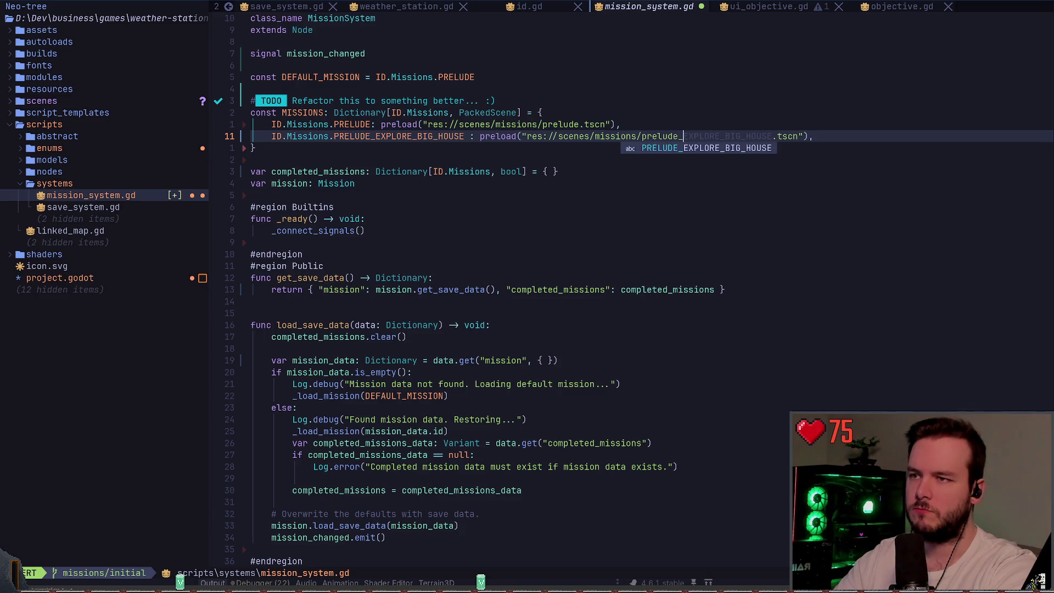
pyautogui.write('expo')
pyautogui.hotkey('ctrl', 'y')
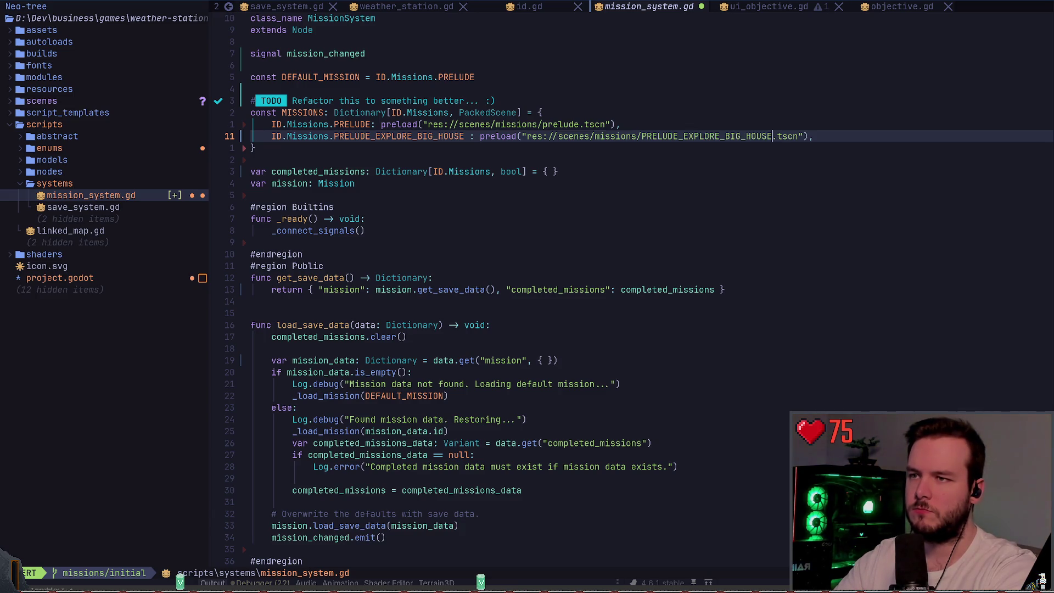
pyautogui.press('Escape')
pyautogui.write('veu:w')
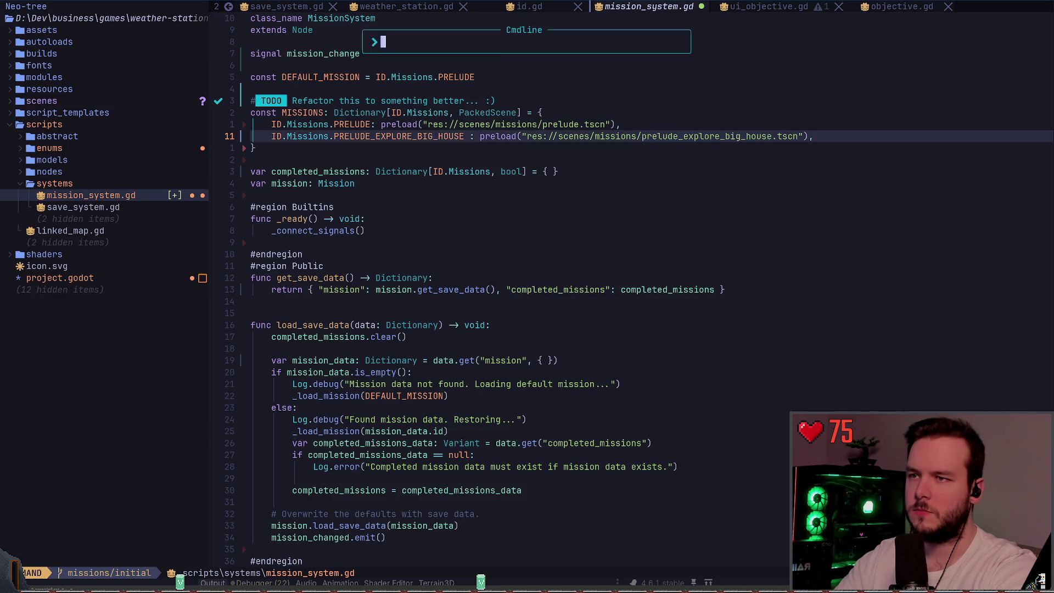
pyautogui.press('Return')
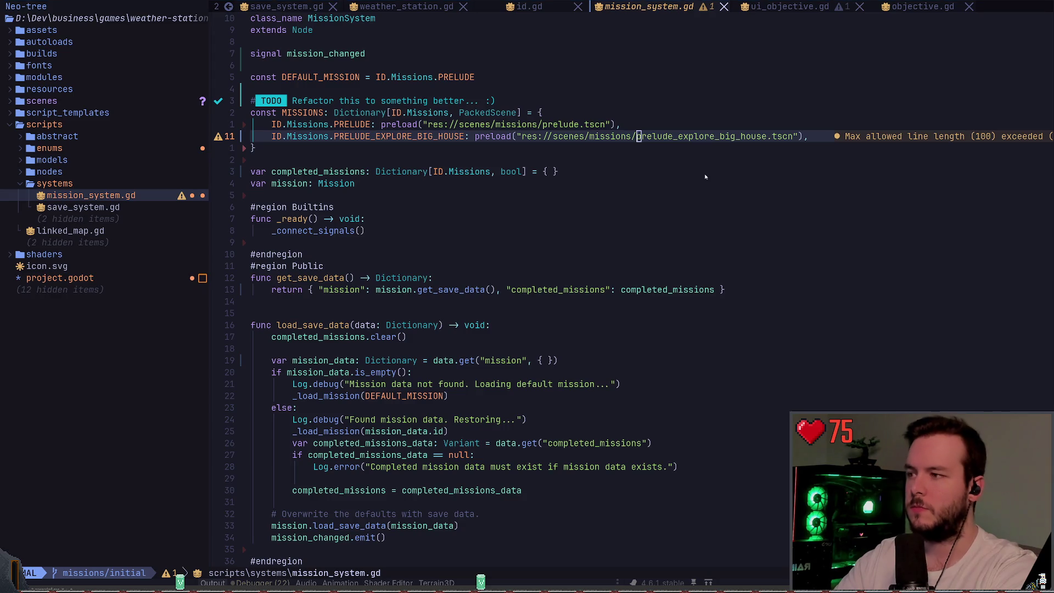
# - Back in Godot, rename the mission scene to prelude_explore_big_house.tscn and save it
pyautogui.hotkey('alt', 'Tab')
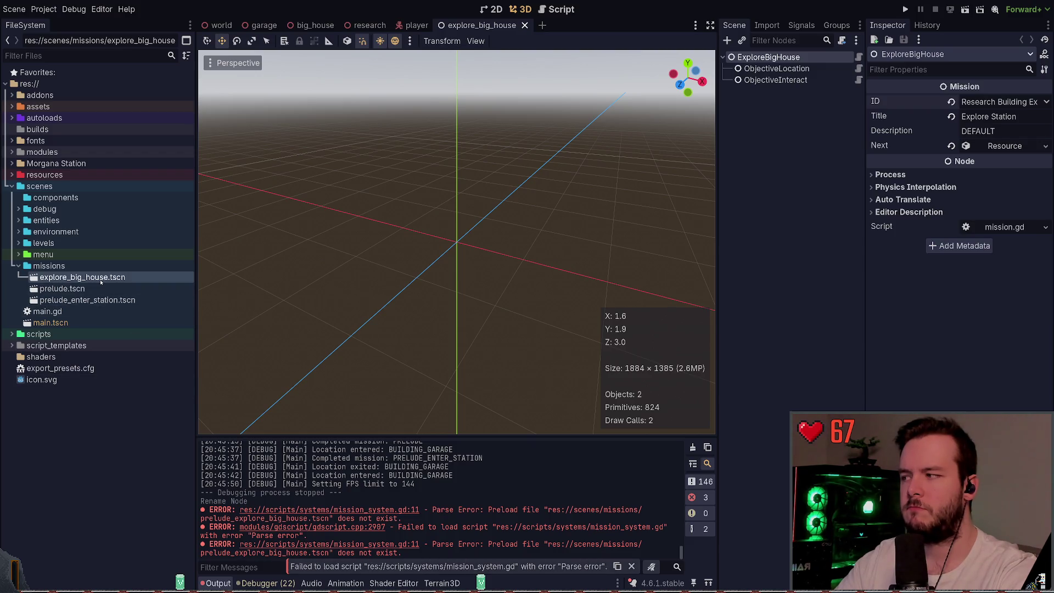
pyautogui.hotkey('alt', 'Tab')
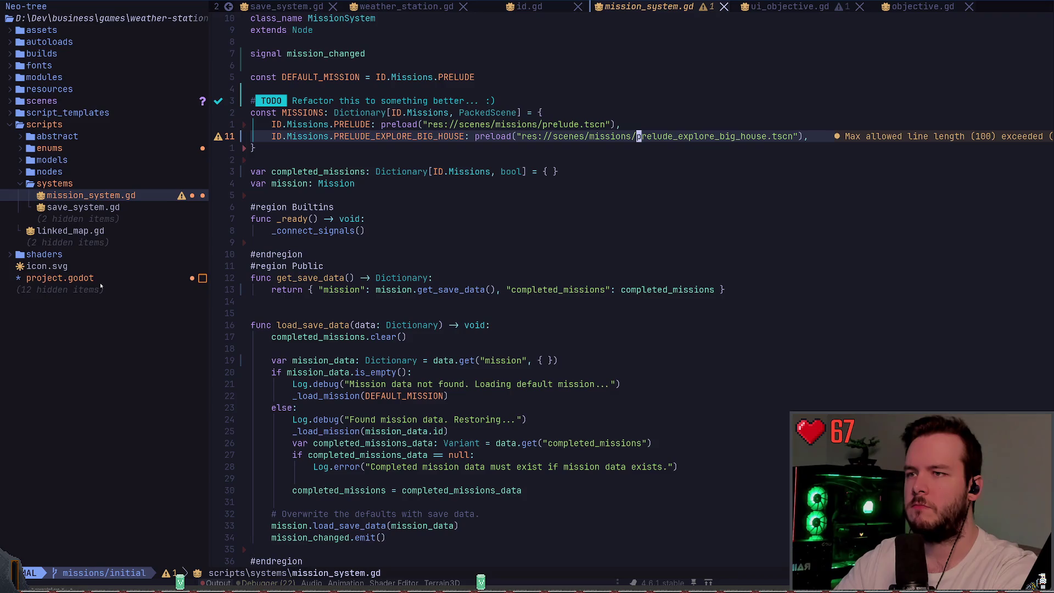
pyautogui.hotkey('alt', 'Tab')
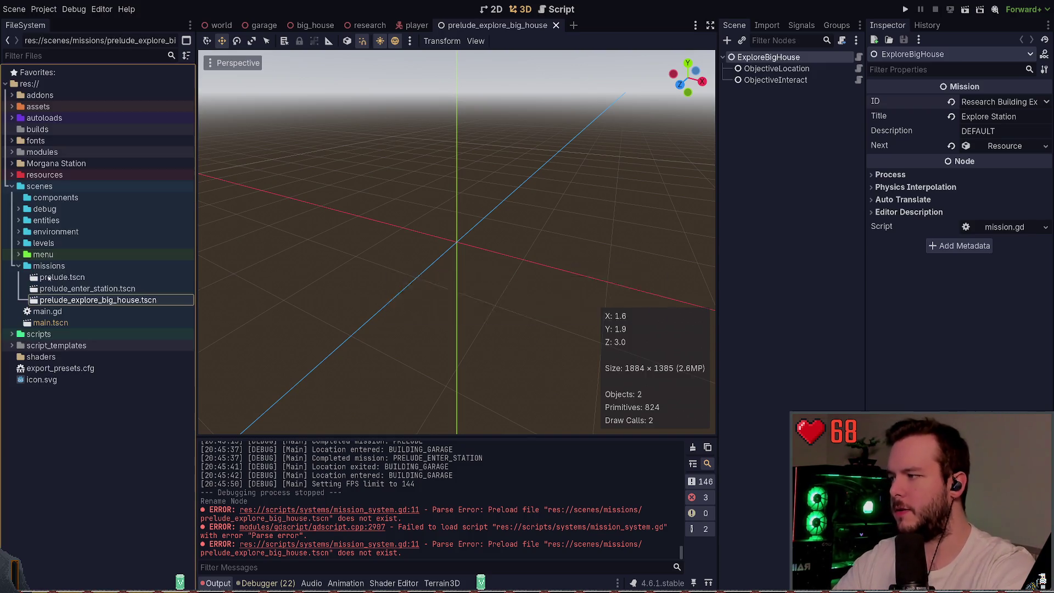
pyautogui.hotkey('ctrl', 's')
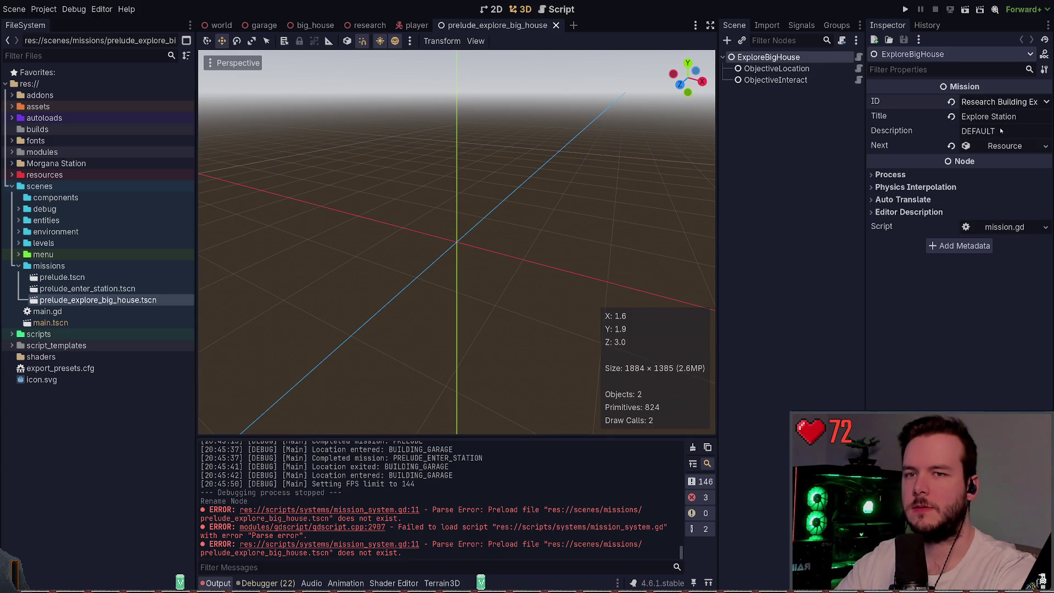
# - Reload the project and retitle the ExploreBigHouse mission to 'Explore Big House', then save
pyautogui.click(88, 116)
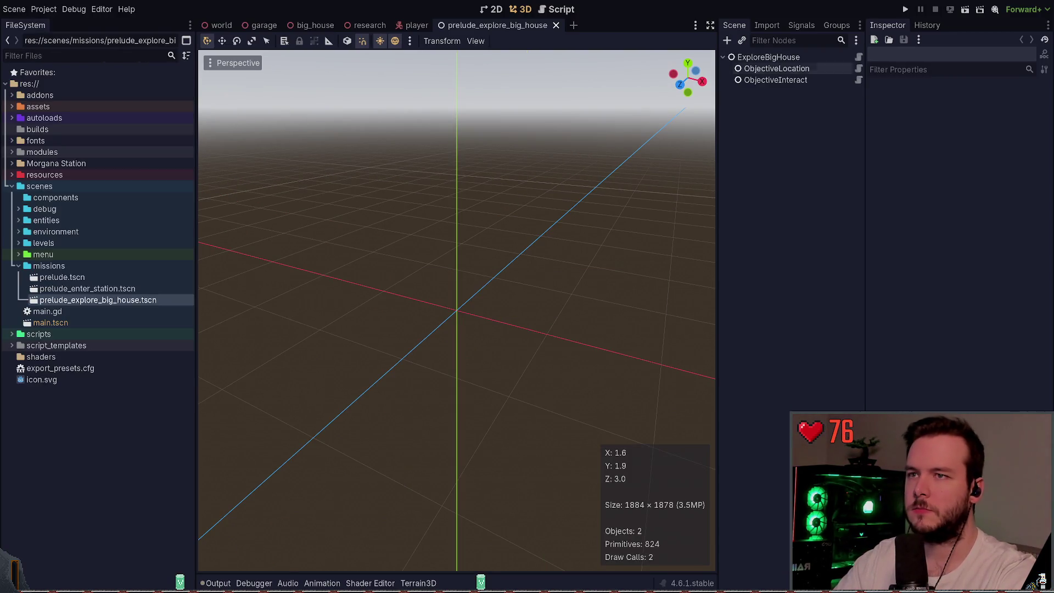
pyautogui.click(769, 57)
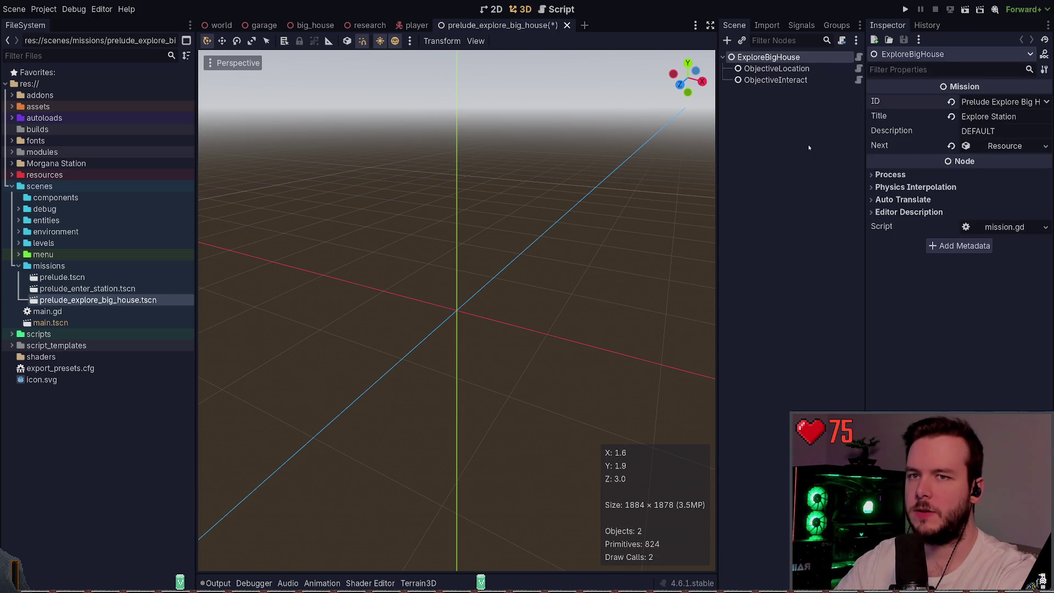
pyautogui.click(774, 135)
pyautogui.click(798, 57)
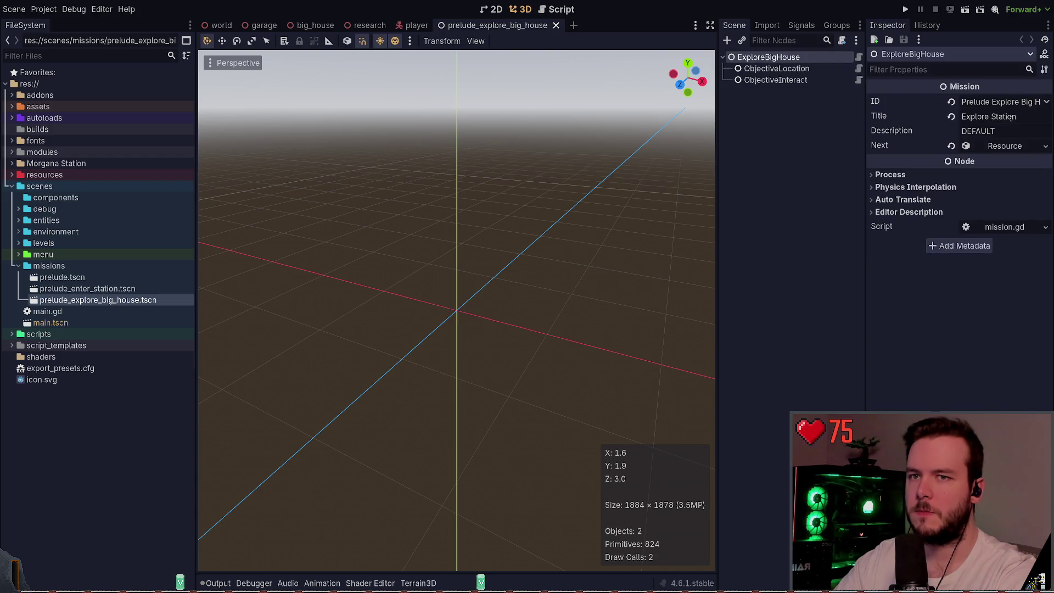
pyautogui.doubleClick(1001, 117)
pyautogui.write('House')
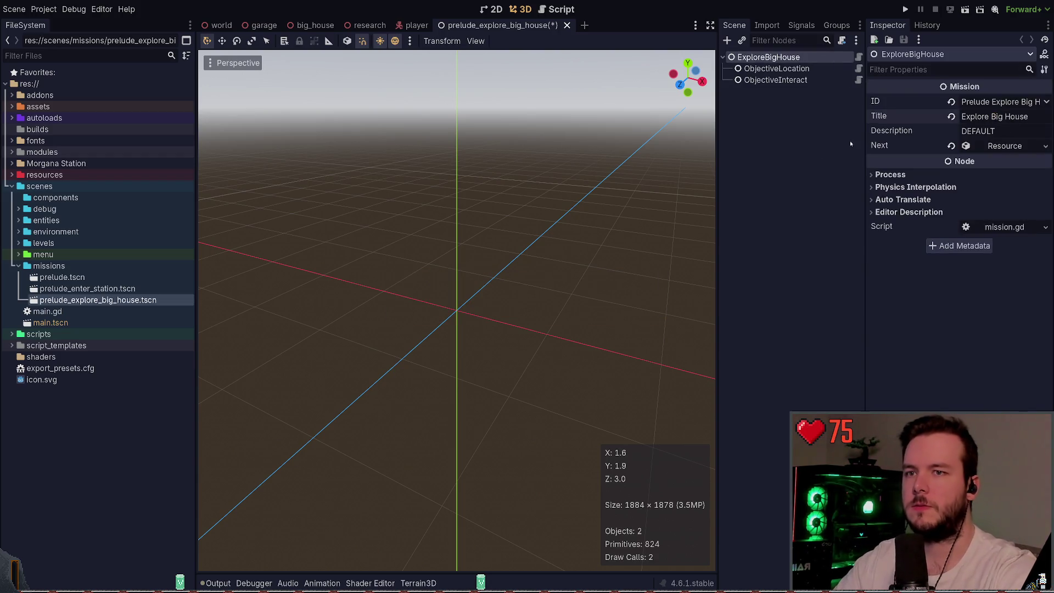
pyautogui.hotkey('ctrl', 's')
# - Change the ObjectiveLocation to Building Big House with title 'Enter Big House' and save
pyautogui.click(776, 68)
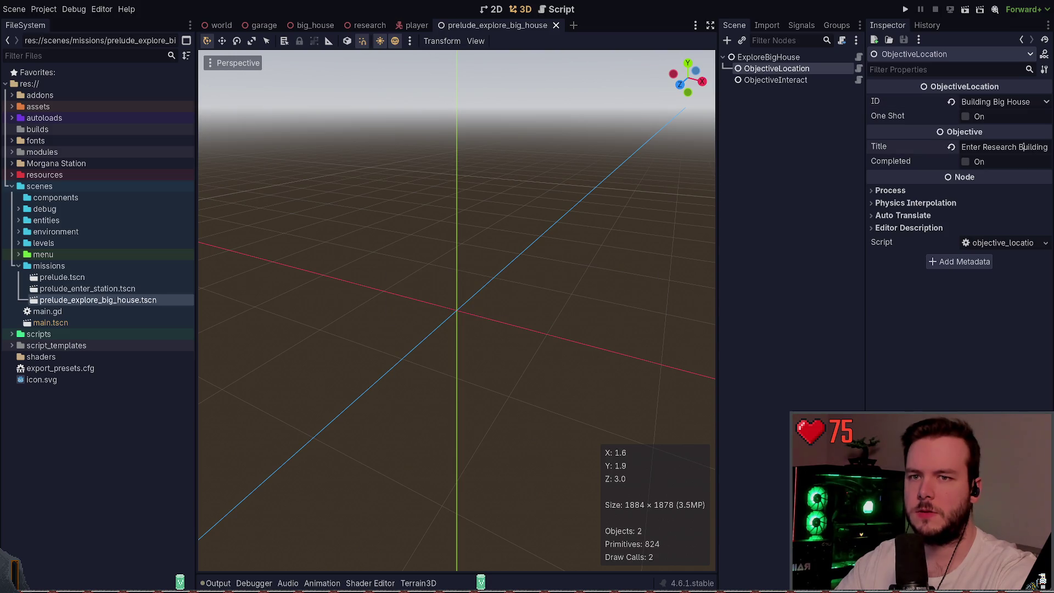
pyautogui.doubleClick(999, 146)
pyautogui.write('Big House')
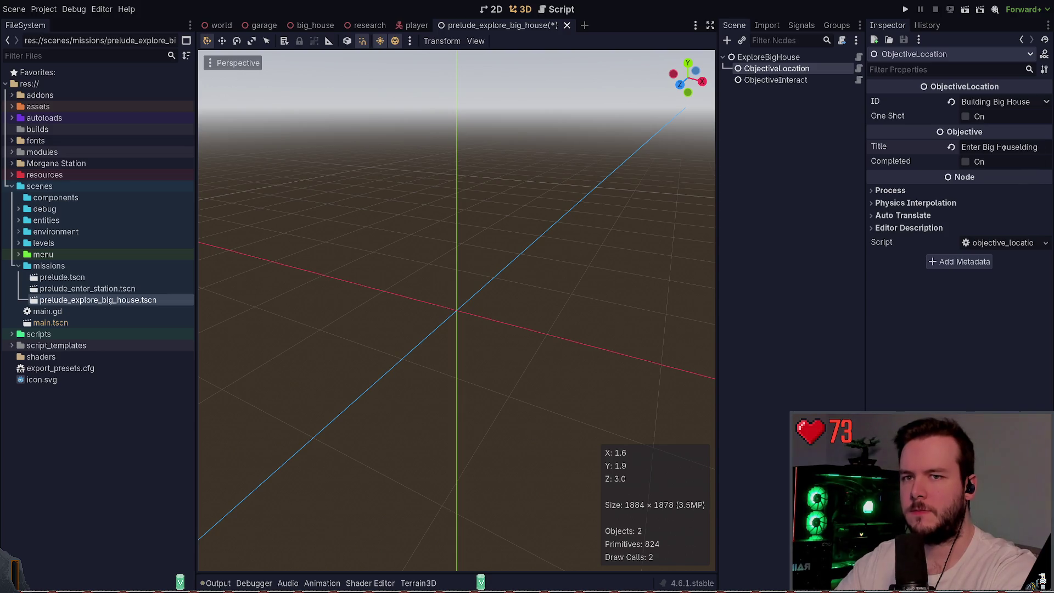
pyautogui.hotkey('ctrl', 's')
pyautogui.press('Down')
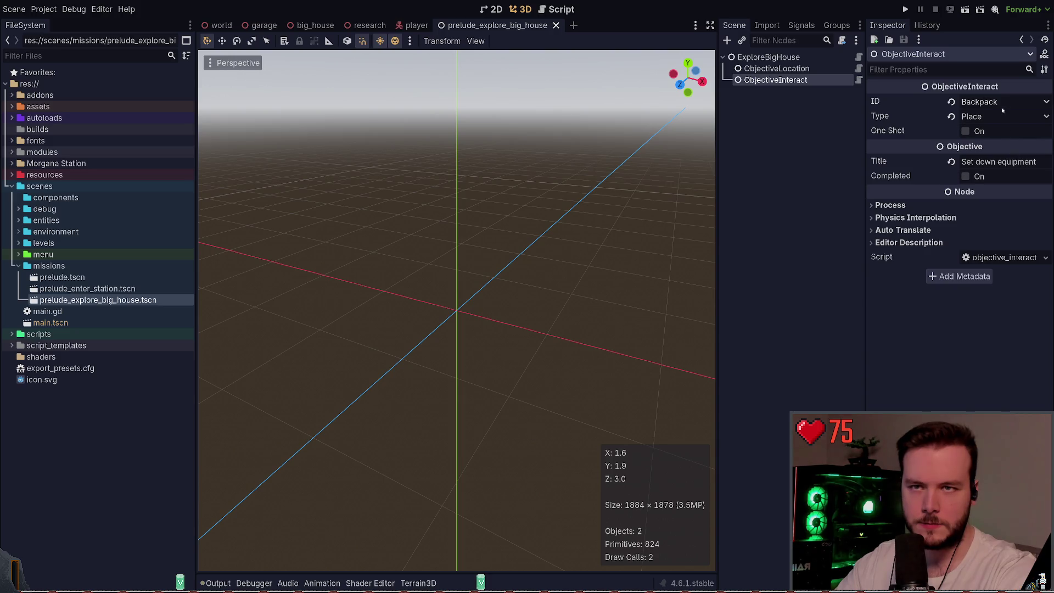
pyautogui.hotkey('ctrl', 's')
# - Clear the mission's Next mission resource and open prelude_enter_station.tscn
pyautogui.click(768, 58)
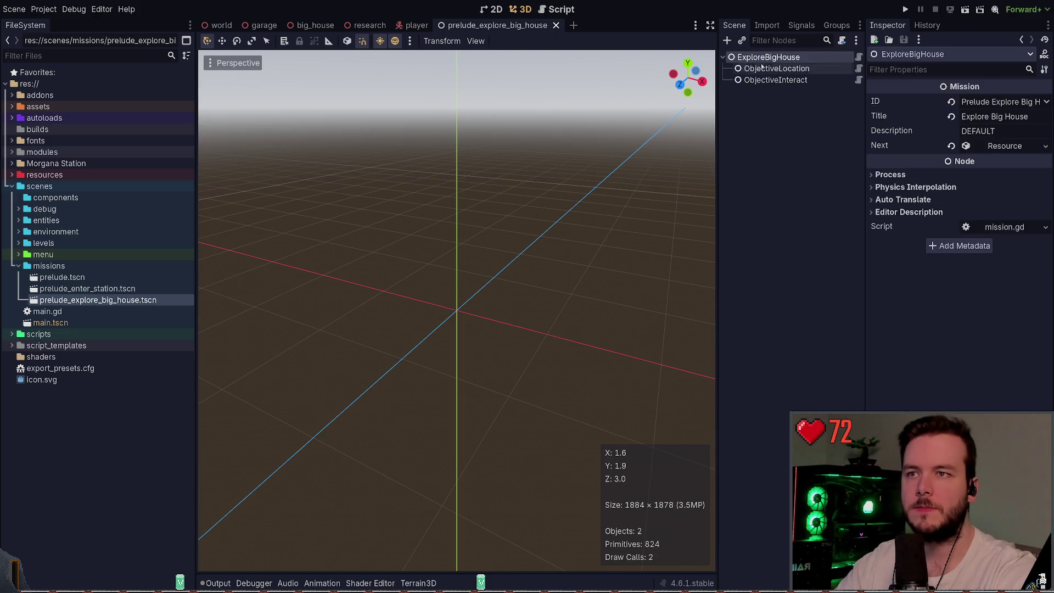
pyautogui.click(1013, 147)
pyautogui.click(952, 147)
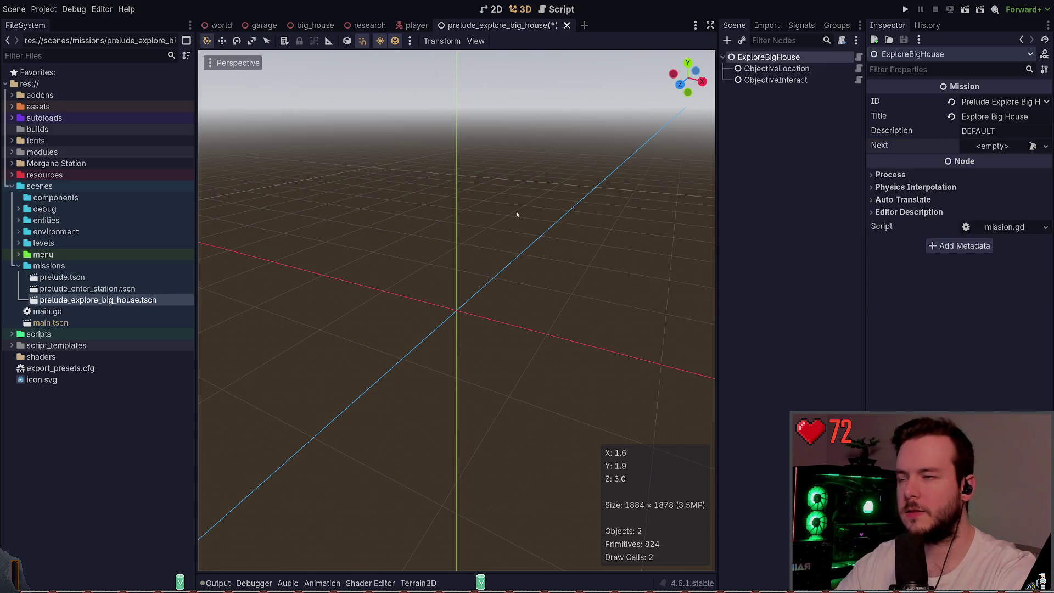
pyautogui.click(822, 148)
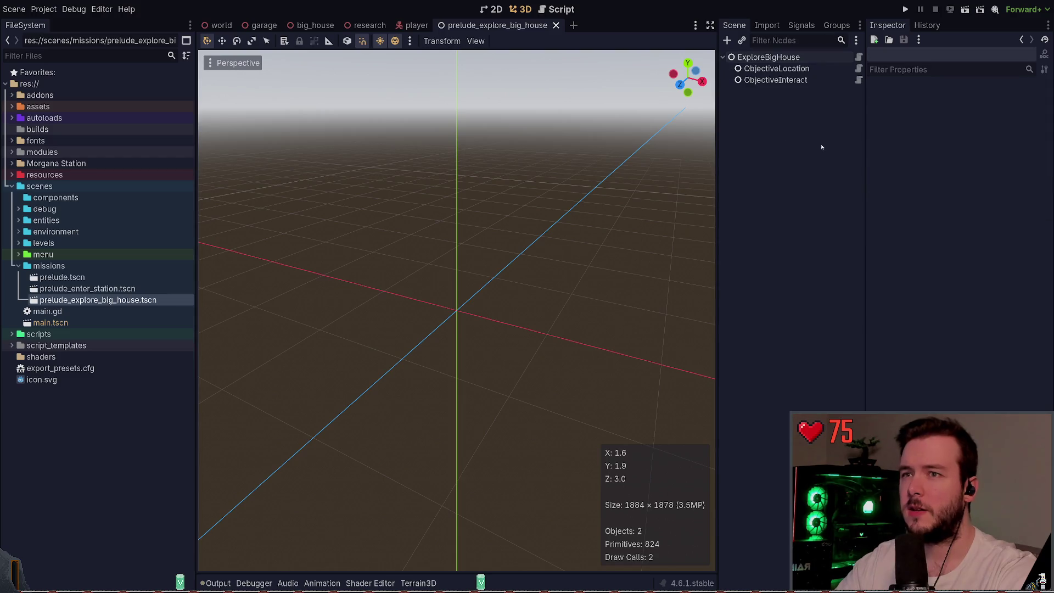
pyautogui.click(106, 288)
pyautogui.doubleClick(106, 288)
# - Run the game from prelude_enter_station, check the Explore Big House mission appears, then quit
pyautogui.click(790, 55)
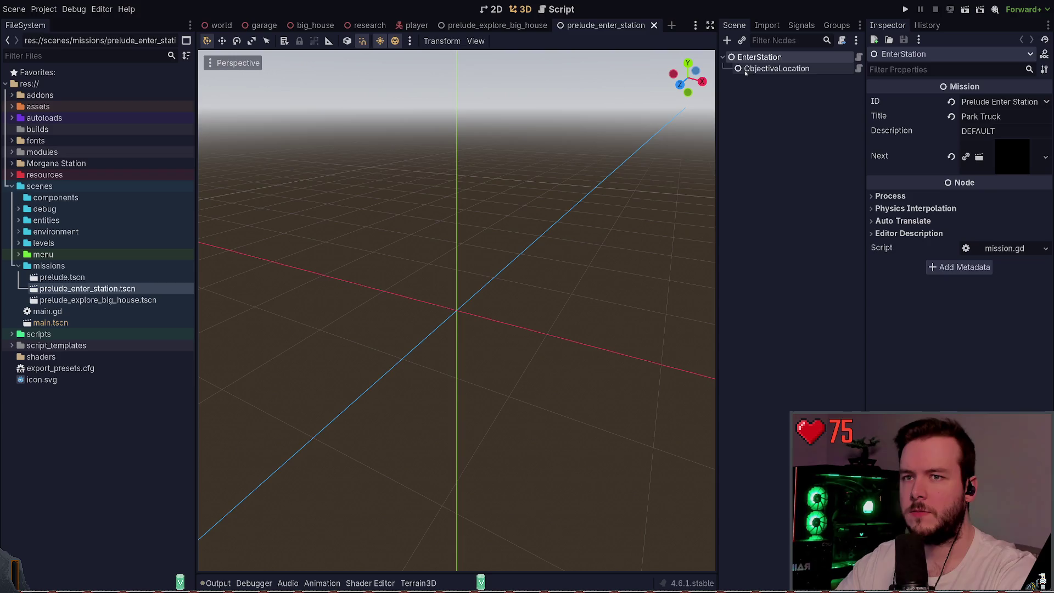
pyautogui.click(776, 68)
pyautogui.click(776, 93)
pyautogui.press('F5')
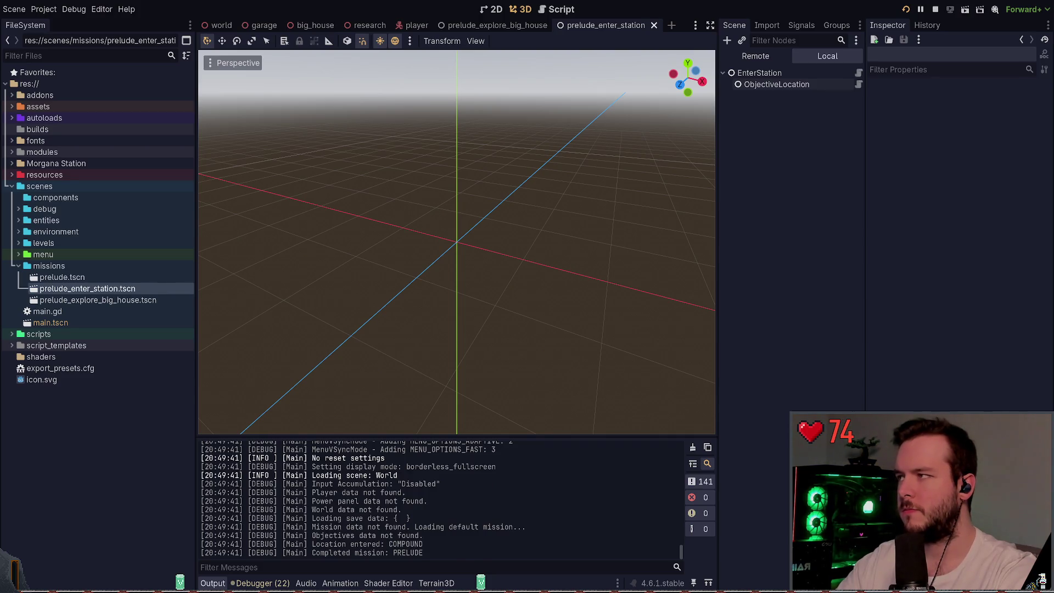
pyautogui.hotkey('alt', 'Tab')
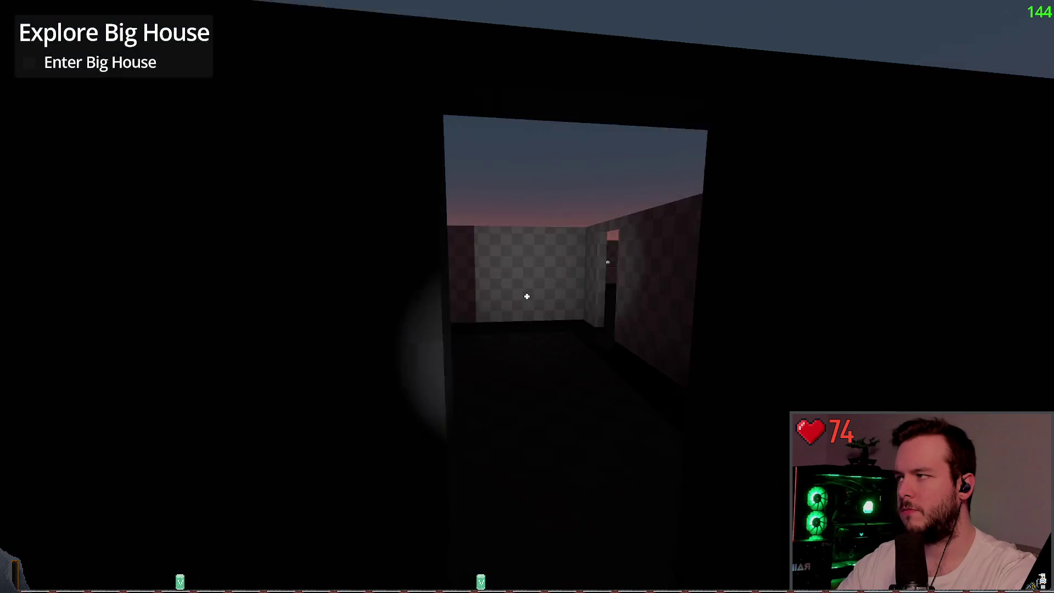
pyautogui.press('Escape')
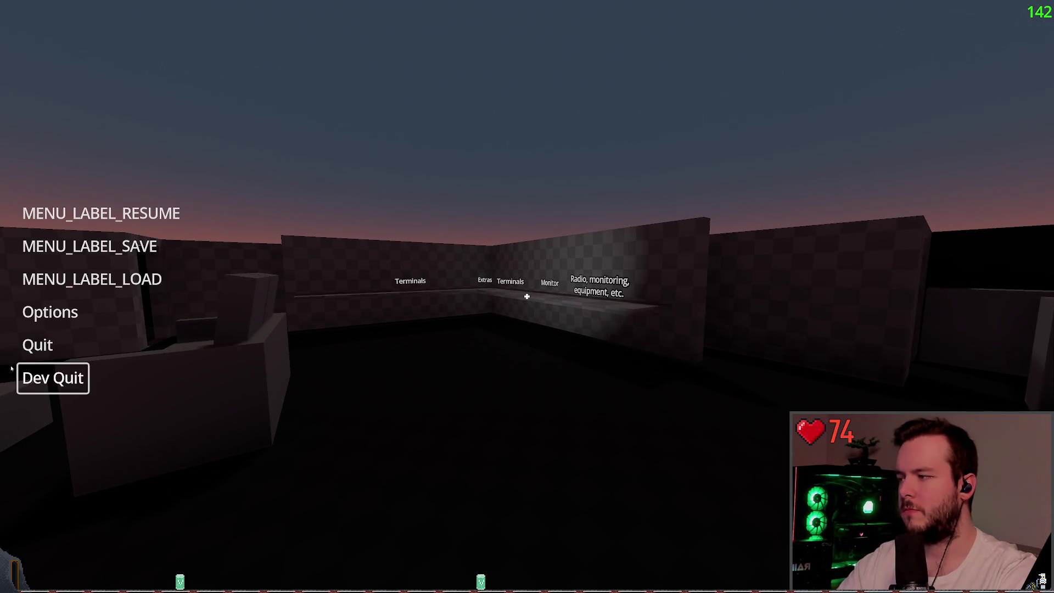
pyautogui.press('Return')
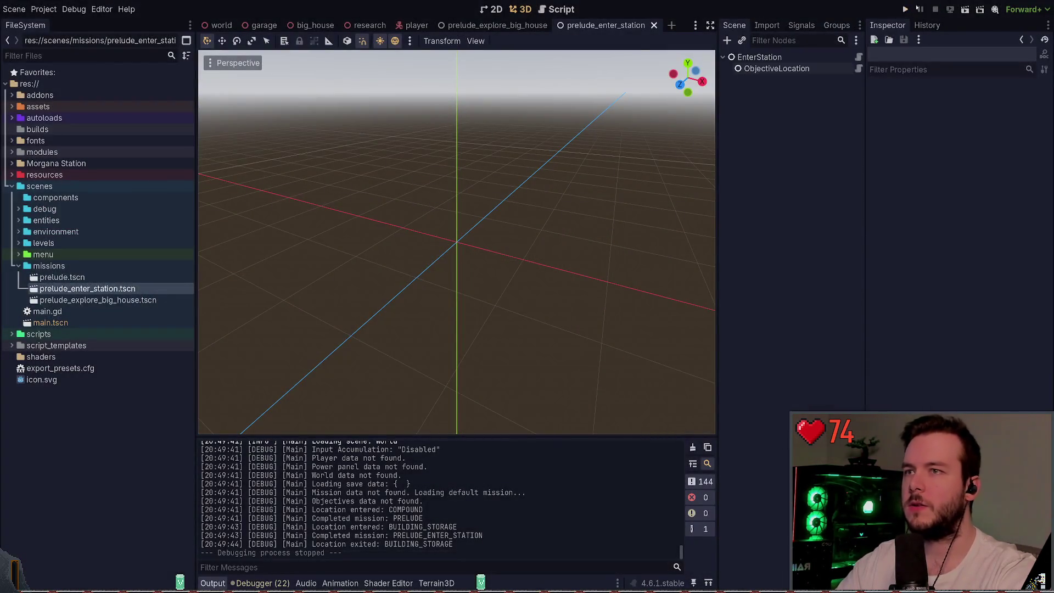
# - In the big_house scene, add a LocationArea with a child CollisionShape3D
pyautogui.click(303, 25)
pyautogui.click(805, 348)
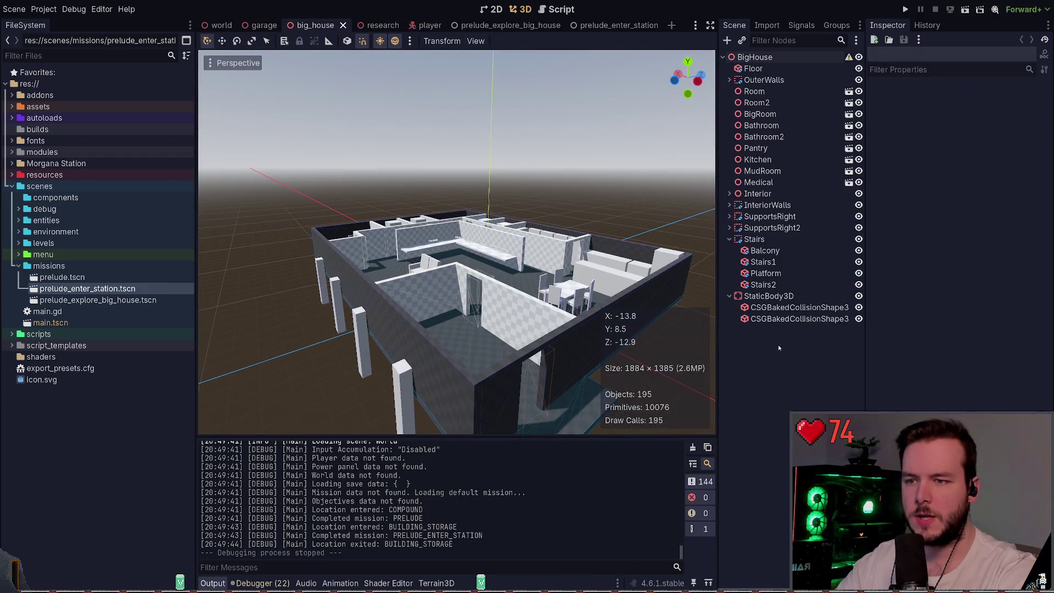
pyautogui.press('F5')
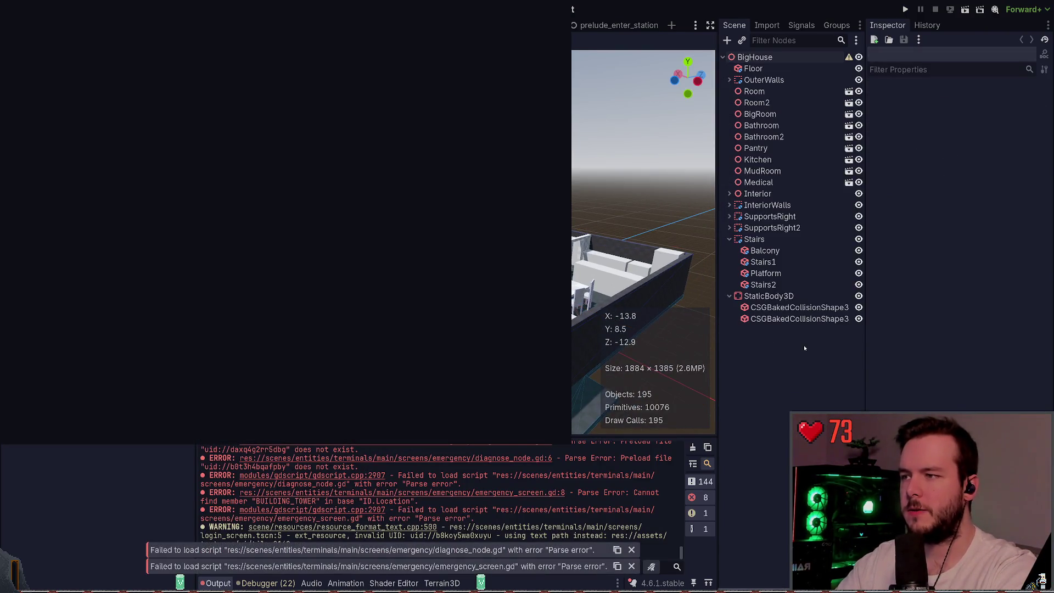
pyautogui.hotkey('ctrl', 'z')
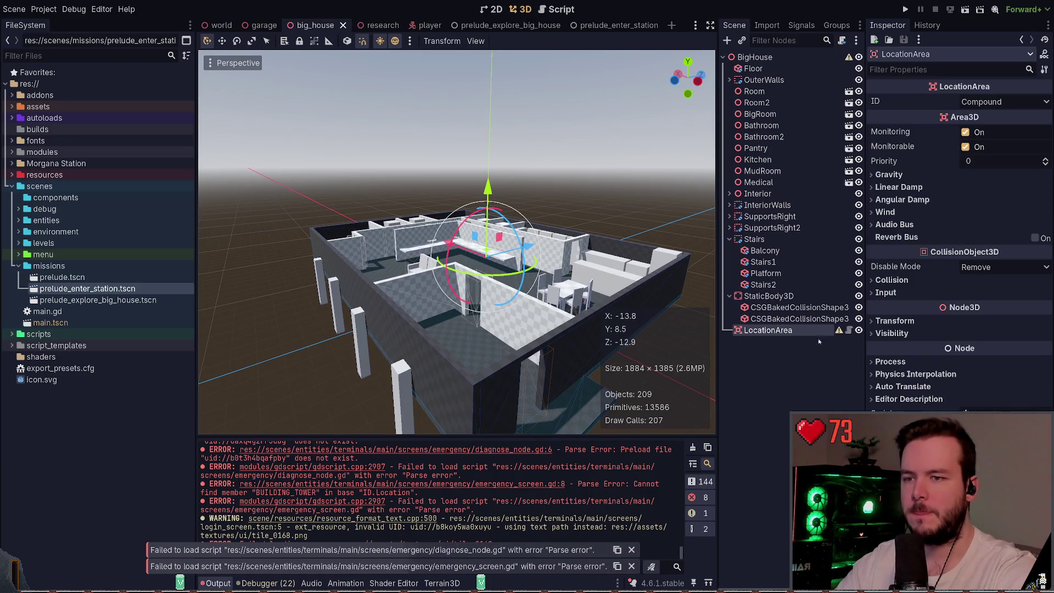
pyautogui.press('F5')
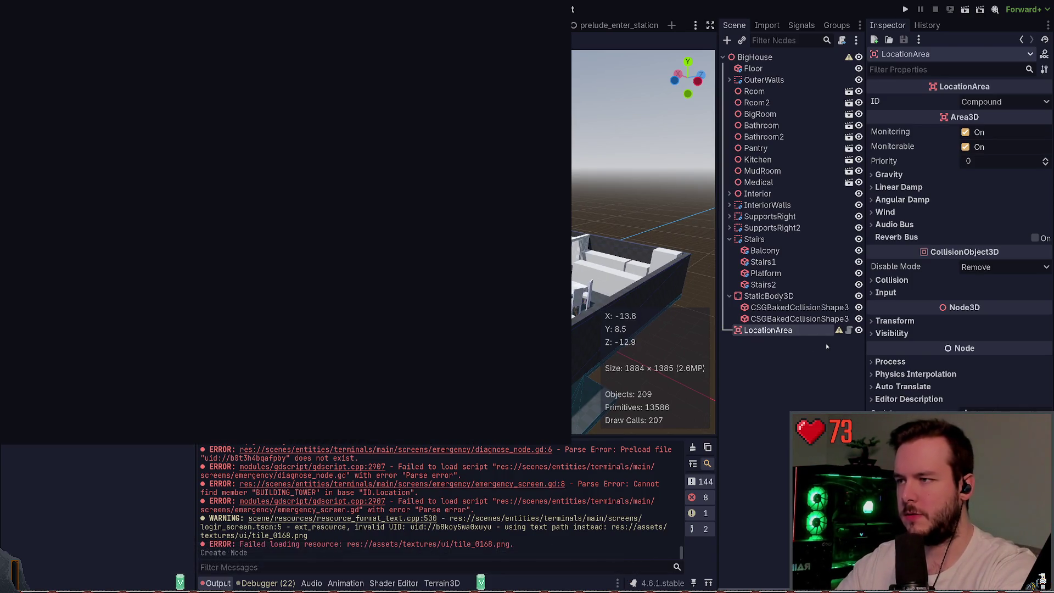
pyautogui.press('Return')
pyautogui.hotkey('ctrl', 's')
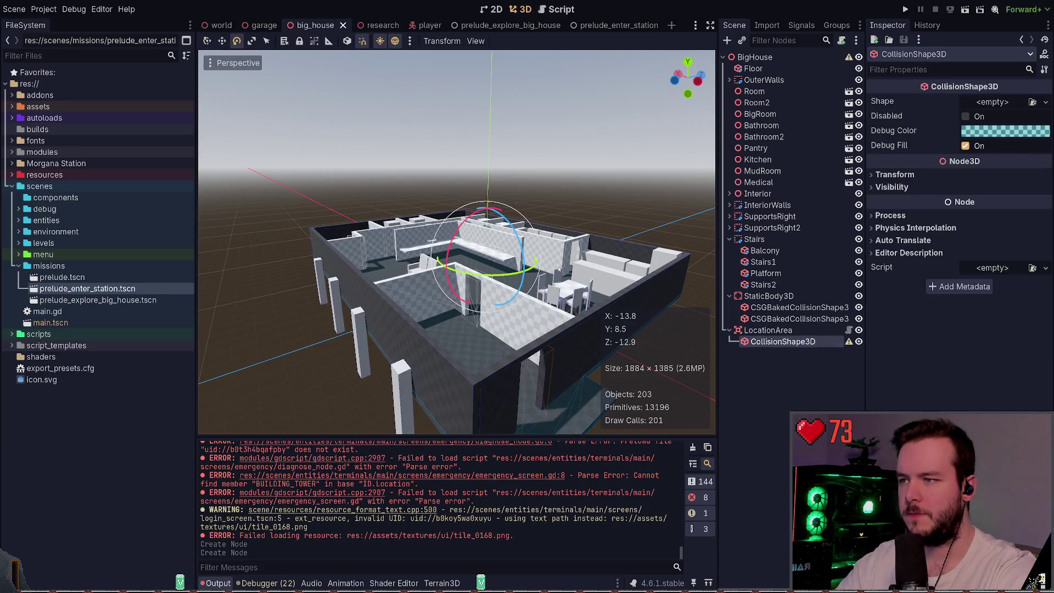
# - Give the collision shape a new BoxShape3D and adjust its height over the house, then save
pyautogui.press('w')
pyautogui.press('q')
pyautogui.press('w')
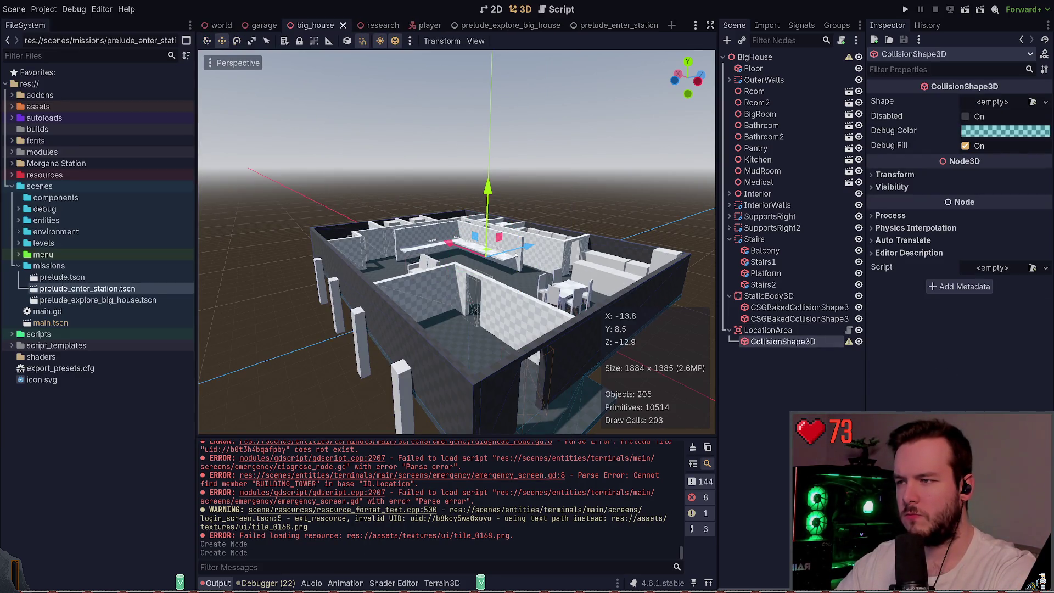
pyautogui.click(516, 255)
pyautogui.click(783, 341)
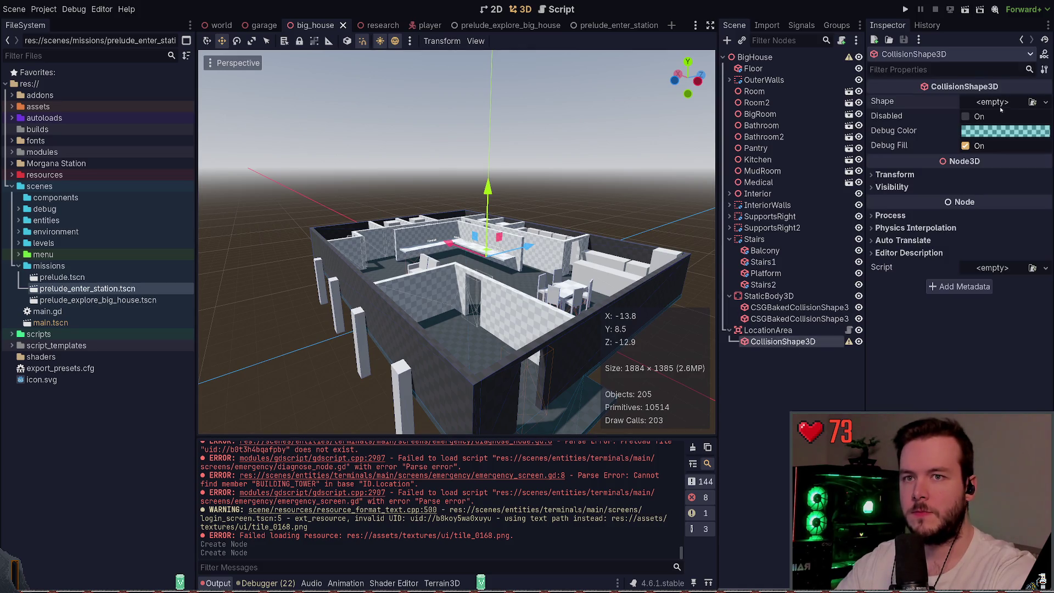
pyautogui.click(991, 151)
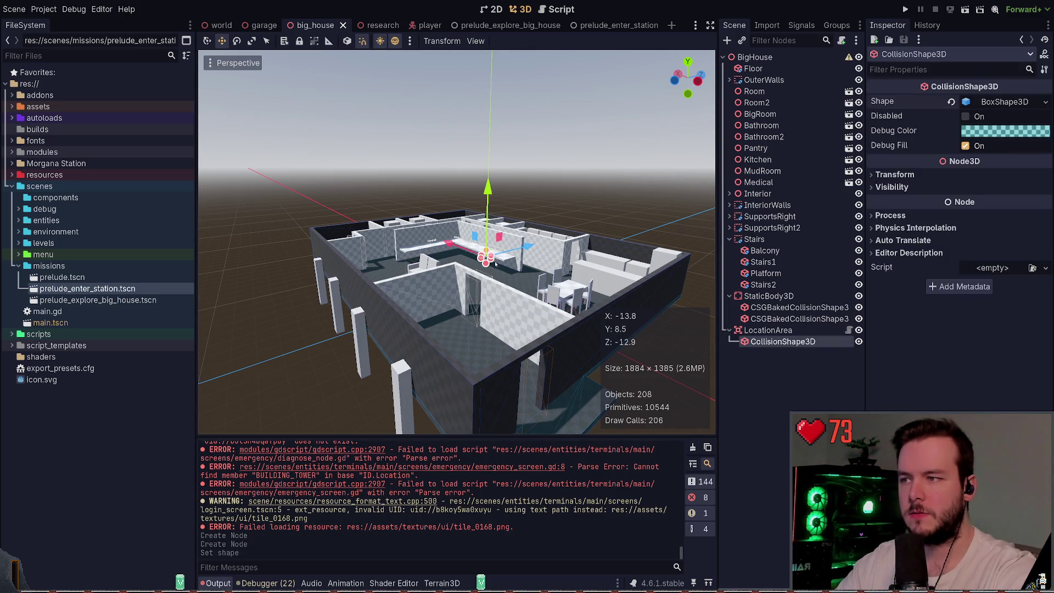
pyautogui.moveTo(483, 258)
pyautogui.mouseDown()
pyautogui.moveTo(393, 281)
pyautogui.moveTo(487, 247)
pyautogui.moveTo(487, 269)
pyautogui.moveTo(485, 252)
pyautogui.mouseUp()
pyautogui.hotkey('ctrl', 'z')
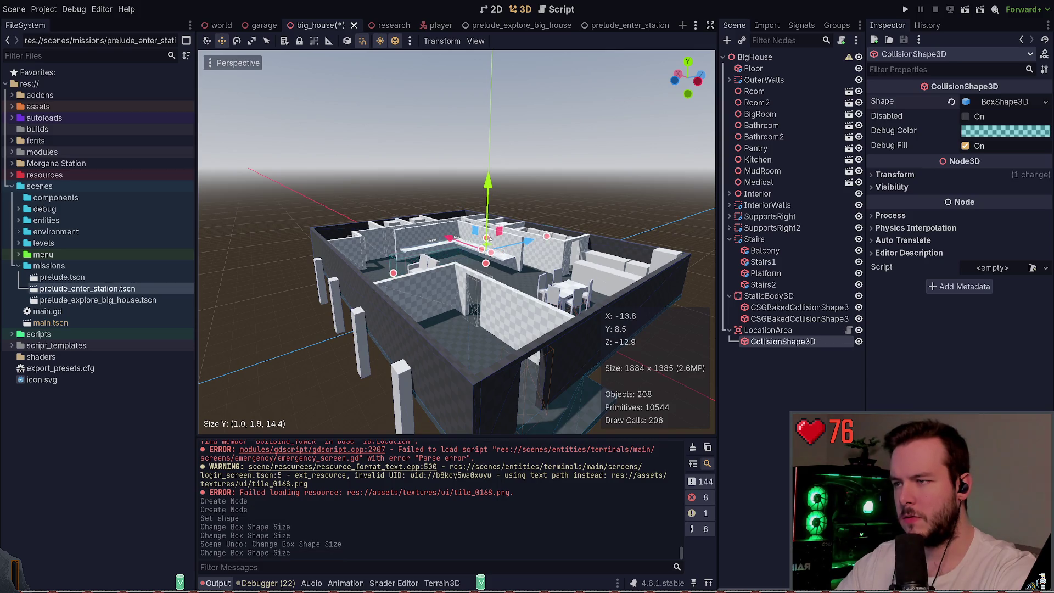
pyautogui.press('f')
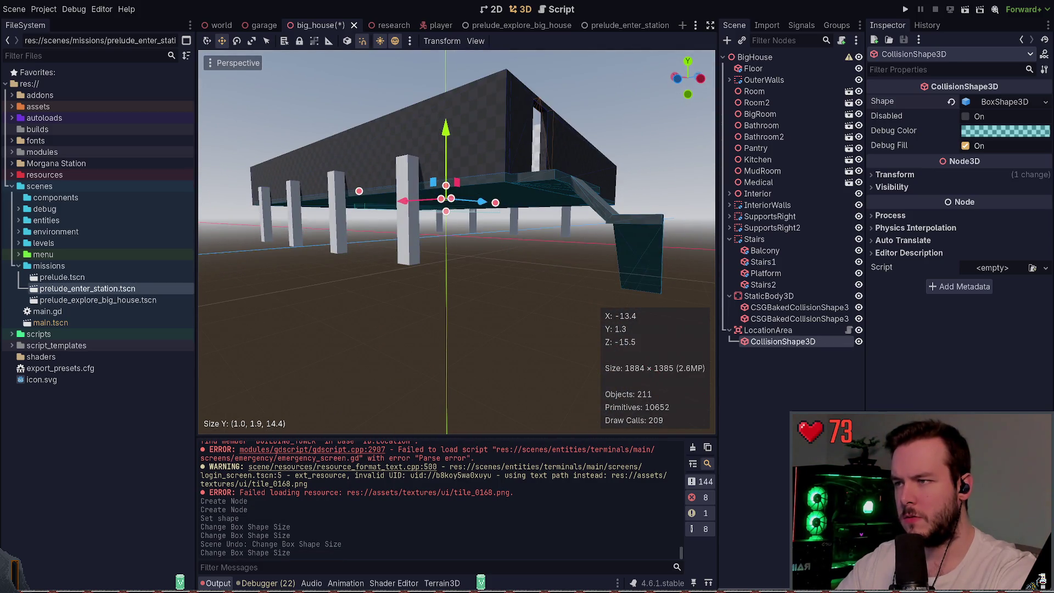
pyautogui.moveTo(455, 142); pyautogui.dragTo(453, 129)
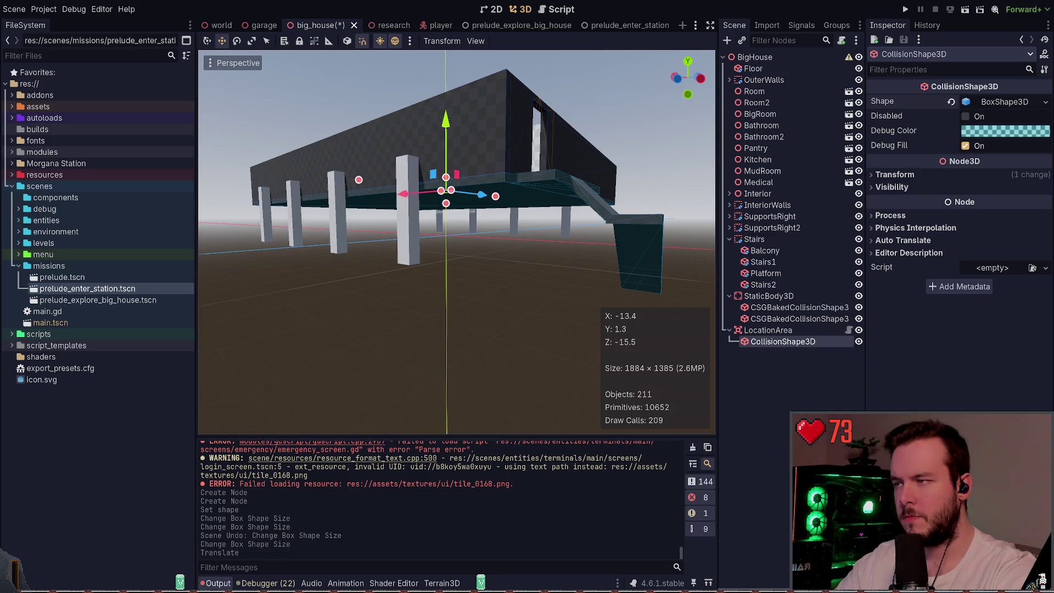
pyautogui.press('f')
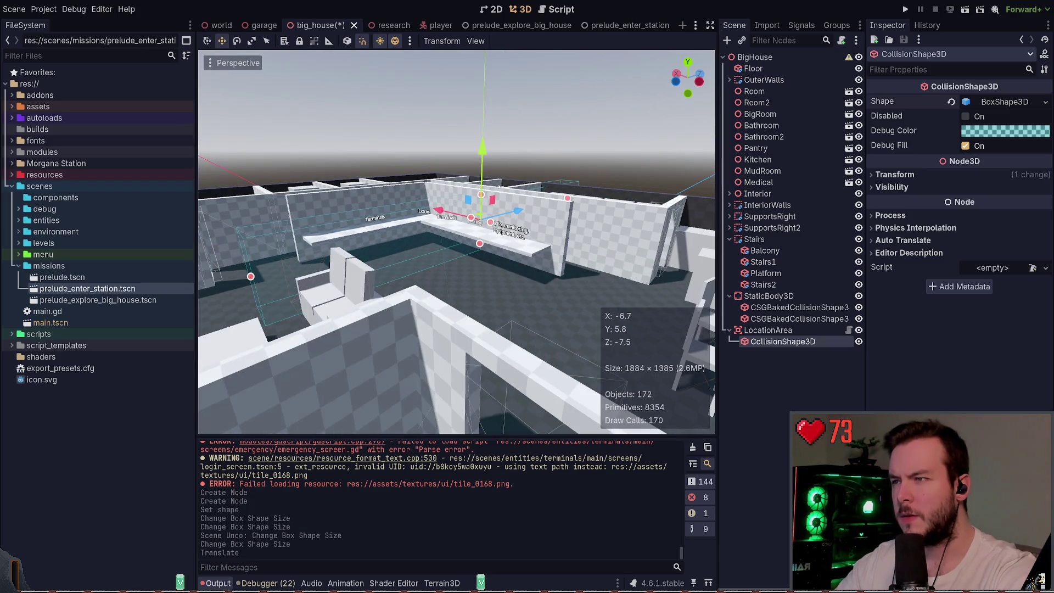
pyautogui.moveTo(483, 157); pyautogui.dragTo(483, 164)
pyautogui.hotkey('ctrl', 's')
# - From a top-down view, shorten the box and widen it to about 10.6 to fit the floor, saving
pyautogui.scroll(-3, 456, 242)
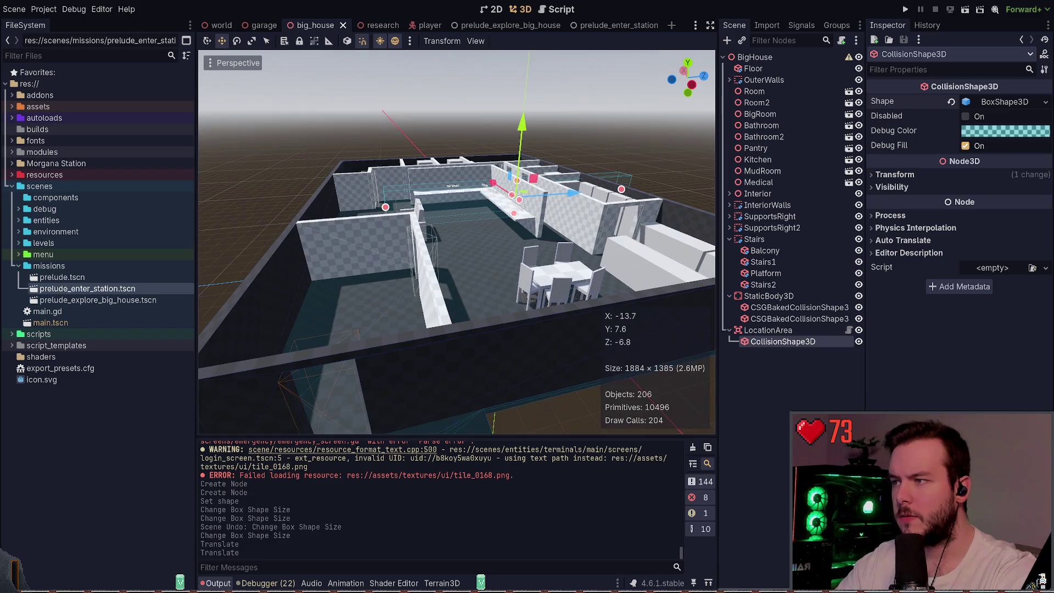
pyautogui.moveTo(484, 209)
pyautogui.mouseDown()
pyautogui.moveTo(500, 245)
pyautogui.moveTo(546, 247)
pyautogui.moveTo(520, 248)
pyautogui.mouseUp()
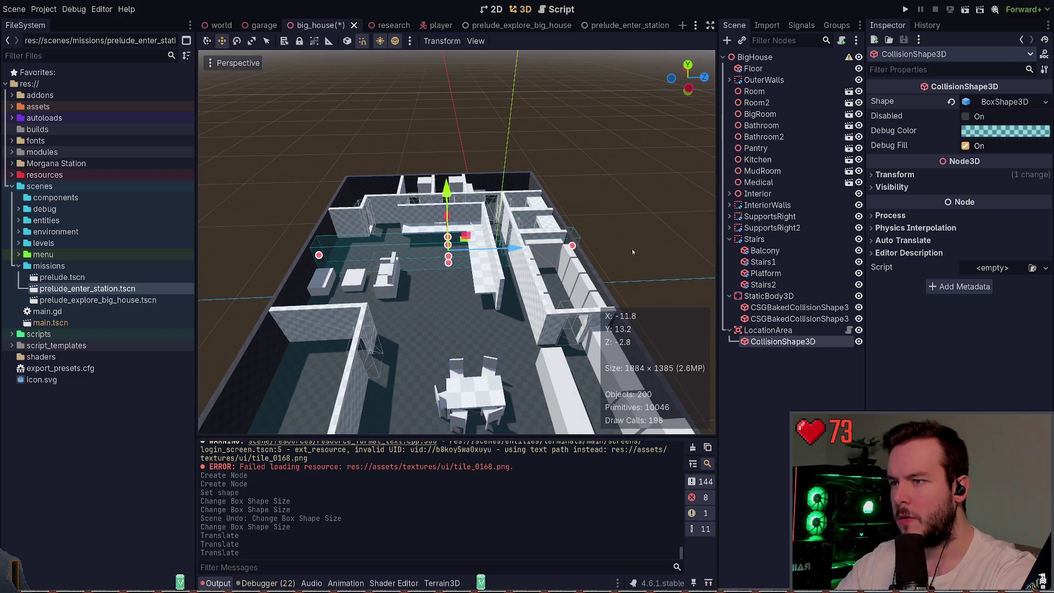
pyautogui.click(753, 68)
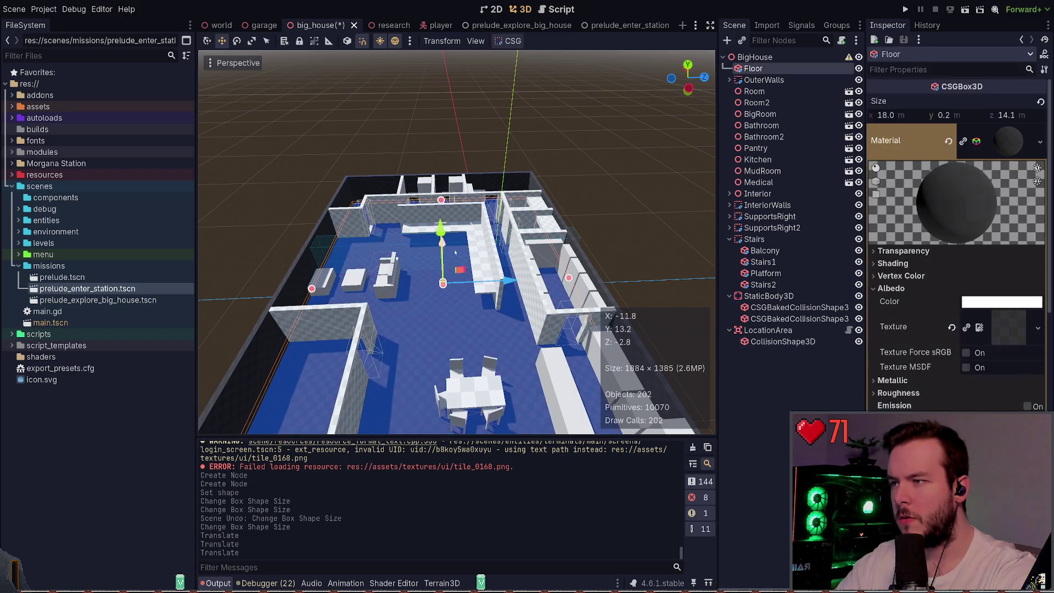
pyautogui.click(799, 362)
pyautogui.click(783, 341)
pyautogui.moveTo(573, 245)
pyautogui.mouseDown()
pyautogui.moveTo(492, 285)
pyautogui.moveTo(556, 291)
pyautogui.mouseUp()
pyautogui.hotkey('ctrl', 's')
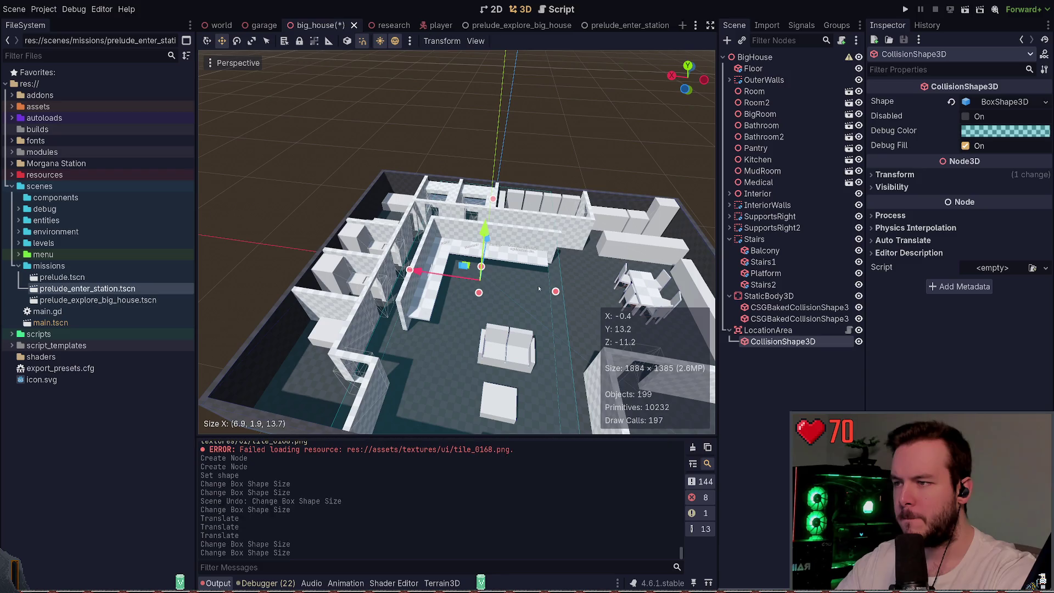
pyautogui.moveTo(411, 271)
pyautogui.mouseDown()
pyautogui.moveTo(332, 297)
pyautogui.moveTo(407, 285)
pyautogui.mouseUp()
pyautogui.hotkey('ctrl', 's')
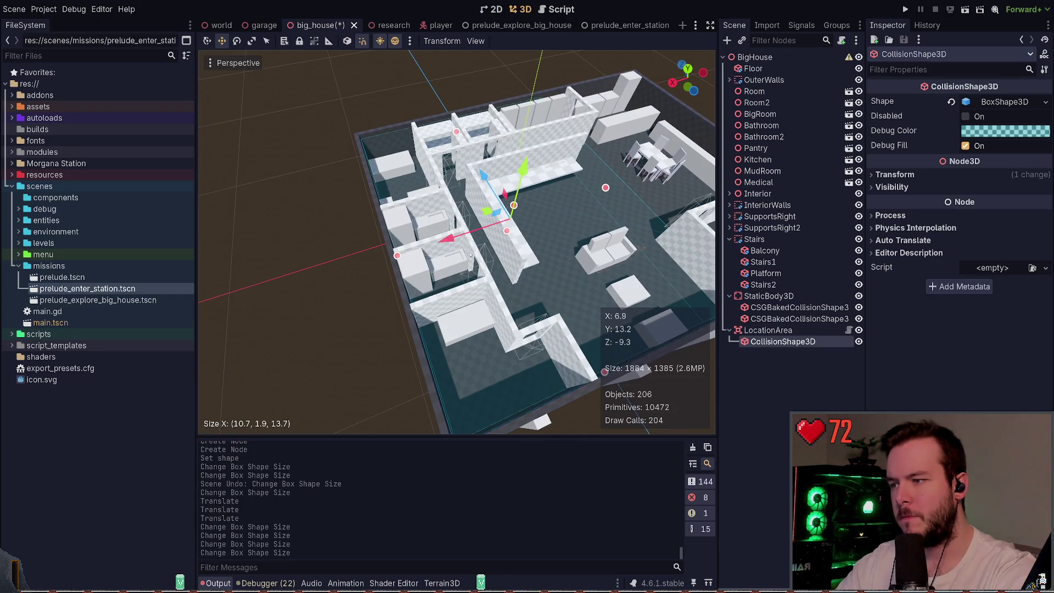
pyautogui.moveTo(456, 242)
pyautogui.mouseDown()
pyautogui.moveTo(428, 230)
pyautogui.moveTo(587, 249)
pyautogui.mouseUp()
pyautogui.hotkey('ctrl', 's')
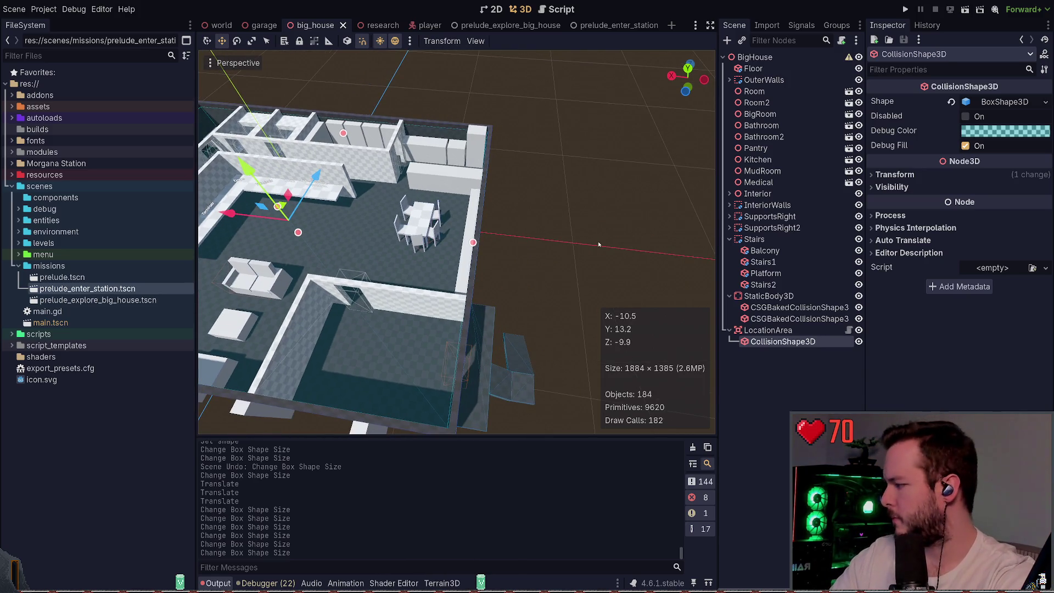
pyautogui.click(597, 242)
pyautogui.moveTo(598, 241); pyautogui.dragTo(549, 247)
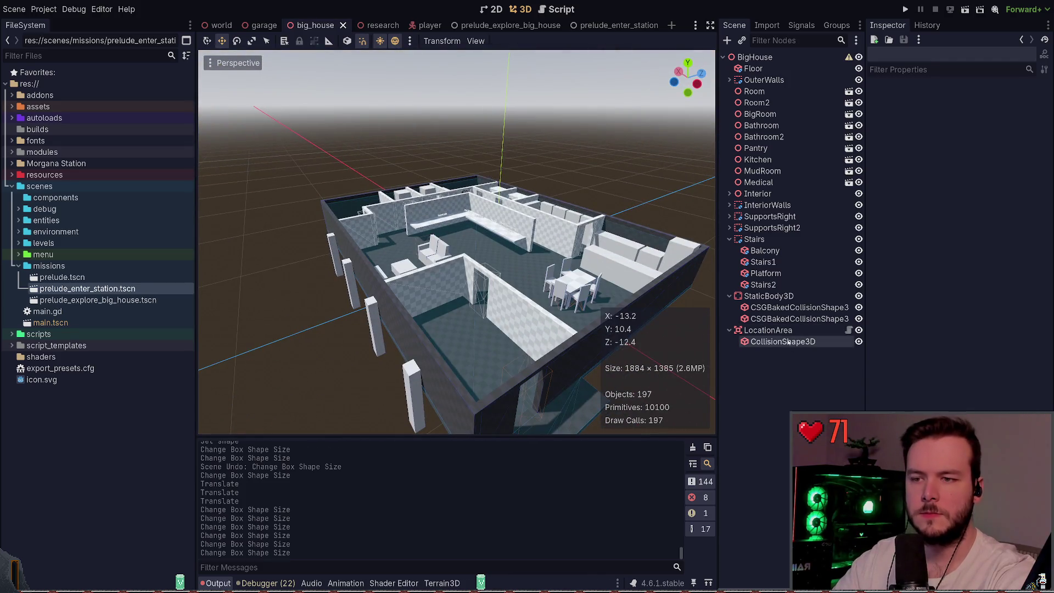
# - Set the LocationArea ID to Building Big House and its collision mask to 2
pyautogui.click(768, 330)
pyautogui.click(982, 134)
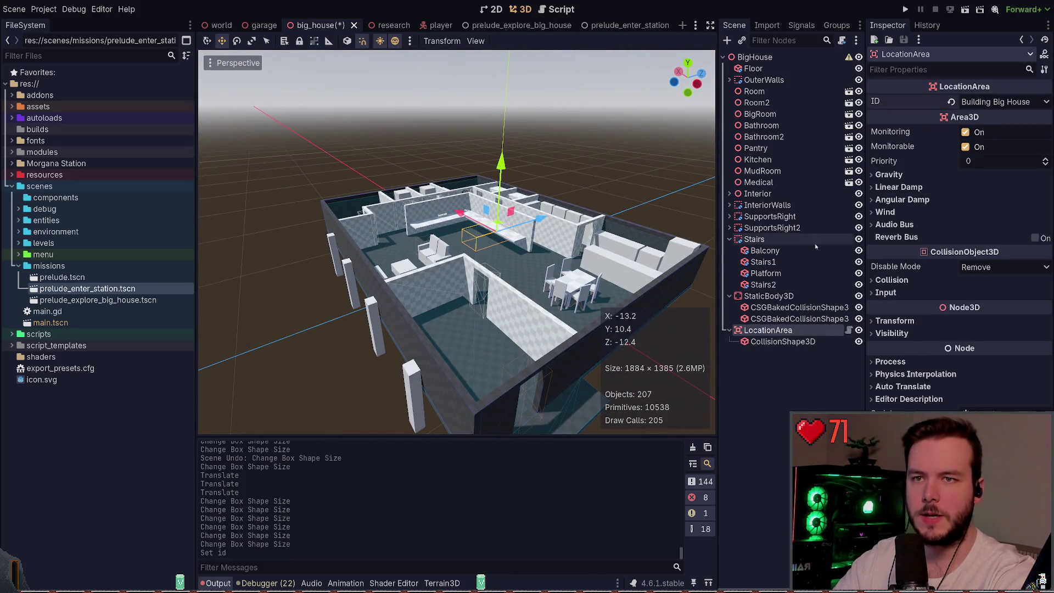
pyautogui.hotkey('ctrl', 's')
pyautogui.click(783, 342)
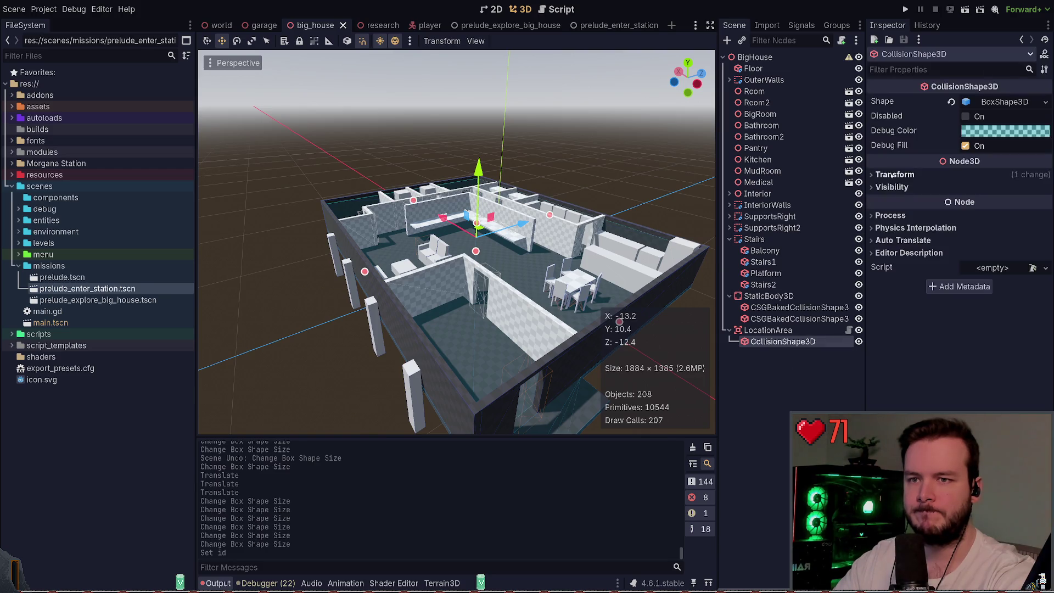
pyautogui.click(769, 330)
pyautogui.click(893, 280)
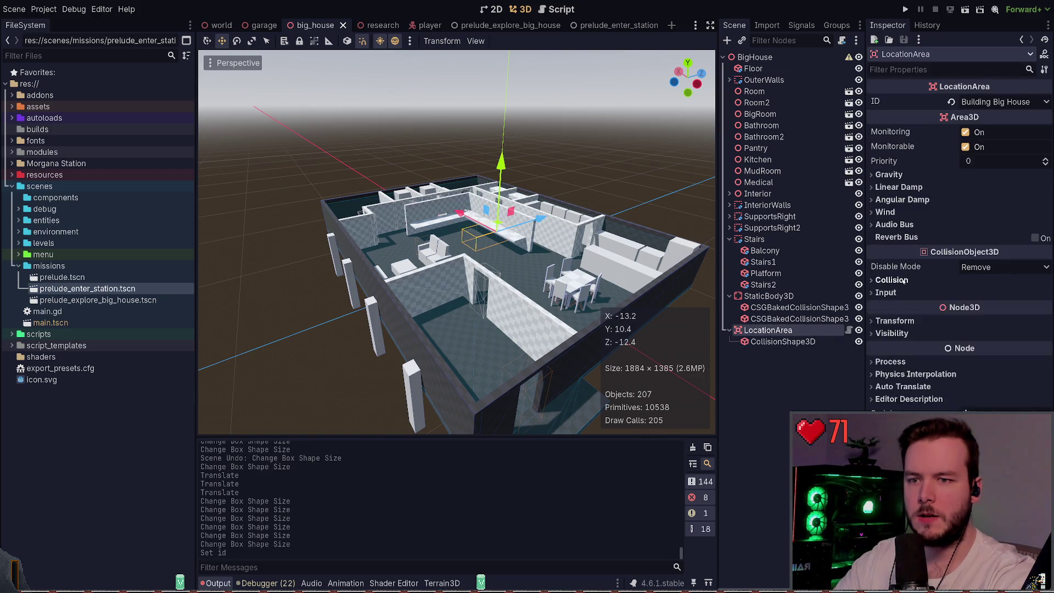
pyautogui.click(893, 311)
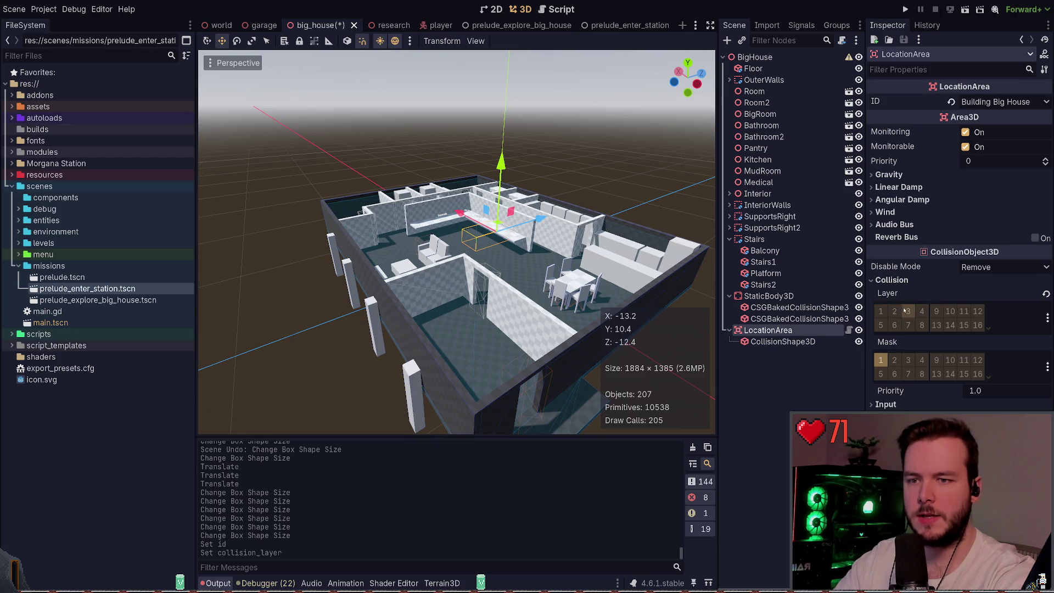
pyautogui.click(894, 360)
# - Play-test walking the player through the Big House doorway to trigger the objective, then stop
pyautogui.press('F5')
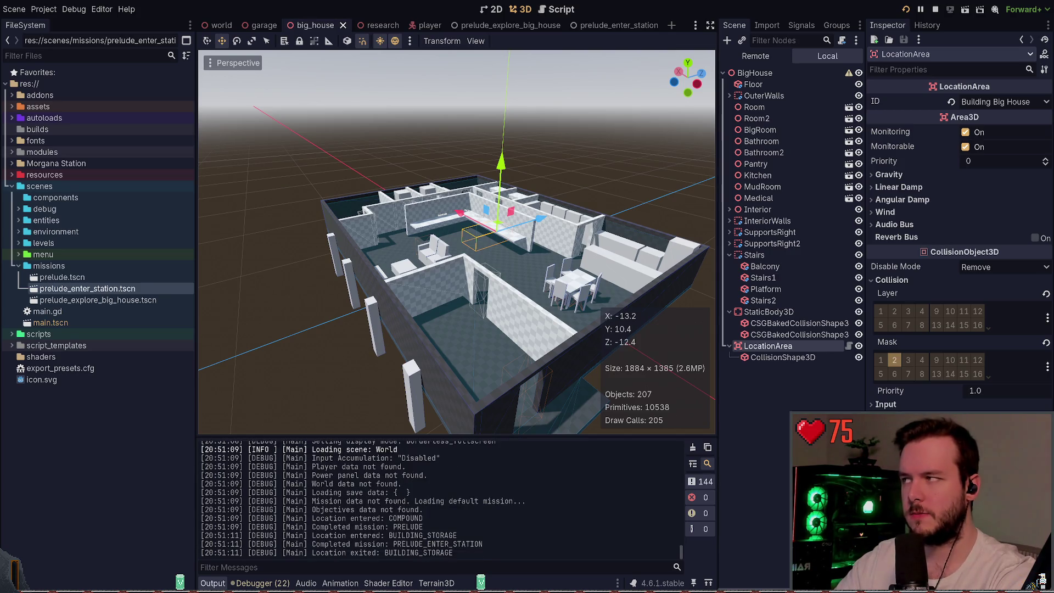
pyautogui.press('w')
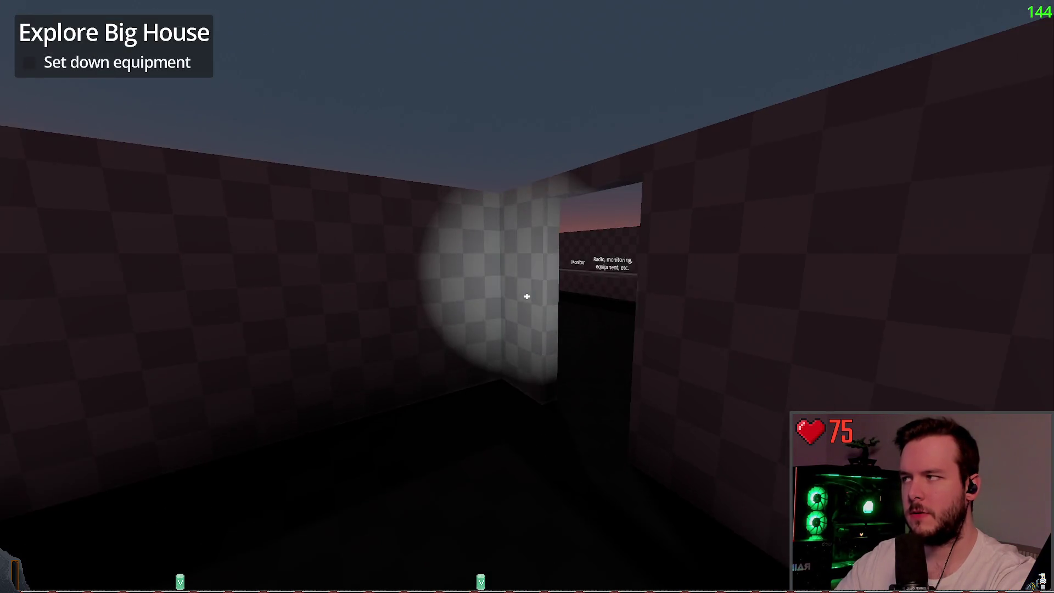
pyautogui.press('Escape')
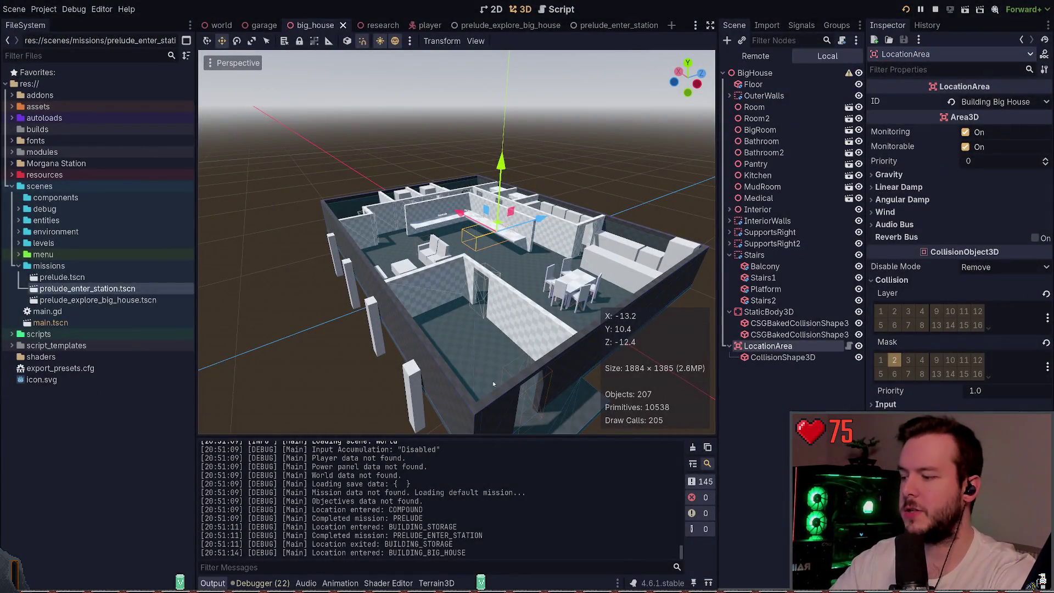
pyautogui.hotkey('alt', 'Tab')
pyautogui.press('w')
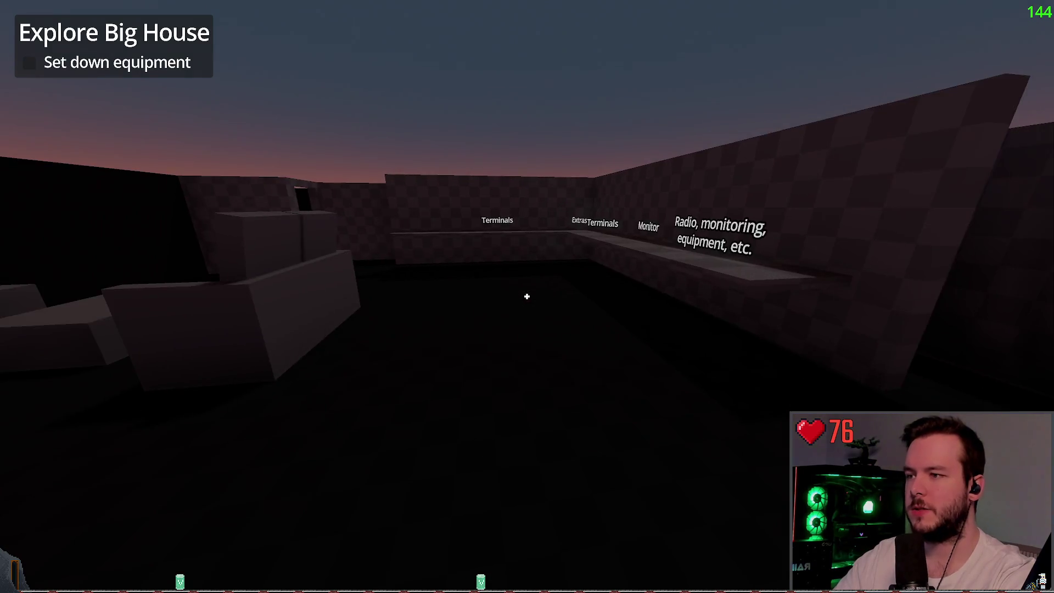
pyautogui.press('Escape')
pyautogui.click(35, 378)
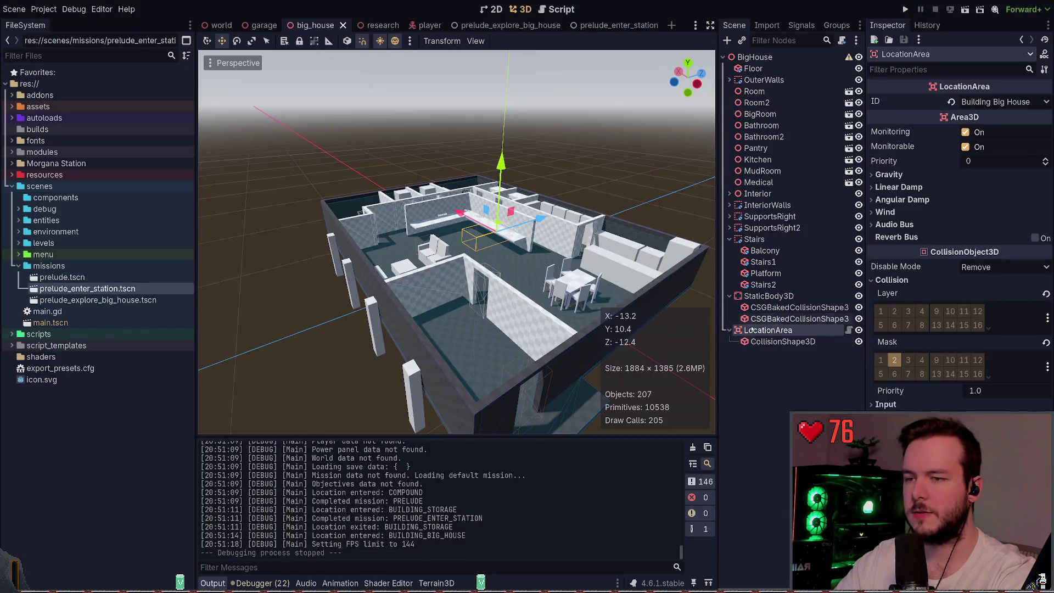
pyautogui.click(791, 379)
# - Collapse the LocationArea, StaticBody3D and Stairs groups in the Scene tree
pyautogui.click(729, 330)
pyautogui.click(799, 307)
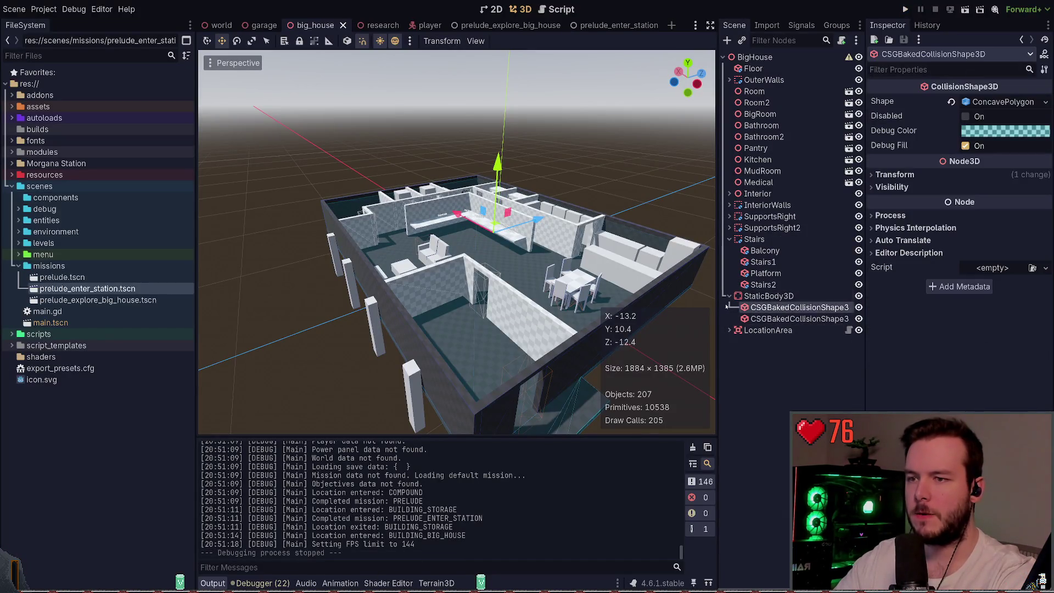
pyautogui.click(730, 296)
pyautogui.click(730, 238)
pyautogui.scroll(5, 457, 241)
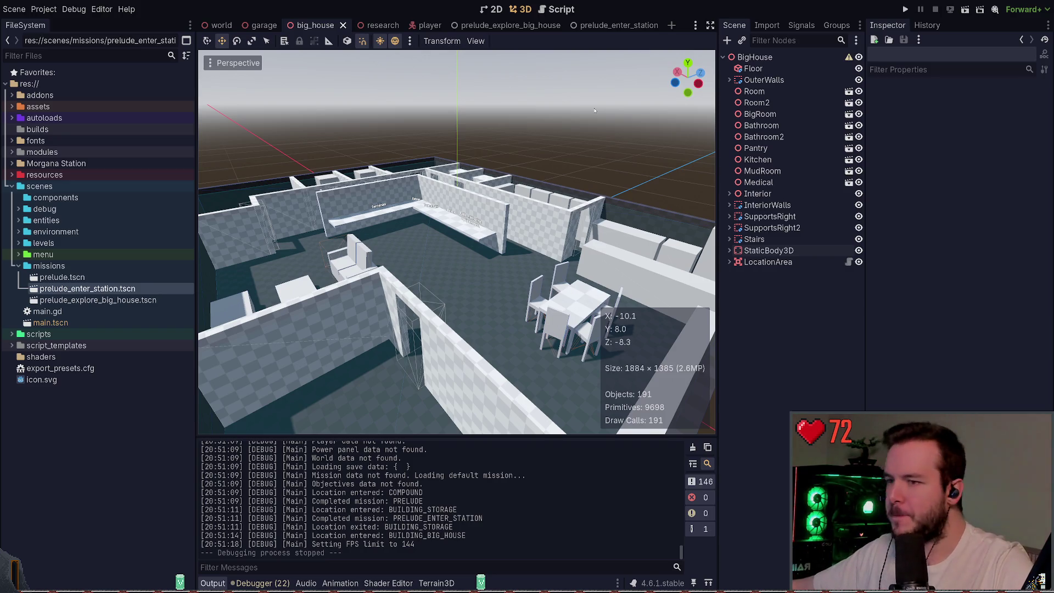
# - Look over the house interior from above, then move on to Obsidian's GDD Story note
pyautogui.moveTo(560, 80); pyautogui.dragTo(527, 165)
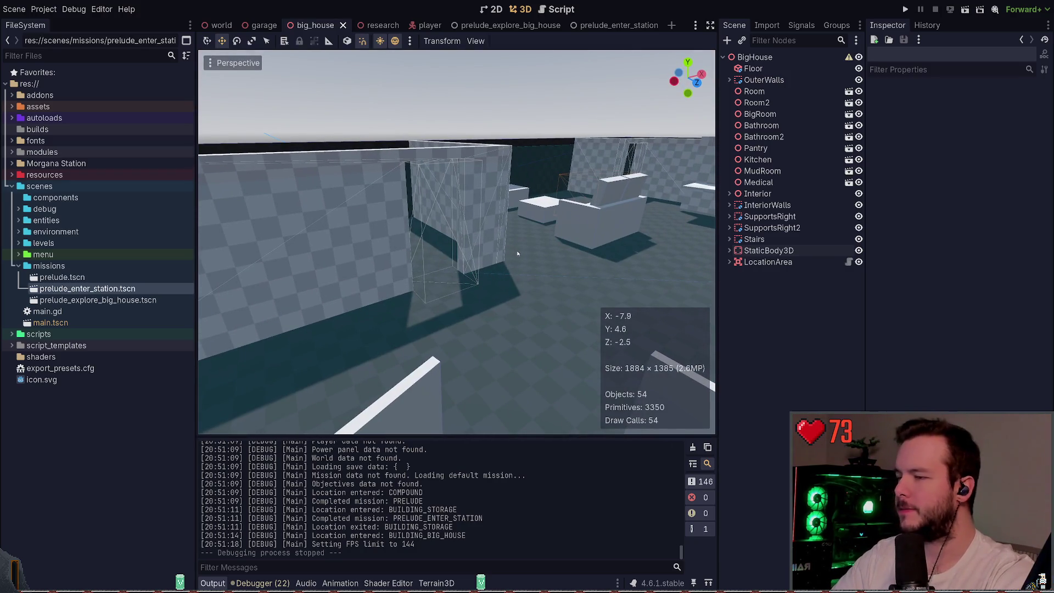
pyautogui.moveTo(519, 253); pyautogui.dragTo(529, 298)
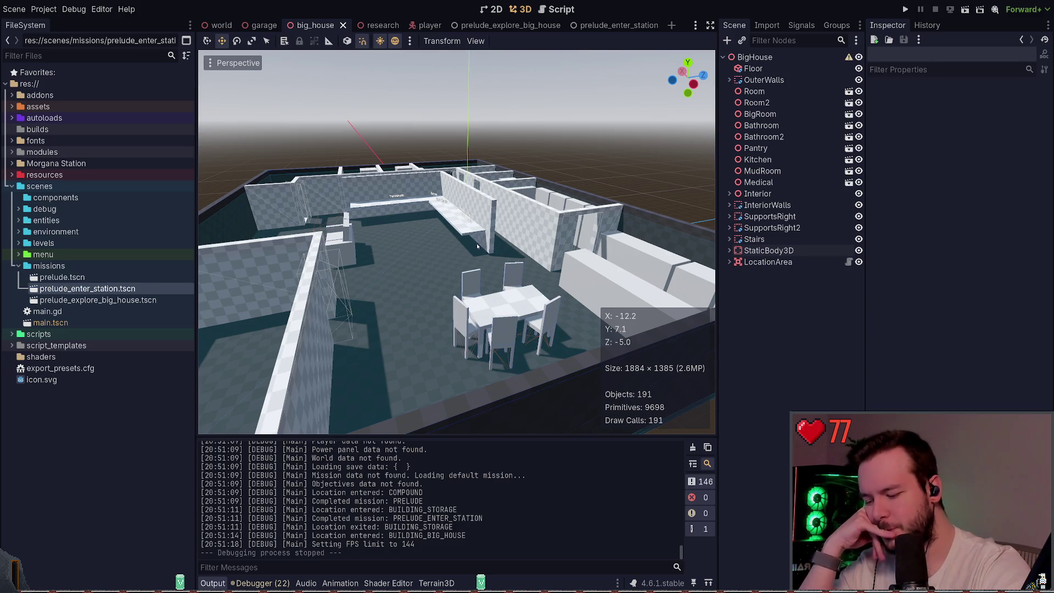
pyautogui.moveTo(456, 264); pyautogui.dragTo(456, 220)
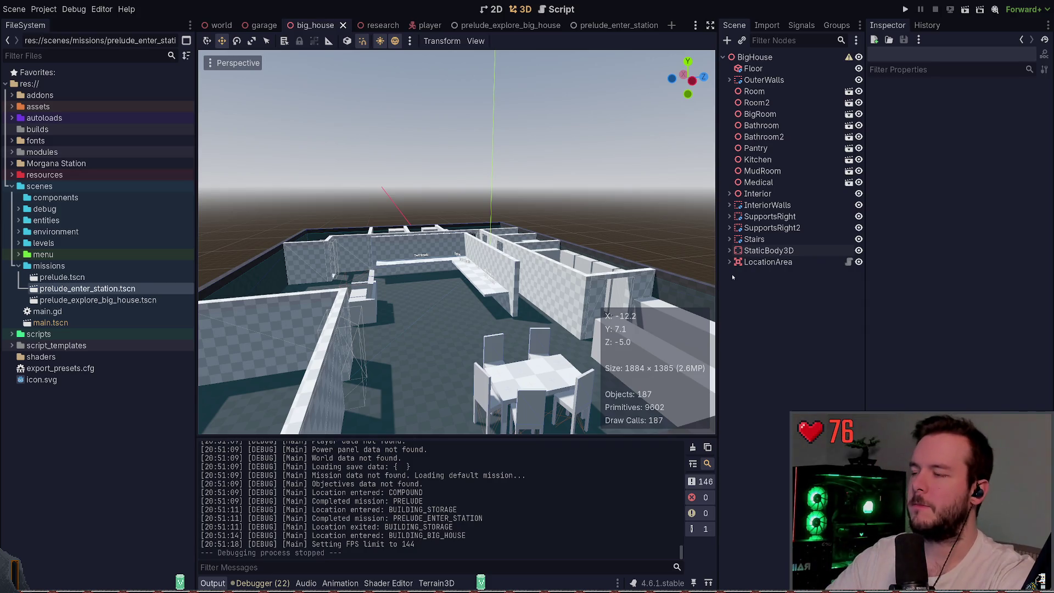
pyautogui.hotkey('alt', 'Tab')
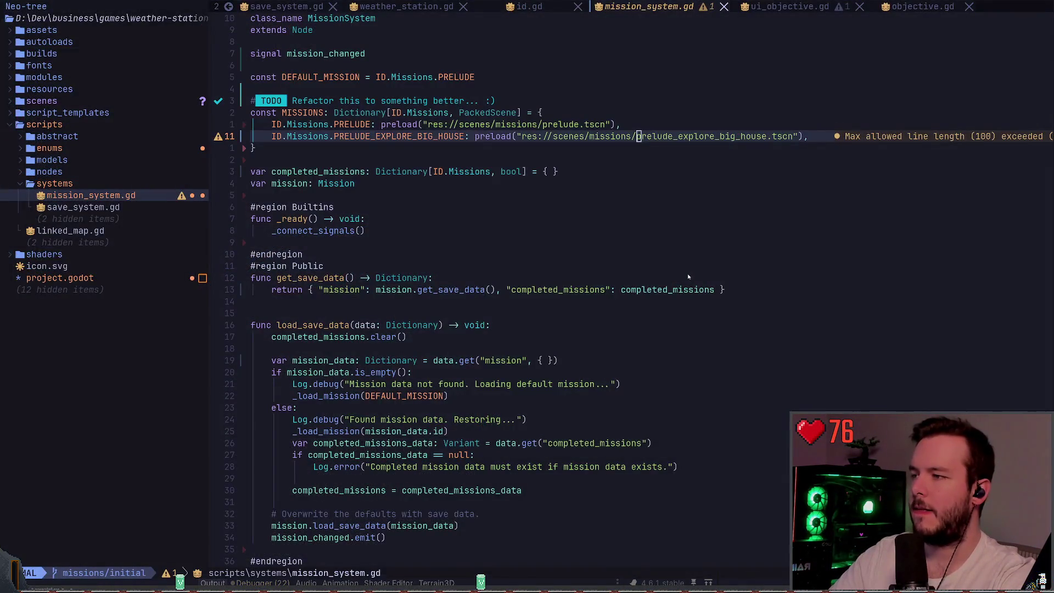
pyautogui.hotkey('alt', 'Tab')
# - Open the Morgana Station - TODO note and delete the 'Set down equipment.' step
pyautogui.click(316, 10)
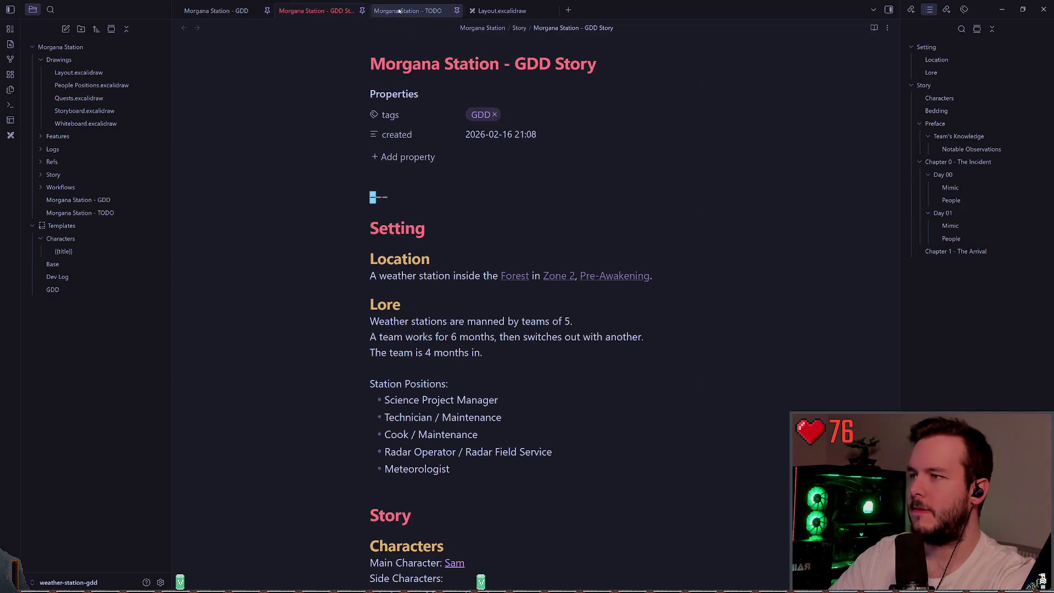
pyautogui.click(400, 11)
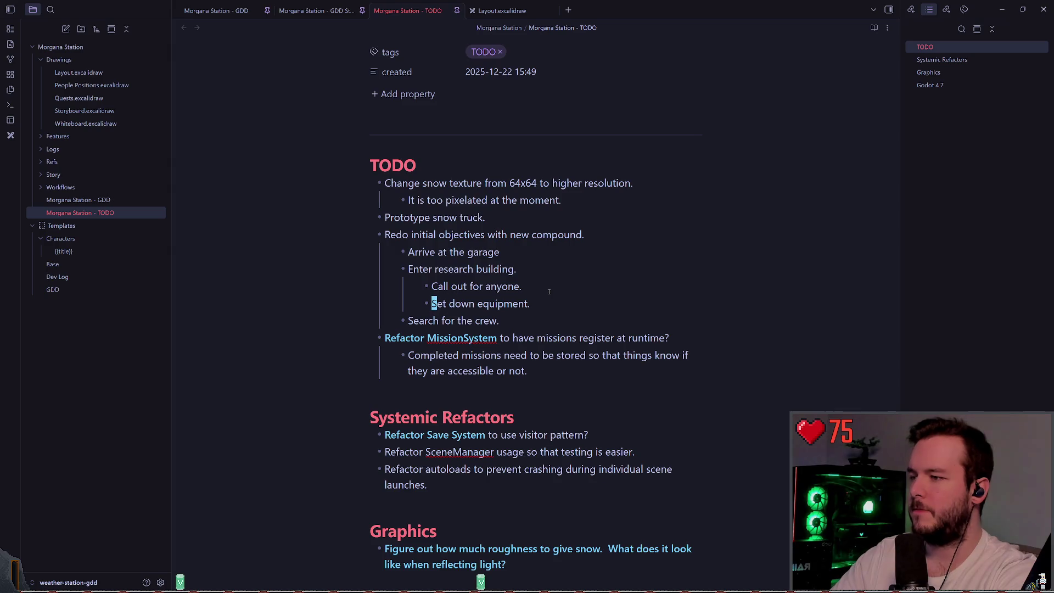
pyautogui.press('d')
pyautogui.press('d')
pyautogui.press('k')
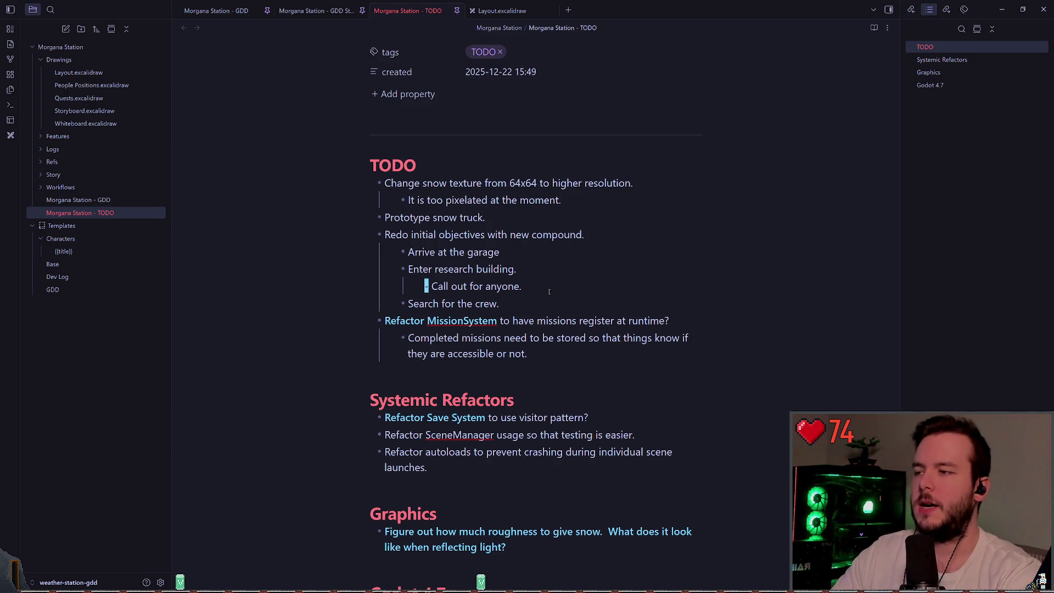
pyautogui.scroll(-1, 568, 268)
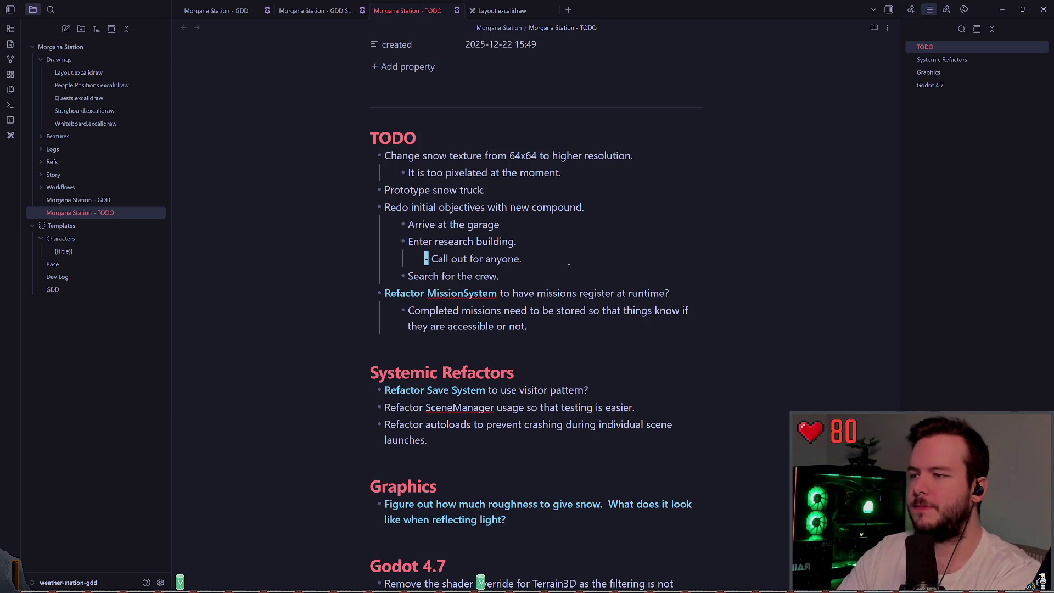
# - Add a nested 'Explore the rooms.' item beneath 'Call out for anyone.'
pyautogui.tripleClick(569, 266)
pyautogui.click(569, 266)
pyautogui.press('Return')
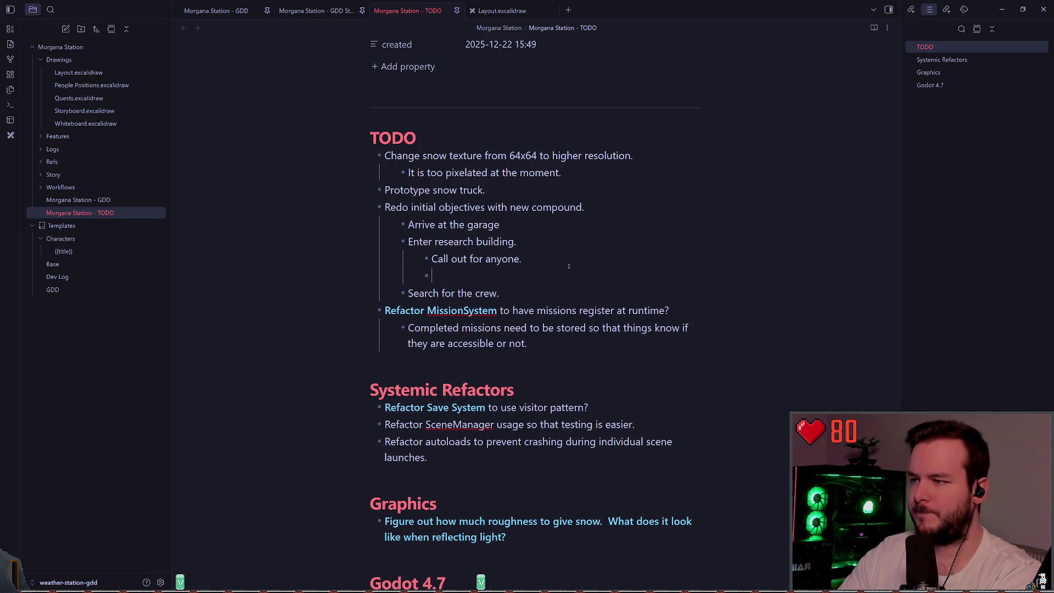
pyautogui.write('Explore the rooms')
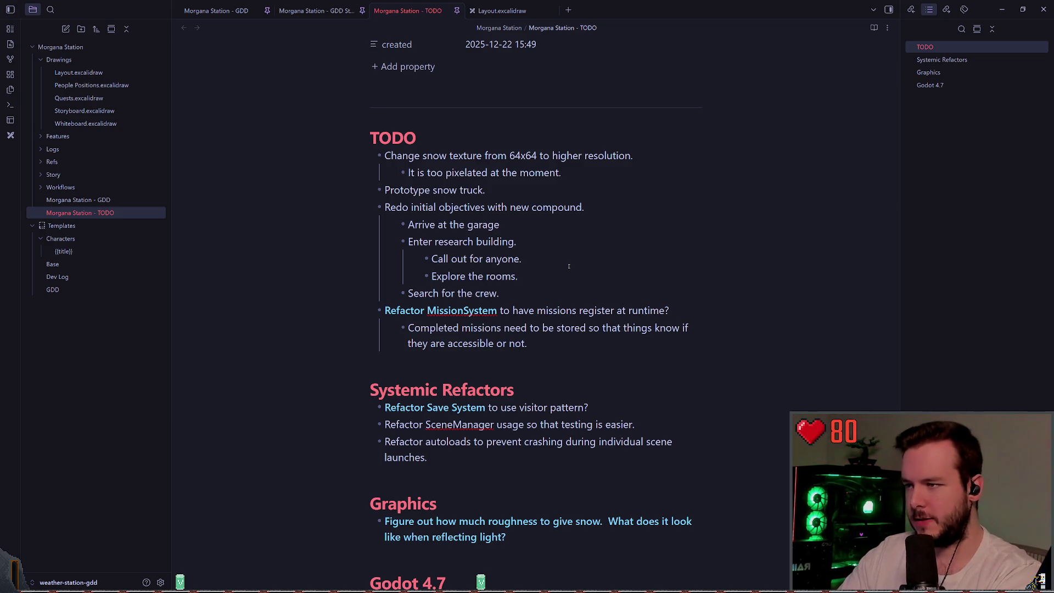
pyautogui.write('.')
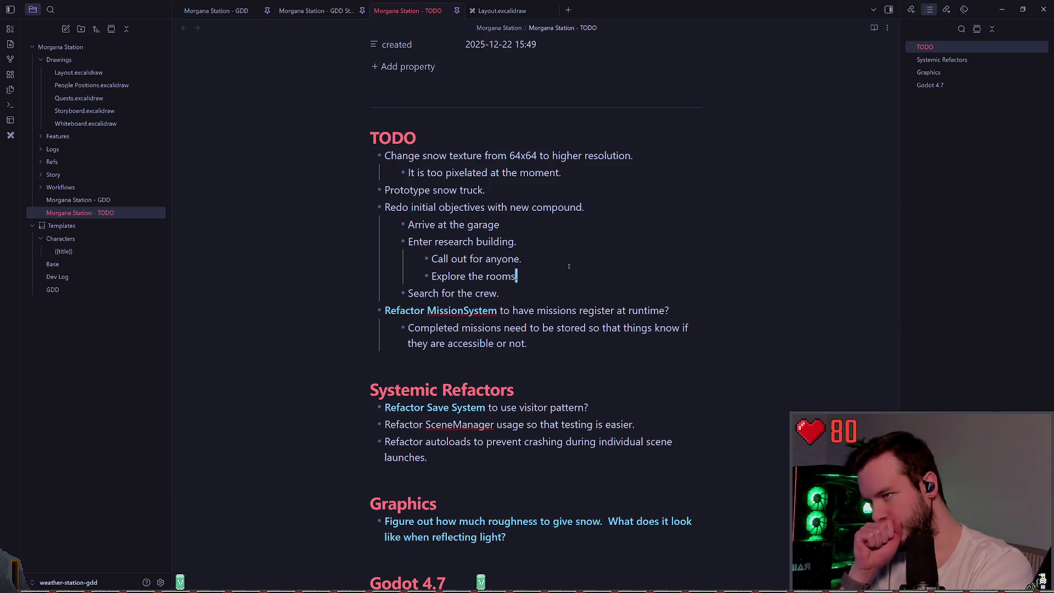
pyautogui.write('bdb')
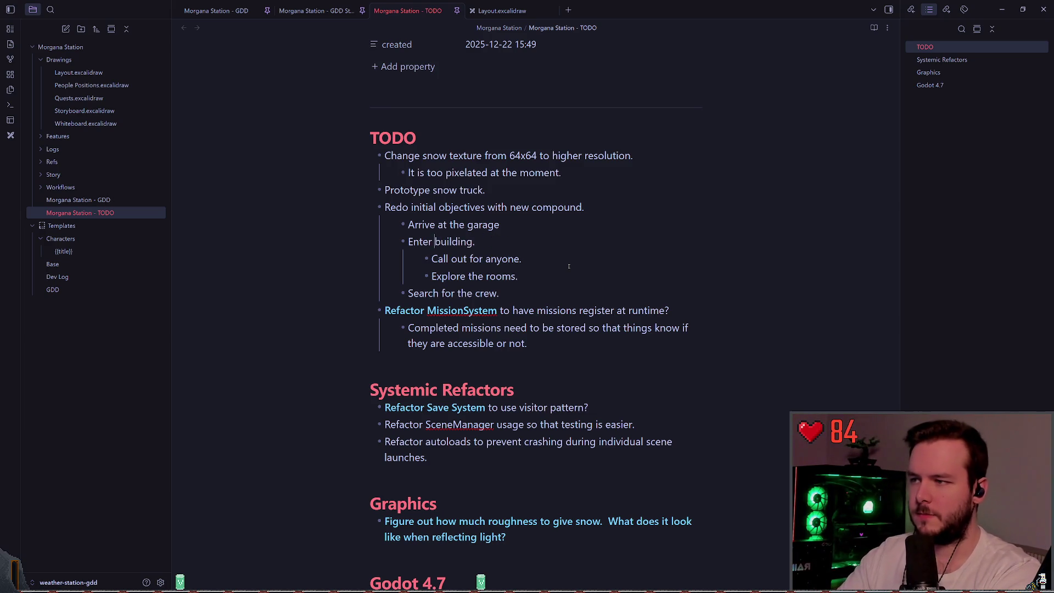
pyautogui.write('cwBig House')
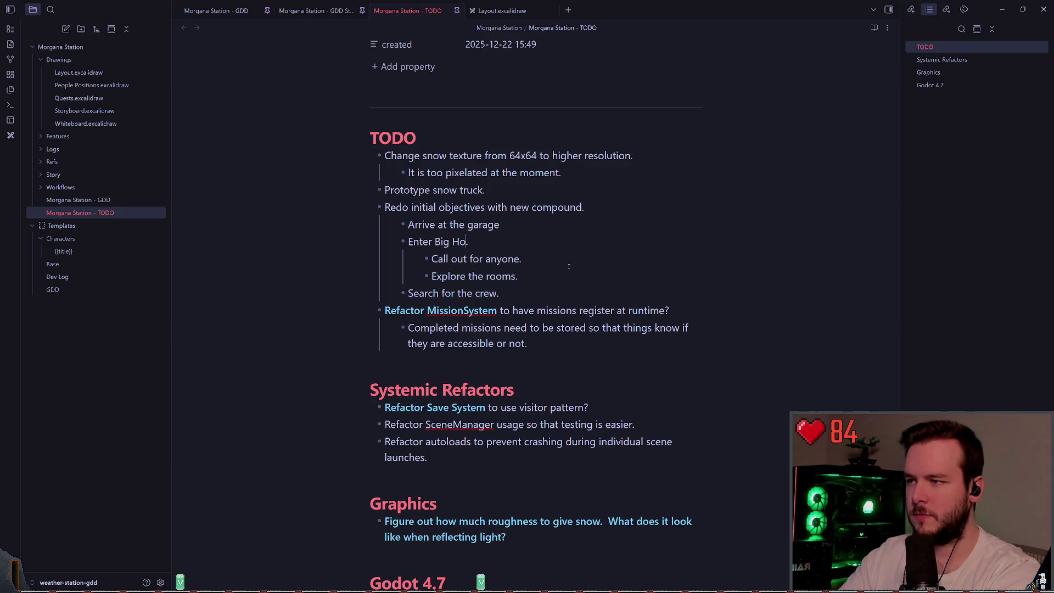
pyautogui.press('j')
pyautogui.press('j')
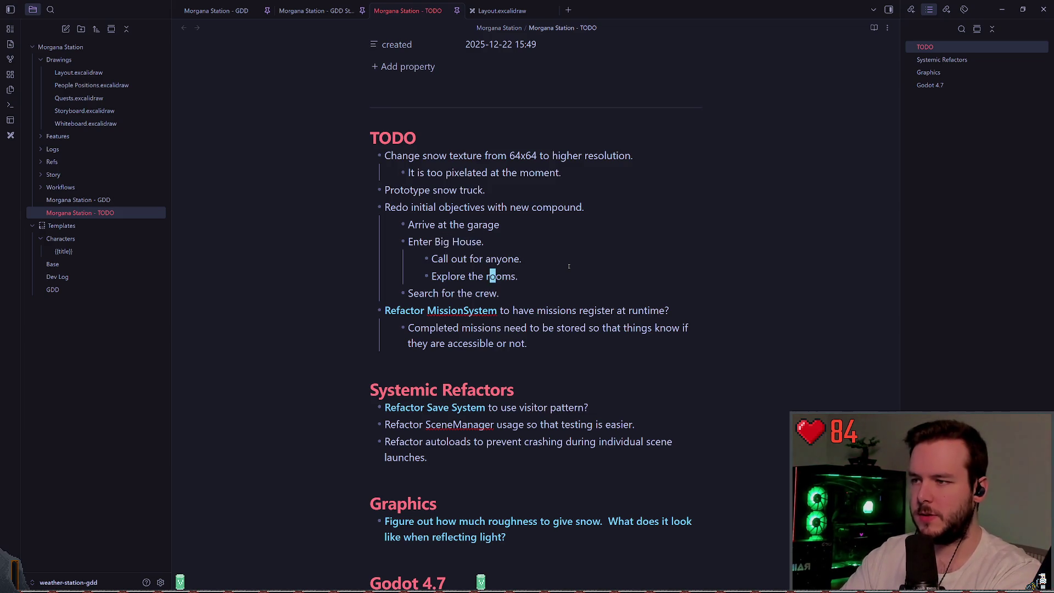
pyautogui.press('o')
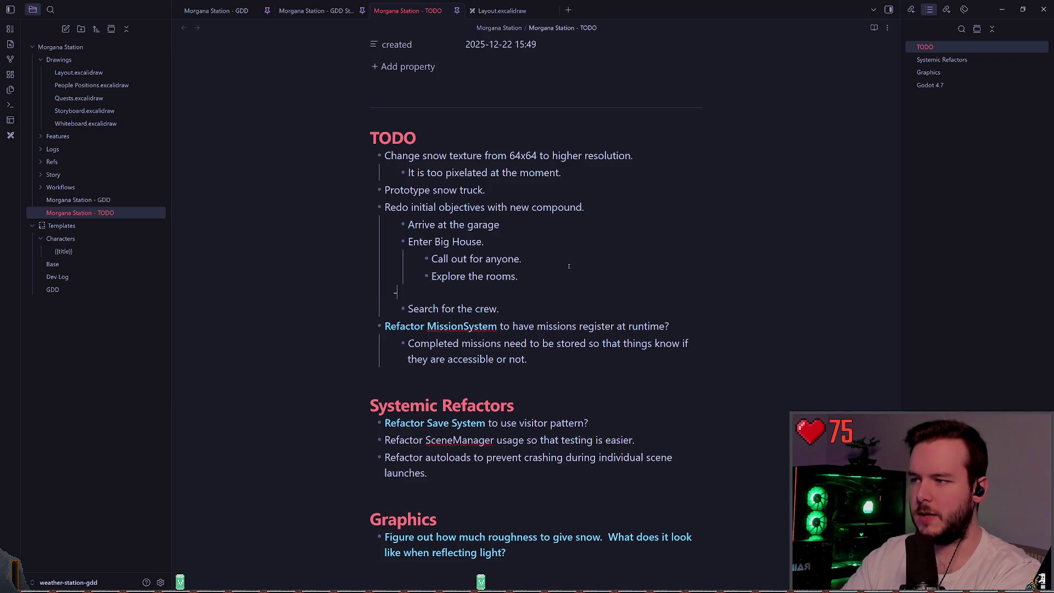
pyautogui.press('Tab')
pyautogui.hotkey('shift', 'Tab')
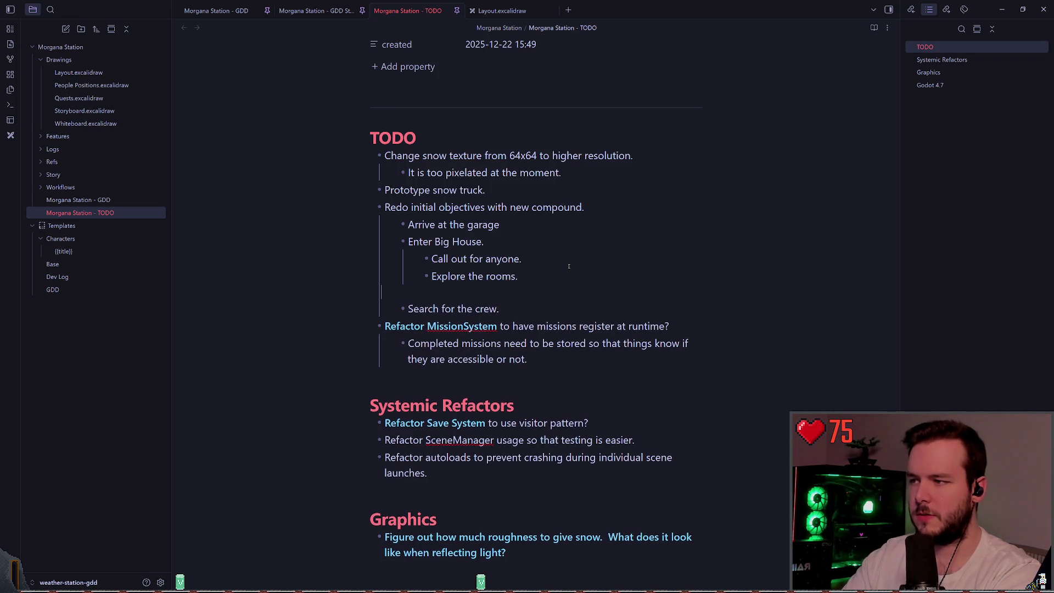
pyautogui.hotkey('shift', 'Tab')
pyautogui.write('-')
pyautogui.press('BackSpace')
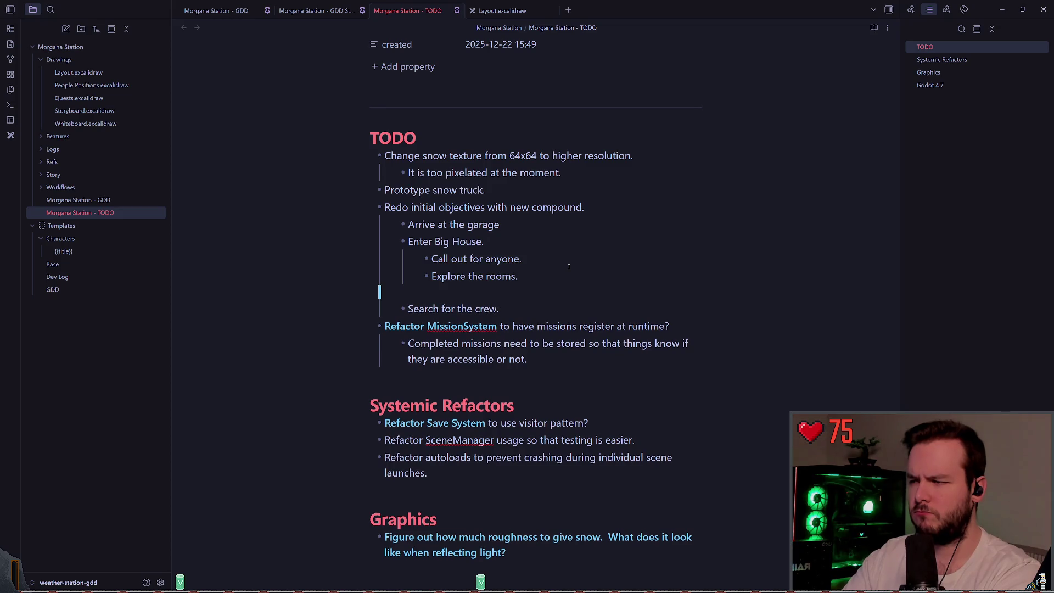
pyautogui.press('BackSpace')
# - Rename the step to 'Explore Big House.' and add an 'Explore Research.' objective
pyautogui.press('Return')
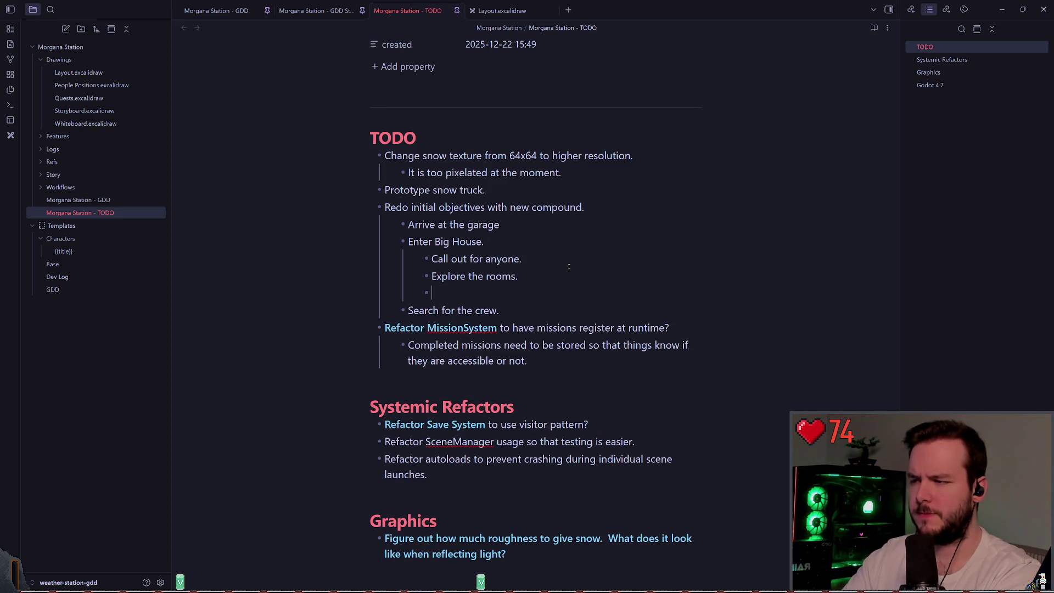
pyautogui.hotkey('shift', 'Tab')
pyautogui.write('Ente')
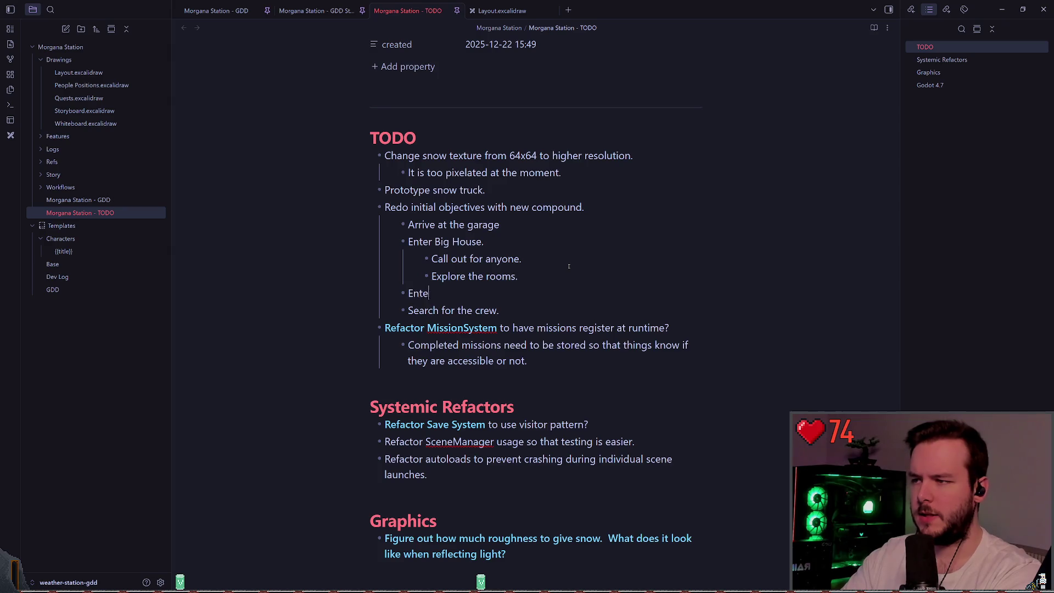
pyautogui.press('BackSpace')
pyautogui.press('BackSpace')
pyautogui.press('BackSpace')
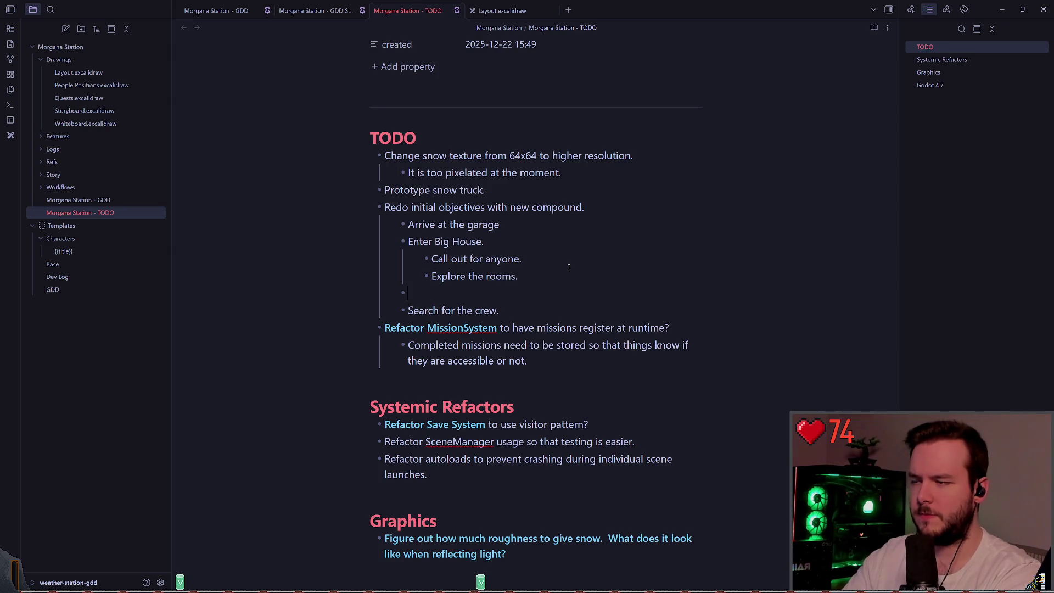
pyautogui.press('Up')
pyautogui.press('Up')
pyautogui.press('Up')
pyautogui.hotkey('ctrl', 'Delete')
pyautogui.write('Explore')
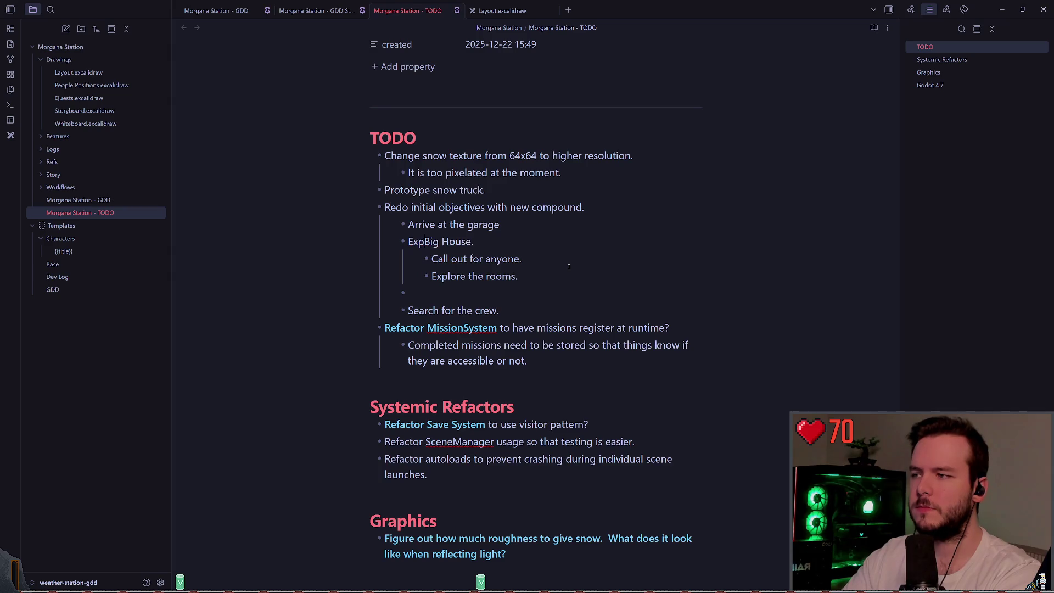
pyautogui.press('Down')
pyautogui.press('Down')
pyautogui.press('Down')
pyautogui.press('Up')
pyautogui.write('Explore')
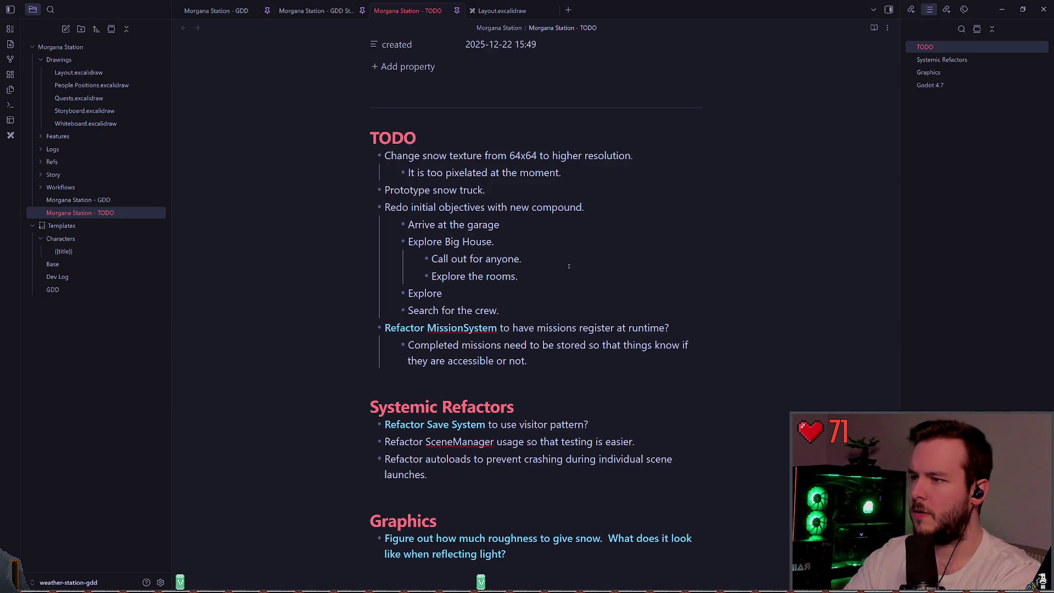
pyautogui.write('Res')
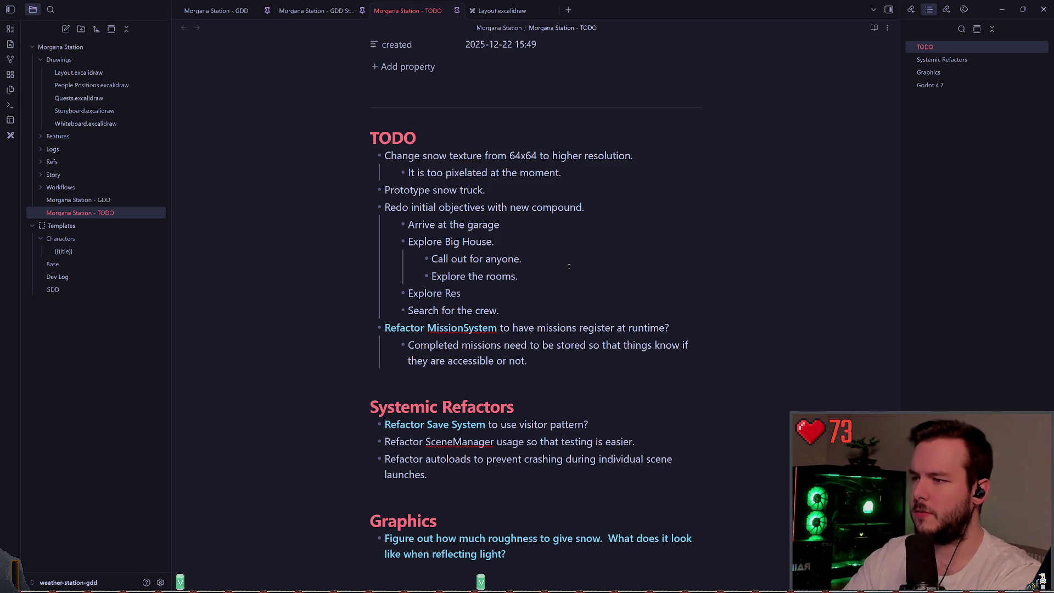
pyautogui.write('earch.')
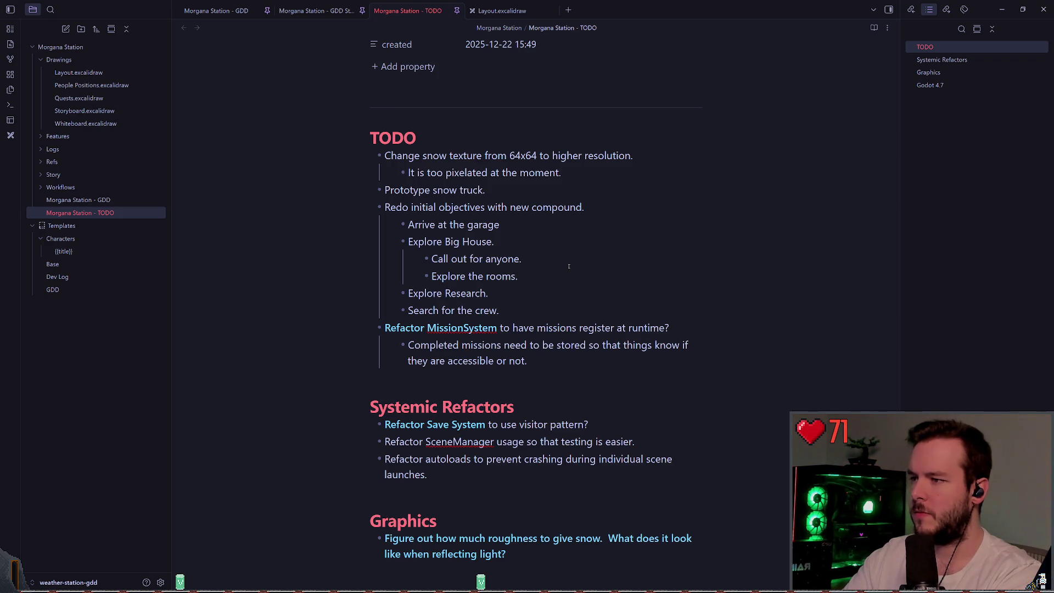
# - Add an 'Explore Power.' objective on a new bullet
pyautogui.press('Return')
pyautogui.write('Explore Powe')
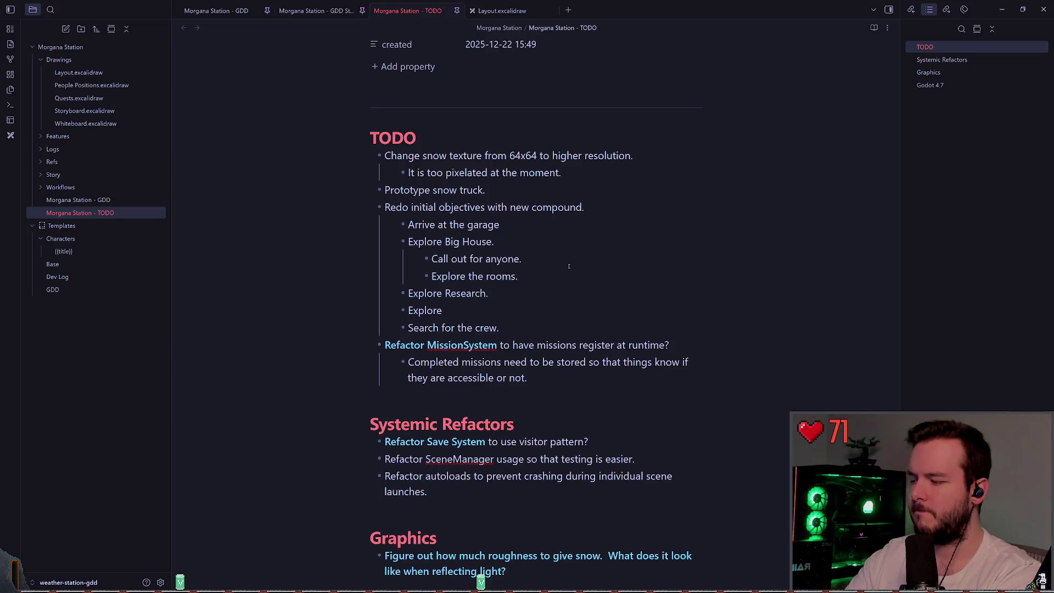
pyautogui.press('BackSpace')
pyautogui.press('BackSpace')
pyautogui.press('BackSpace')
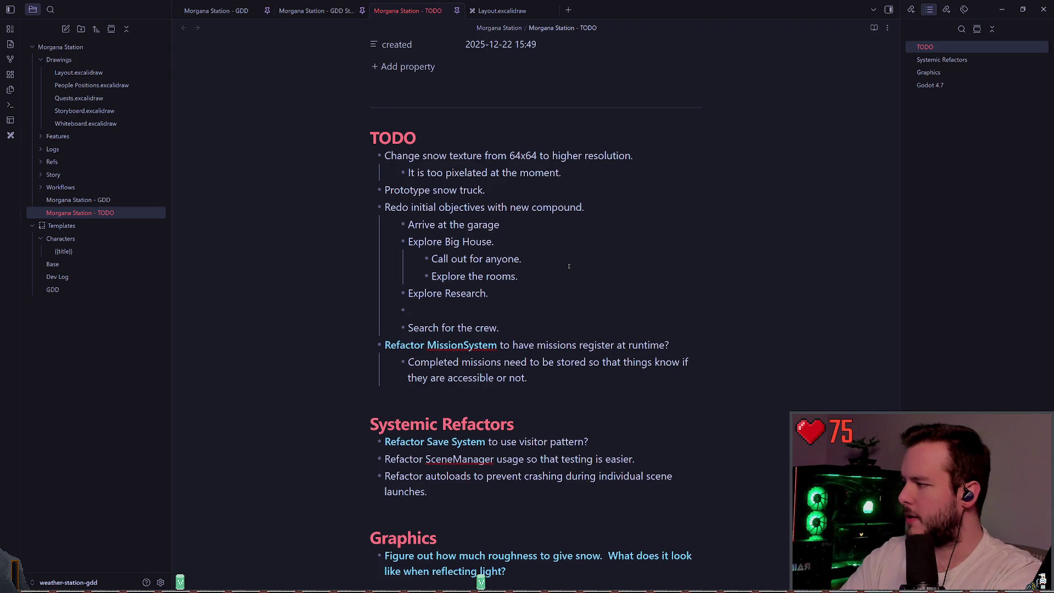
pyautogui.write('Power')
pyautogui.press('BackSpace')
pyautogui.press('BackSpace')
pyautogui.press('BackSpace')
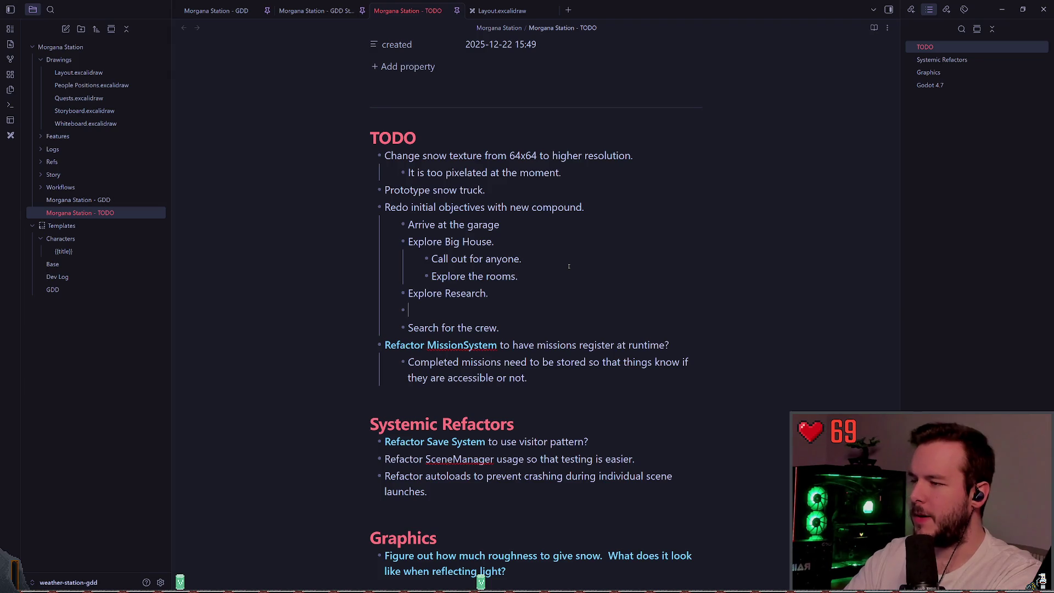
pyautogui.write('Explore Power.')
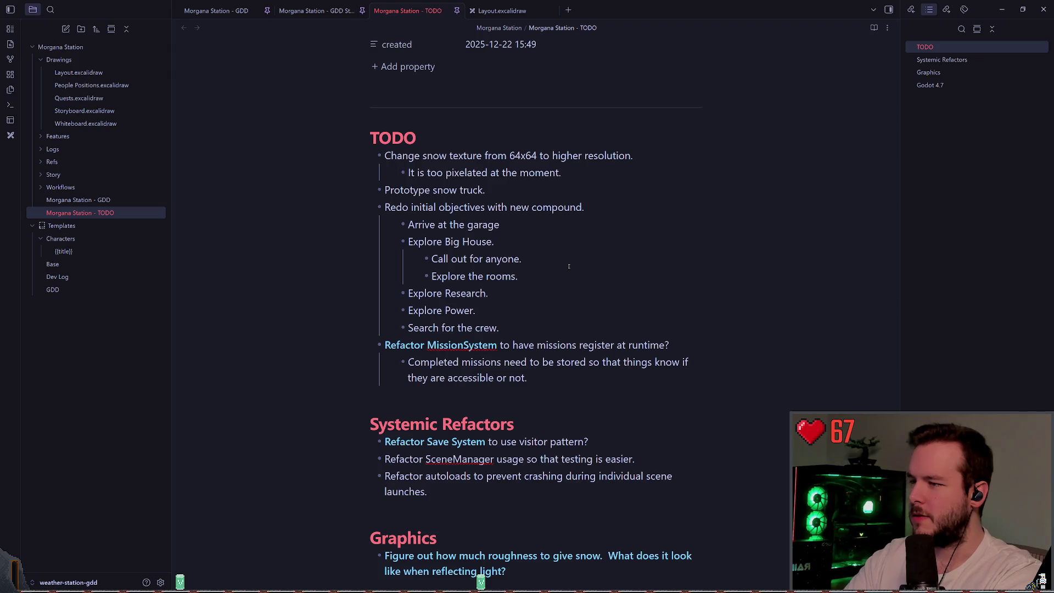
# - Start an indented sub-item under 'Explore Research.'
pyautogui.press('Up')
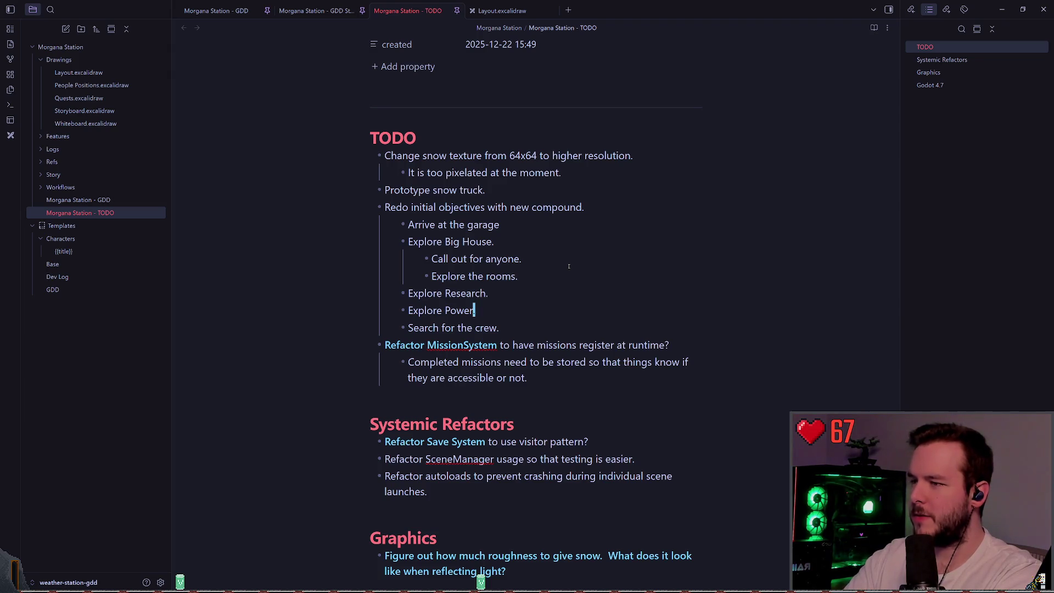
pyautogui.press('End')
pyautogui.press('Return')
pyautogui.press('Tab')
pyautogui.write('-')
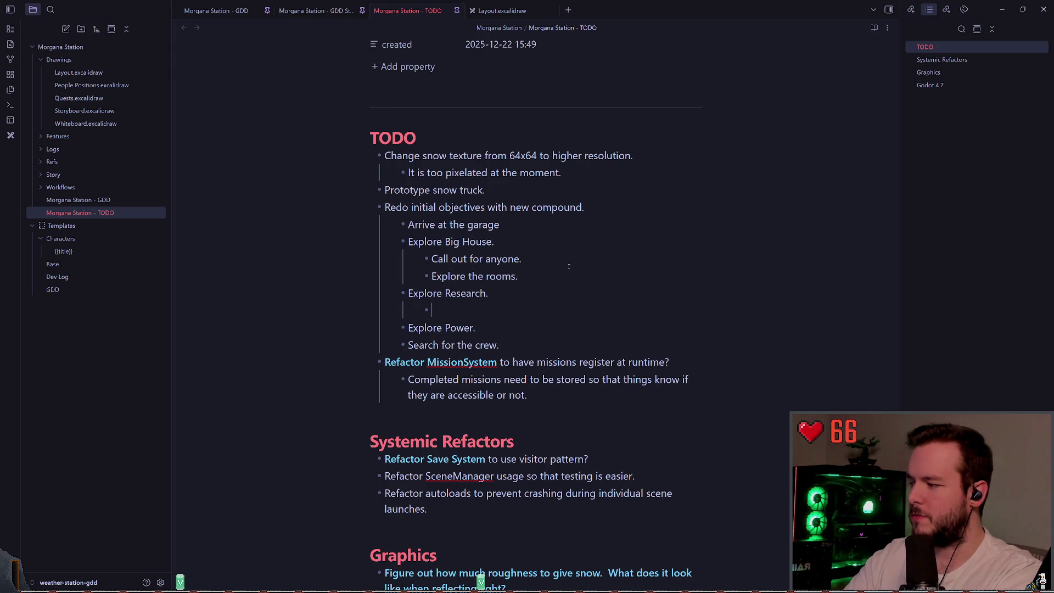
pyautogui.write('Com')
# - Add the sub-item 'Check server room.' nested under Explore Research
pyautogui.press('BackSpace')
pyautogui.press('BackSpace')
pyautogui.press('BackSpace')
pyautogui.write('Pl')
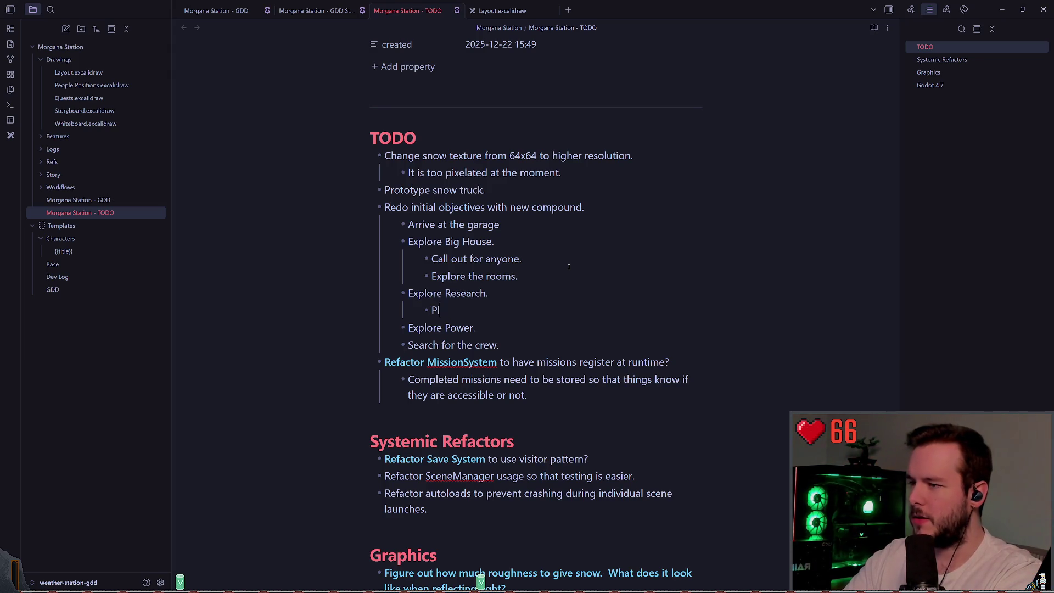
pyautogui.write('ayer comments n')
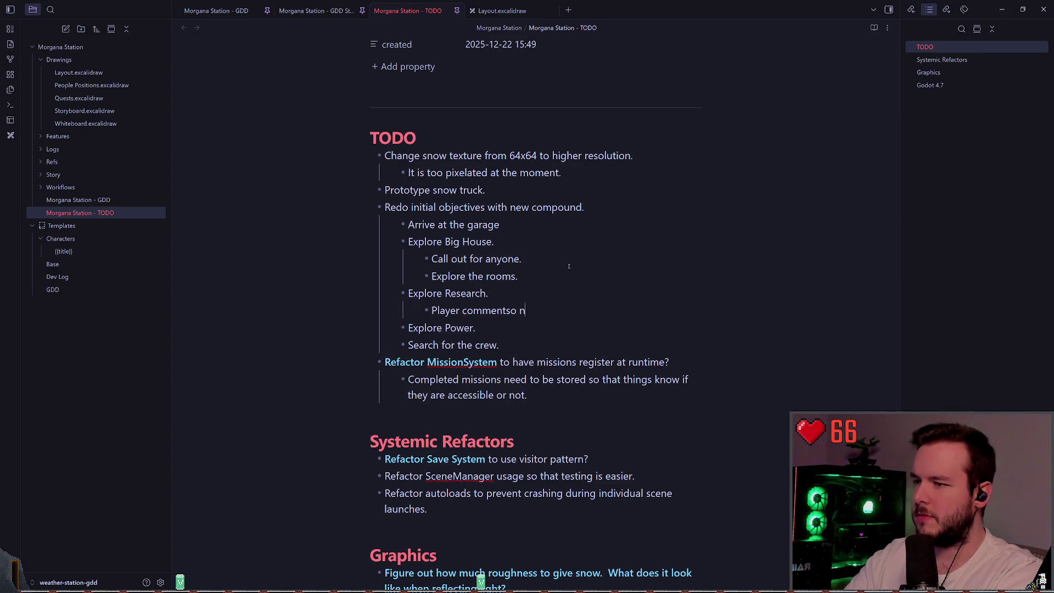
pyautogui.press('BackSpace')
pyautogui.write('on')
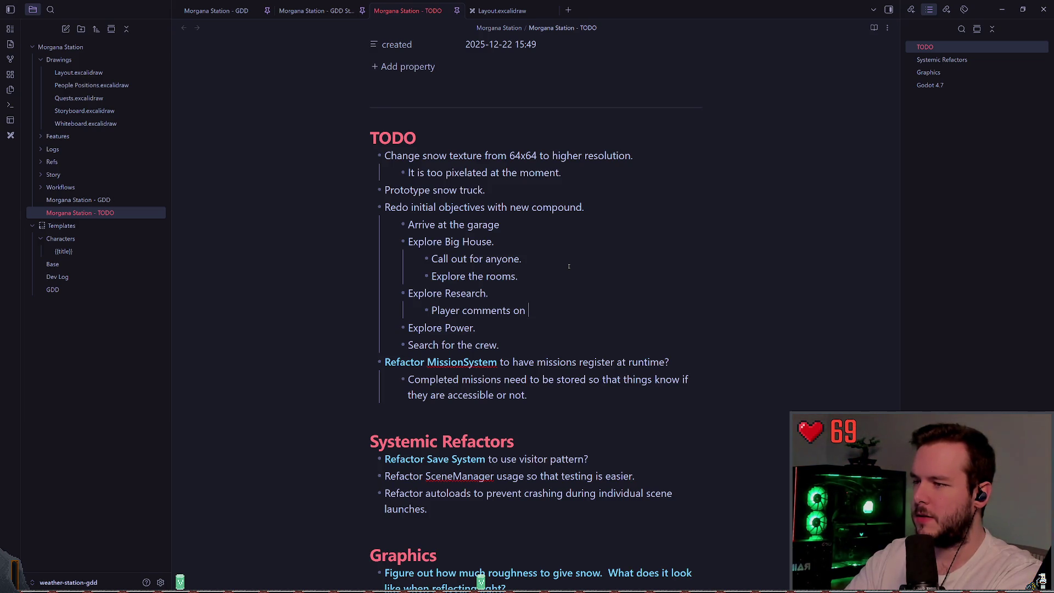
pyautogui.press('BackSpace')
pyautogui.press('BackSpace')
pyautogui.press('BackSpace')
pyautogui.press('BackSpace')
pyautogui.press('BackSpace')
pyautogui.press('BackSpace')
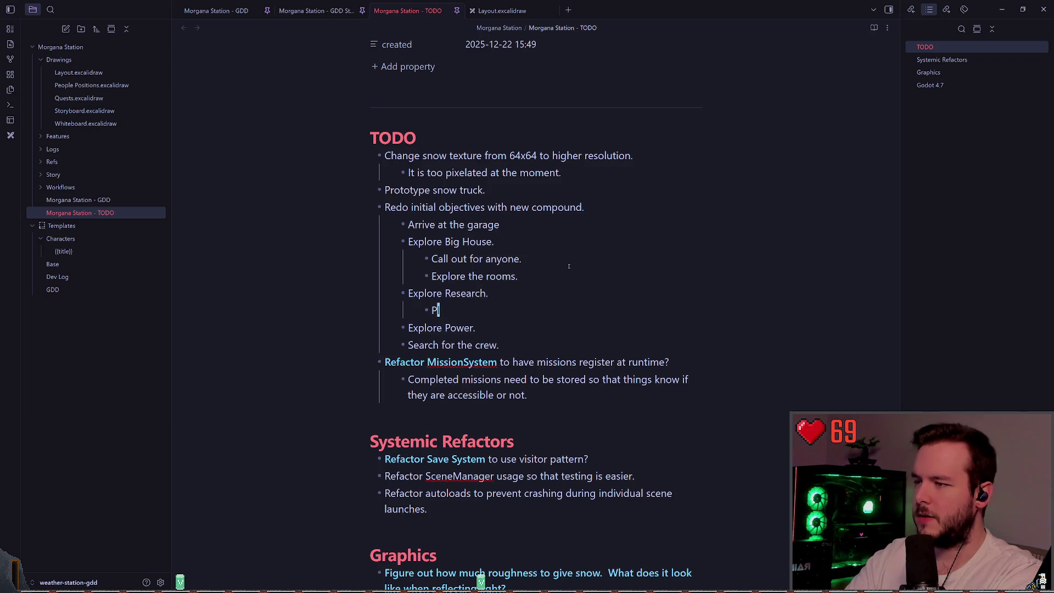
pyautogui.press('Return')
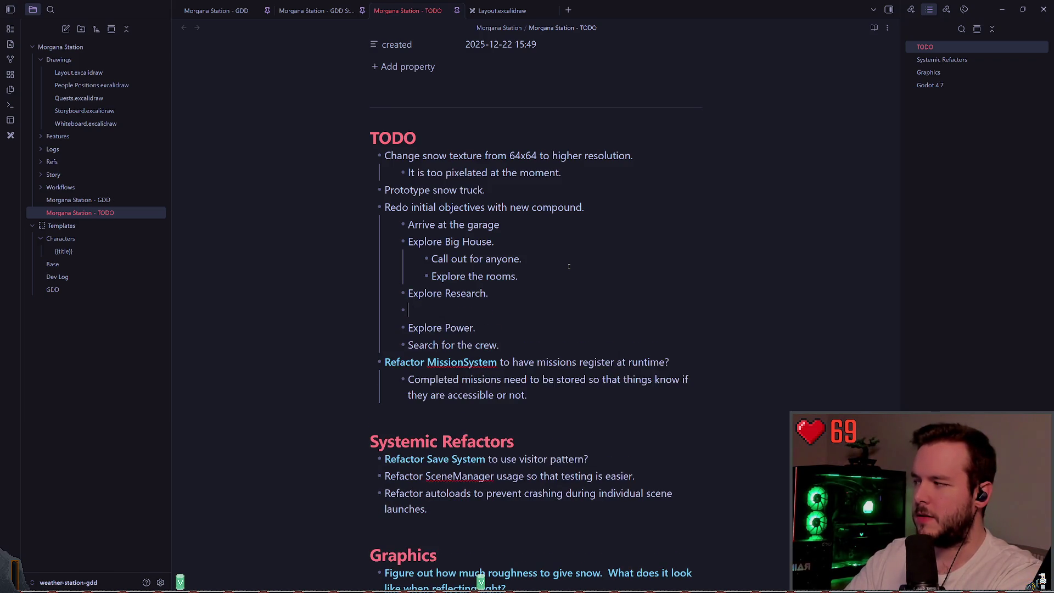
pyautogui.press('Tab')
pyautogui.write('Check server')
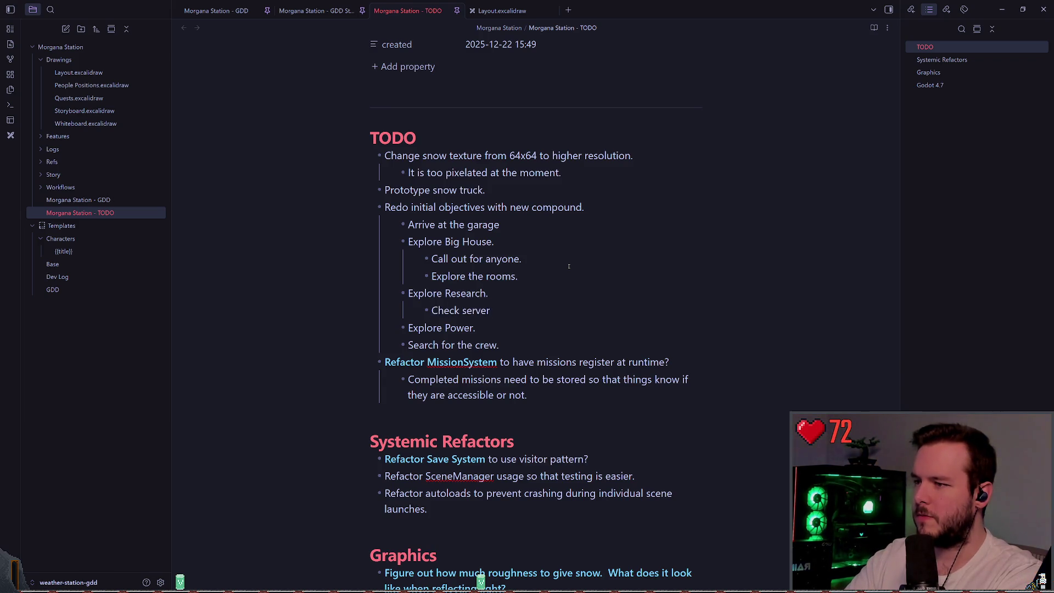
pyautogui.write(' room, too')
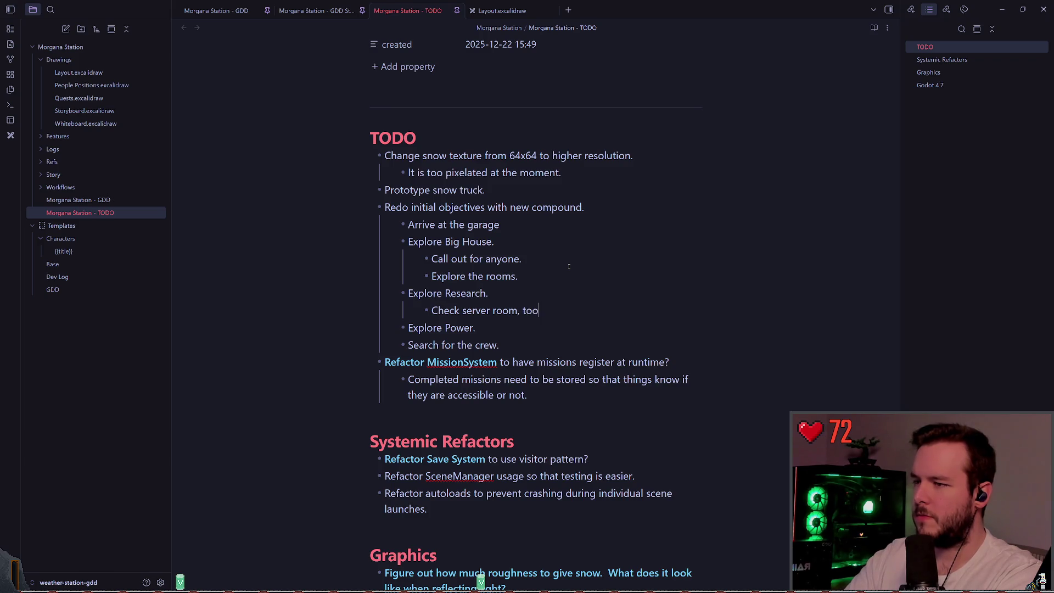
pyautogui.write('.')
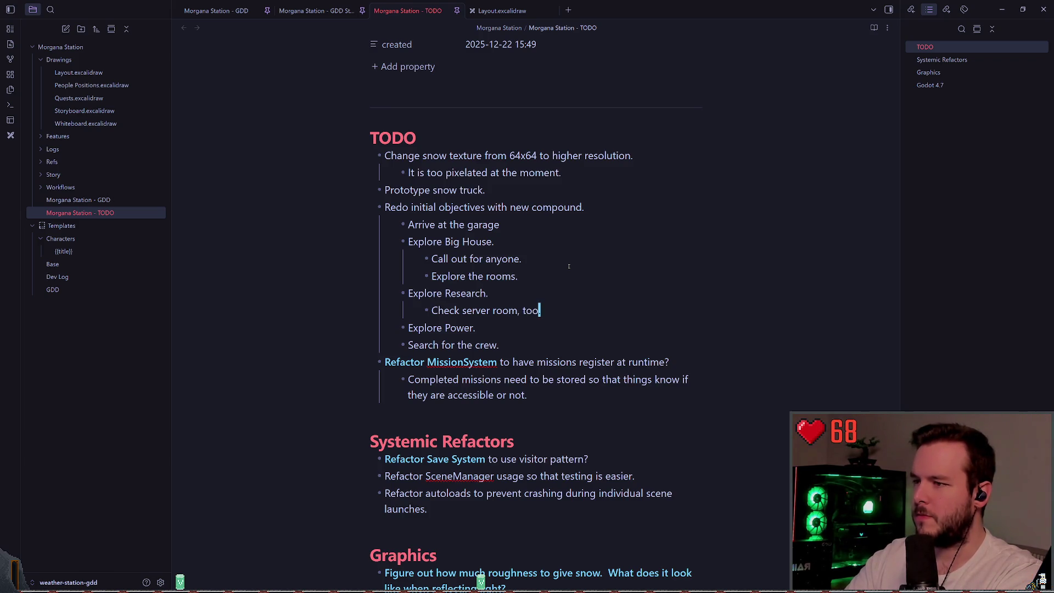
pyautogui.press('BackSpace')
pyautogui.press('BackSpace')
pyautogui.press('BackSpace')
pyautogui.write('.')
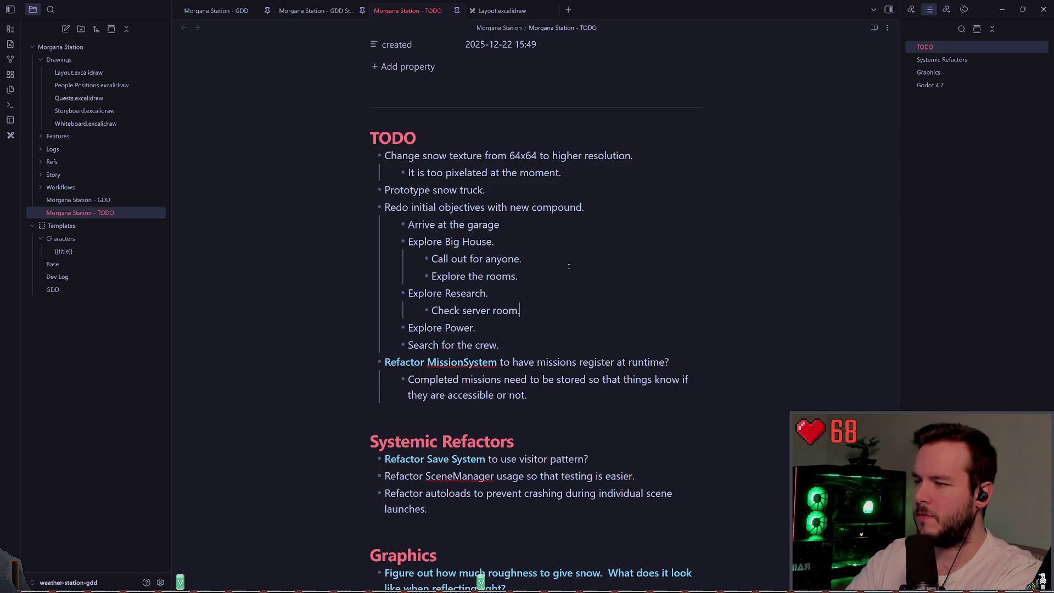
# - Nest the note 'Player notices problem with power.' under Explore Power
pyautogui.press('Escape')
pyautogui.press('Return')
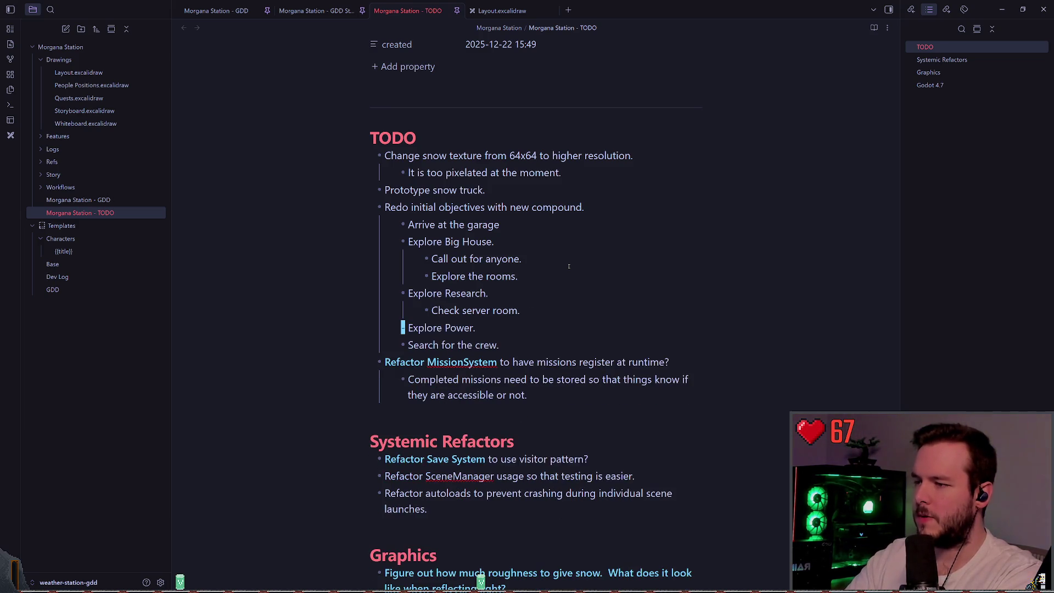
pyautogui.press('o')
pyautogui.press('Tab')
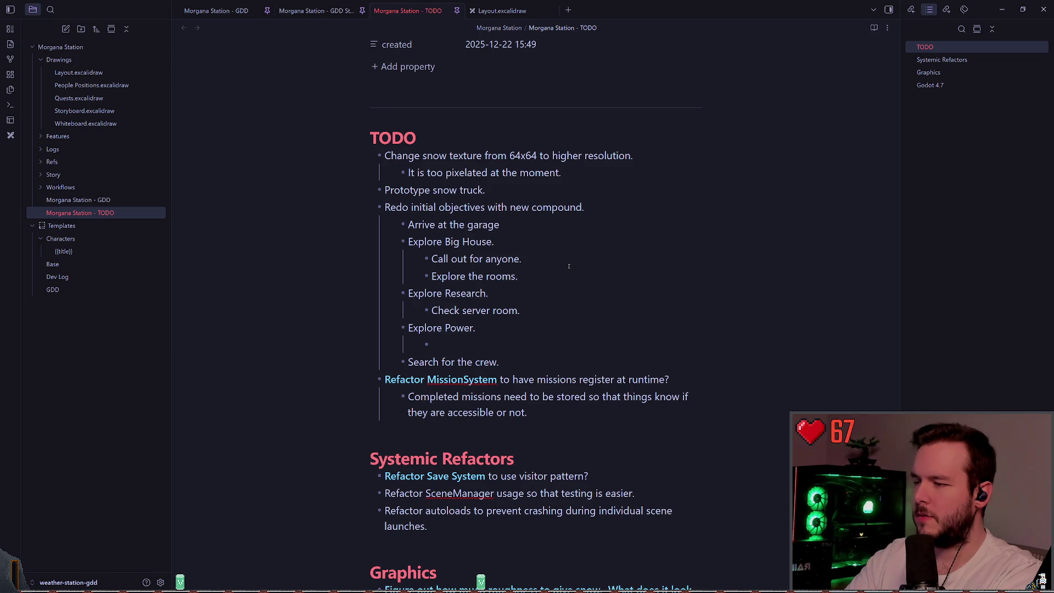
pyautogui.write('Notice')
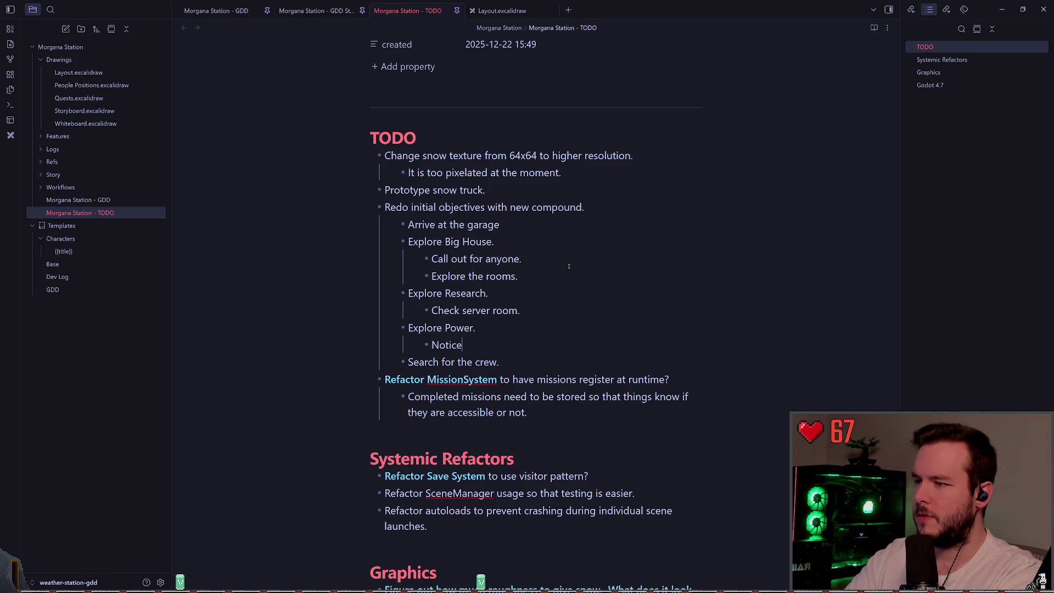
pyautogui.press('BackSpace')
pyautogui.press('BackSpace')
pyautogui.press('BackSpace')
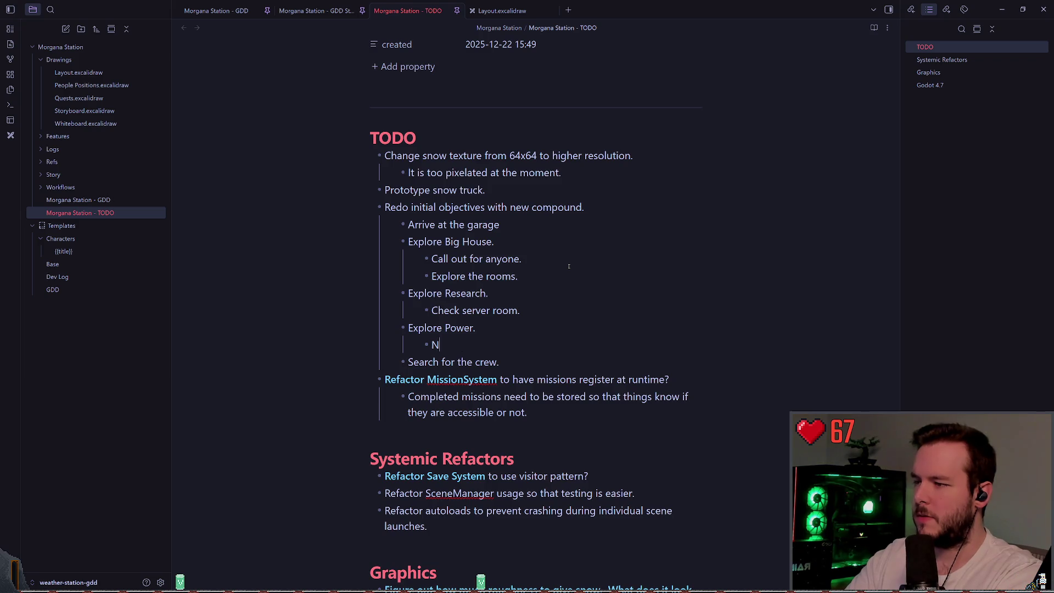
pyautogui.write('Player notices')
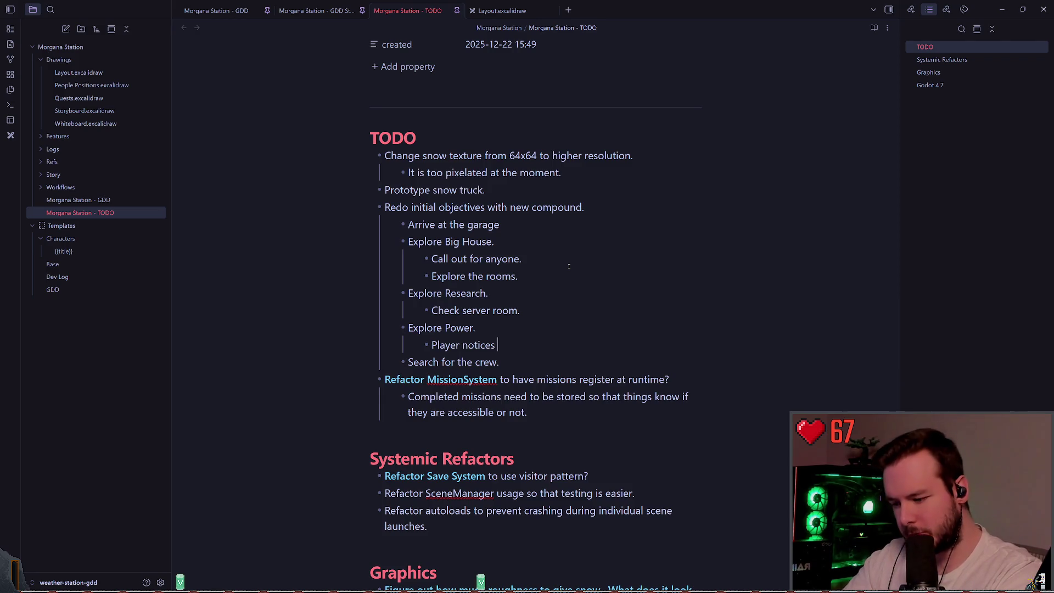
pyautogui.write('problem with power.')
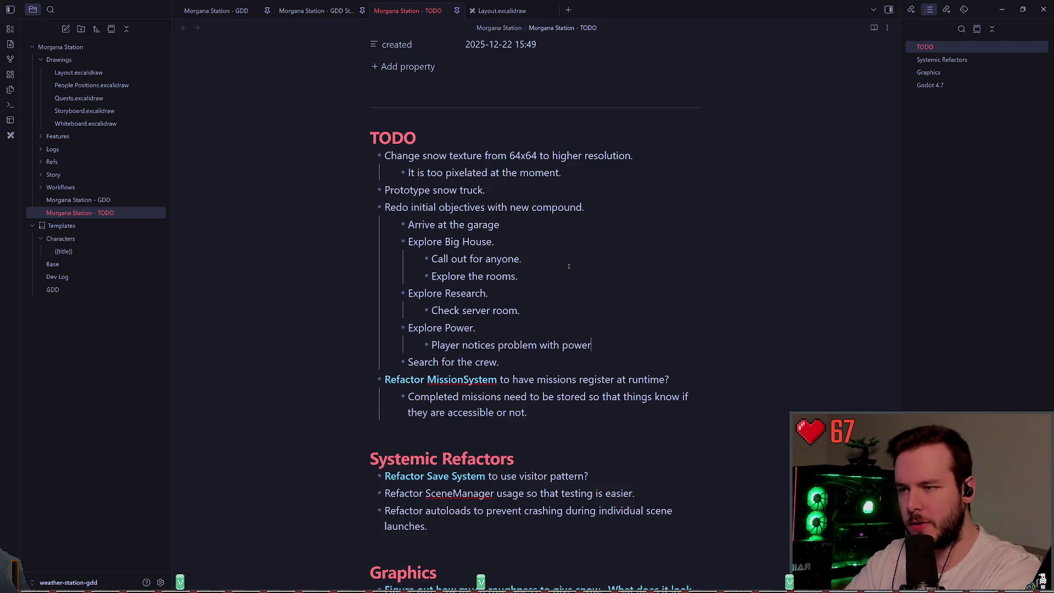
# - Add a 'Fix Power' objective below the power note
pyautogui.press('Return')
pyautogui.press('BackSpace')
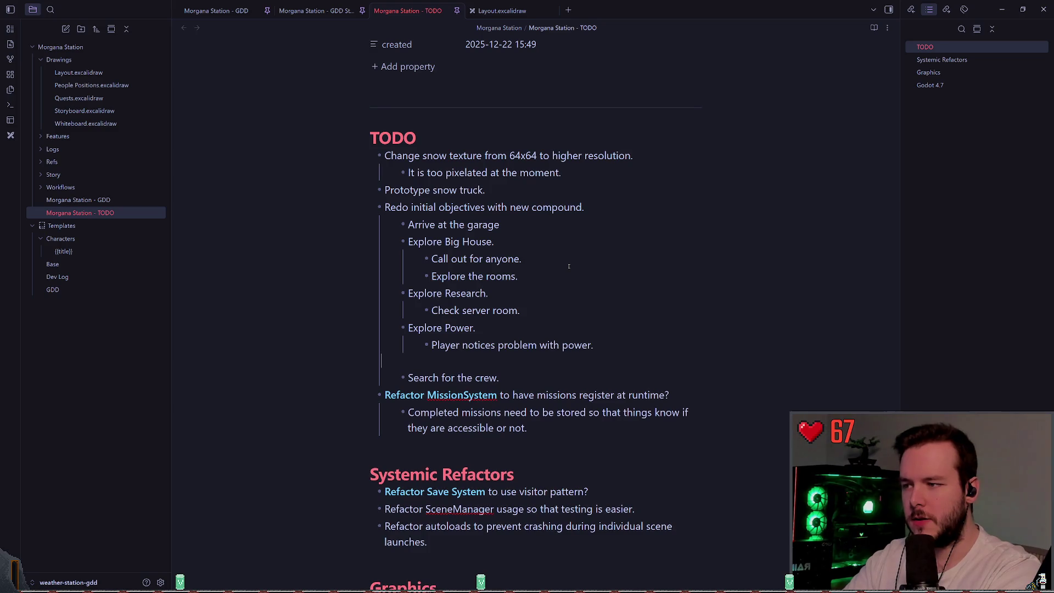
pyautogui.hotkey('ctrl', 'z')
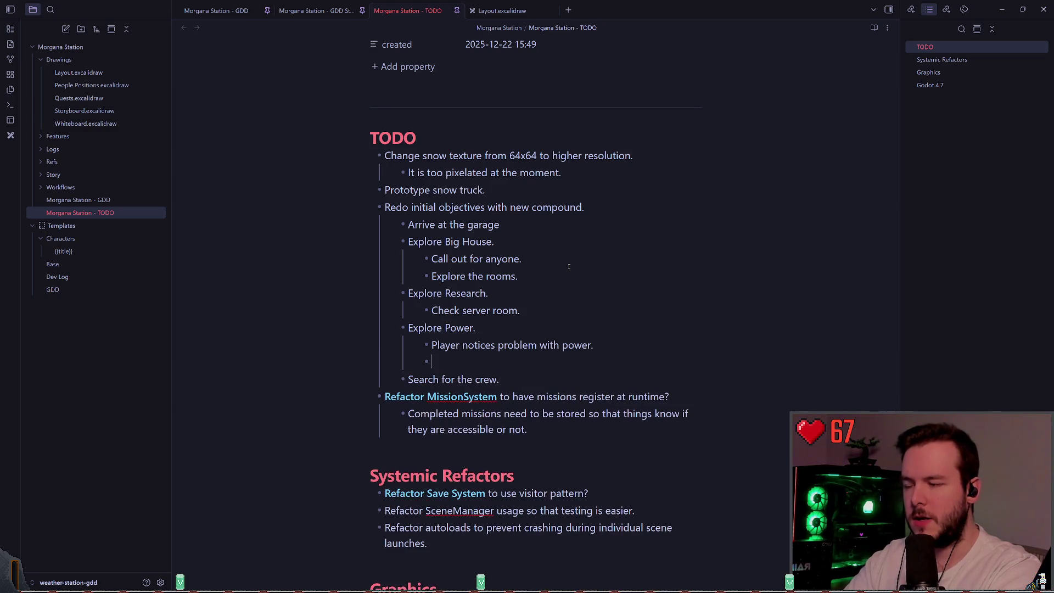
pyautogui.write('Fixpower')
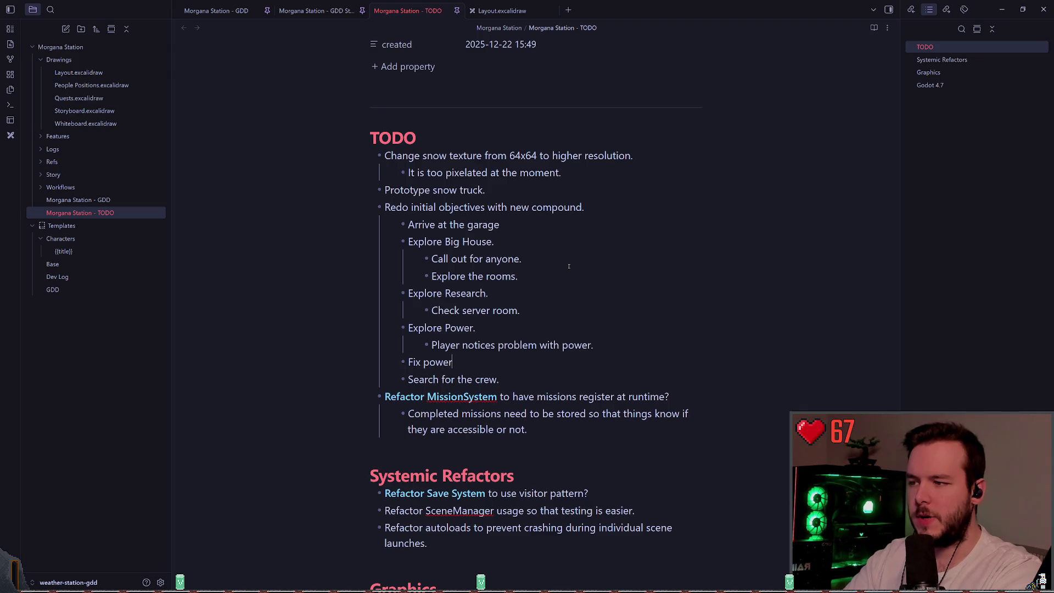
pyautogui.press('BackSpace')
pyautogui.press('BackSpace')
pyautogui.press('BackSpace')
pyautogui.write('Power')
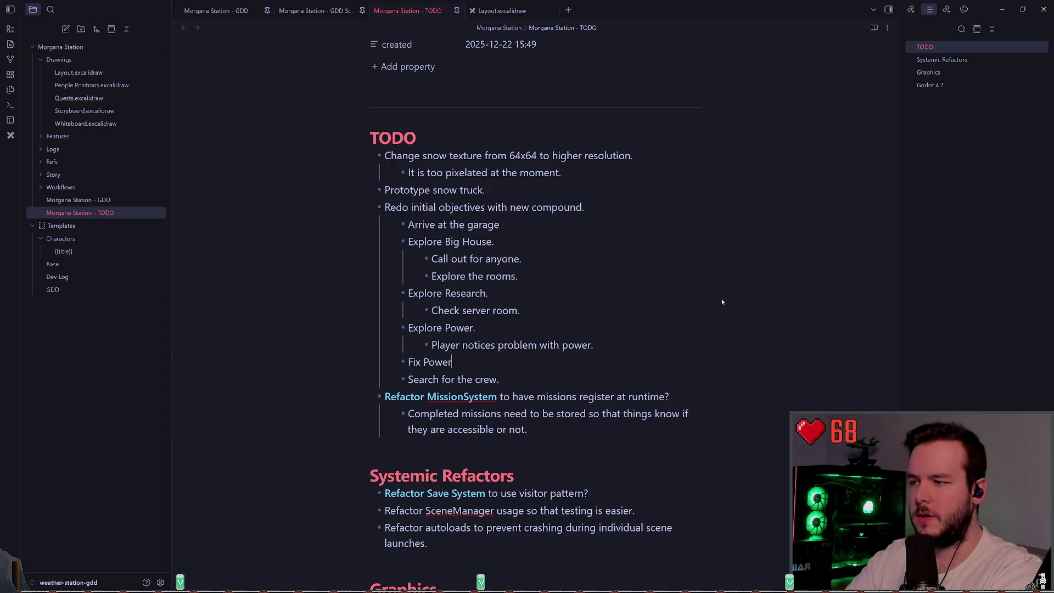
# - Nest sub-steps 'Retrieve tool from truck.' and 'Repair broken ???.' under Fix Power
pyautogui.press('Return')
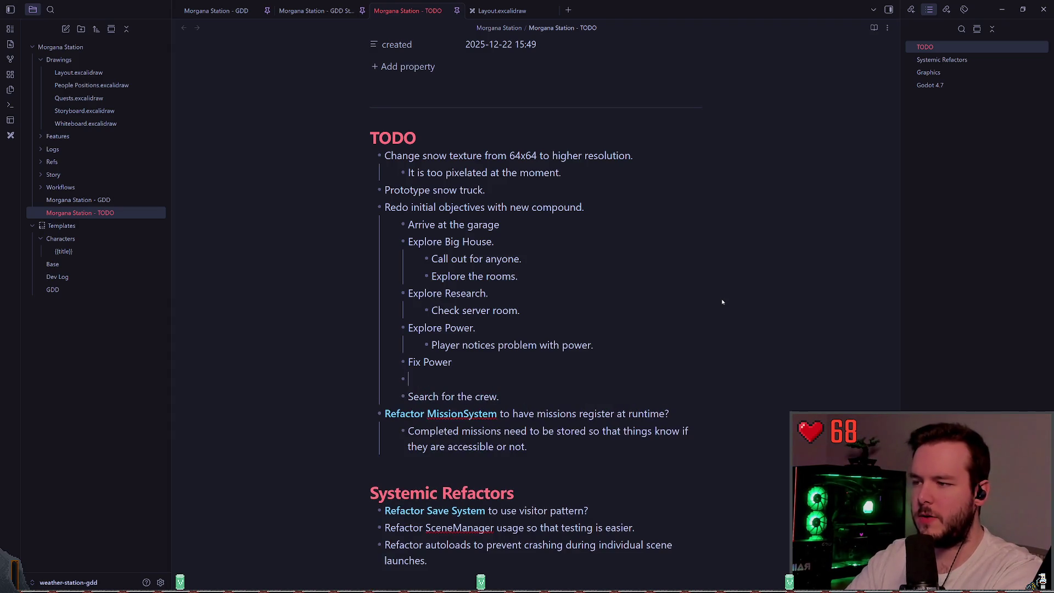
pyautogui.press('Tab')
pyautogui.press('Up')
pyautogui.write('.')
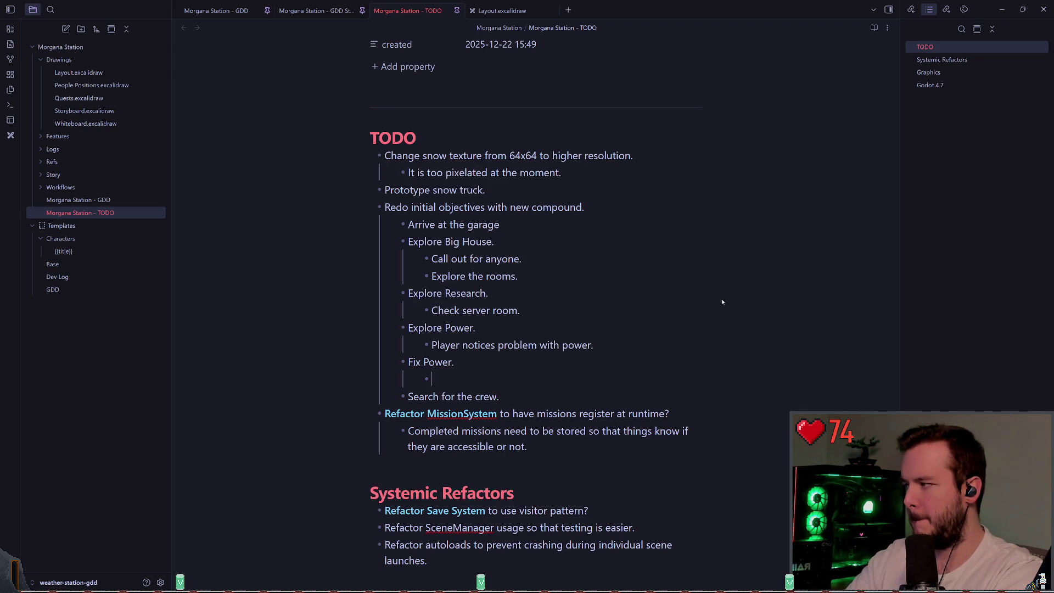
pyautogui.press('Down')
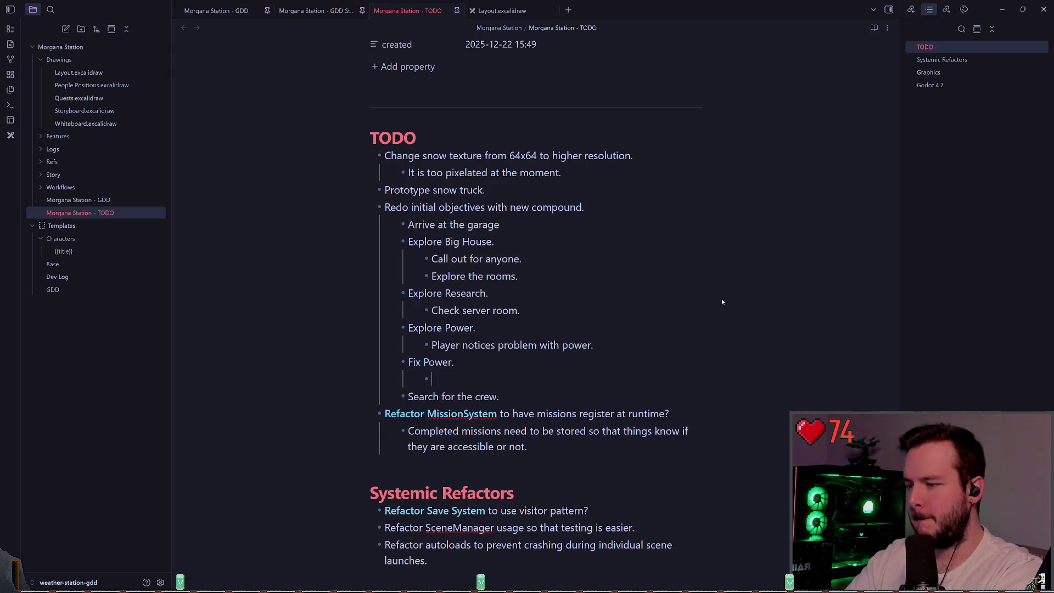
pyautogui.write('Go back to truck an')
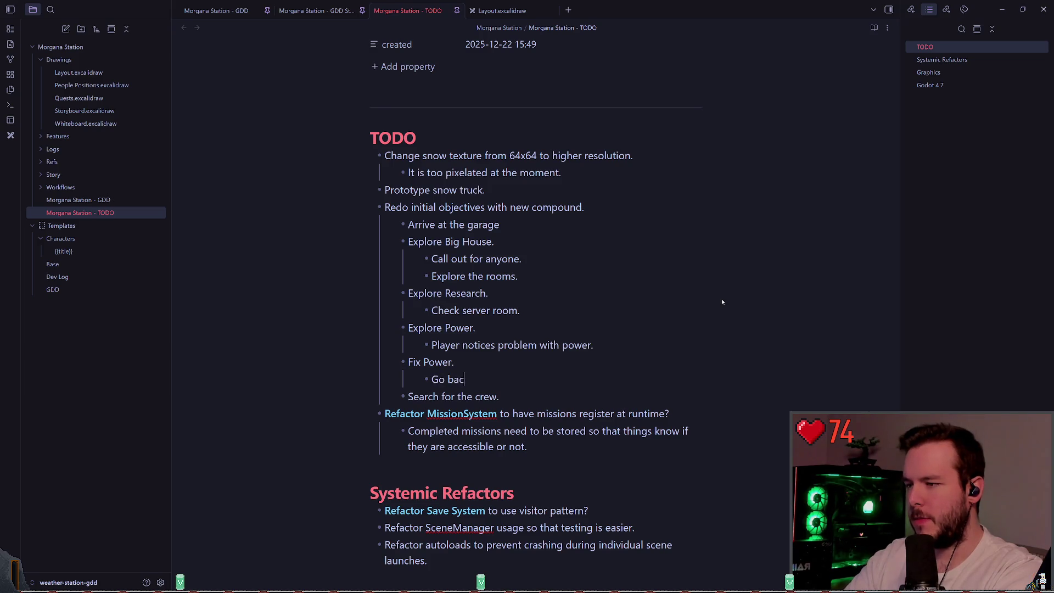
pyautogui.press('BackSpace')
pyautogui.press('BackSpace')
pyautogui.press('BackSpace')
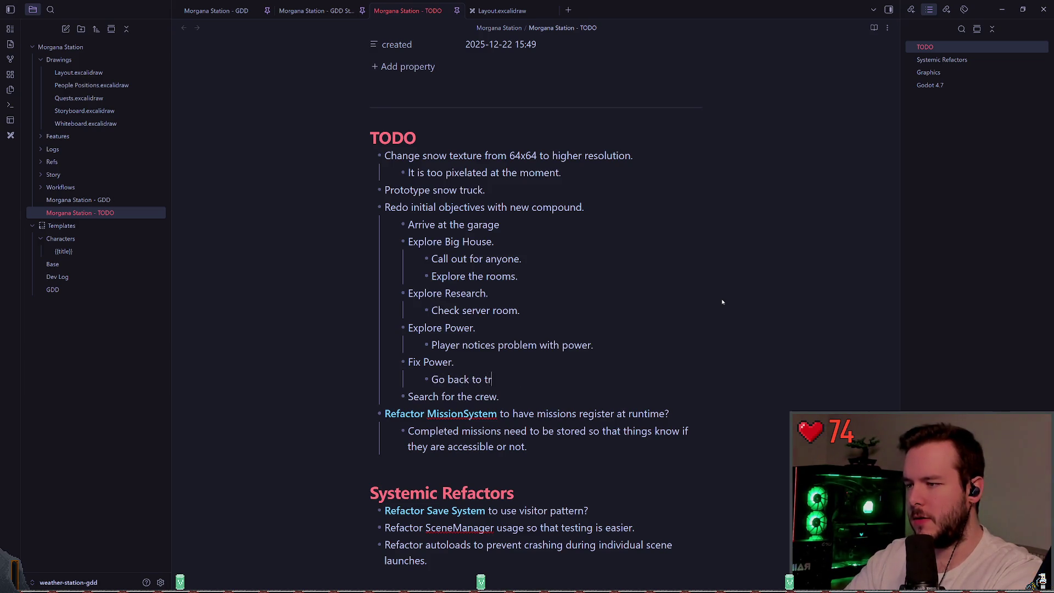
pyautogui.write('Retrieve to')
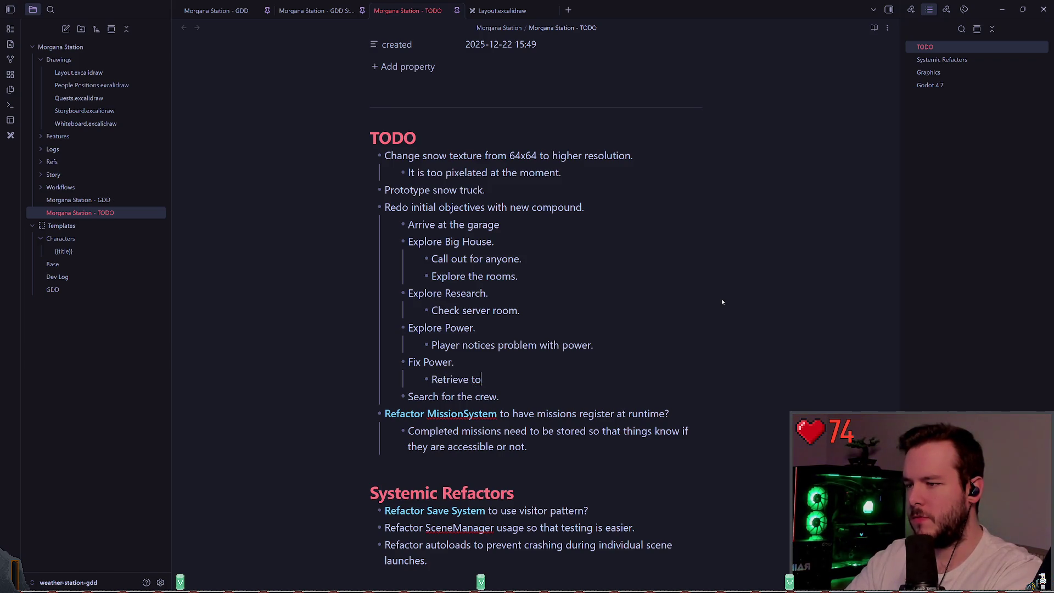
pyautogui.write('ol from truck.')
pyautogui.press('Return')
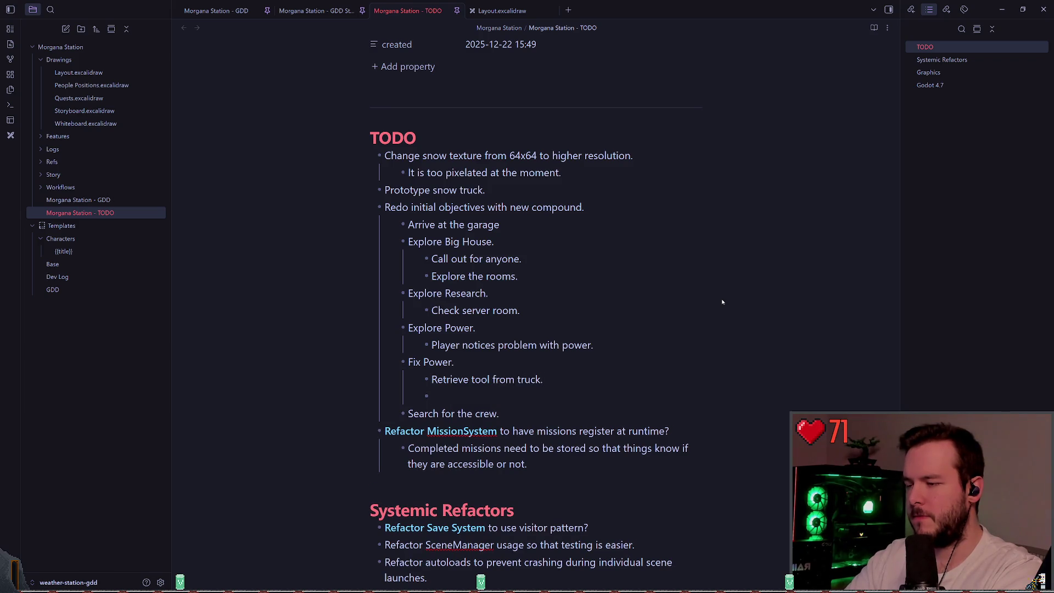
pyautogui.write('REpair')
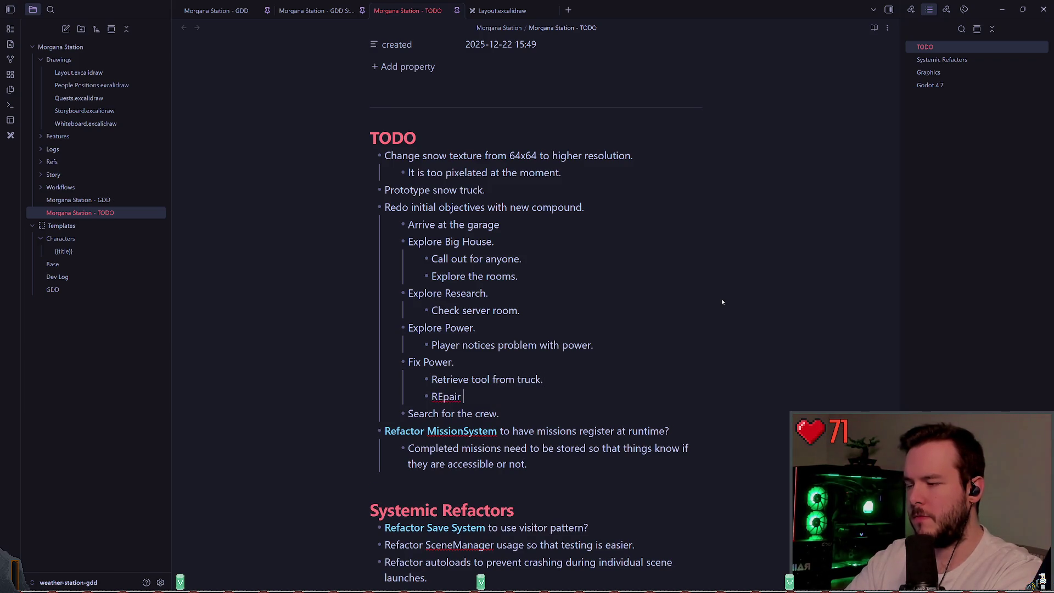
pyautogui.write('epair broken ')
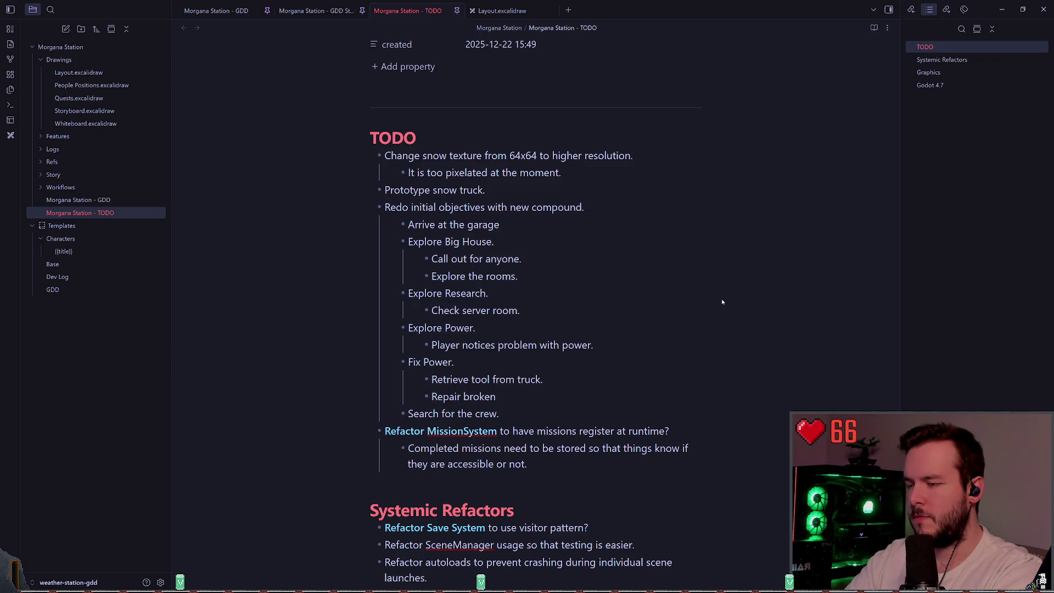
pyautogui.write('???.')
pyautogui.press('Return')
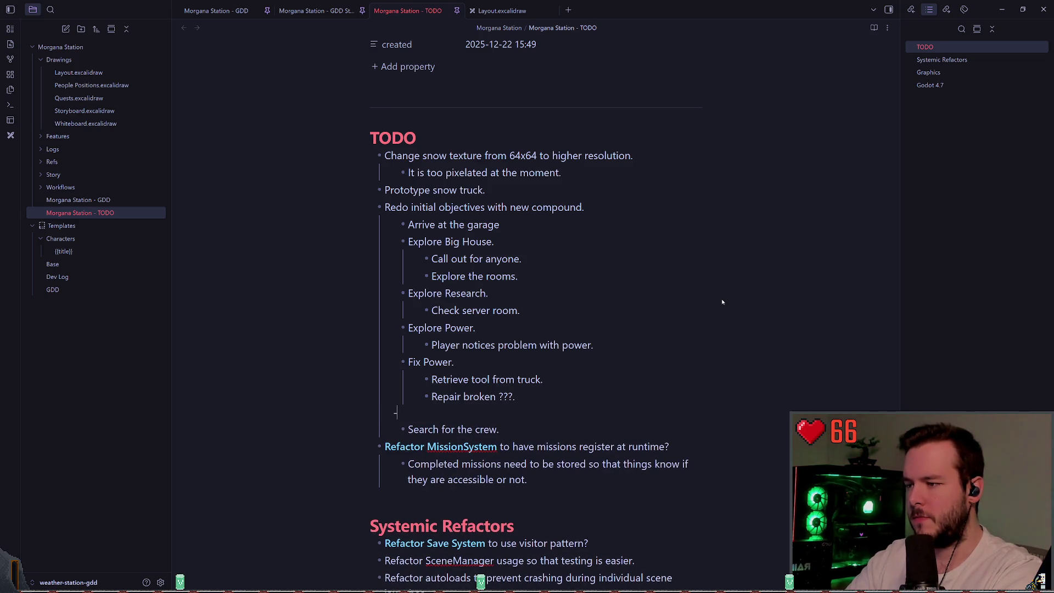
pyautogui.press('BackSpace')
pyautogui.press('Return')
pyautogui.hotkey('shift', 'Tab')
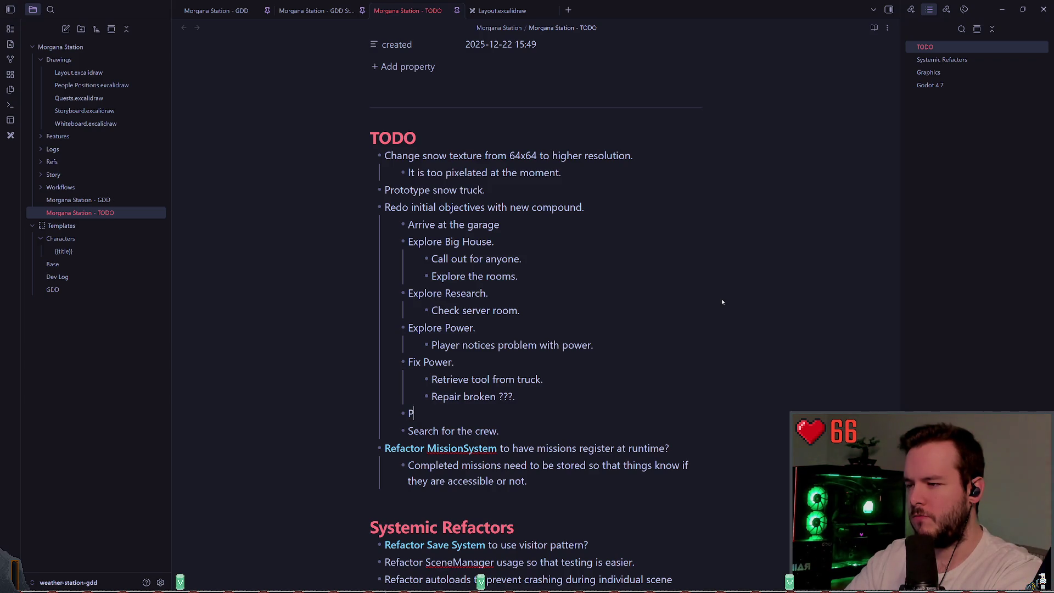
# - Add 'Power on Auxiliary Generator.' with a note that it heats fluid circulating within the cells
pyautogui.write('ower on Auxi')
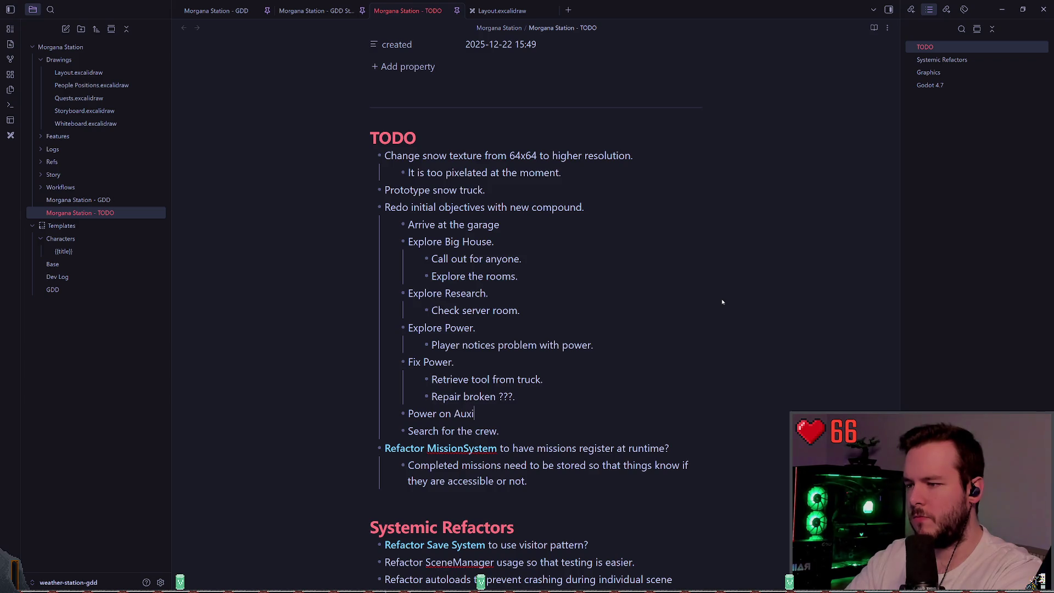
pyautogui.write('liary Gener')
pyautogui.write('ator.')
pyautogui.press('Return')
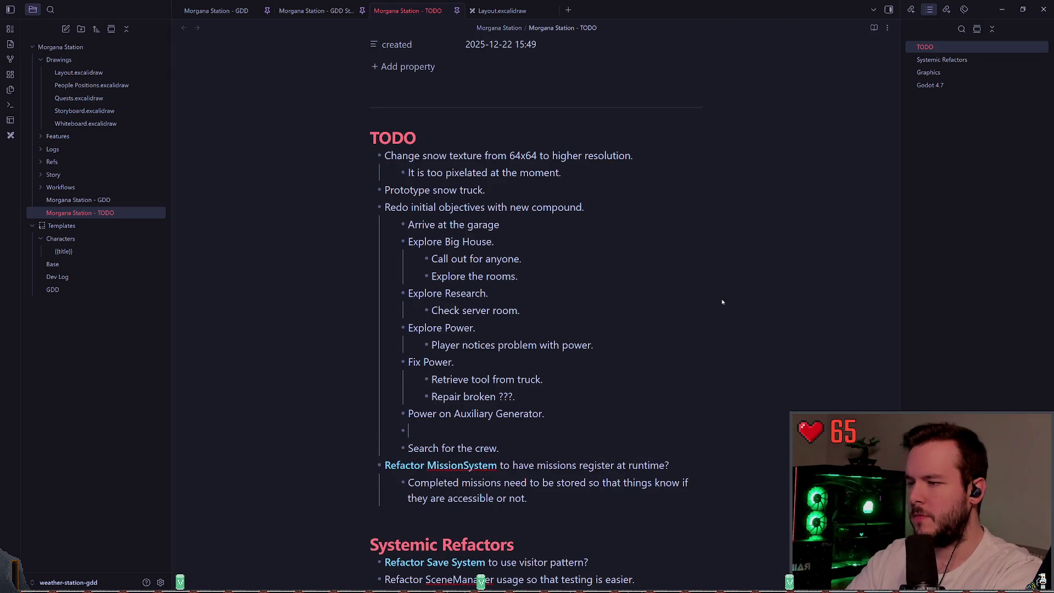
pyautogui.press('Tab')
pyautogui.write('Thi')
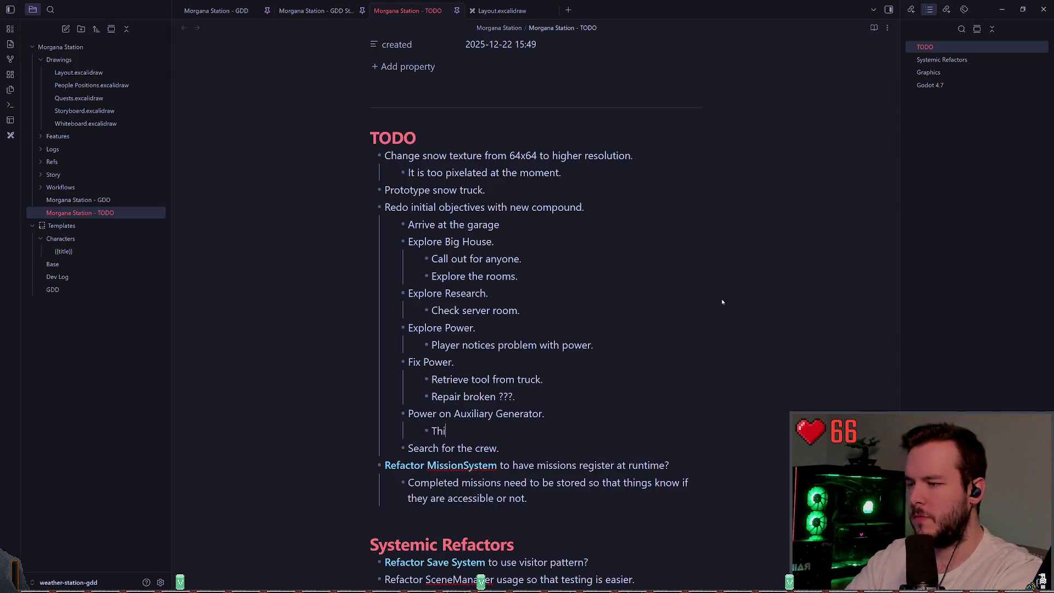
pyautogui.write('s heats up')
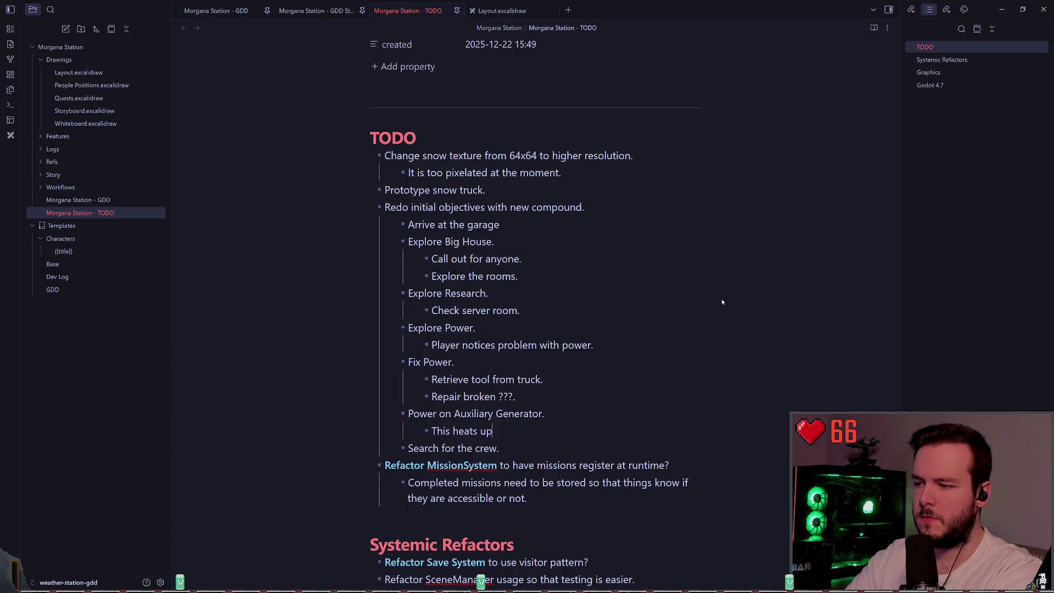
pyautogui.press('BackSpace')
pyautogui.press('BackSpace')
pyautogui.press('BackSpace')
pyautogui.write('heats u')
pyautogui.write('p the the fuild')
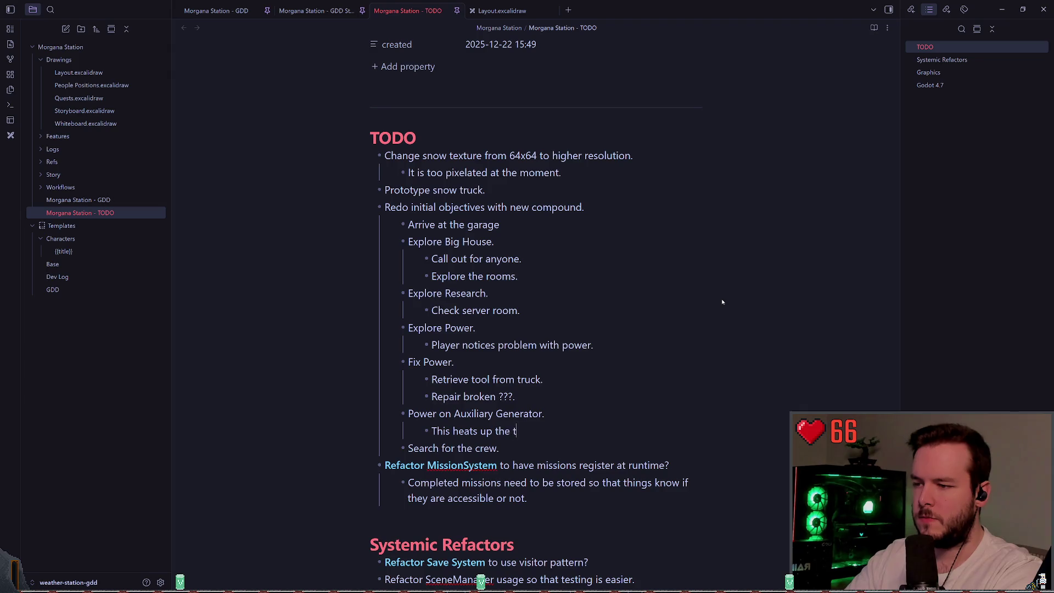
pyautogui.press('BackSpace')
pyautogui.press('BackSpace')
pyautogui.press('BackSpace')
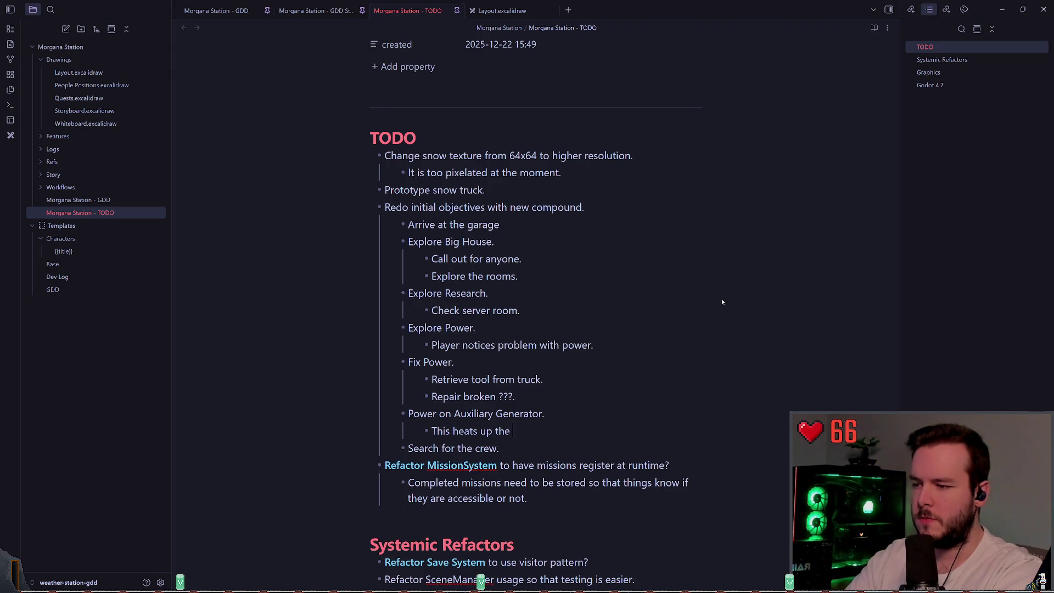
pyautogui.write('fluid inside the ')
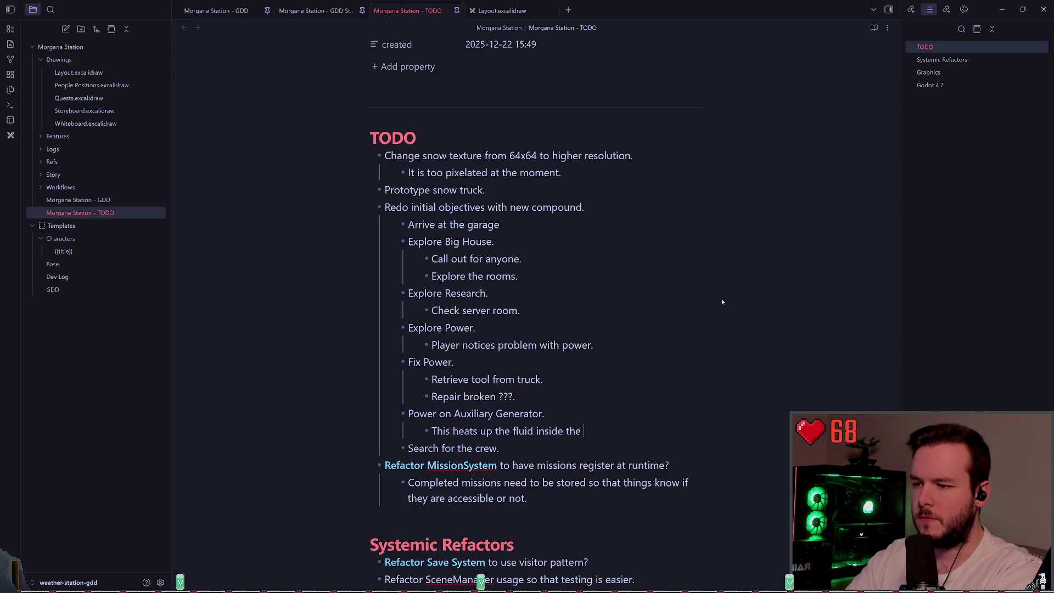
pyautogui.write('l')
pyautogui.press('BackSpace')
pyautogui.press('BackSpace')
pyautogui.press('BackSpace')
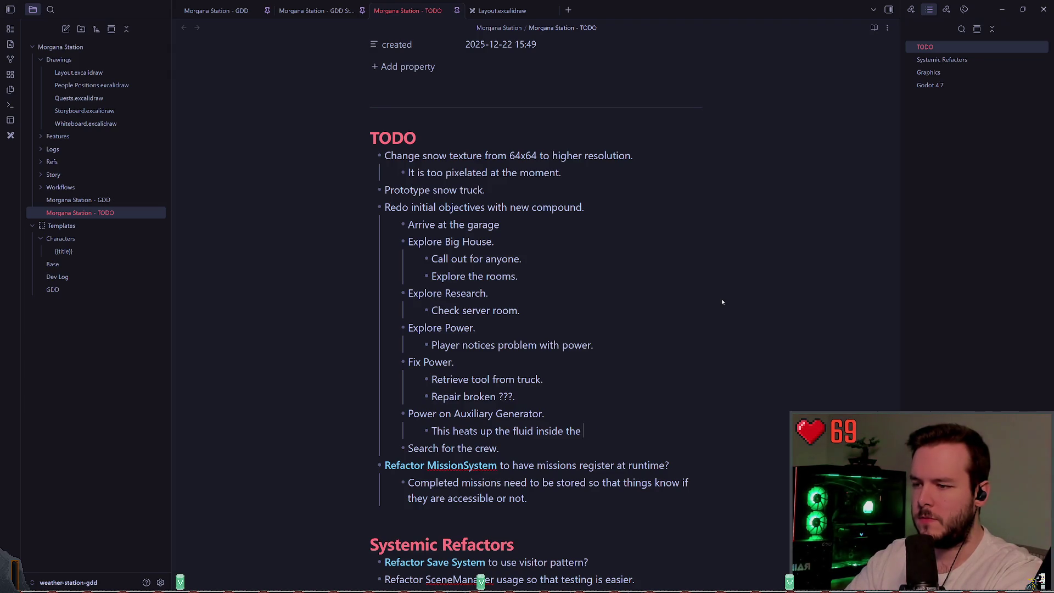
pyautogui.write('circulating with')
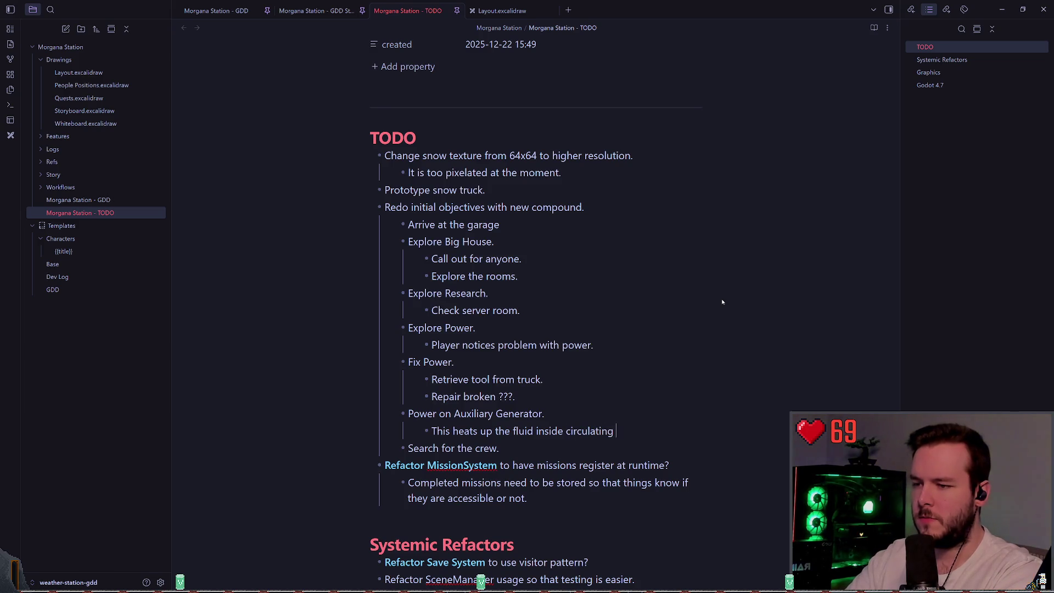
pyautogui.write('in the cells.')
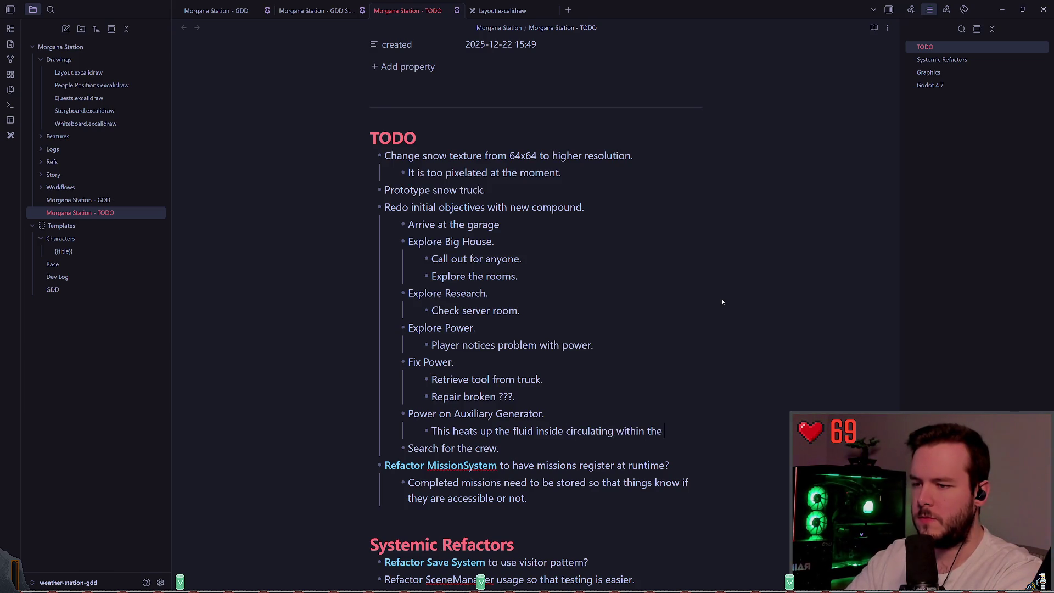
# - Start a new objective-level bullet below it reading 'Defribrilate'
pyautogui.press('Return')
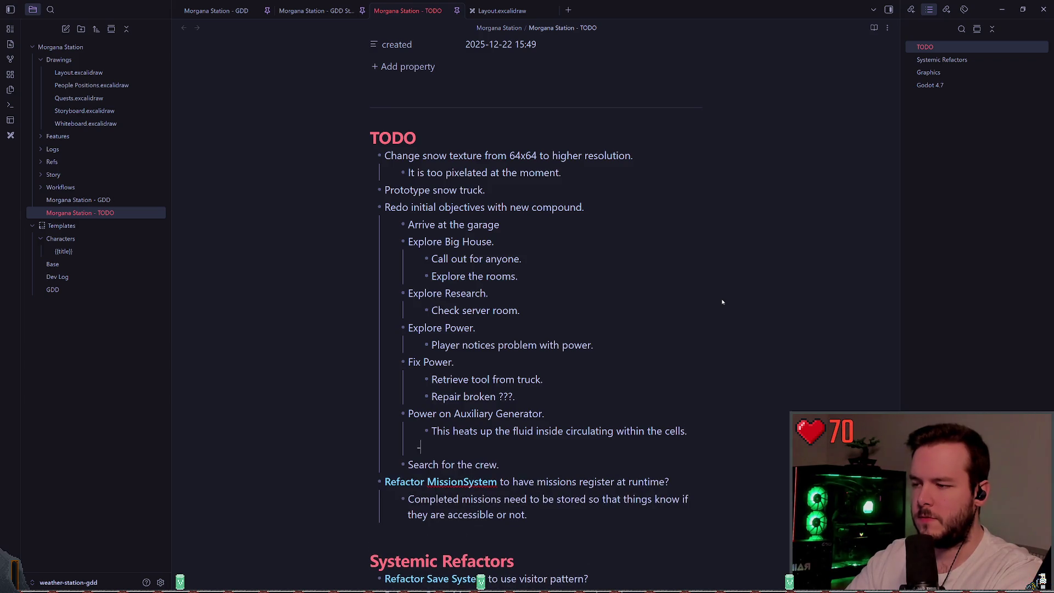
pyautogui.press('BackSpace')
pyautogui.press('Return')
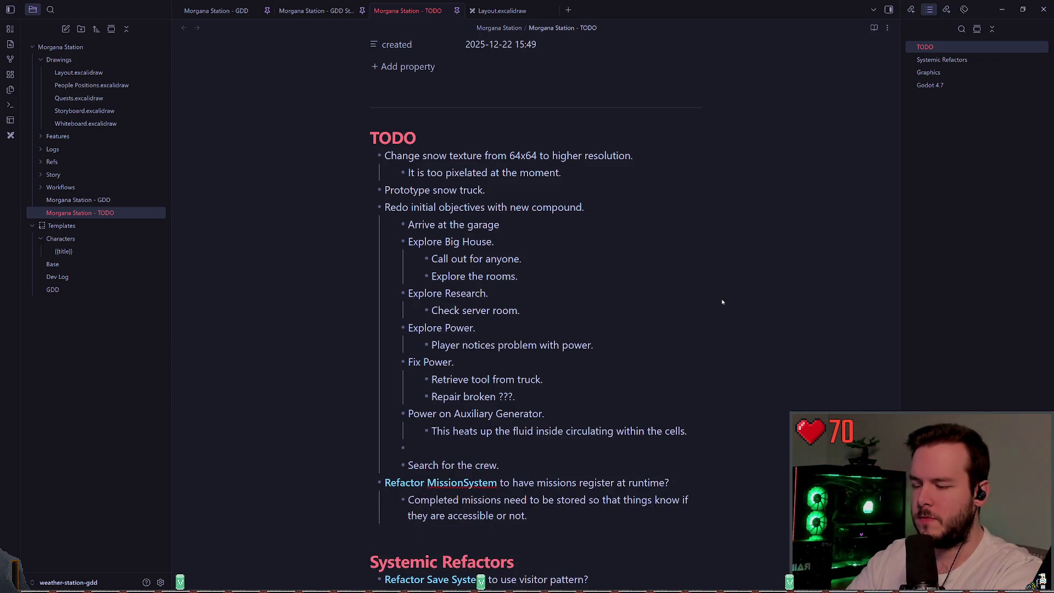
pyautogui.write('Defribr')
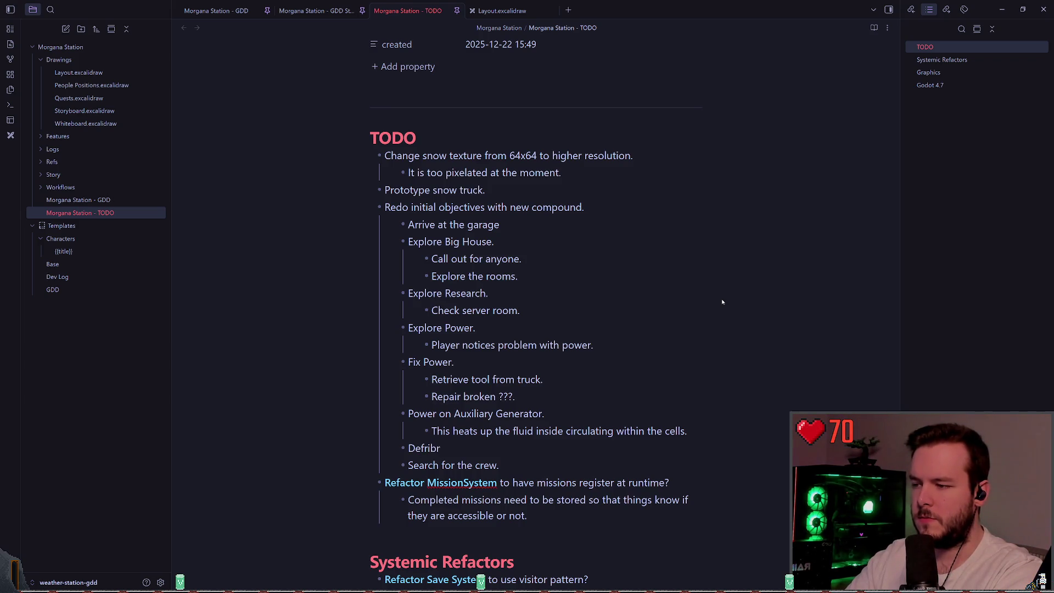
pyautogui.write('ilate')
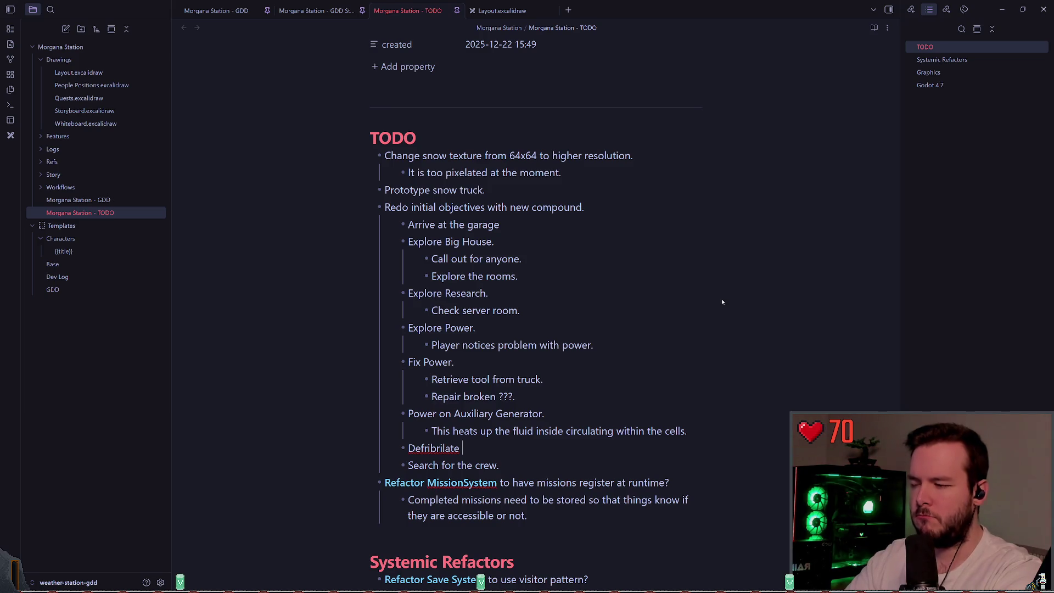
# - Fix the misspelling via spelling suggestions so the objective reads 'Defibrillate cells.'
pyautogui.rightClick(434, 449)
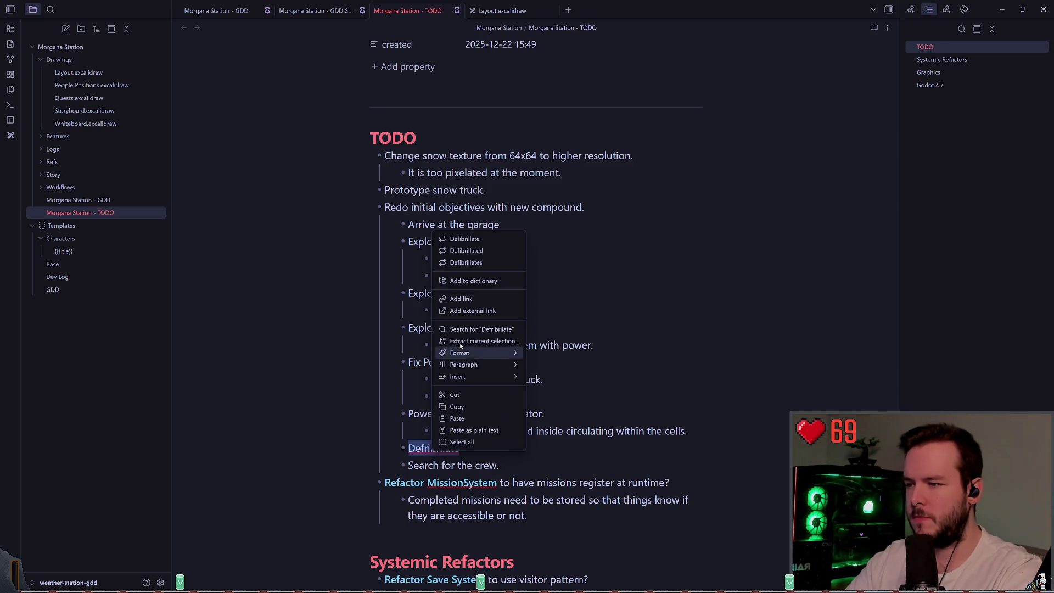
pyautogui.click(470, 240)
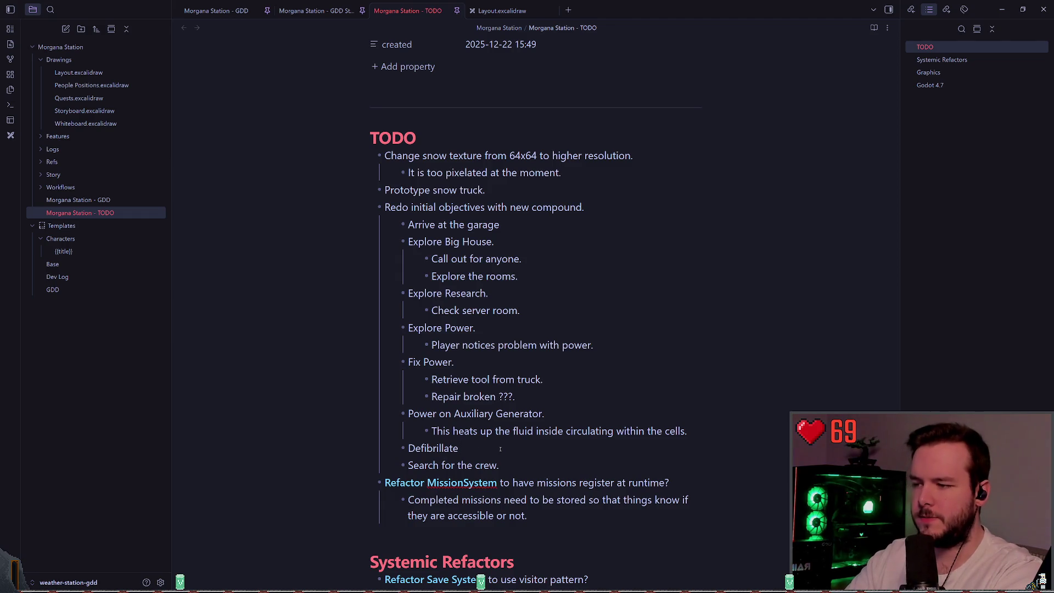
pyautogui.press('Left')
pyautogui.press('Left')
pyautogui.press('Left')
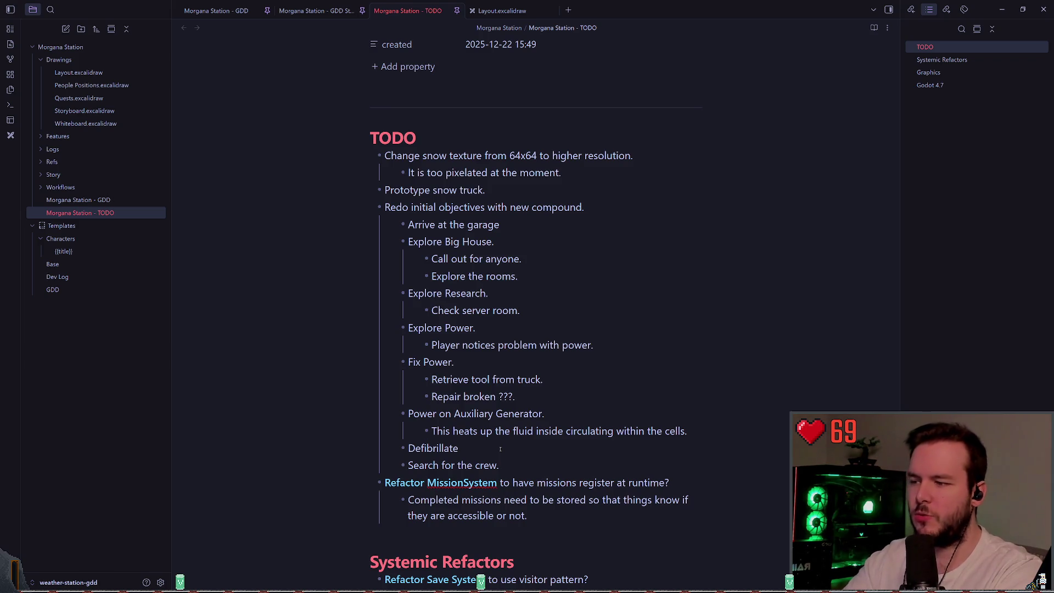
pyautogui.write('cells.')
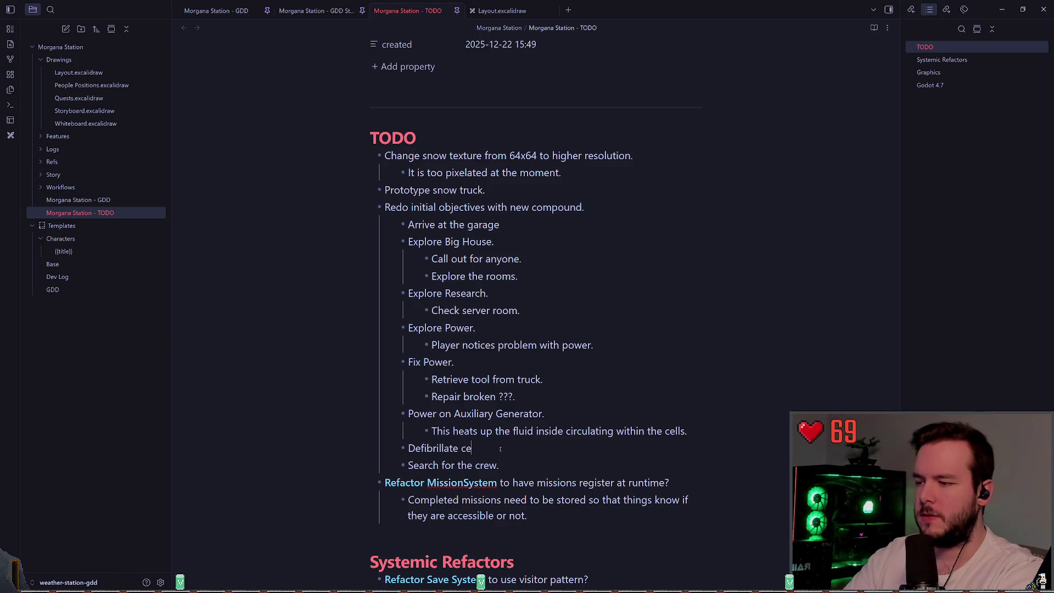
# - Nest 'Perform cardioversion.' under Defibrillate cells. and cut the 'Search for the crew.' line
pyautogui.press('Return')
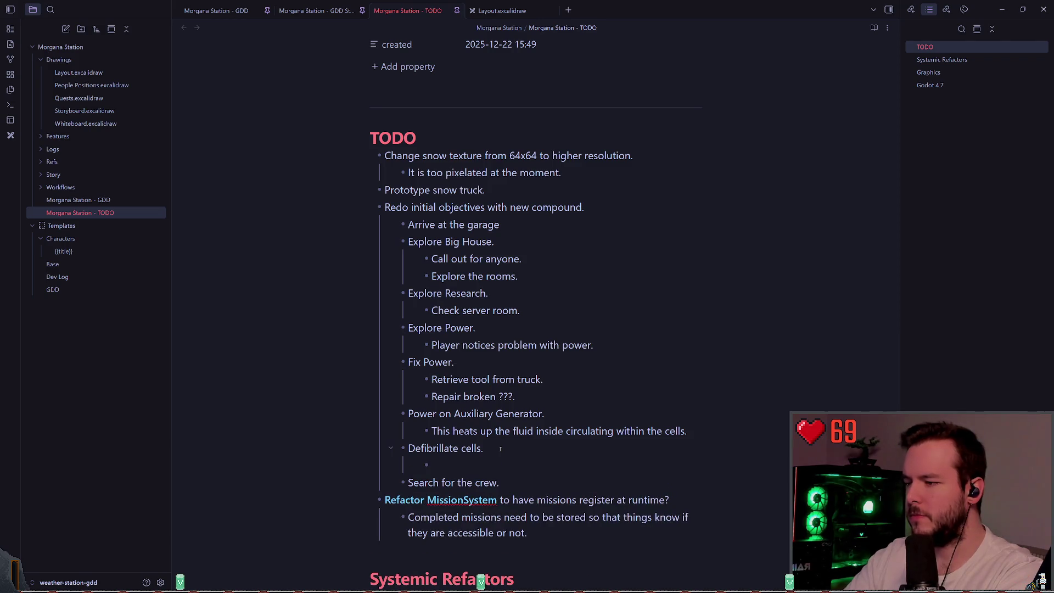
pyautogui.press('Tab')
pyautogui.write('Perform')
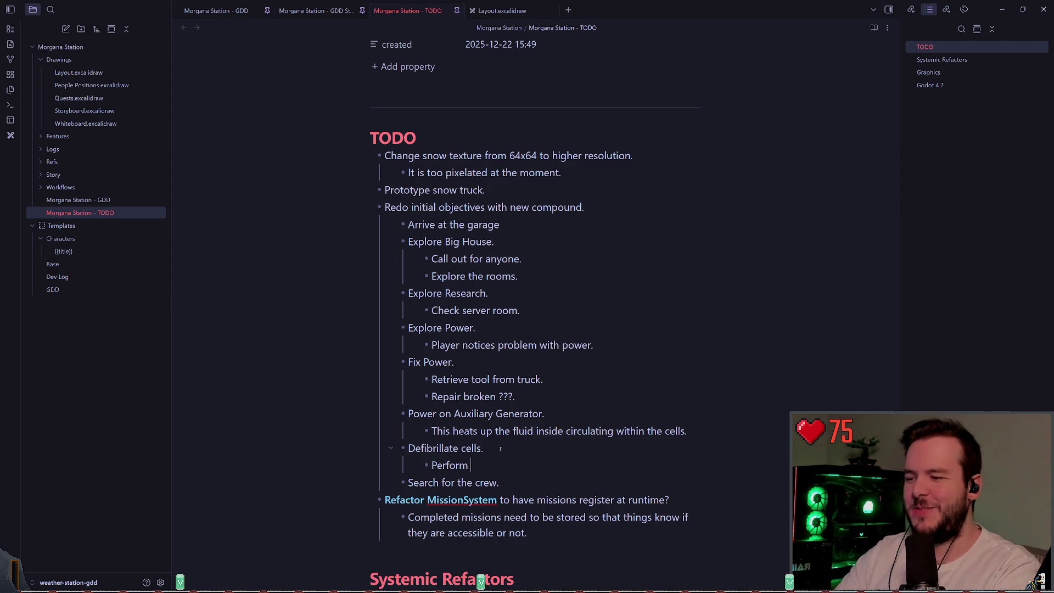
pyautogui.write('cardiover')
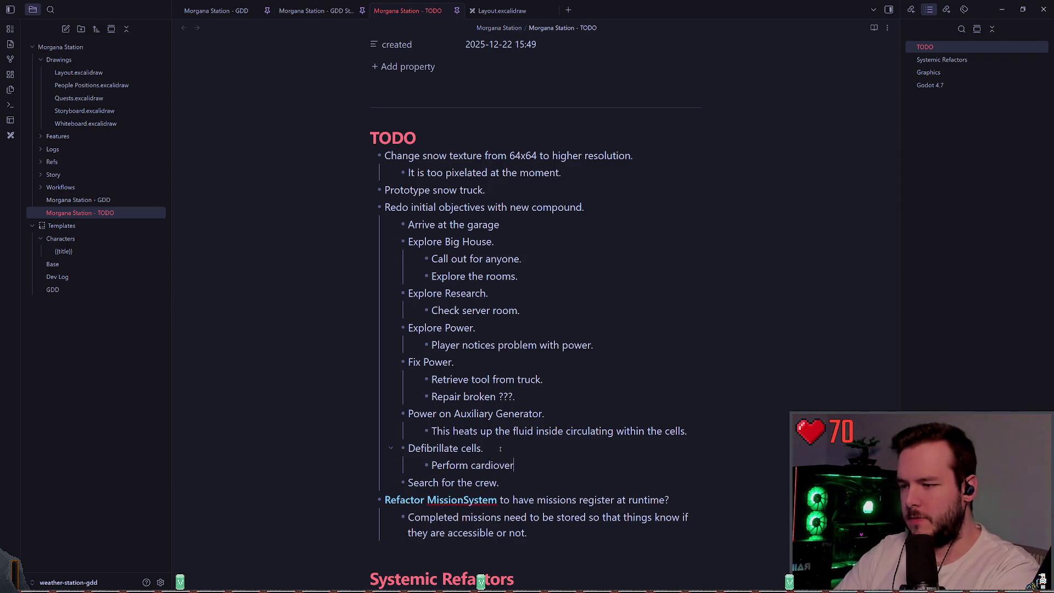
pyautogui.write('sion.')
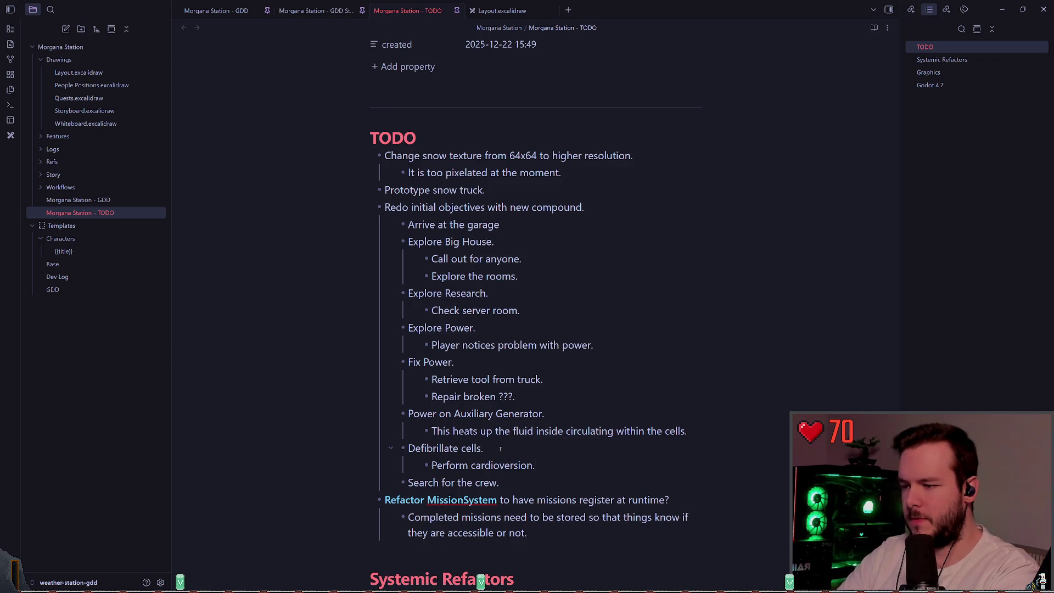
pyautogui.press('Down')
pyautogui.hotkey('ctrl', 'd')
# - Paste 'Search for the crew.' below Arrive at the garage and indent Explore Big House., Research. and Power. beneath it
pyautogui.press('Up')
pyautogui.press('Up')
pyautogui.press('Up')
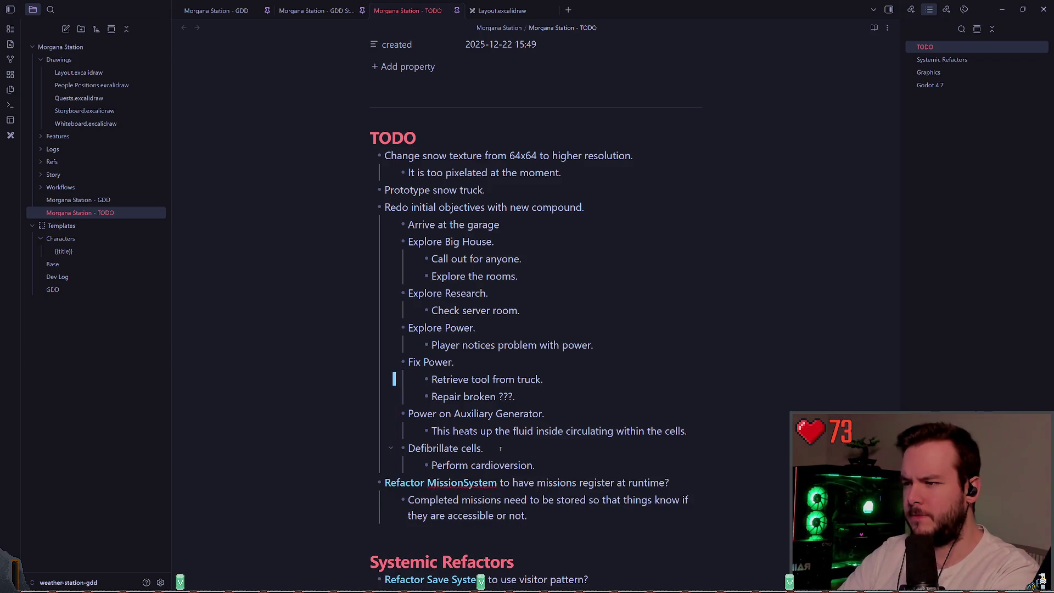
pyautogui.hotkey('ctrl', 'z')
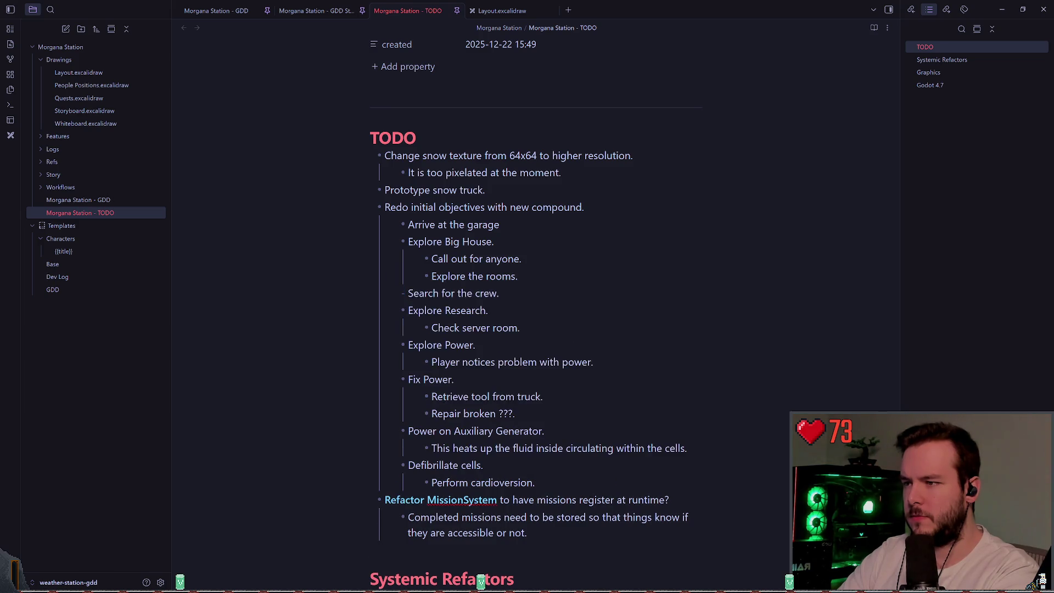
pyautogui.hotkey('ctrl', 'x')
pyautogui.press('Up')
pyautogui.press('Up')
pyautogui.press('Up')
pyautogui.hotkey('ctrl', 'v')
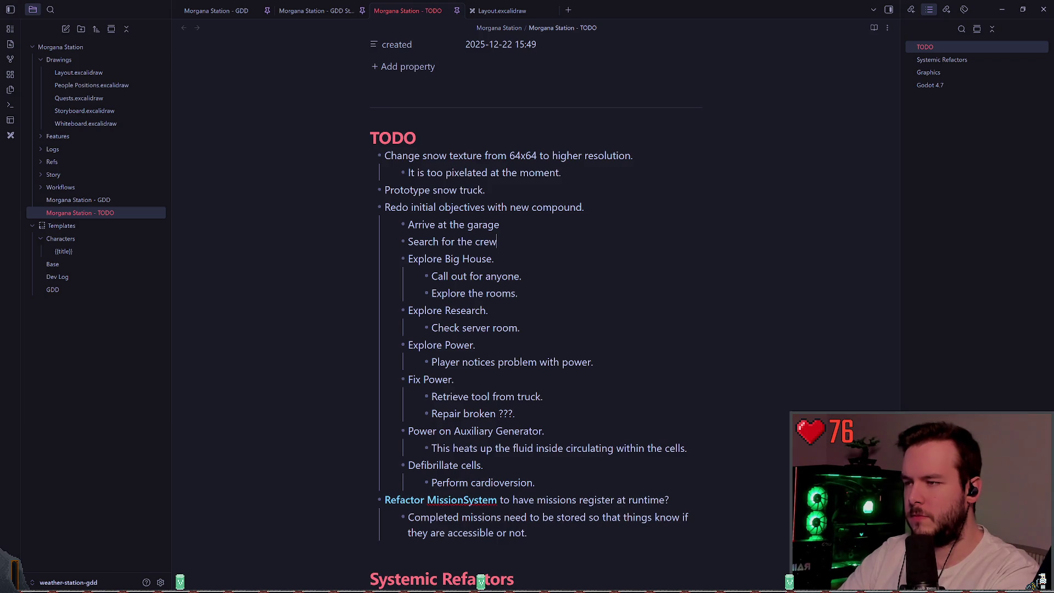
pyautogui.hotkey('shift', 'Down')
pyautogui.hotkey('shift', 'Down')
pyautogui.hotkey('shift', 'Down')
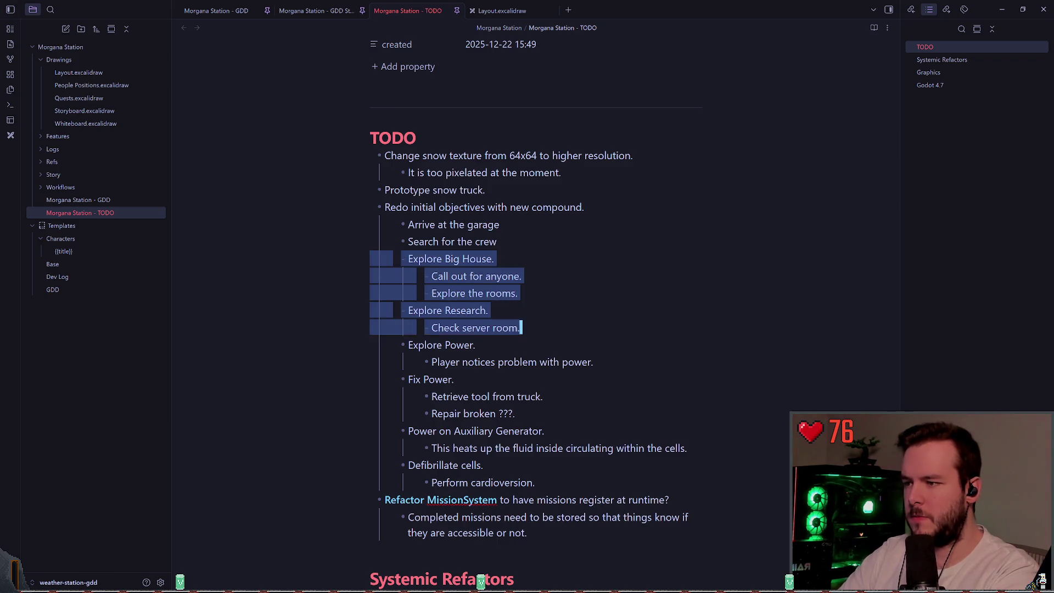
pyautogui.press('Tab')
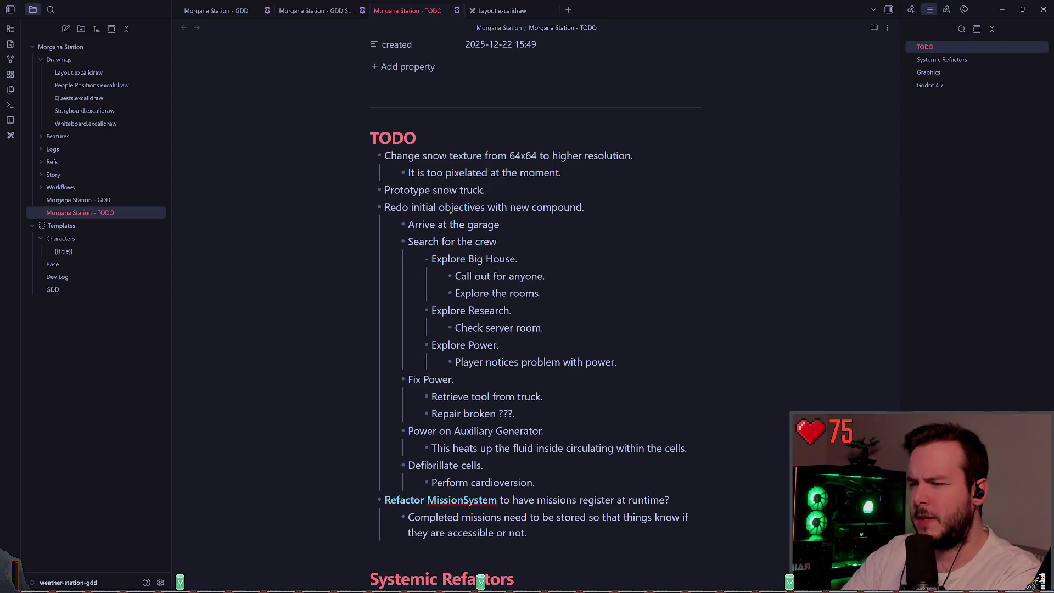
# - Replace the 'Check server room.' note under Explore Research with 'Research is iced over, so you can't'
pyautogui.click(441, 277)
pyautogui.click(426, 310)
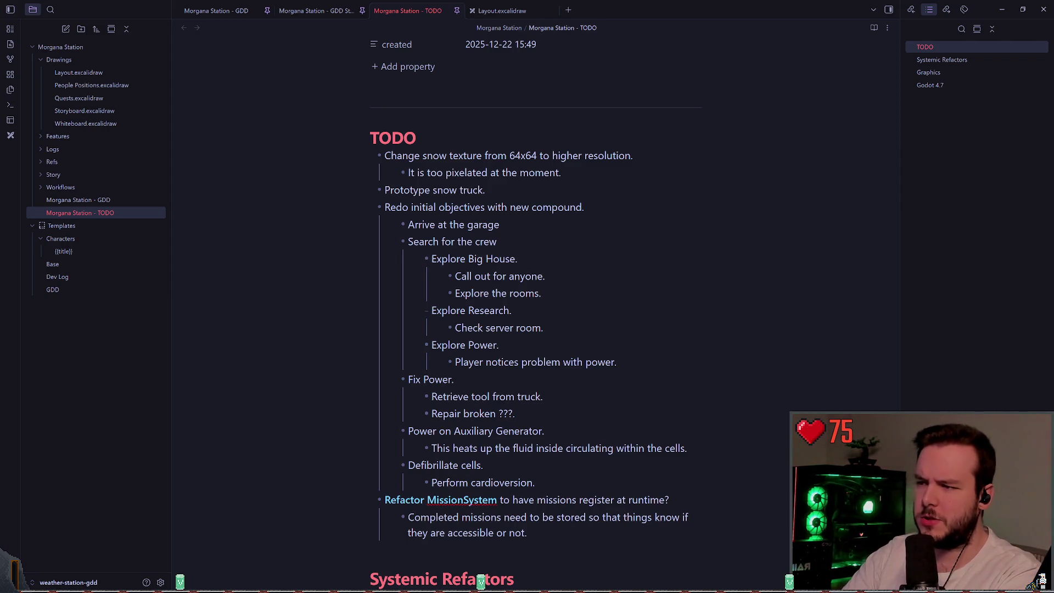
pyautogui.press('Right')
pyautogui.press('Right')
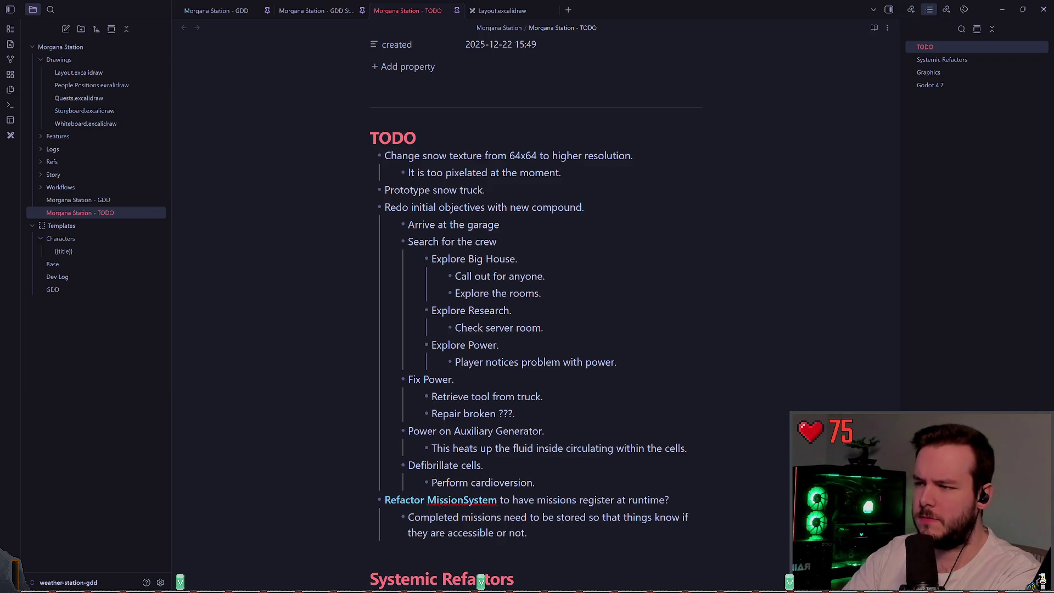
pyautogui.hotkey('shift', 'End')
pyautogui.press('BackSpace')
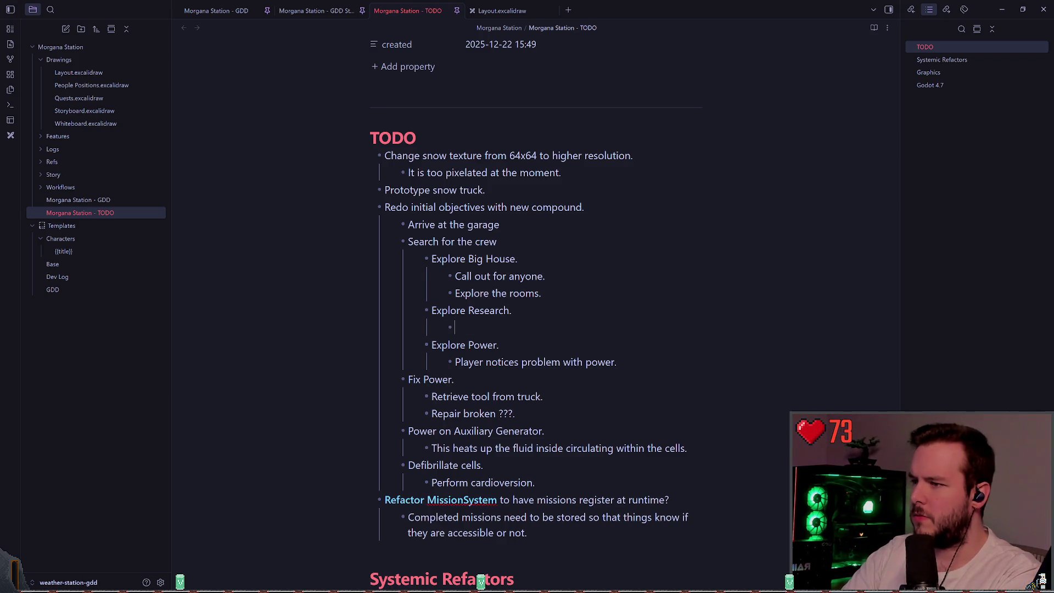
pyautogui.write('saerc')
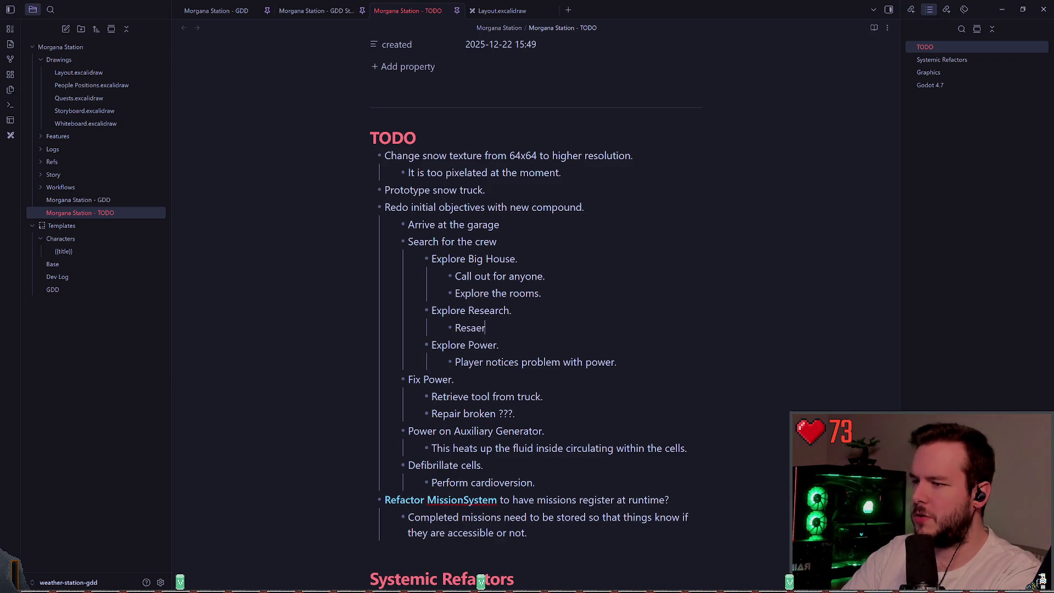
pyautogui.press('BackSpace')
pyautogui.press('BackSpace')
pyautogui.press('BackSpace')
pyautogui.write('earch is iced ov')
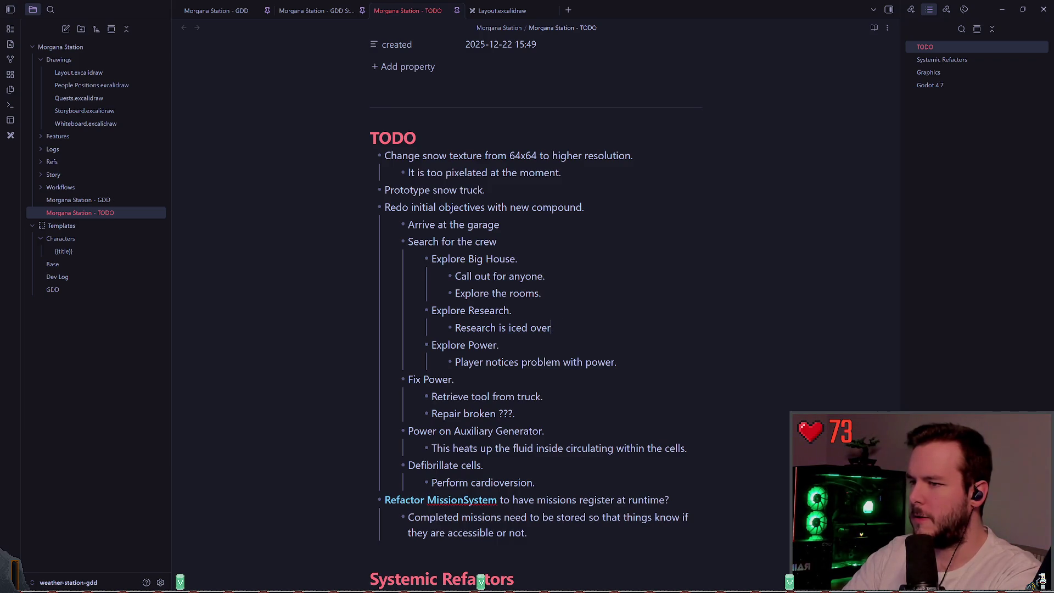
pyautogui.write("you can't")
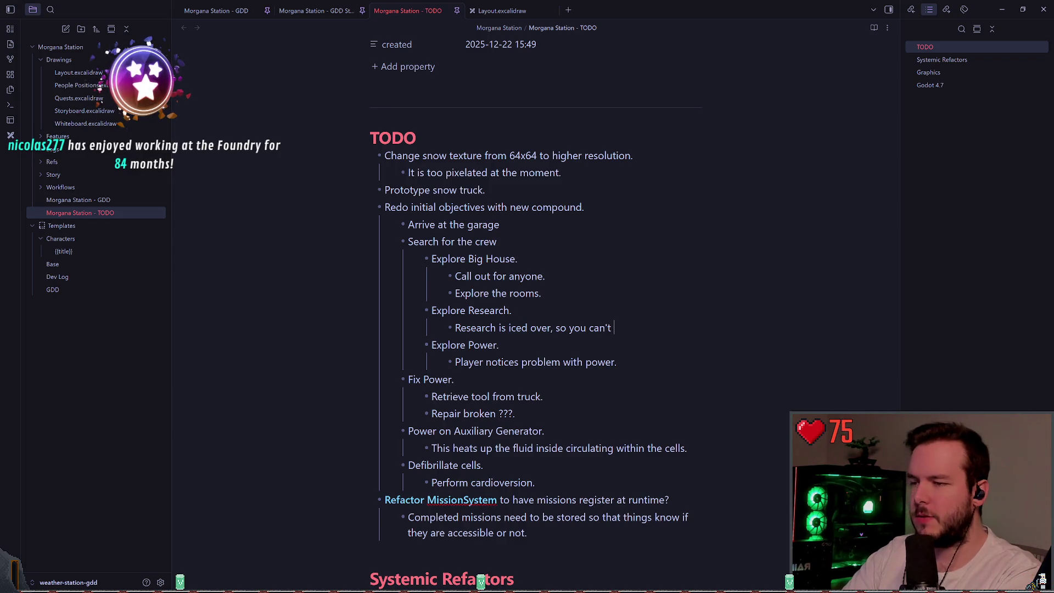
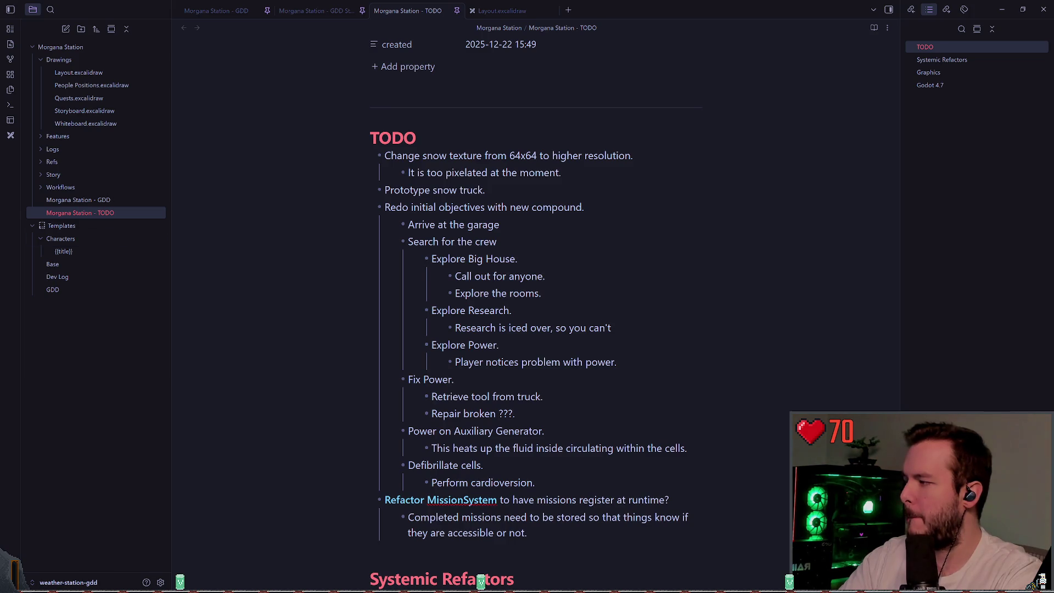
# - Finish the Research line in the TODO note with 'so you can't enter.'
pyautogui.click(637, 303)
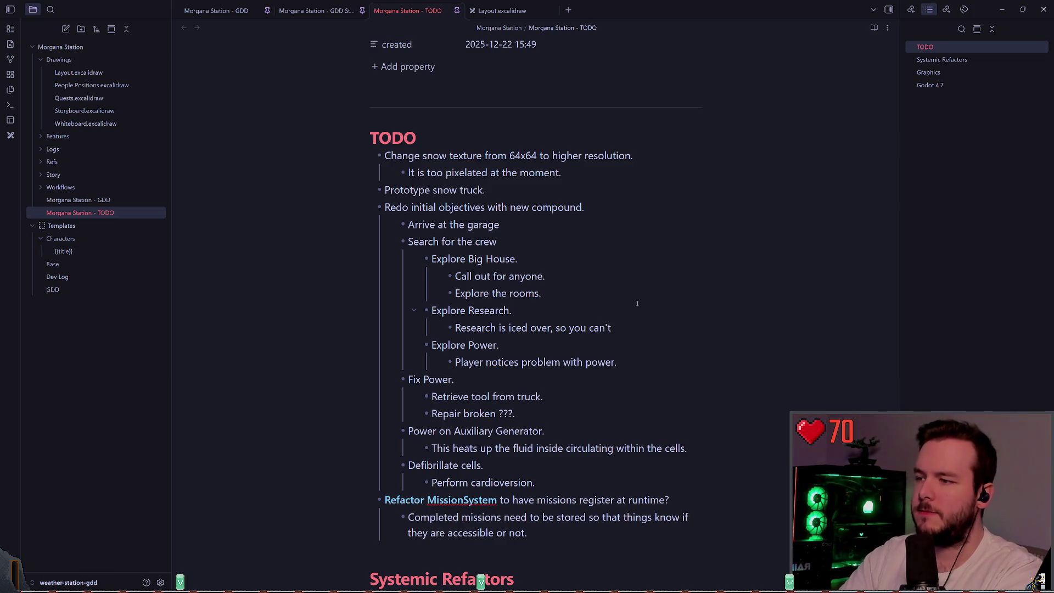
pyautogui.press('j')
pyautogui.hotkey('shift', 'a')
pyautogui.write(' enter.')
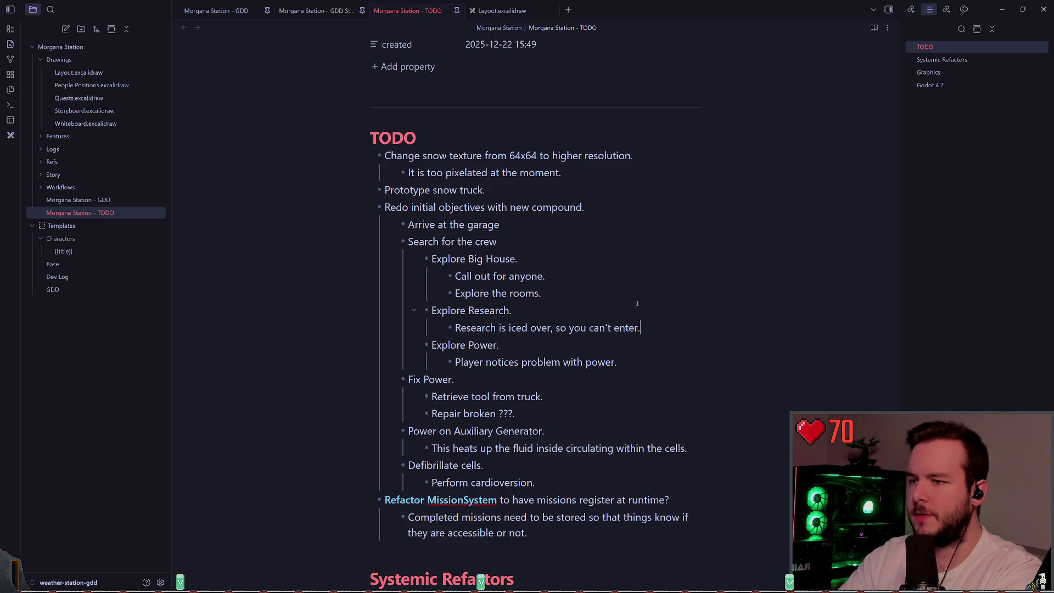
pyautogui.press('Escape')
# - Change 'Explore Power.' to 'Explore Power to de-ice facility.' and switch to Godot
pyautogui.press('j')
pyautogui.press('j')
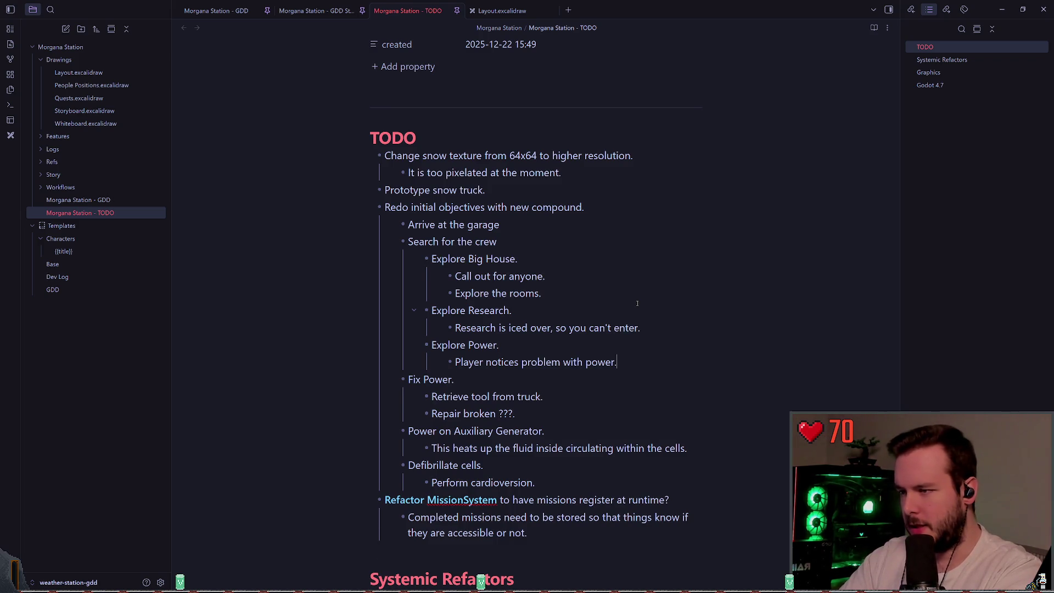
pyautogui.press('o')
pyautogui.press('Escape')
pyautogui.write('us to de-')
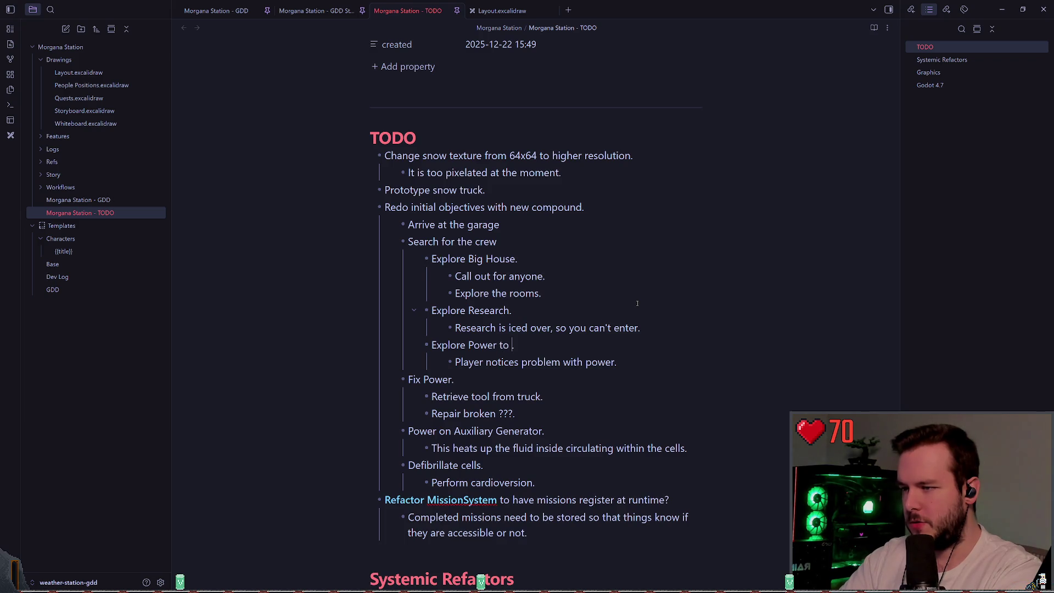
pyautogui.write('ice faci')
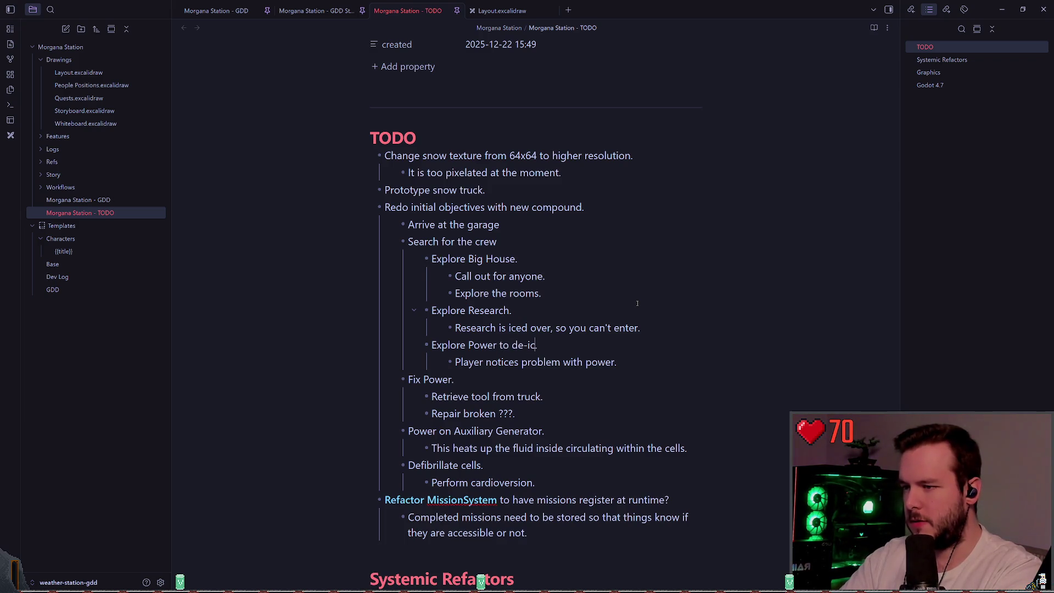
pyautogui.write('lity')
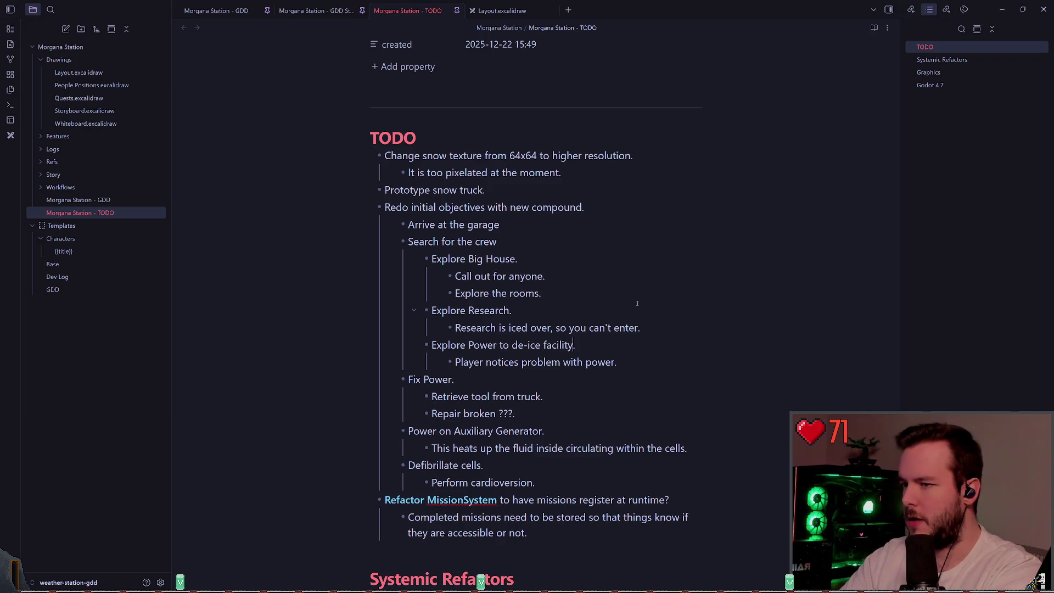
pyautogui.press('Escape')
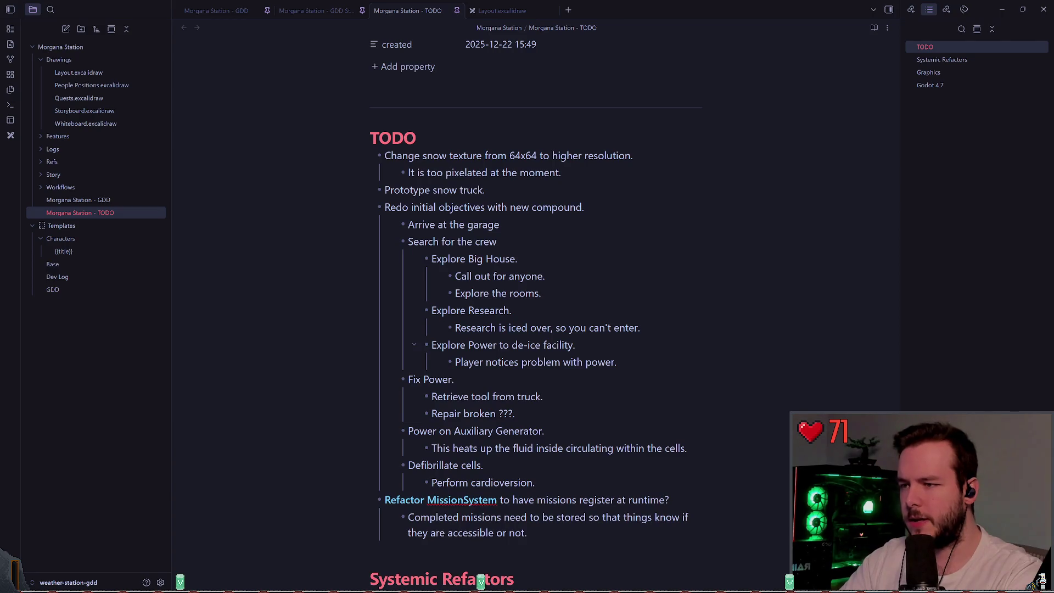
pyautogui.hotkey('shift', 'v')
pyautogui.press('k')
pyautogui.press('k')
pyautogui.hotkey('alt', 'Tab')
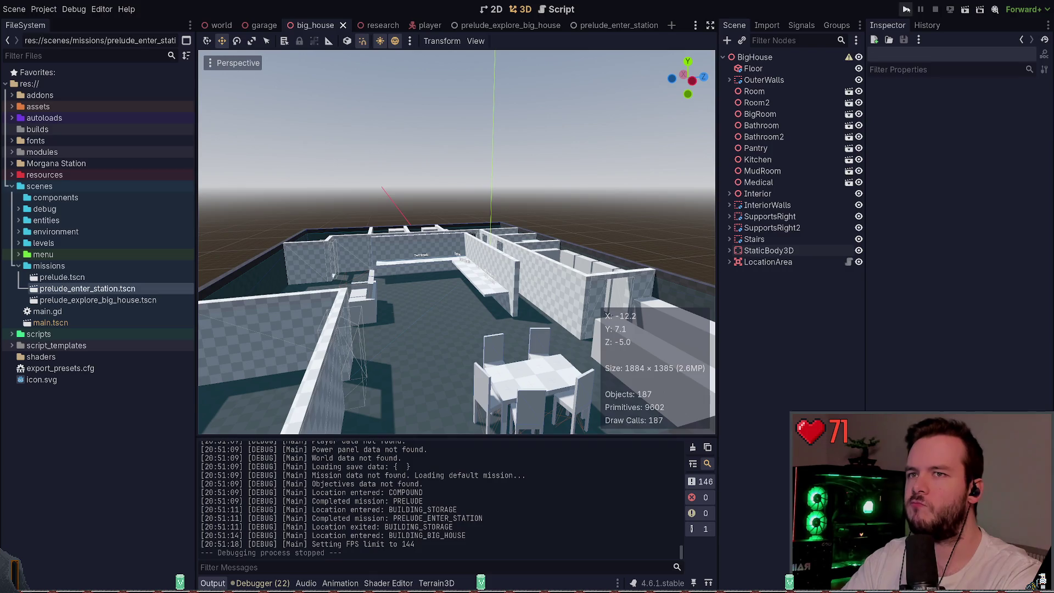
# - Launch the Morgana Station project with Godot's Run Project button, starting beside the big house
pyautogui.click(906, 9)
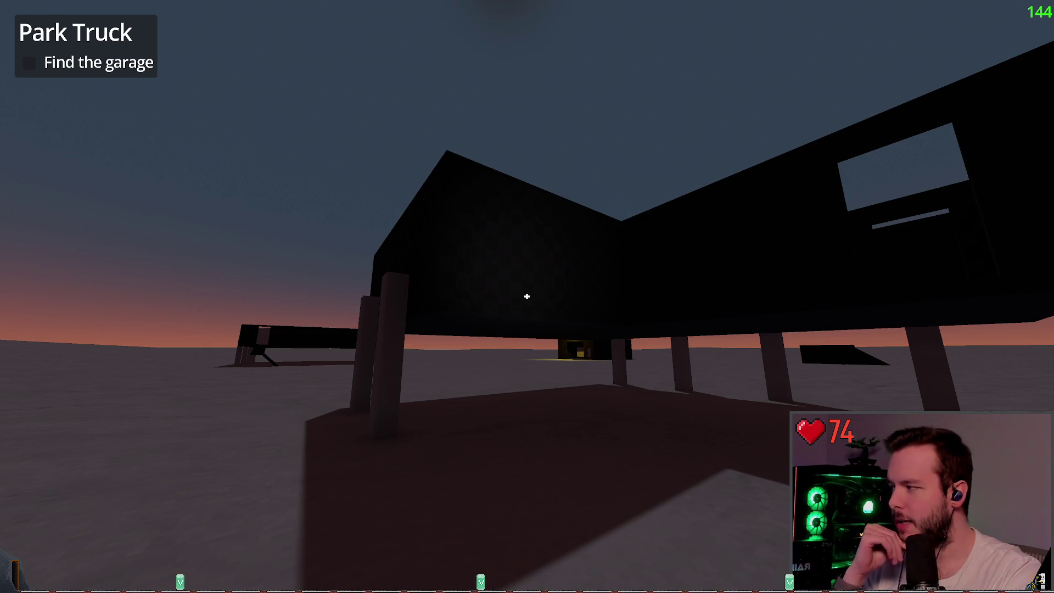
pyautogui.press('s')
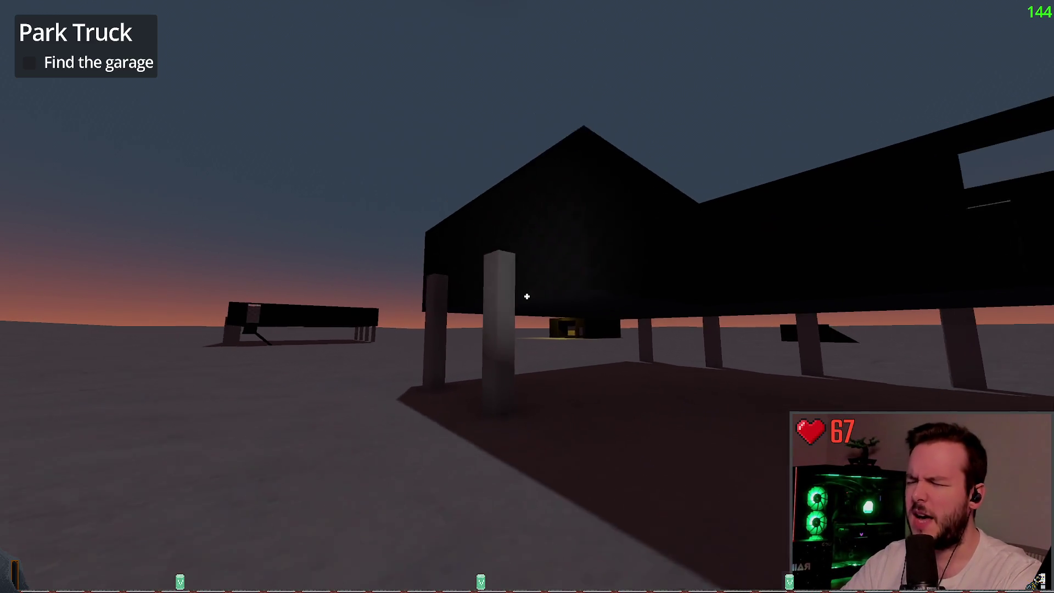
pyautogui.press('w')
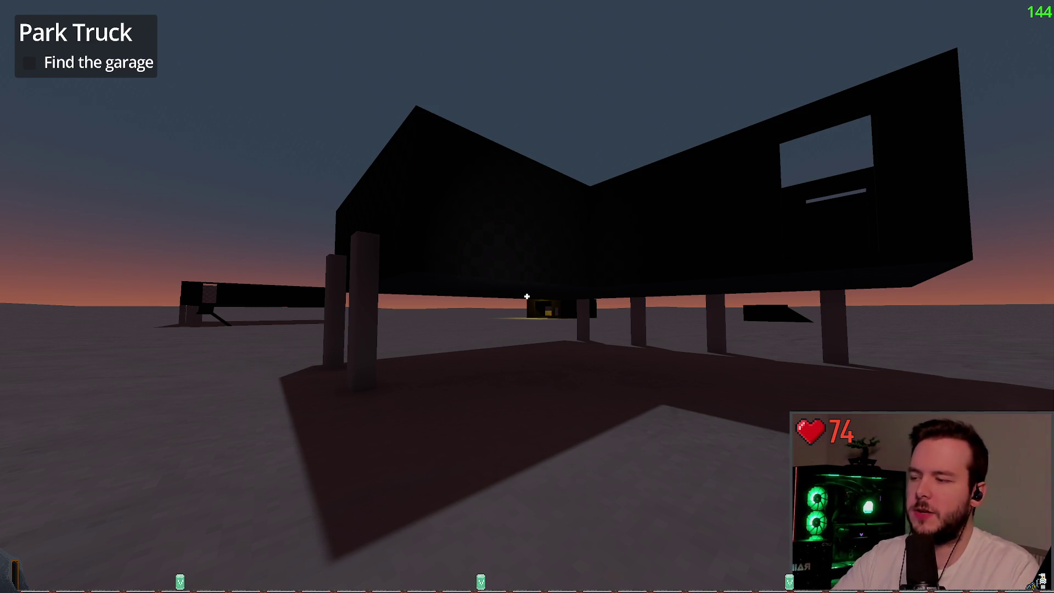
# - Walk around the raised big house, then bring up the game's pause menu
pyautogui.moveTo(526, 296)
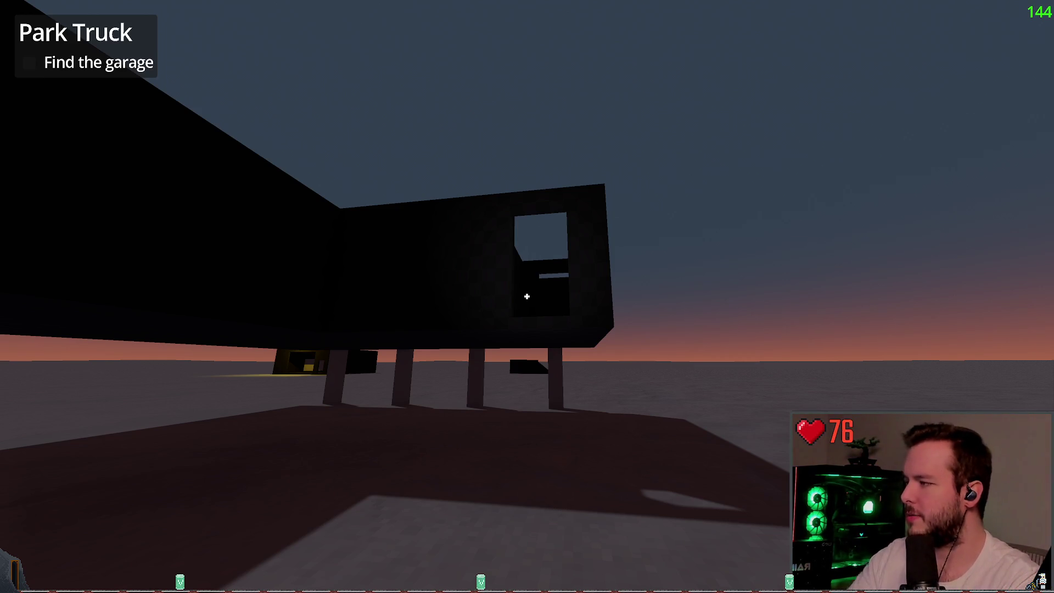
pyautogui.press('s')
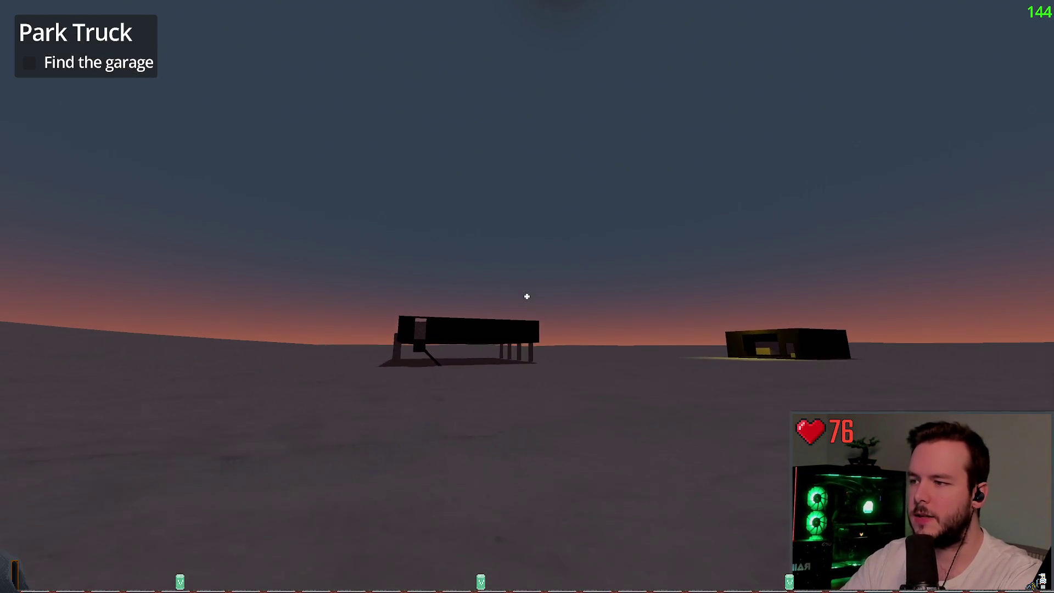
pyautogui.press('w')
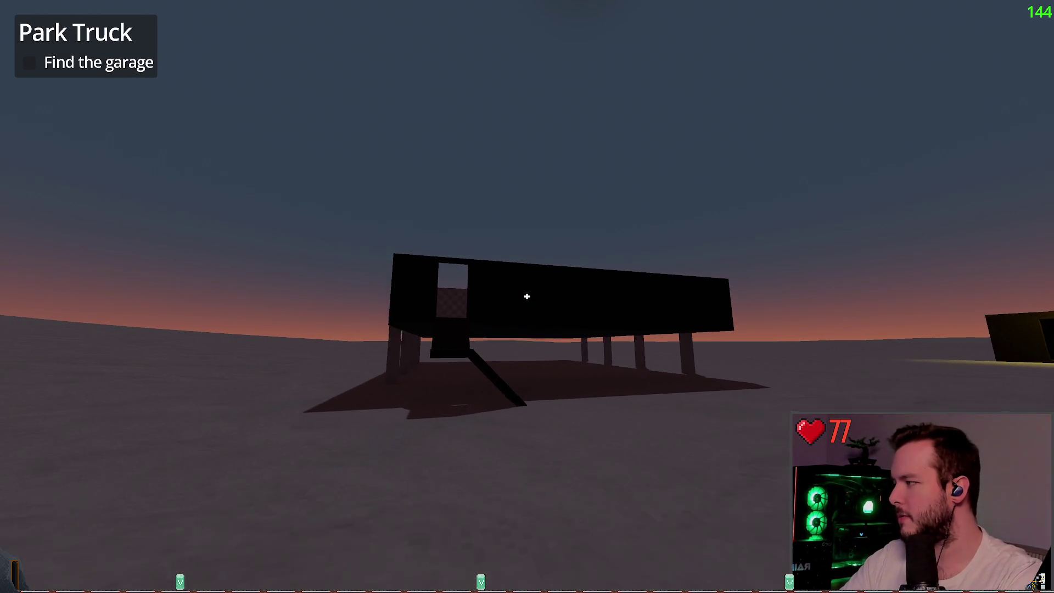
pyautogui.press('Escape')
# - Quit the game with Dev Quit and start a new bullet in the Obsidian TODO note
pyautogui.click(52, 376)
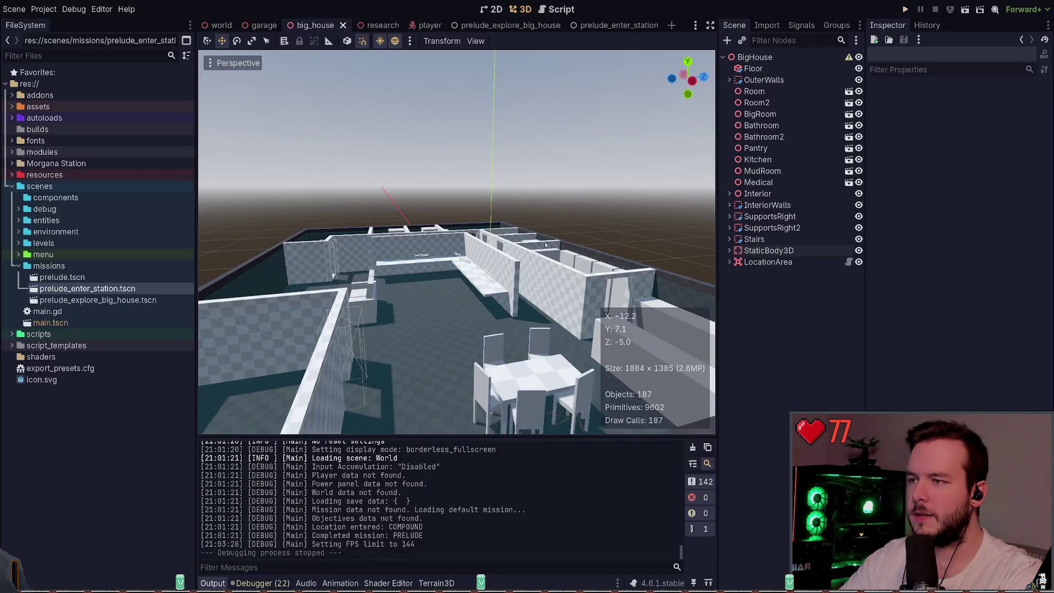
pyautogui.hotkey('alt', 'Tab')
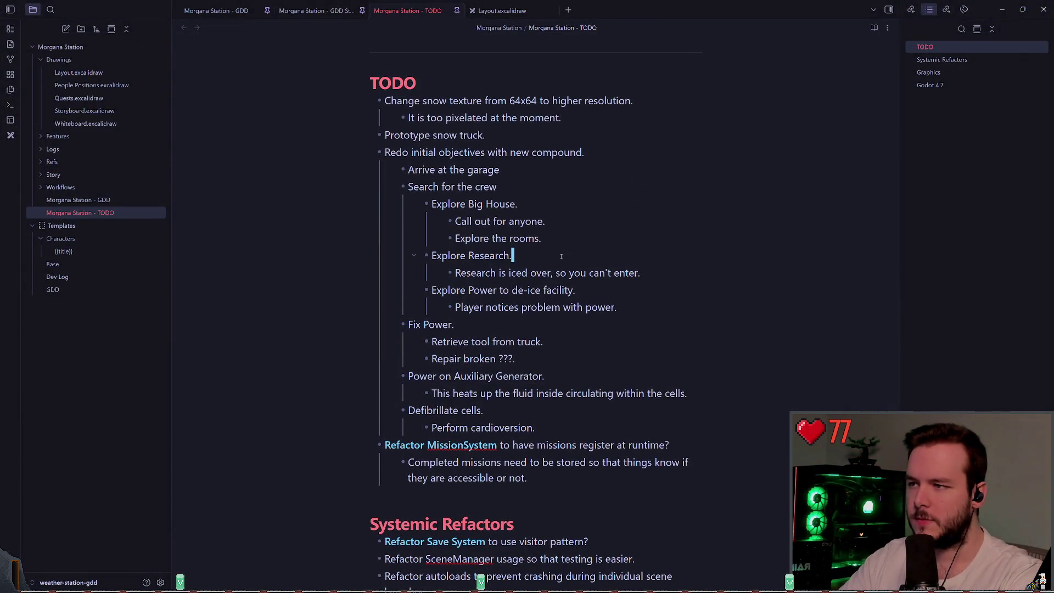
pyautogui.click(561, 223)
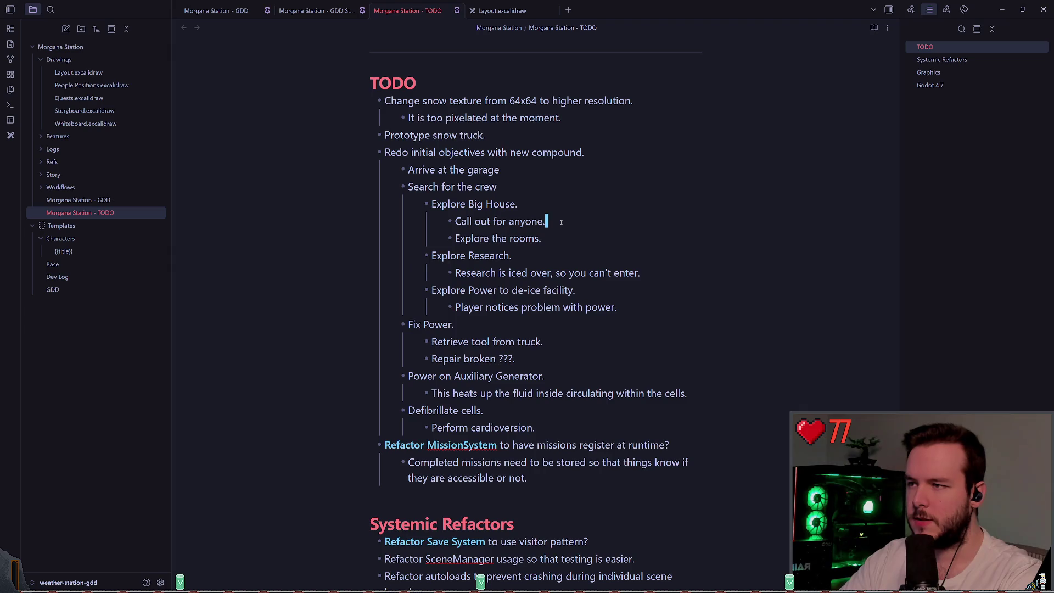
pyautogui.press('Return')
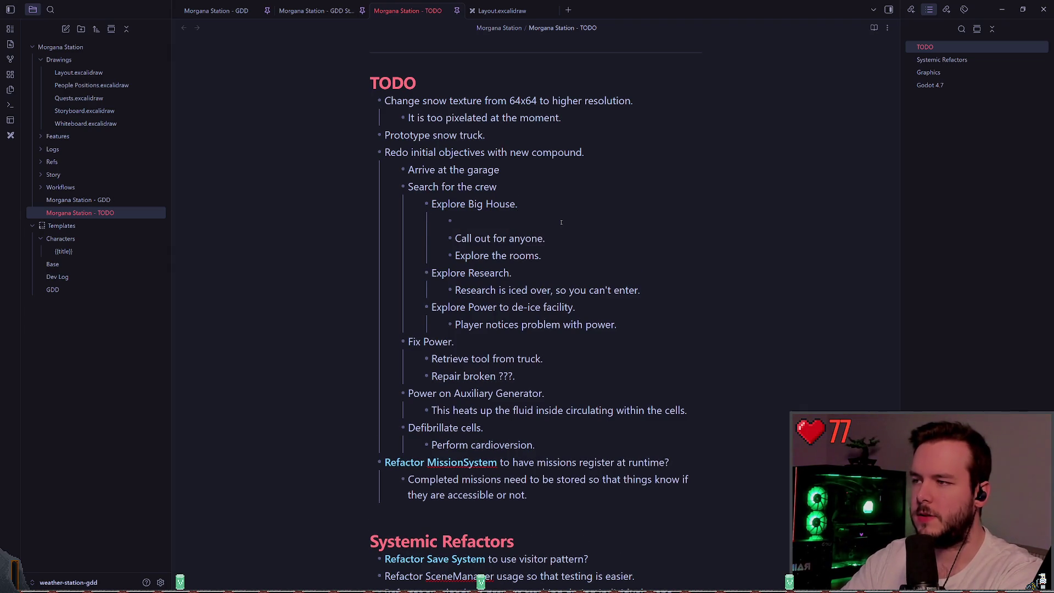
pyautogui.write('D')
pyautogui.press('BackSpace')
pyautogui.press('BackSpace')
pyautogui.write('-')
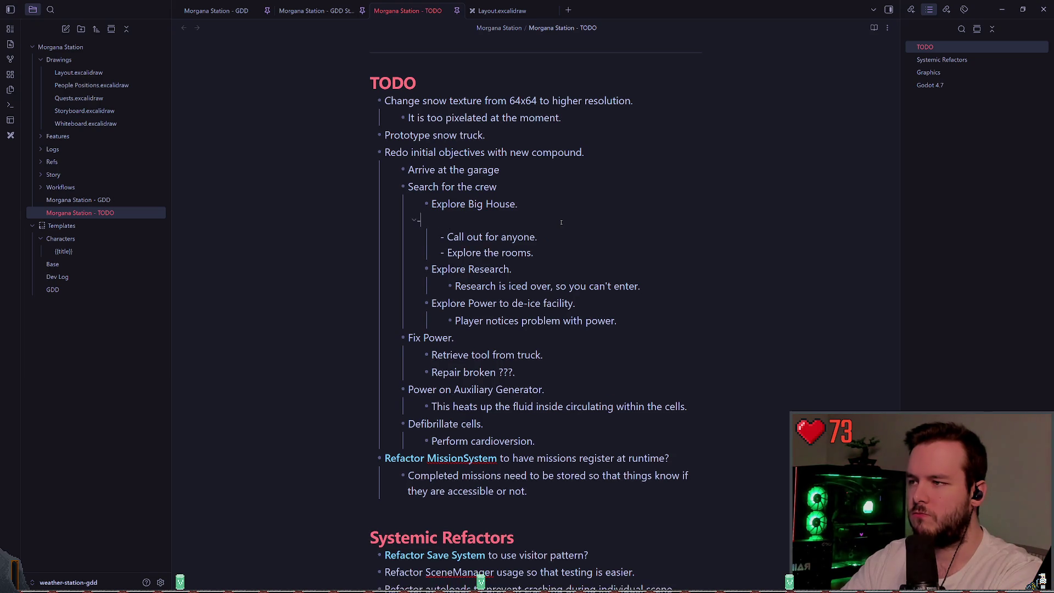
pyautogui.write('-')
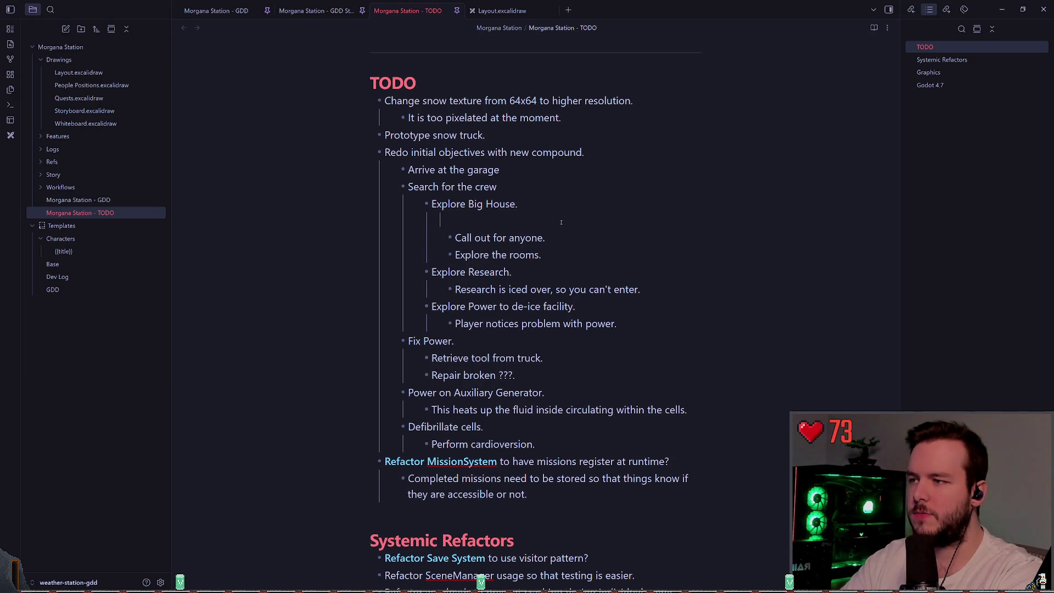
# - Add the indented sub-bullet 'Break door free from ice.' under Explore Big House
pyautogui.press('BackSpace')
pyautogui.press('Up')
pyautogui.press('Return')
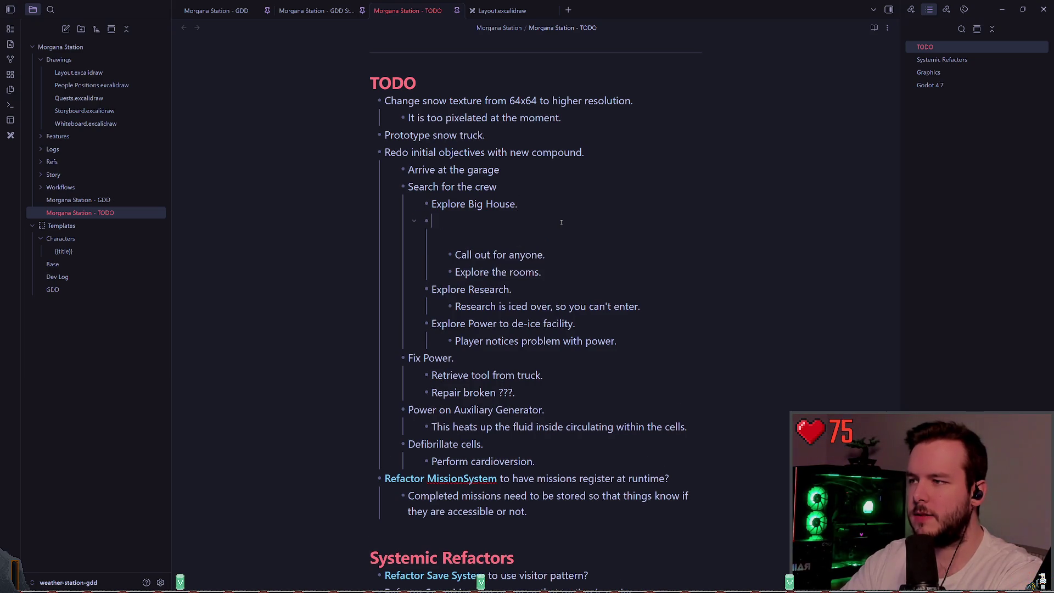
pyautogui.press('Up')
pyautogui.press('Tab')
pyautogui.press('Delete')
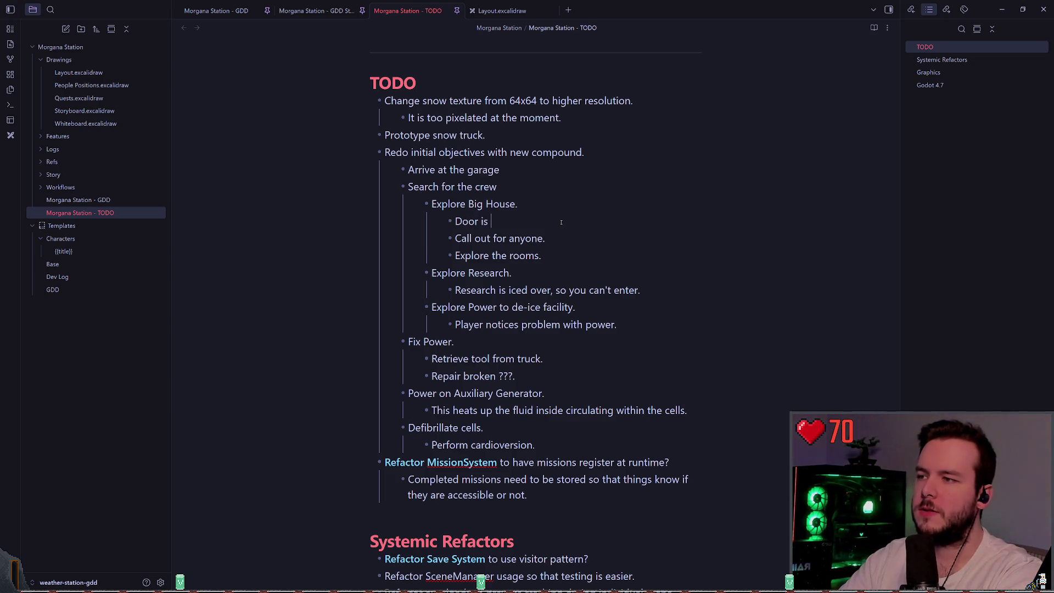
pyautogui.press('BackSpace')
pyautogui.press('BackSpace')
pyautogui.press('BackSpace')
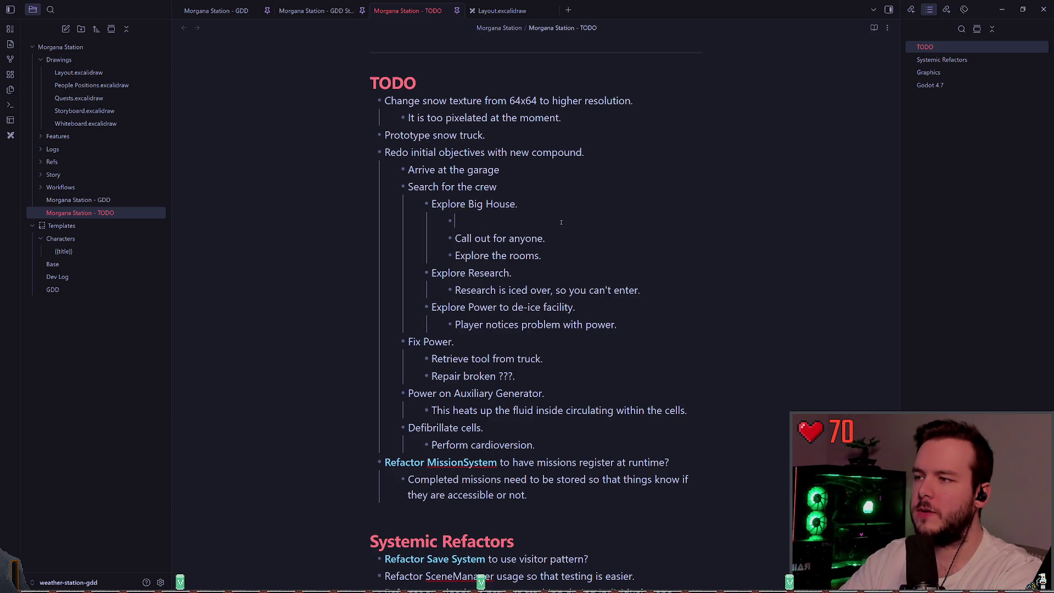
pyautogui.write('Break door free from ice.')
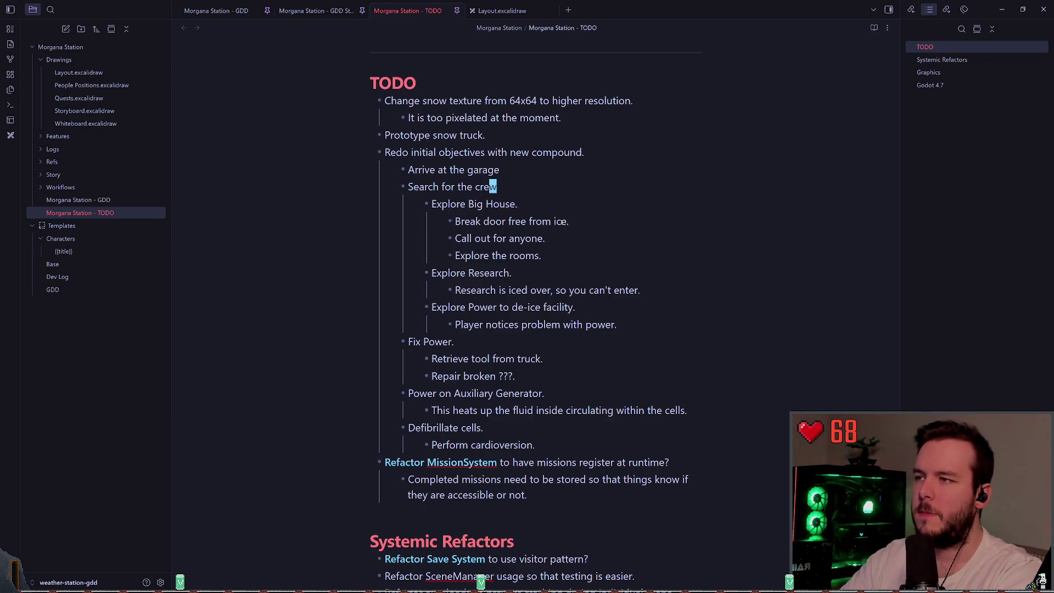
# - Delete the nested objectives from Arrive at the garage through Perform cardioversion
pyautogui.tripleClick(497, 170)
pyautogui.hotkey('shift', 'Down')
pyautogui.hotkey('shift', 'Down')
pyautogui.hotkey('shift', 'Down')
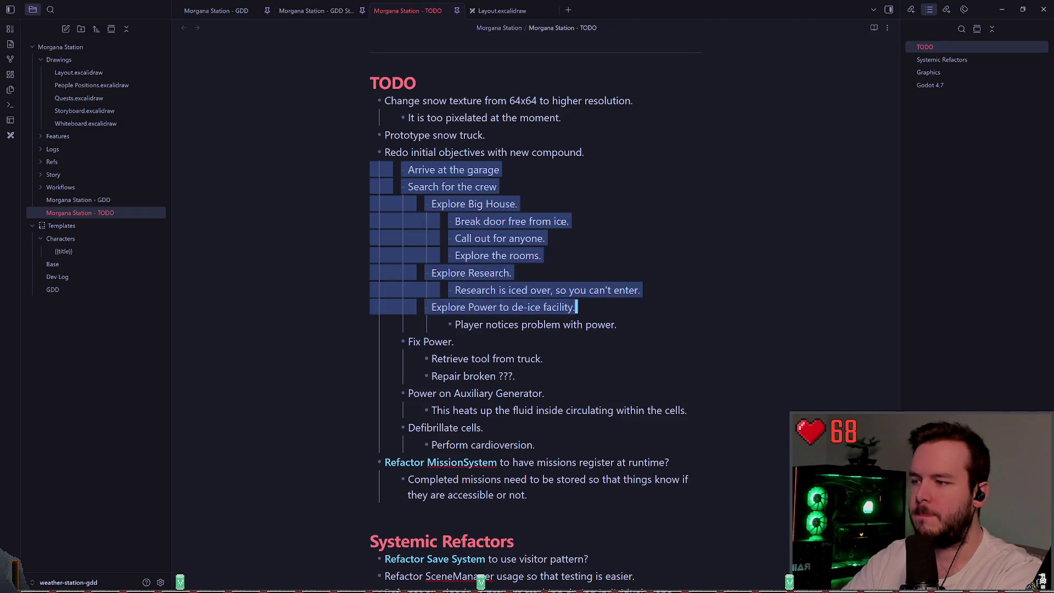
pyautogui.hotkey('shift', 'Down')
pyautogui.press('BackSpace')
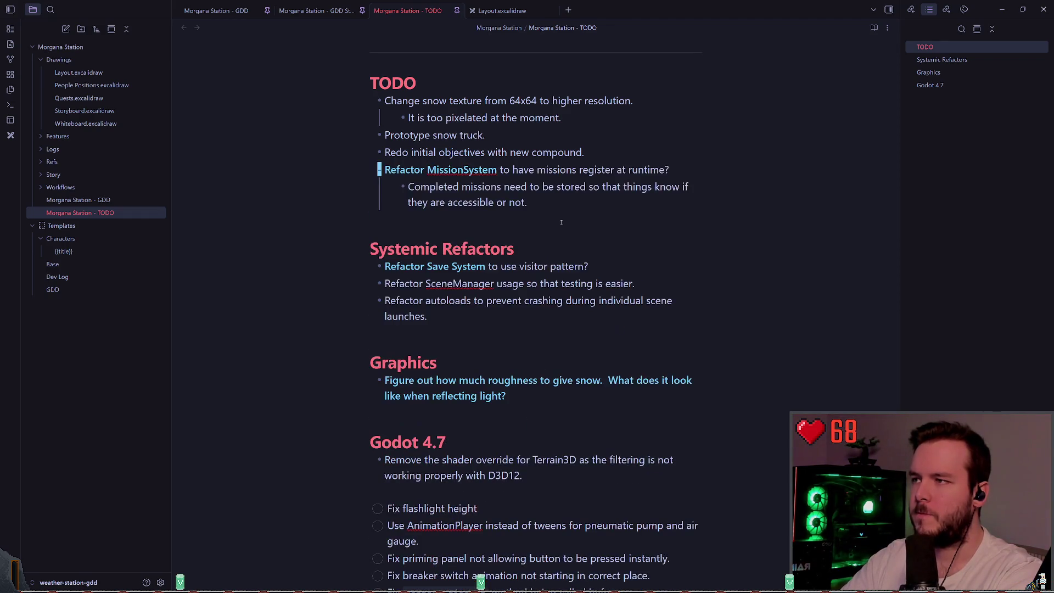
# - Open the Morgana Station - GDD Story note from the Story folder and scroll to its end
pyautogui.click(43, 177)
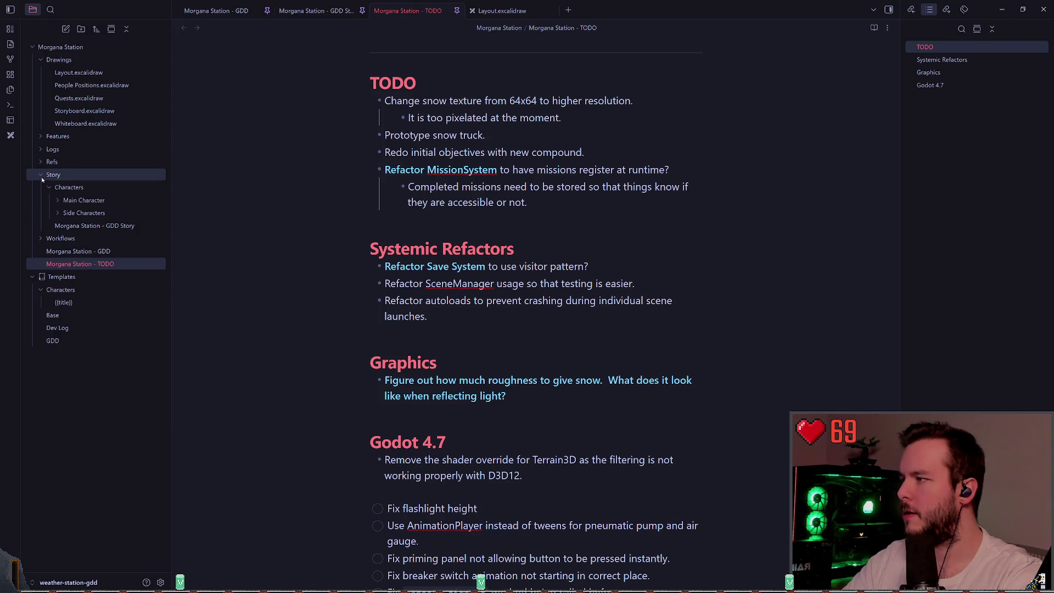
pyautogui.click(50, 187)
pyautogui.click(94, 200)
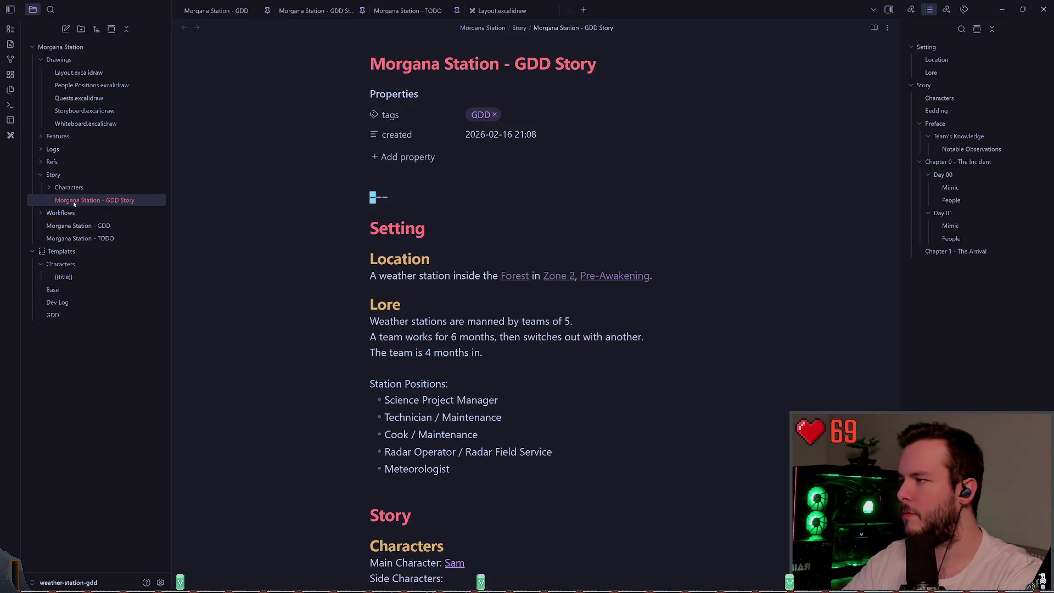
pyautogui.scroll(-15, 450, 310)
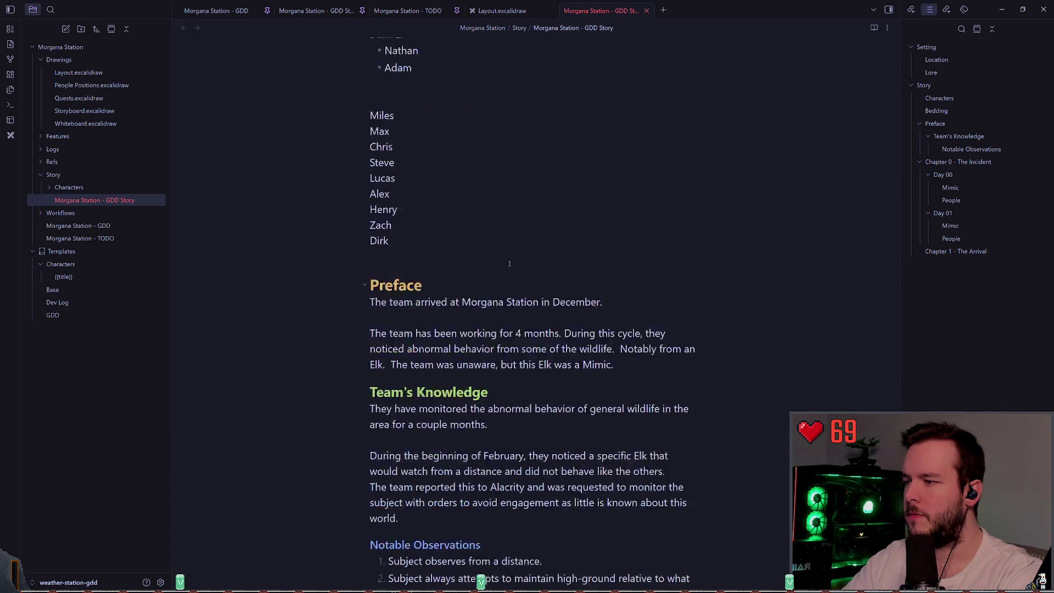
pyautogui.scroll(-5, 502, 257)
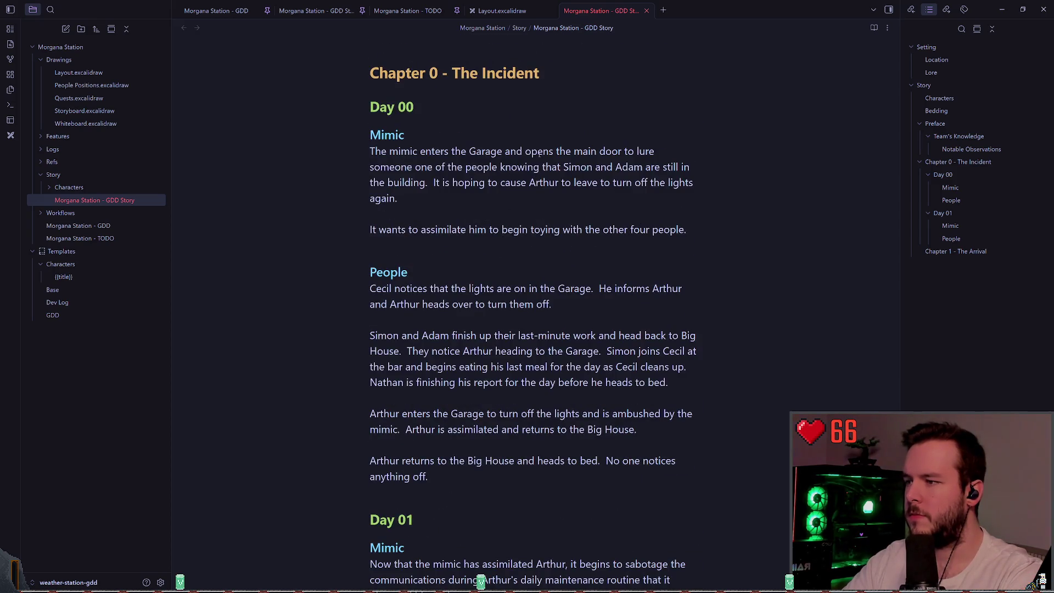
pyautogui.scroll(-10, 540, 154)
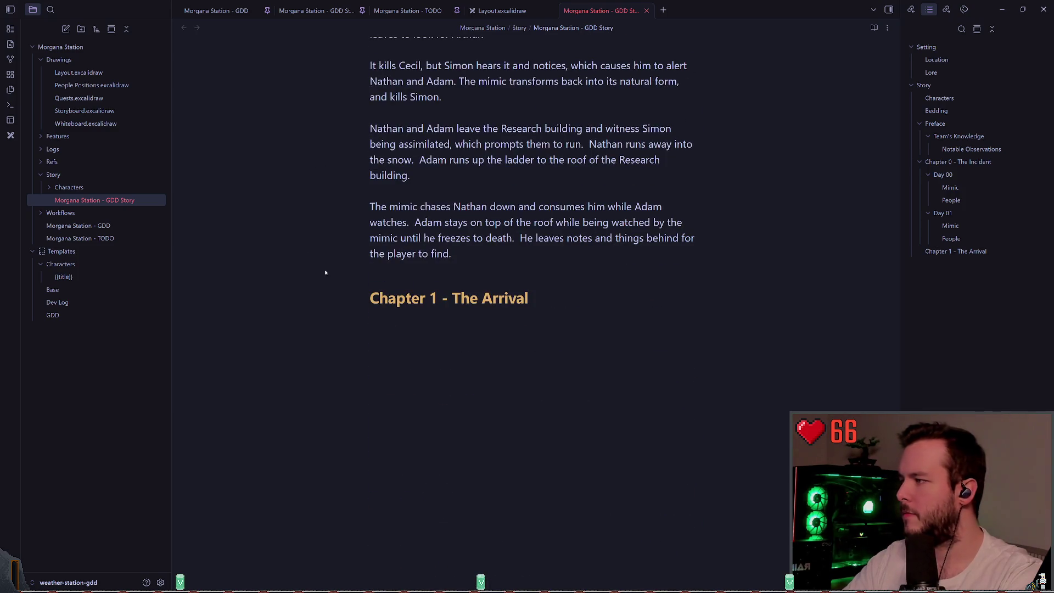
# - Toggle the Workflows and Story folders and open the Morgana Station - GDD note
pyautogui.click(37, 213)
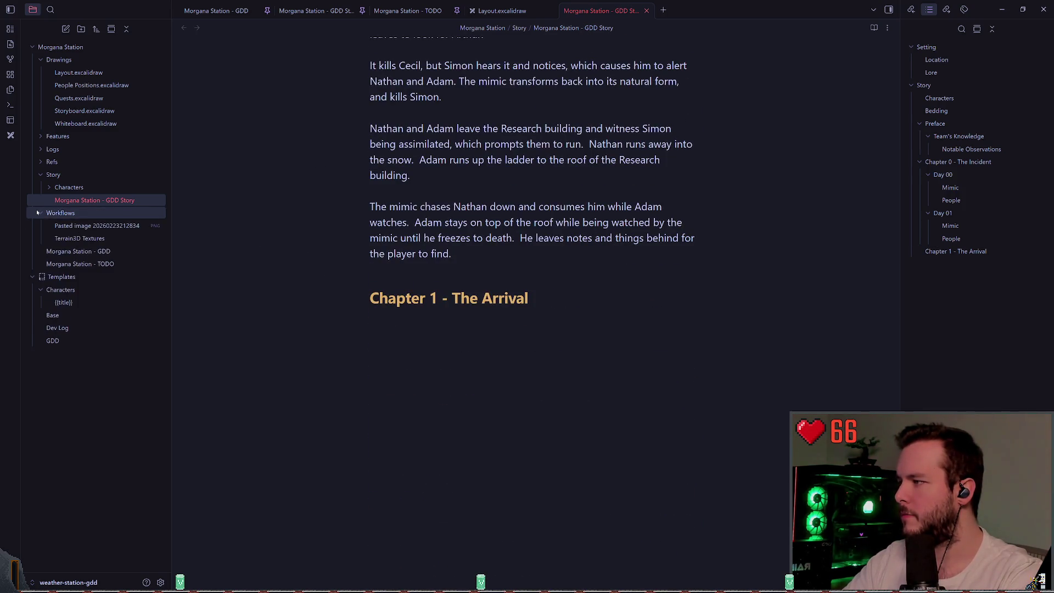
pyautogui.click(37, 212)
pyautogui.click(53, 175)
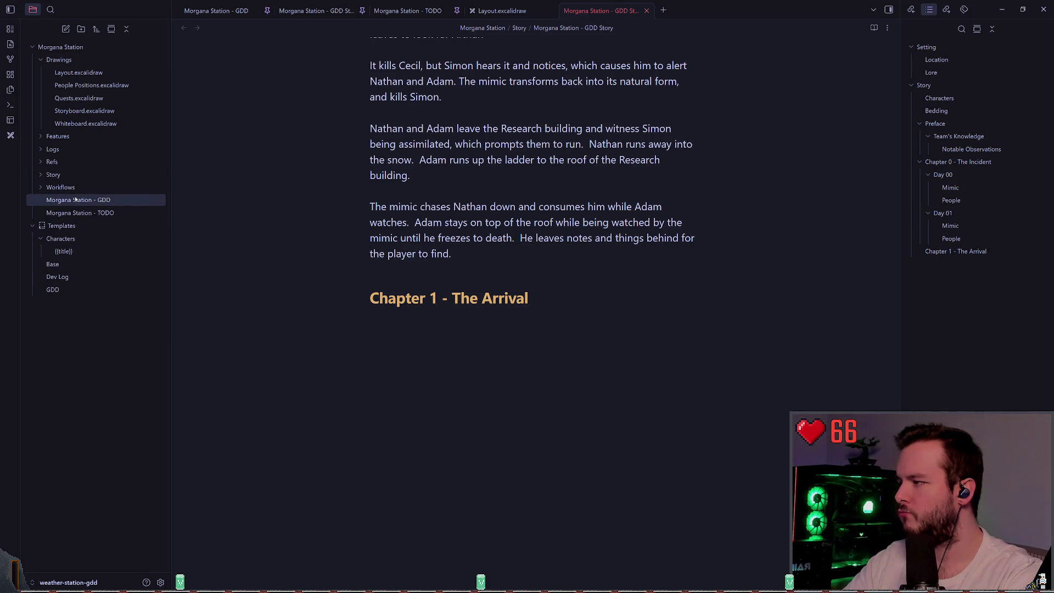
pyautogui.click(76, 200)
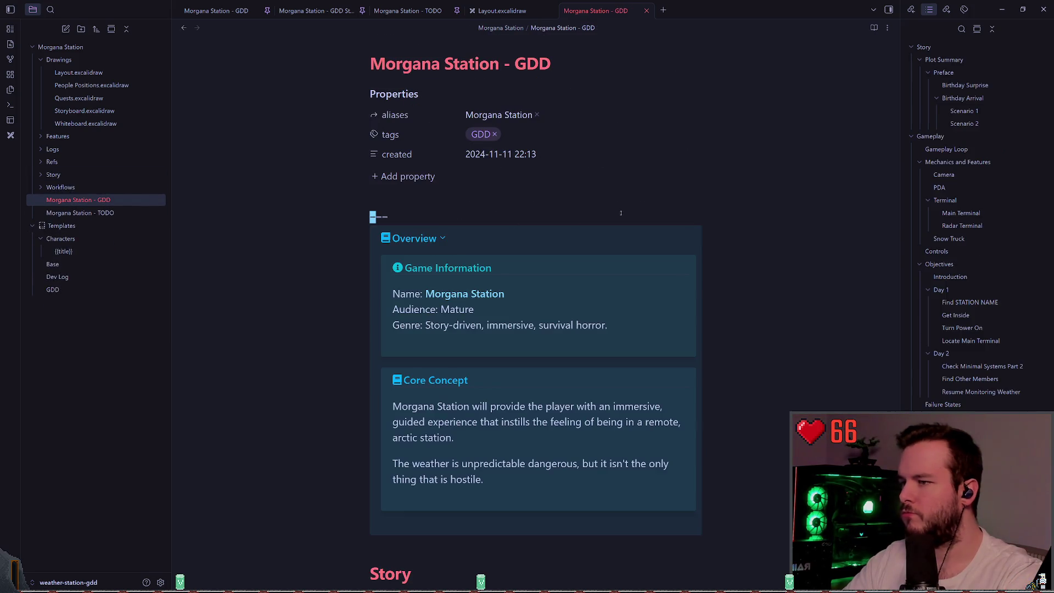
# - Jump to Day 1 and paste the new objectives list under 'Enter the compound.'
pyautogui.click(951, 277)
pyautogui.click(941, 290)
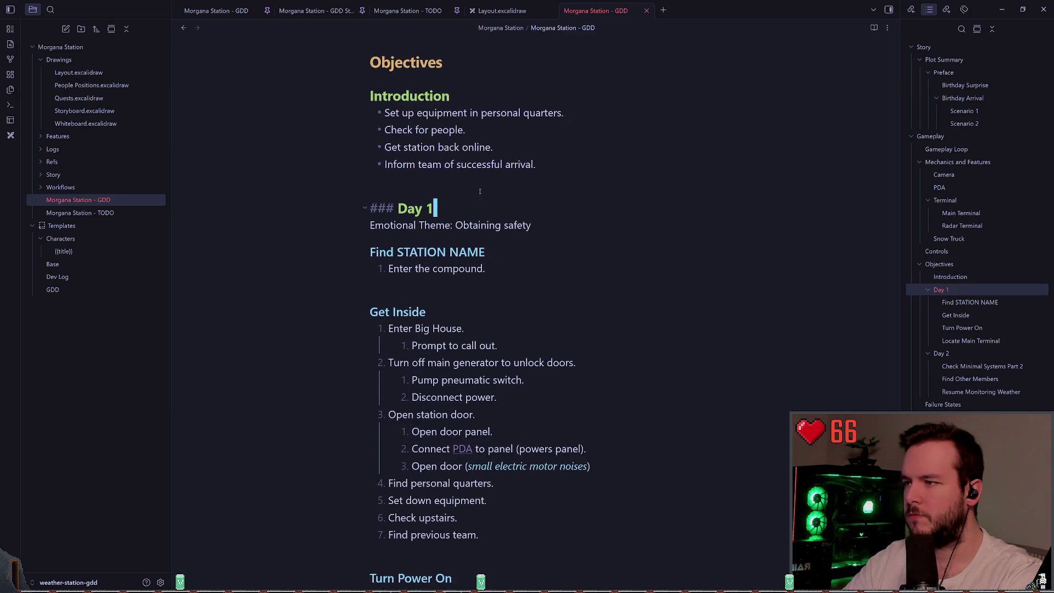
pyautogui.scroll(-2, 535, 196)
pyautogui.click(543, 220)
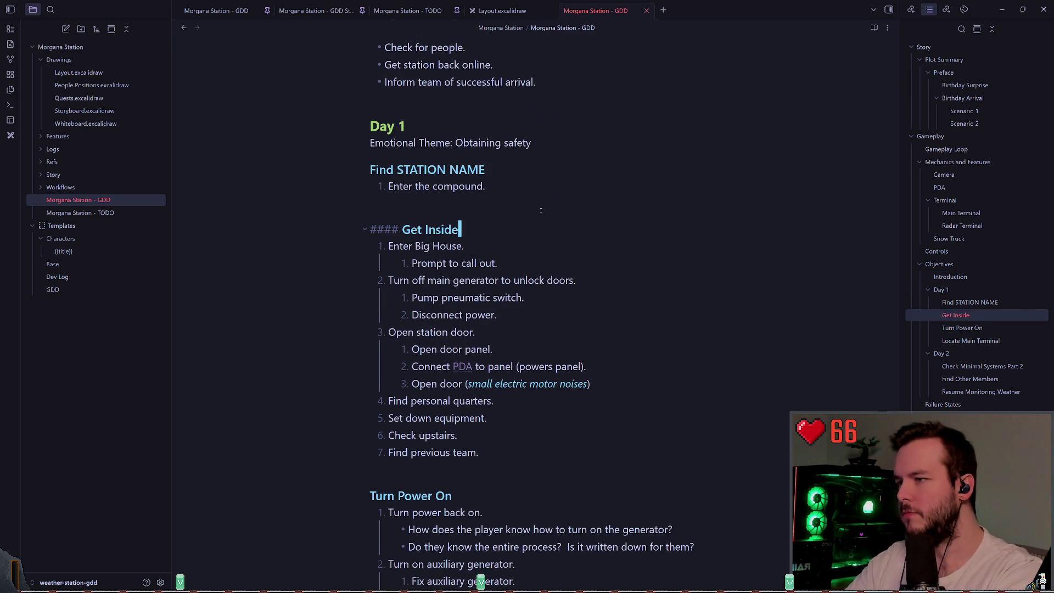
pyautogui.click(541, 210)
pyautogui.press('Return')
pyautogui.press('Down')
pyautogui.press('Down')
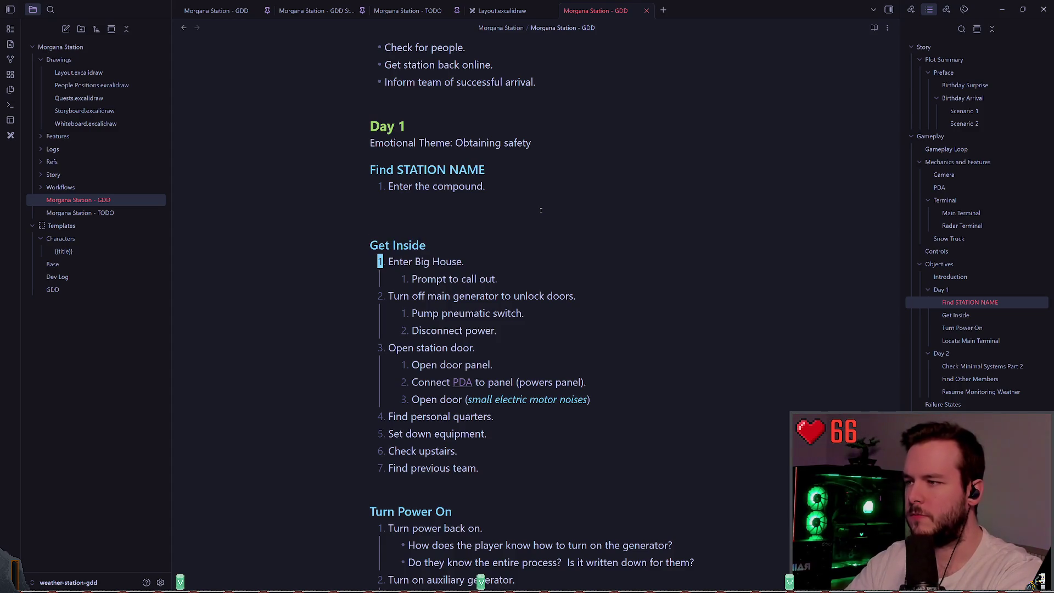
pyautogui.press('Up')
pyautogui.press('Up')
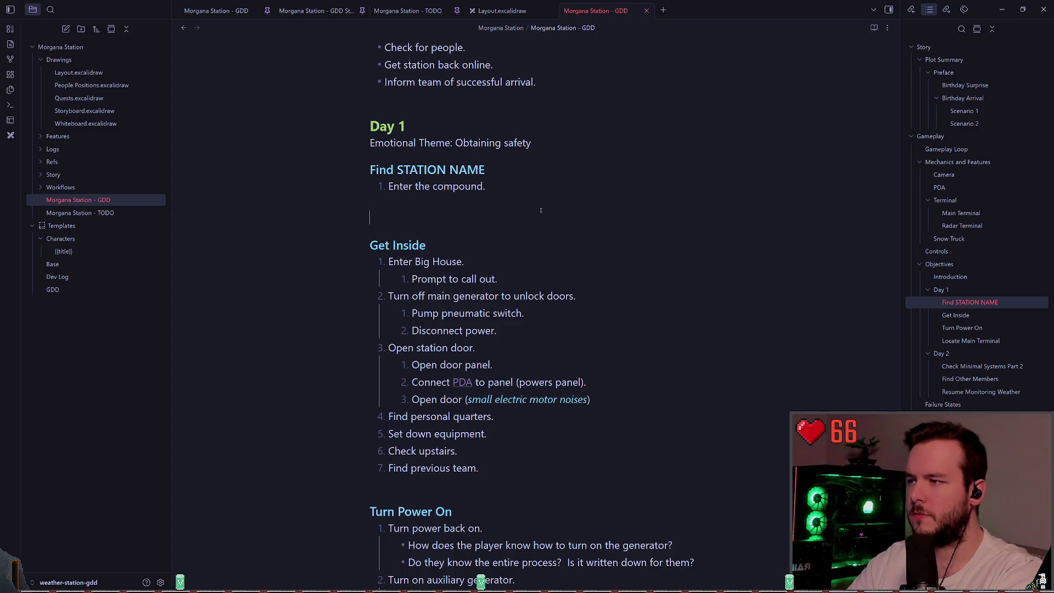
pyautogui.write('_enter_station')
pyautogui.hotkey('ctrl', 'BackSpace')
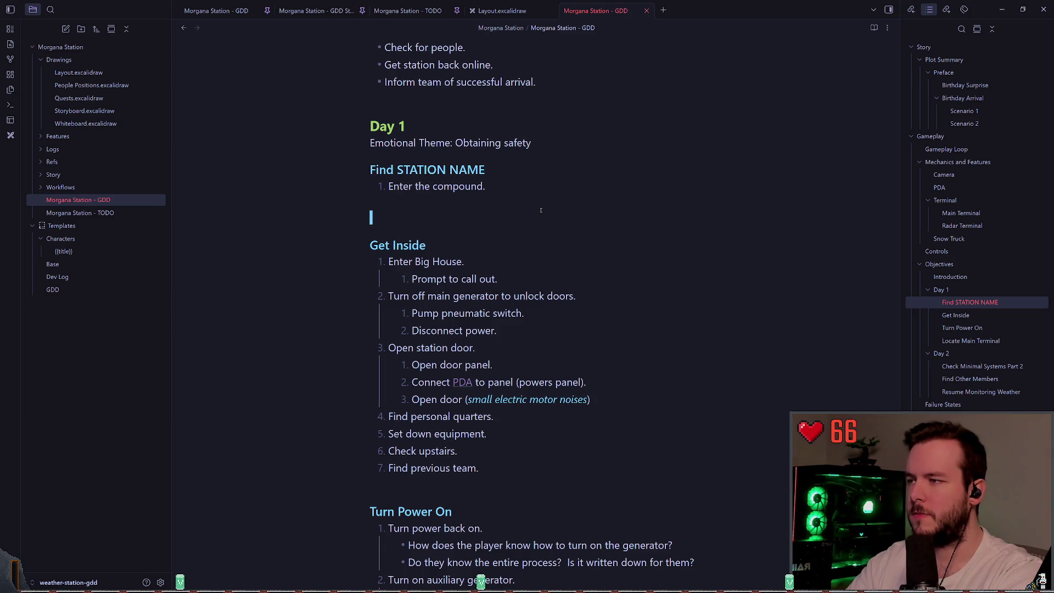
pyautogui.hotkey('ctrl', 'v')
# - Outdent the pasted list, Arrive at the garage through Perform cardioversion, one level
pyautogui.hotkey('shift', 'Down')
pyautogui.hotkey('shift', 'Down')
pyautogui.hotkey('shift', 'Down')
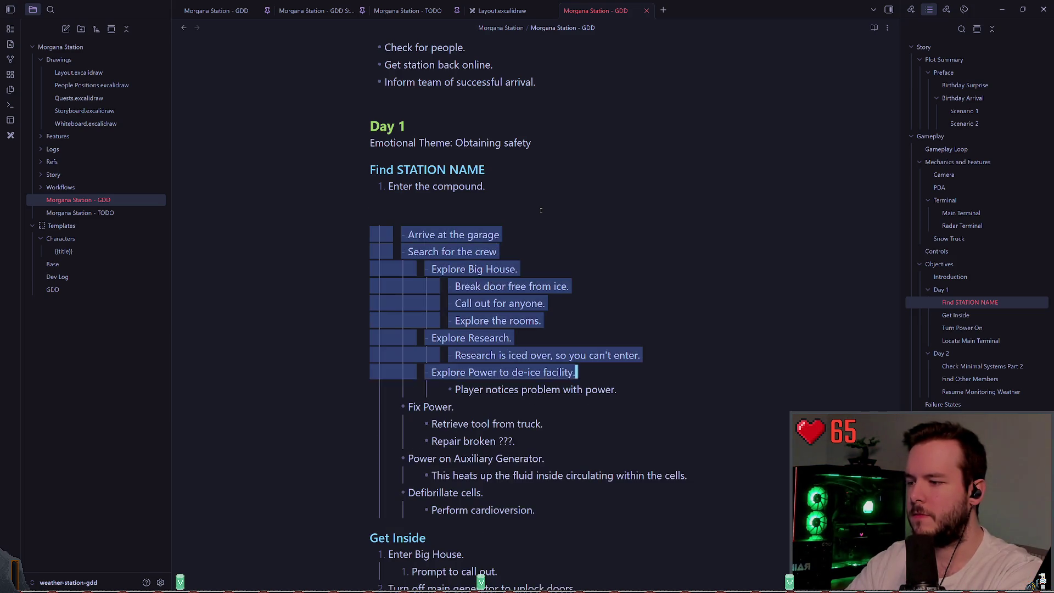
pyautogui.hotkey('shift', 'End')
pyautogui.hotkey('shift', 'Tab')
pyautogui.press('Down')
pyautogui.press('Down')
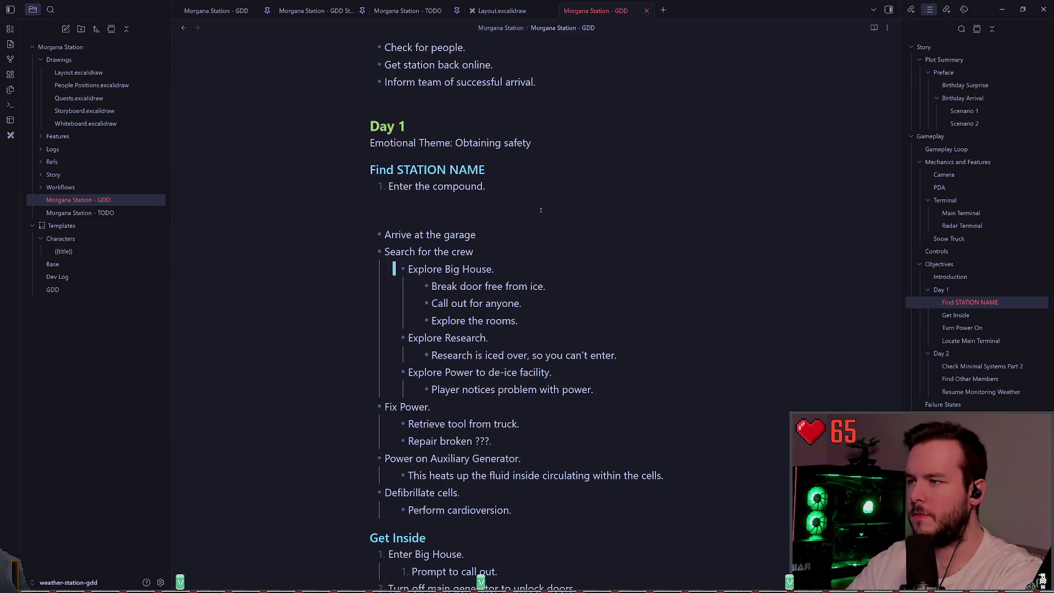
# - Select and delete the old Get Inside section
pyautogui.scroll(-6, 541, 211)
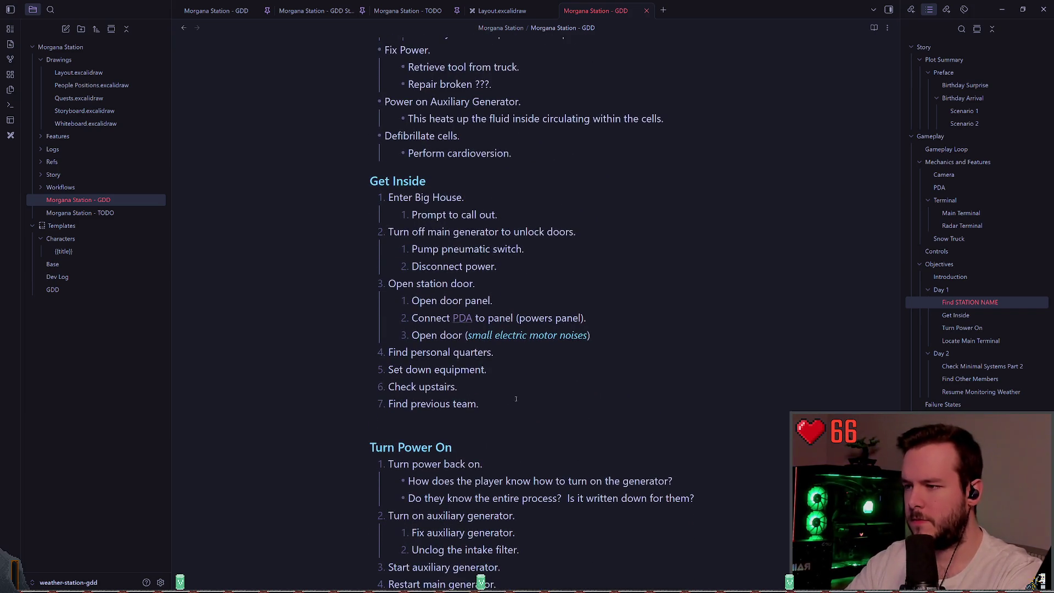
pyautogui.moveTo(481, 404); pyautogui.dragTo(316, 189)
pyautogui.click(315, 189)
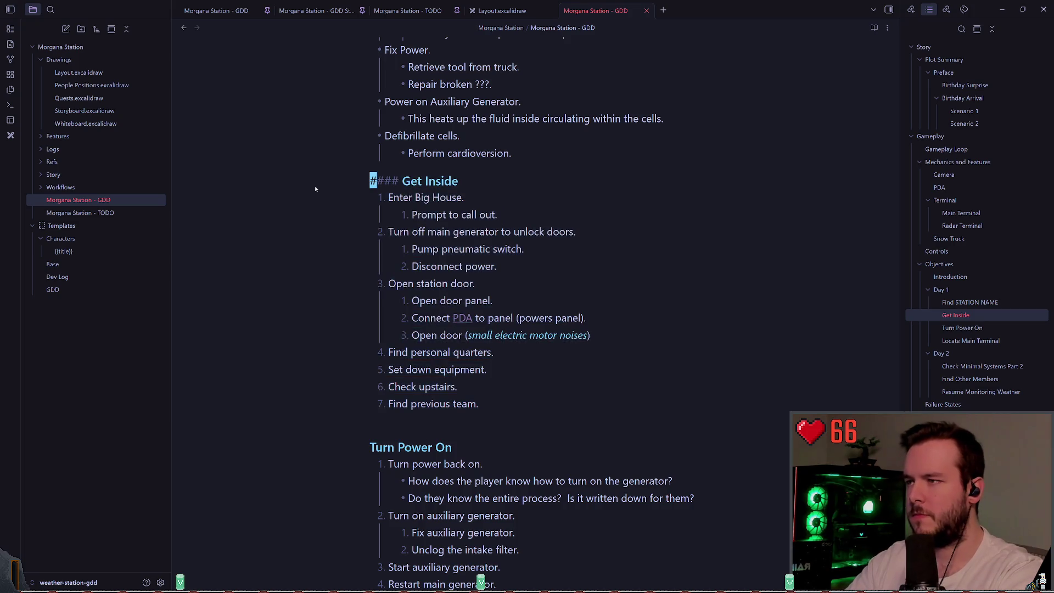
pyautogui.hotkey('shift', 'End')
pyautogui.hotkey('shift', 'Down')
pyautogui.hotkey('shift', 'Down')
pyautogui.hotkey('shift', 'Down')
pyautogui.hotkey('shift', 'Down')
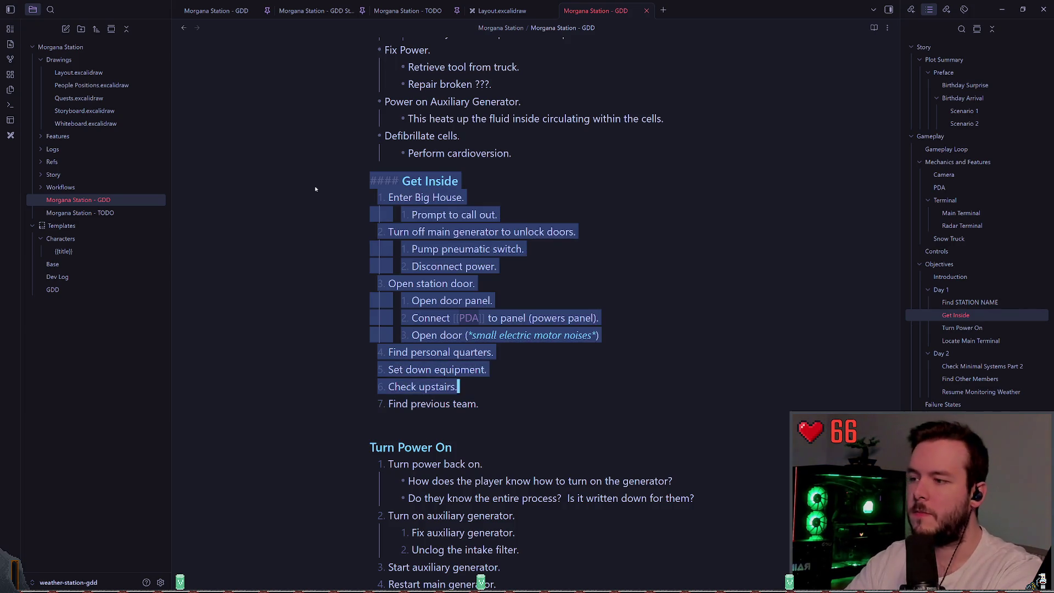
pyautogui.press('BackSpace')
pyautogui.press('BackSpace')
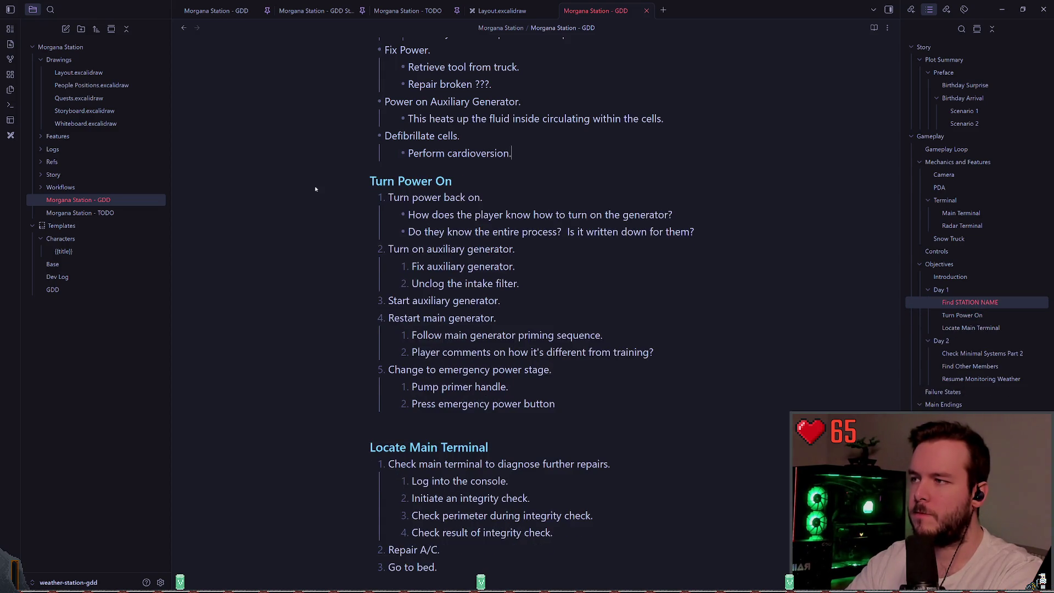
# - Move the power-up steps under the Turn Power On heading
pyautogui.hotkey('shift', 'Up')
pyautogui.hotkey('shift', 'Up')
pyautogui.hotkey('shift', 'Up')
pyautogui.press('BackSpace')
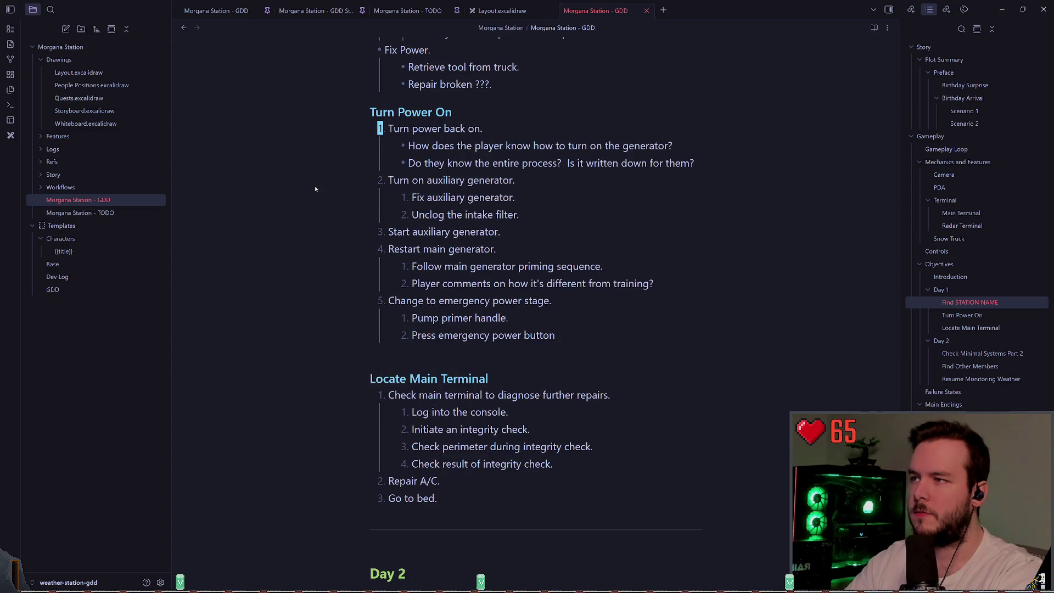
pyautogui.press('Down')
pyautogui.hotkey('ctrl', 'z')
pyautogui.press('Down')
pyautogui.press('Down')
pyautogui.press('Down')
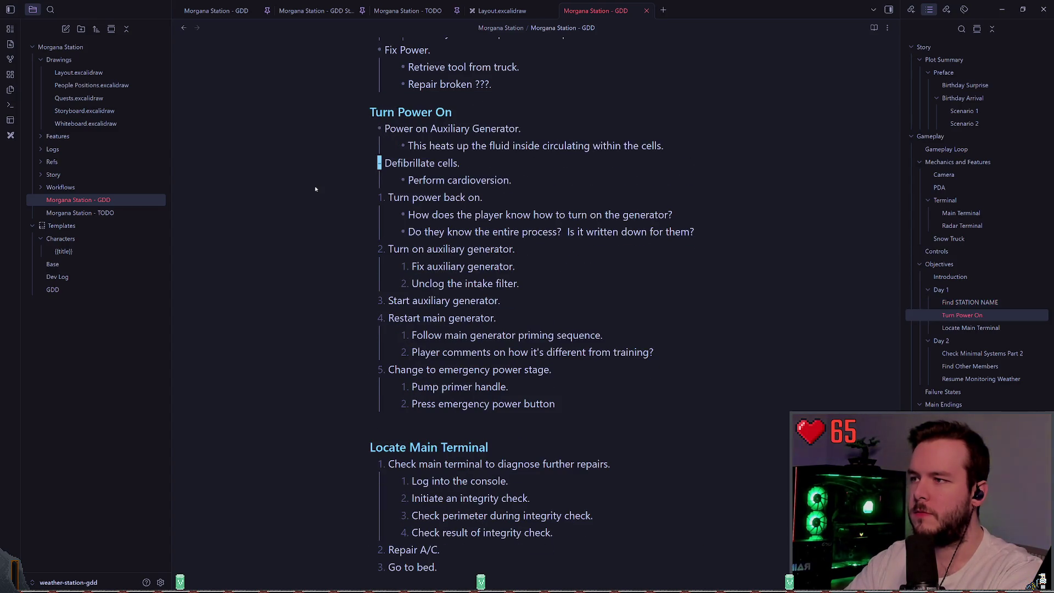
# - Number Power on Auxiliary Generator as '1.' and Defibrillate cells as '2.'
pyautogui.press('Up')
pyautogui.press('Up')
pyautogui.press('Up')
pyautogui.press('Home')
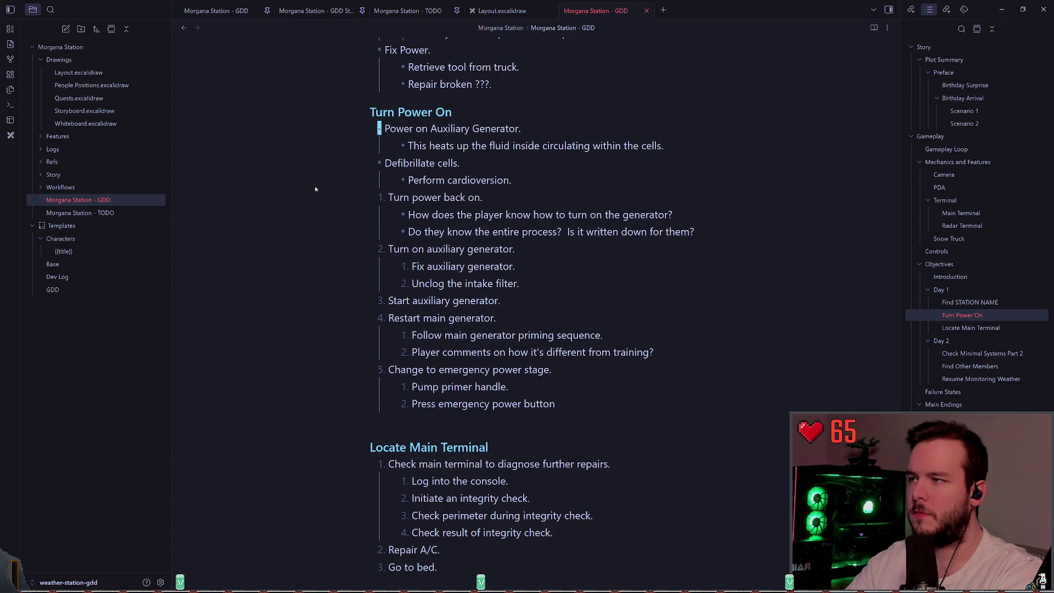
pyautogui.hotkey('shift', 'Right')
pyautogui.write('1')
pyautogui.press('Up')
pyautogui.press('Up')
pyautogui.press('Home')
pyautogui.hotkey('shift', 'Right')
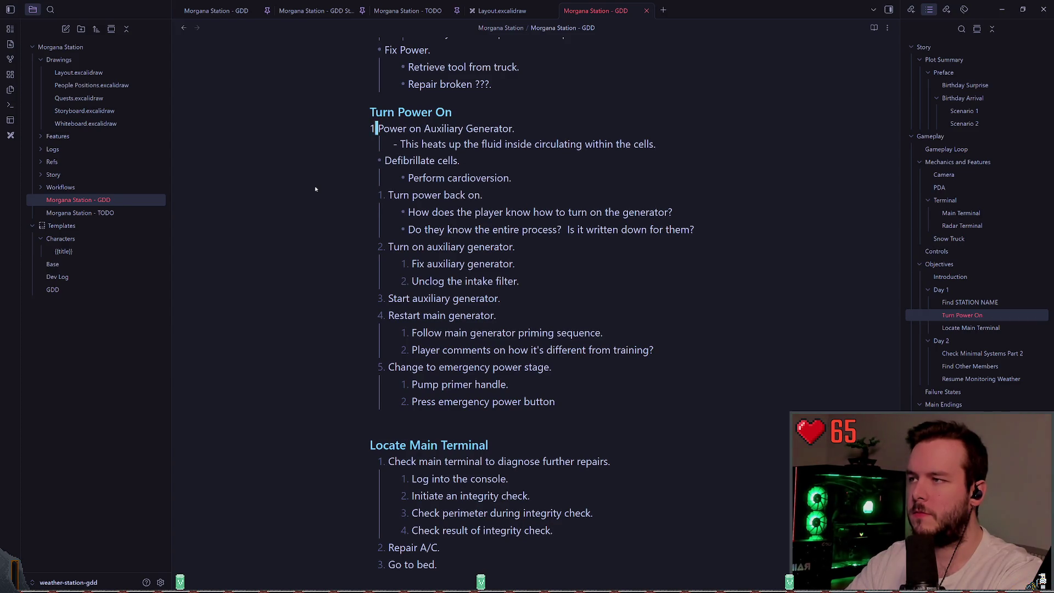
pyautogui.write('.')
pyautogui.press('Down')
pyautogui.press('Down')
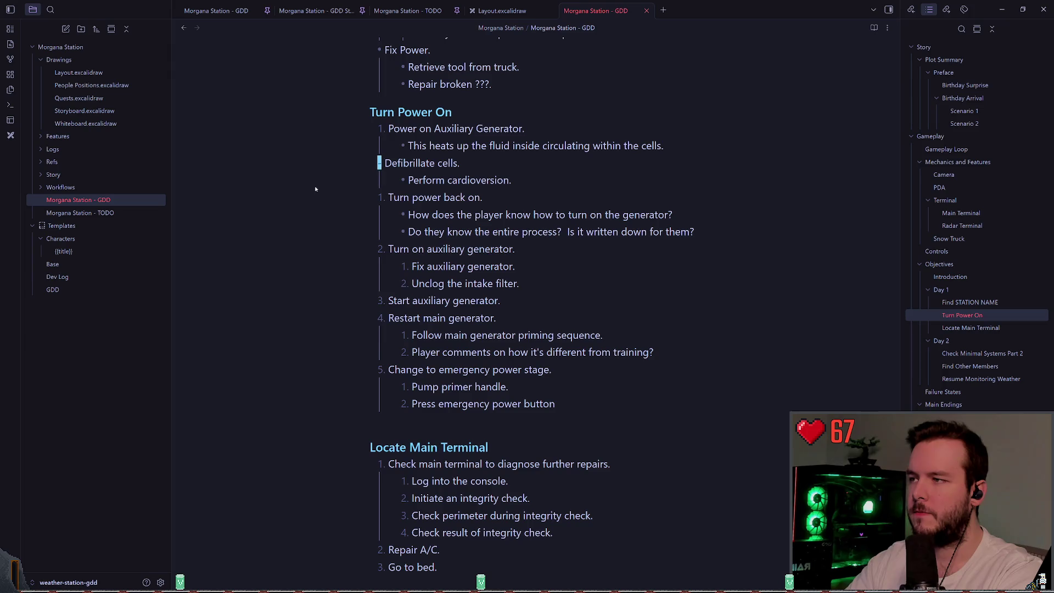
pyautogui.write('2.')
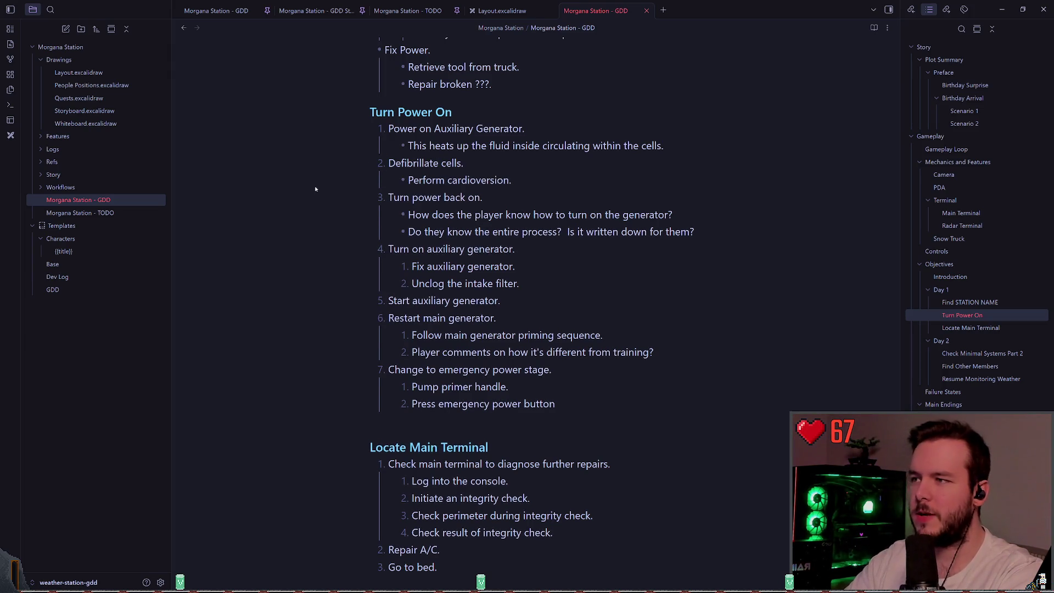
# - Move the two generator questions, including 'Do they know the entire process?', under the fluid-heating bullet
pyautogui.press('Down')
pyautogui.press('Down')
pyautogui.hotkey('shift', 'End')
pyautogui.press('End')
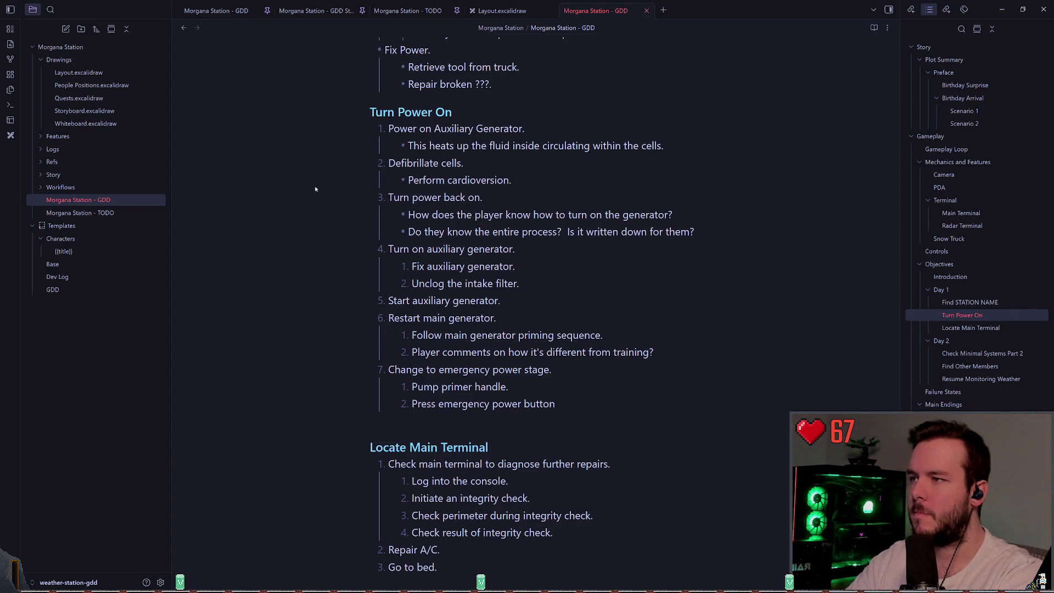
pyautogui.press('Down')
pyautogui.press('Down')
pyautogui.press('Home')
pyautogui.hotkey('shift', 'End')
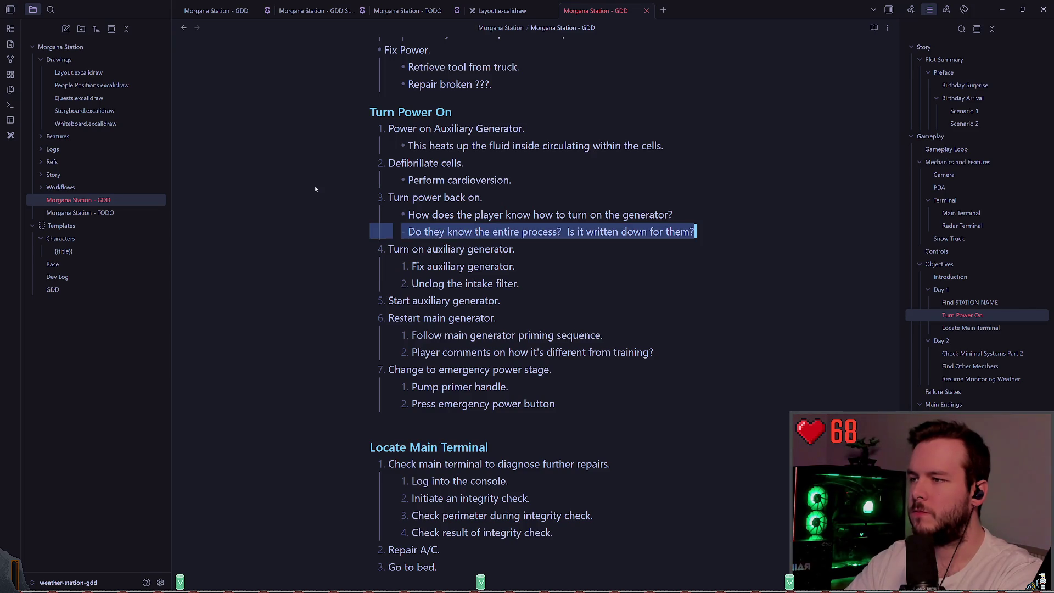
pyautogui.hotkey('shift', 'Up')
pyautogui.press('BackSpace')
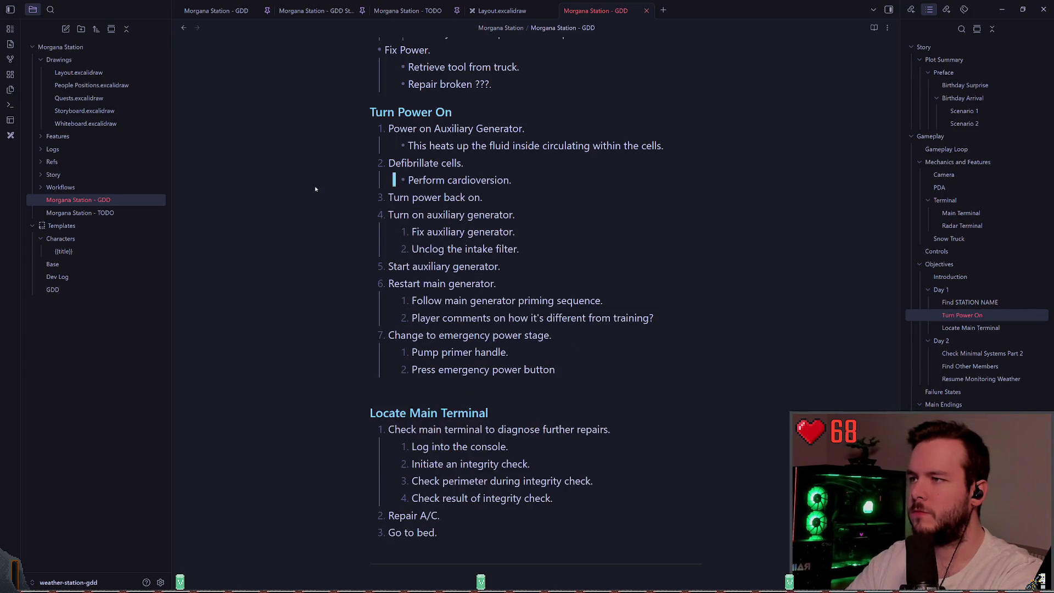
pyautogui.press('Up')
pyautogui.press('Up')
pyautogui.hotkey('ctrl', 'z')
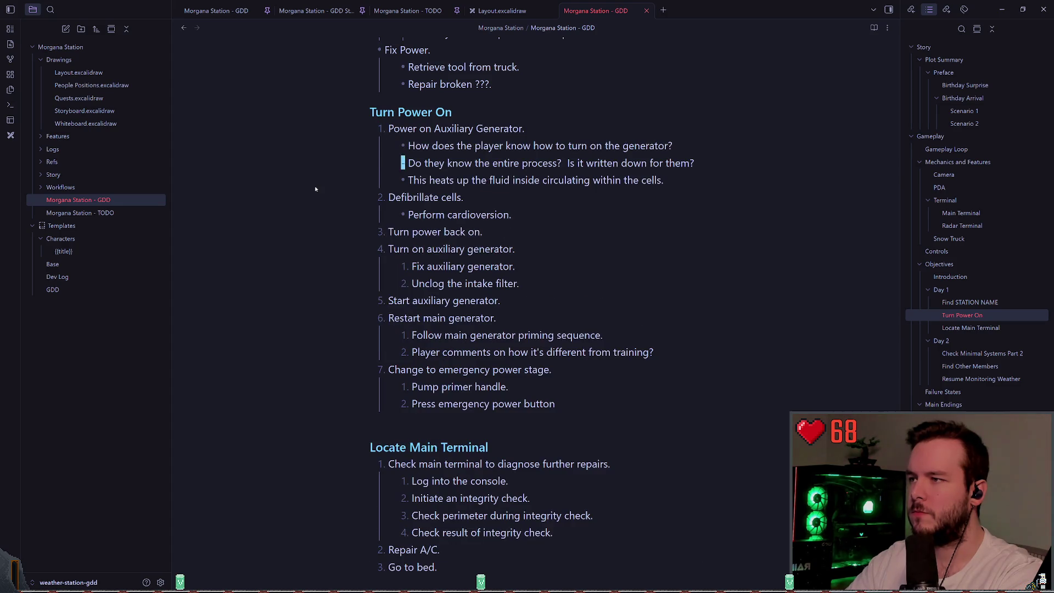
pyautogui.hotkey('ctrl', 'z')
pyautogui.press('Down')
pyautogui.press('Down')
pyautogui.press('Up')
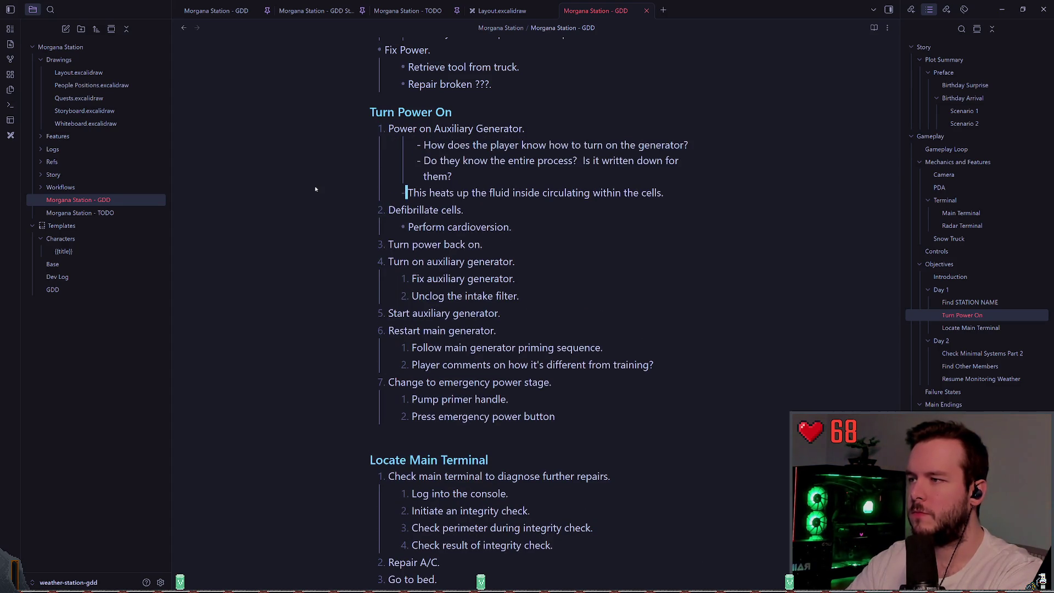
pyautogui.hotkey('ctrl', 'z')
pyautogui.hotkey('ctrl', 'z')
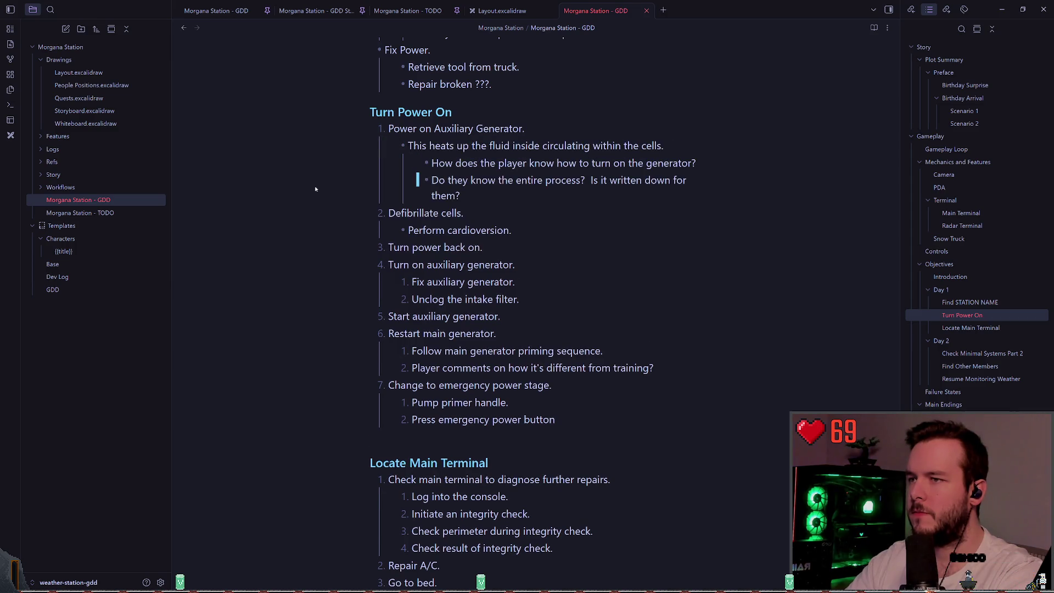
# - Make 'This heats up the fluid inside circulating within the cells.' numbered sub-step '1.'
pyautogui.press('Down')
pyautogui.press('Down')
pyautogui.press('Up')
pyautogui.press('Up')
pyautogui.press('Up')
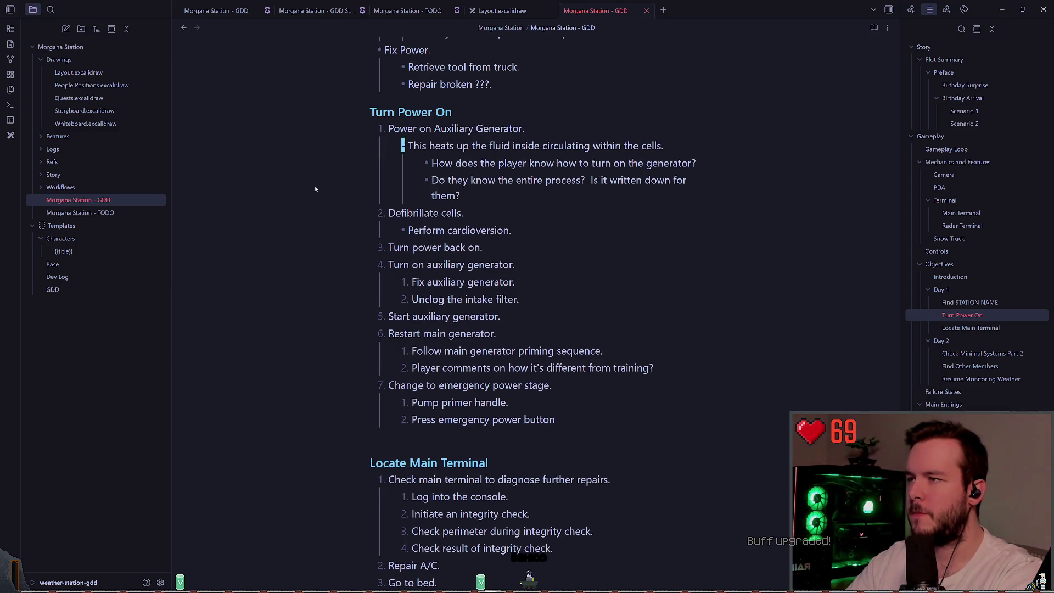
pyautogui.write('1')
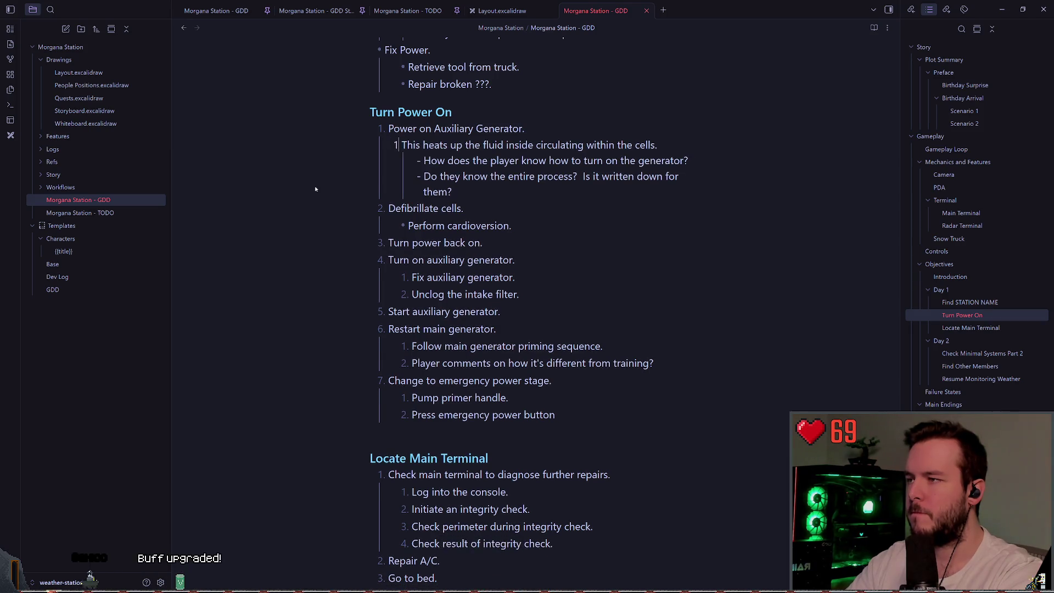
pyautogui.write('.')
pyautogui.press('Down')
pyautogui.press('Down')
pyautogui.press('Down')
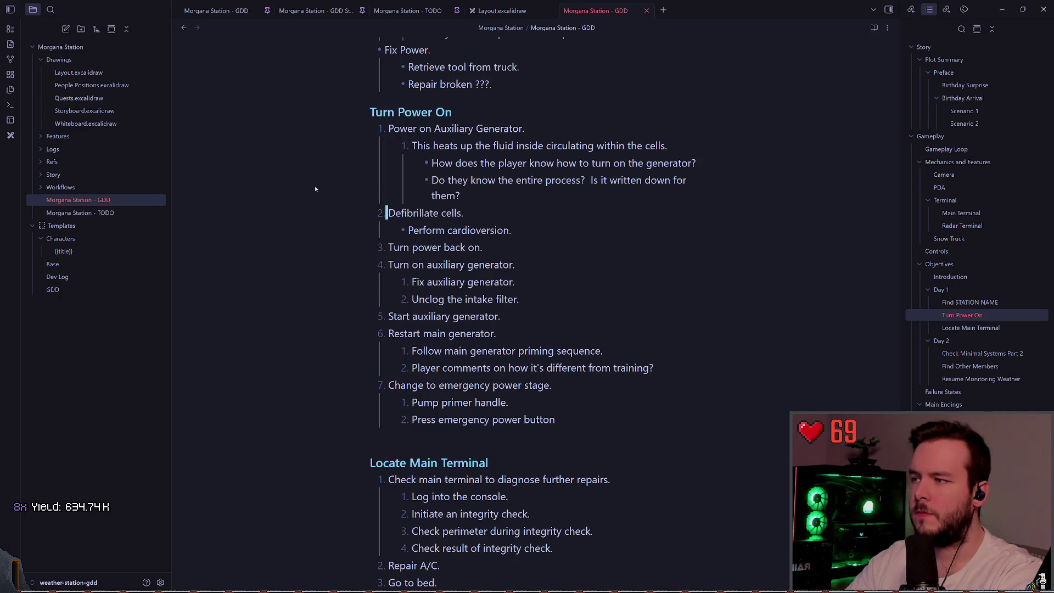
pyautogui.press('Down')
pyautogui.press('Down')
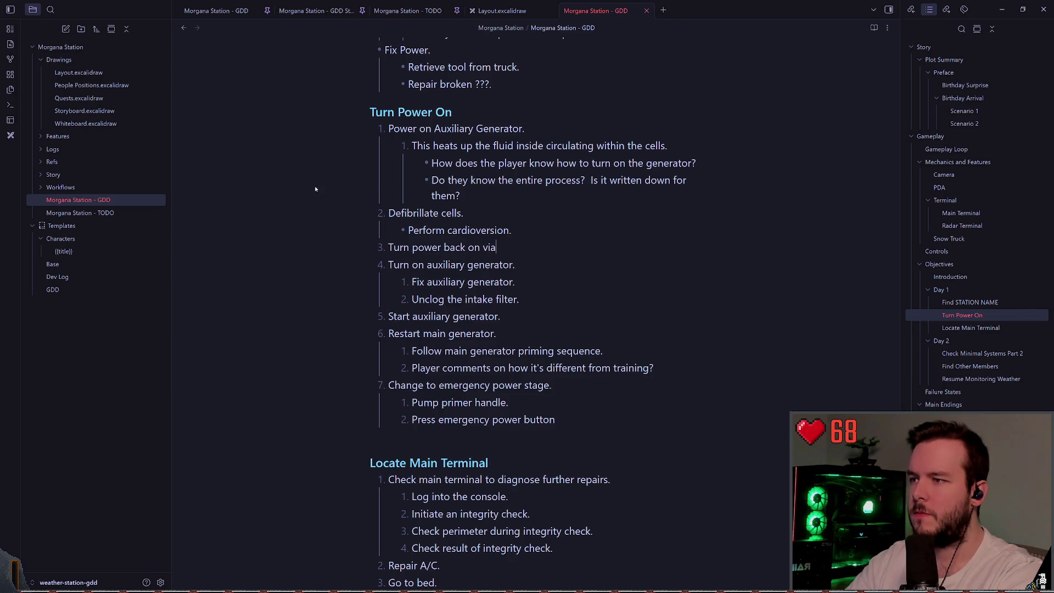
# - Append 'power panel.' to step 3 and capitalise it to 'Power Panel' with Vim ~
pyautogui.write('power pan')
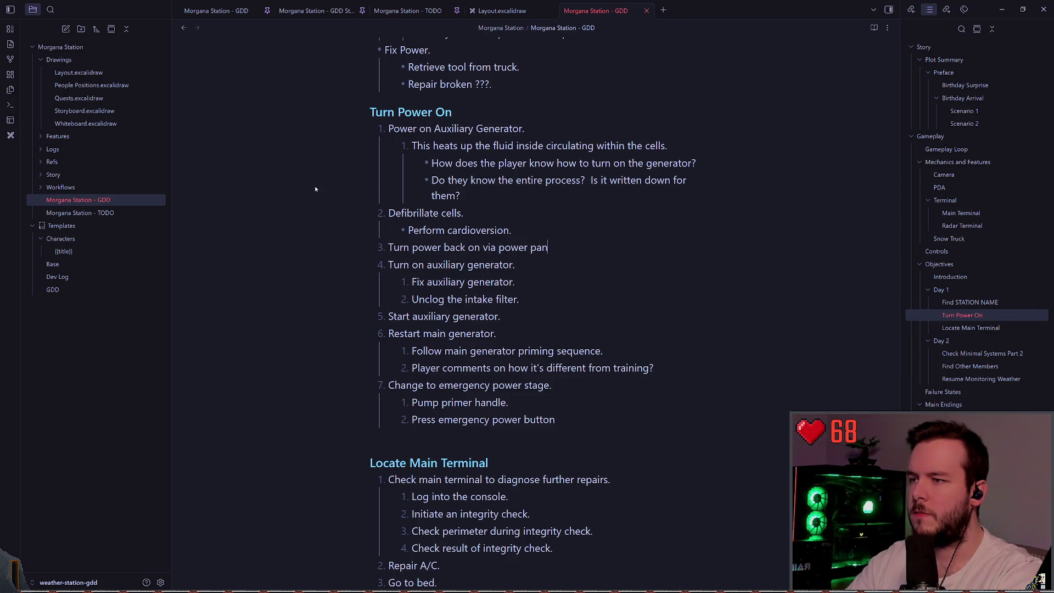
pyautogui.write('el.')
pyautogui.press('Escape')
pyautogui.press('b')
pyautogui.press('b')
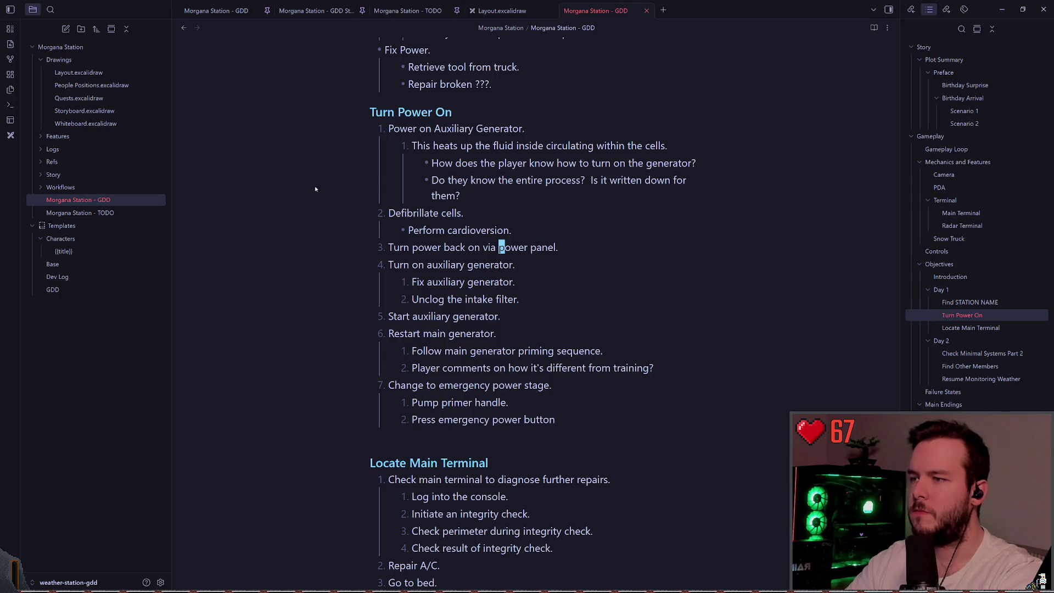
pyautogui.press('~')
pyautogui.press('w')
pyautogui.press('~')
pyautogui.press('b')
pyautogui.press('b')
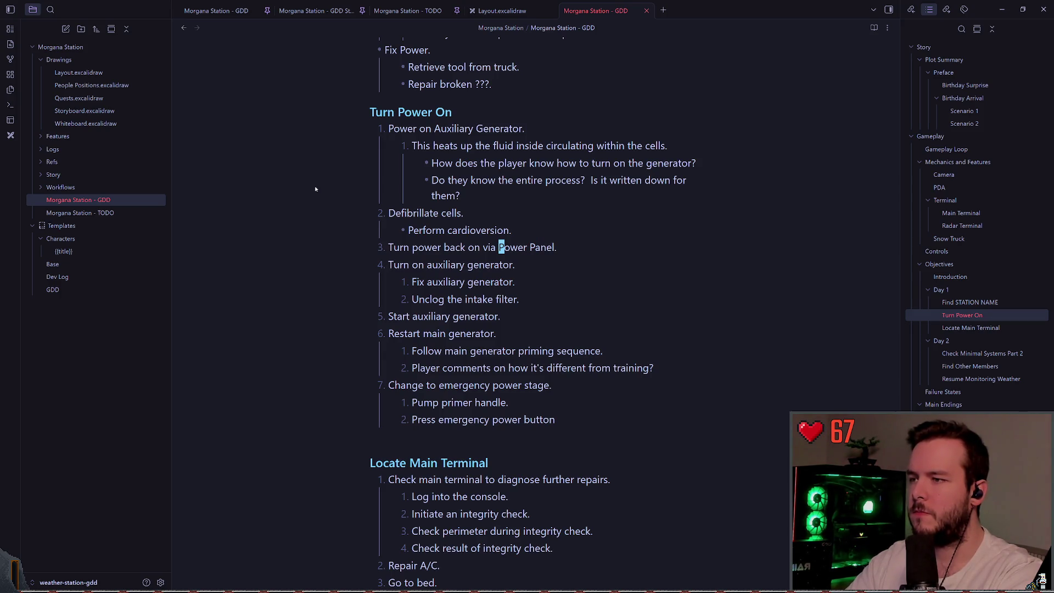
pyautogui.press('v')
pyautogui.press('w')
pyautogui.press('e')
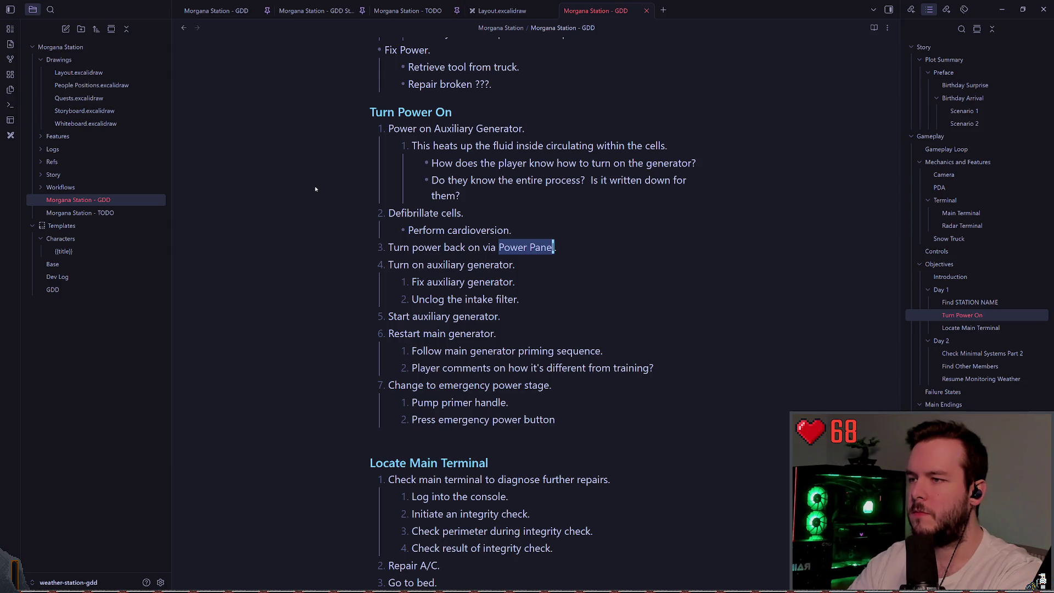
pyautogui.press('Escape')
pyautogui.press('k')
pyautogui.press('j')
pyautogui.press('b')
pyautogui.press('b')
pyautogui.press('v')
pyautogui.press('w')
pyautogui.press('$')
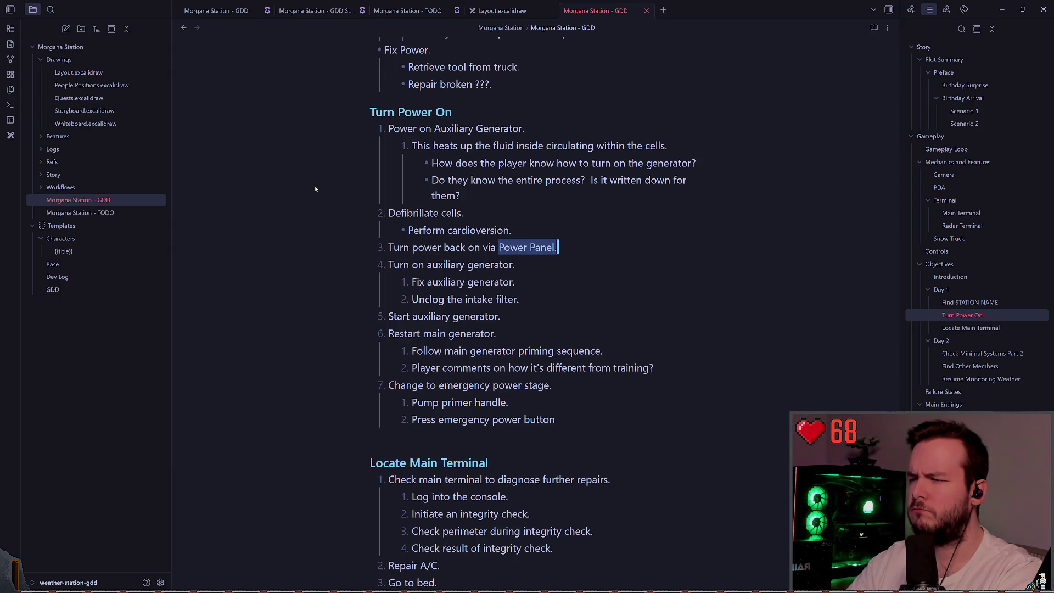
# - Turn 'Power Panel' into a [[wiki-link]]
pyautogui.press('Escape')
pyautogui.press('b')
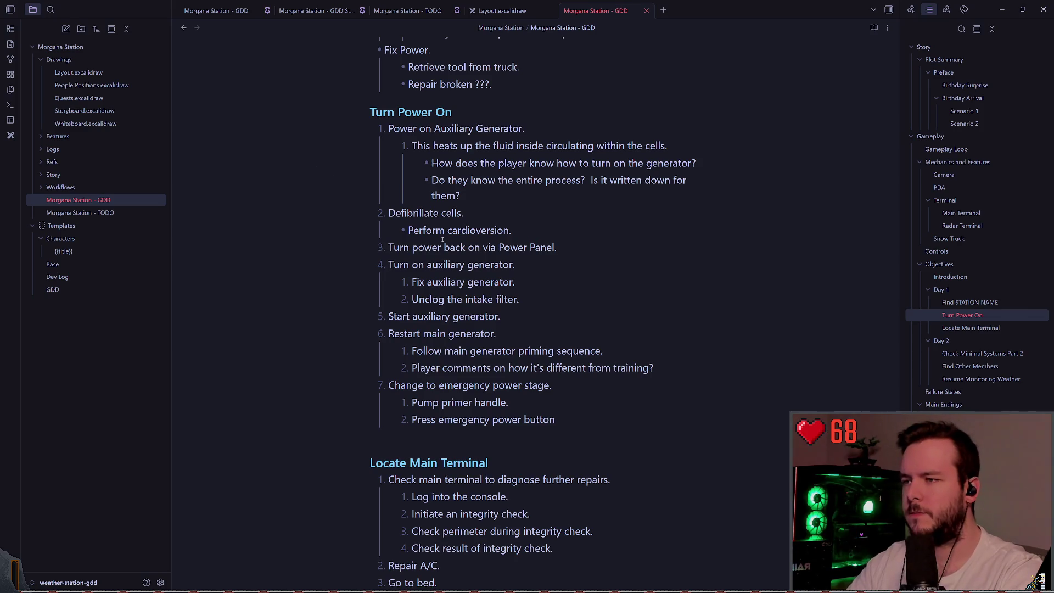
pyautogui.press('h')
pyautogui.press('h')
pyautogui.press('h')
pyautogui.press('v')
pyautogui.press('$')
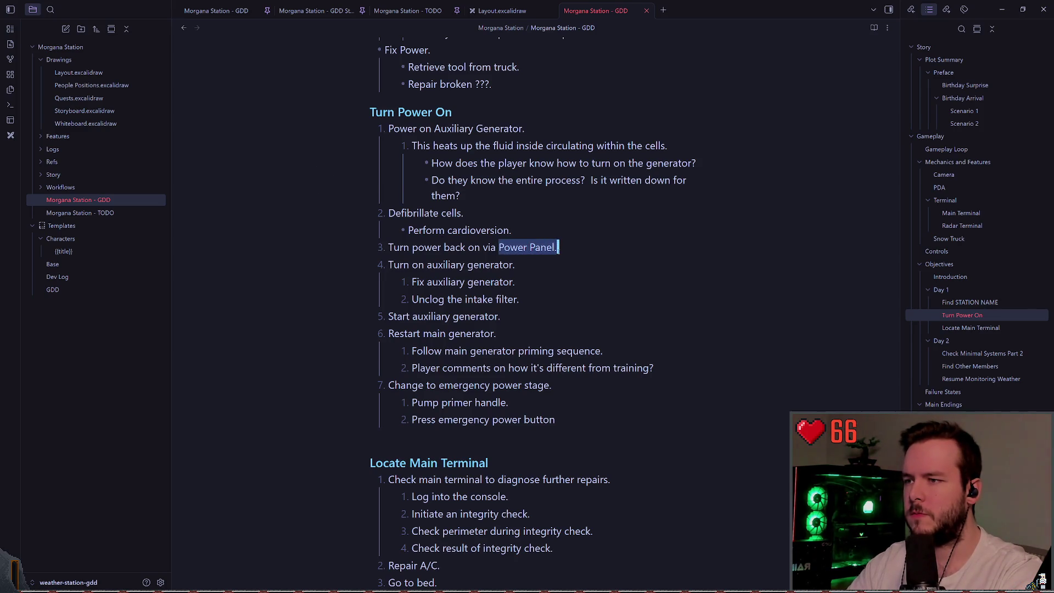
pyautogui.write('[[')
pyautogui.click(510, 260)
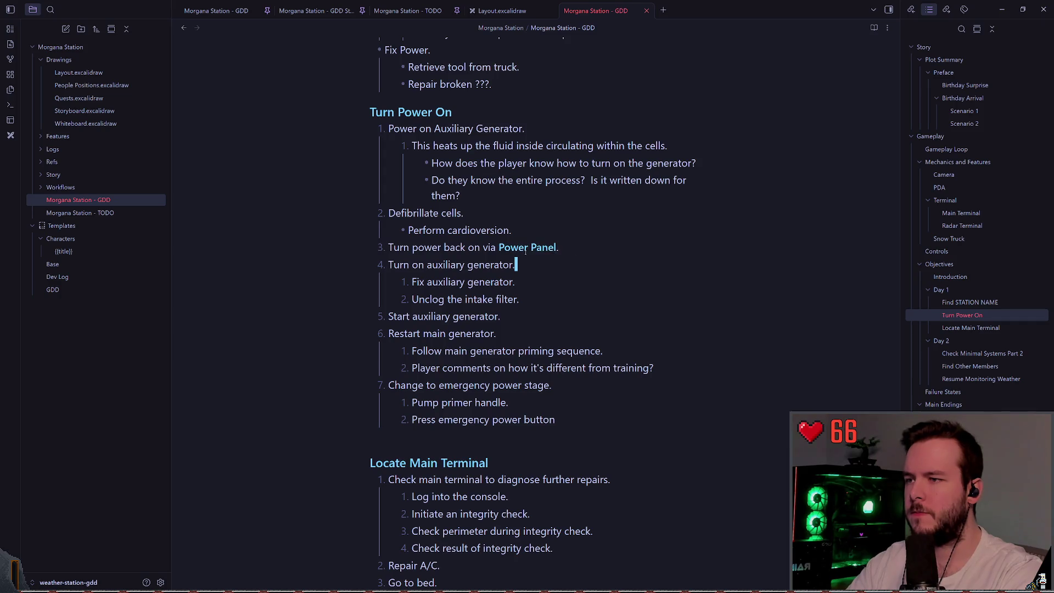
# - Bold 'Auxiliary Generator' in step 1 and end the line with a period
pyautogui.press('b')
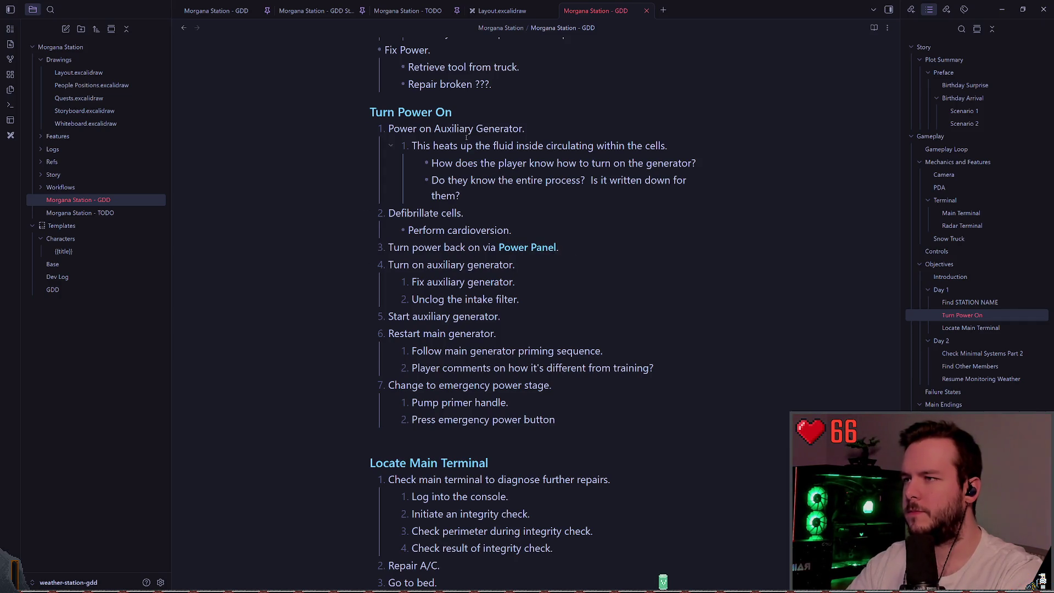
pyautogui.moveTo(435, 128); pyautogui.dragTo(520, 127)
pyautogui.hotkey('ctrl', 'b')
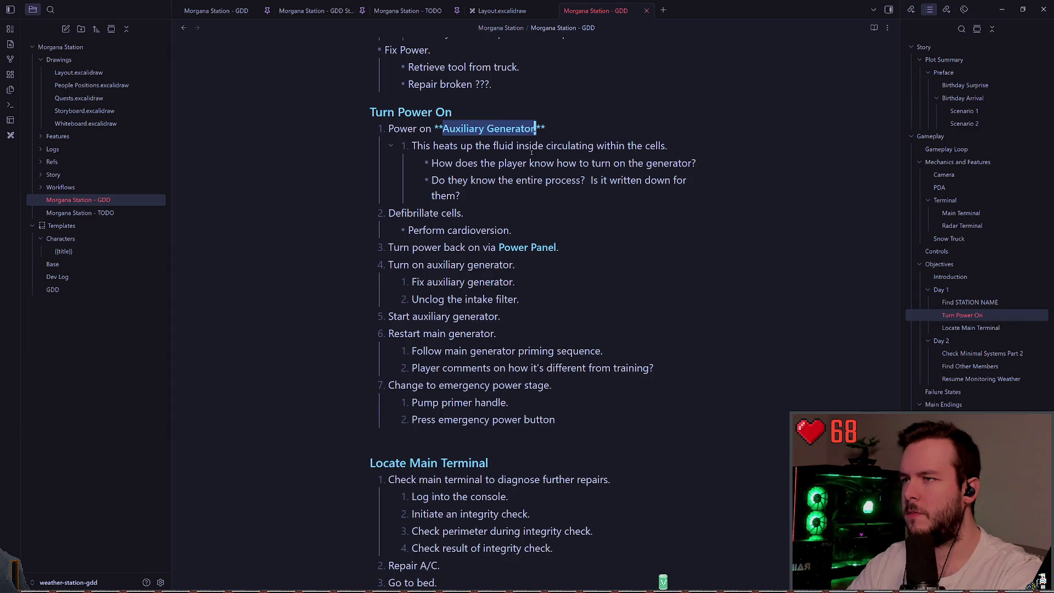
pyautogui.press('Escape')
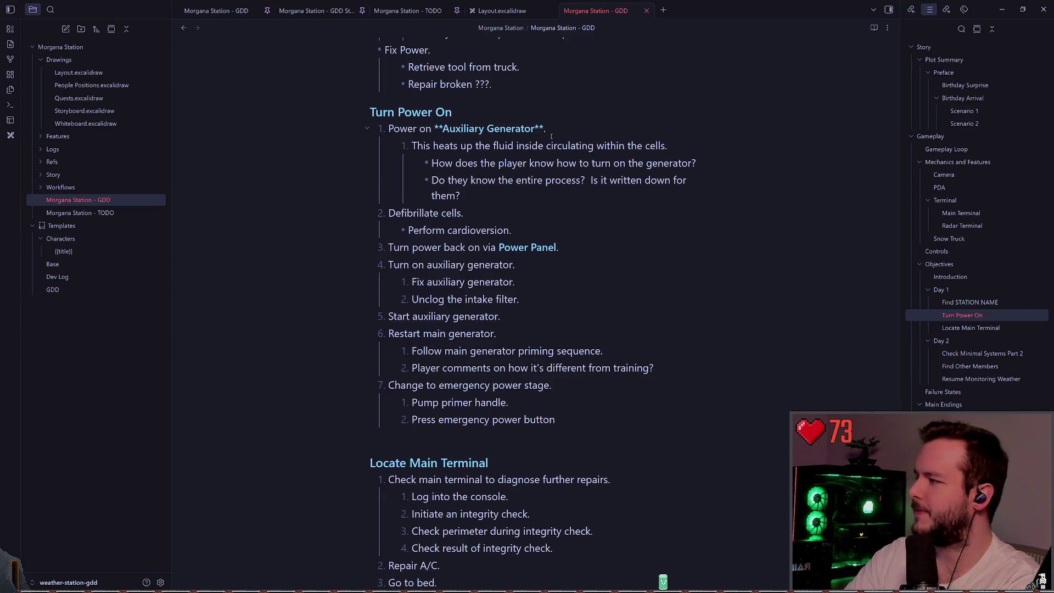
pyautogui.write('.')
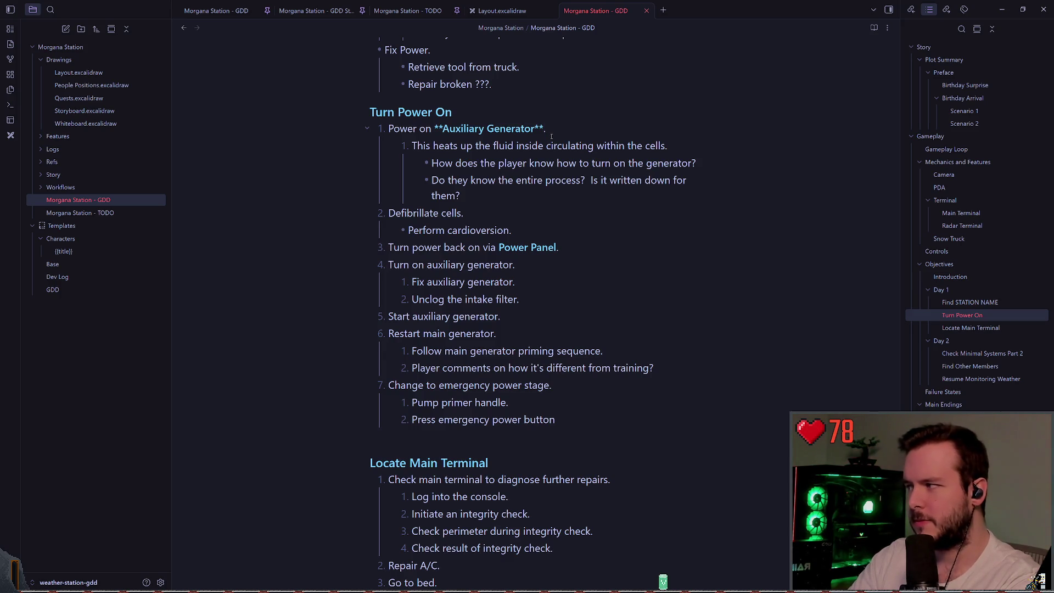
# - Delete the 'Start auxiliary generator.' line with Vim dd, making Restart main generator item 5
pyautogui.hotkey('alt', 'Tab')
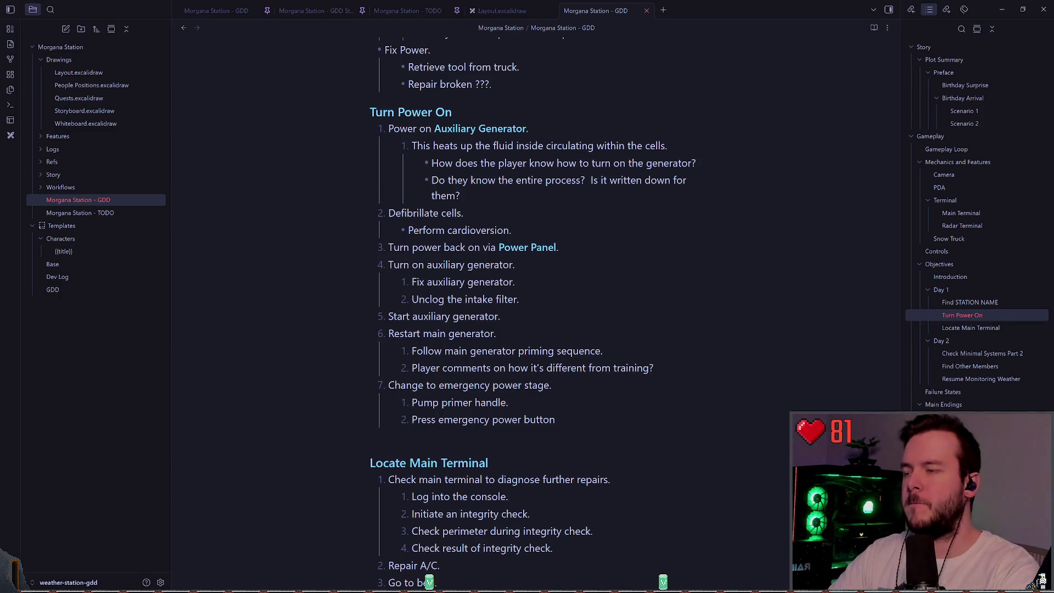
pyautogui.click(546, 128)
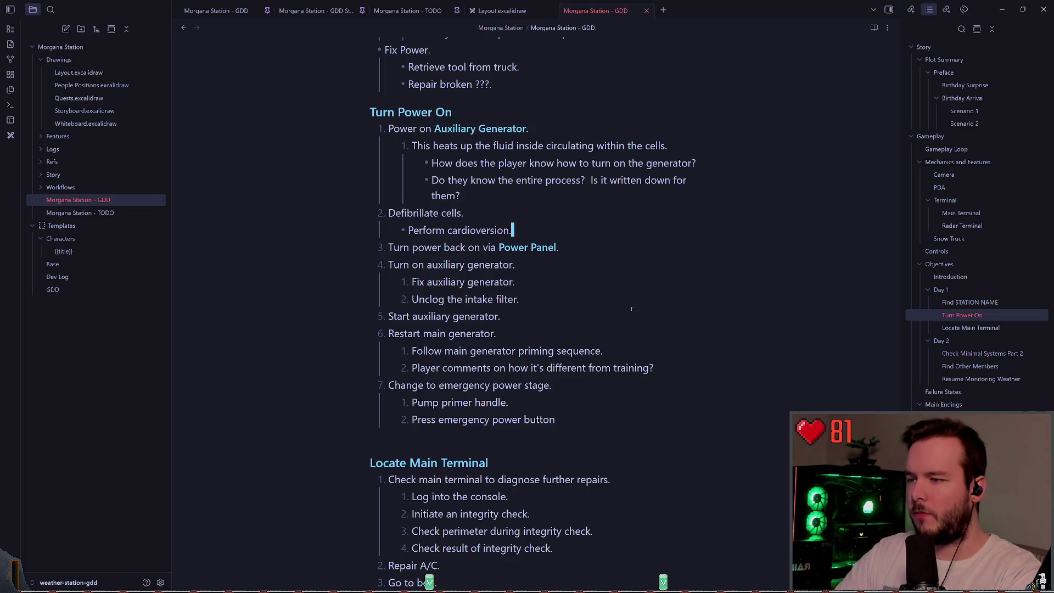
pyautogui.click(624, 415)
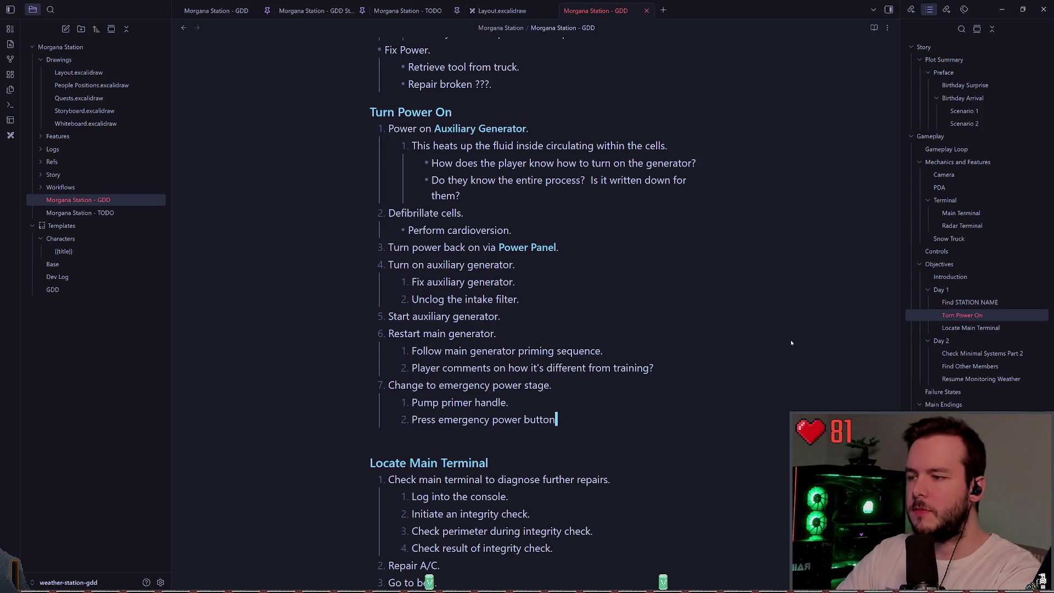
pyautogui.press('Up')
pyautogui.press('Up')
pyautogui.press('Up')
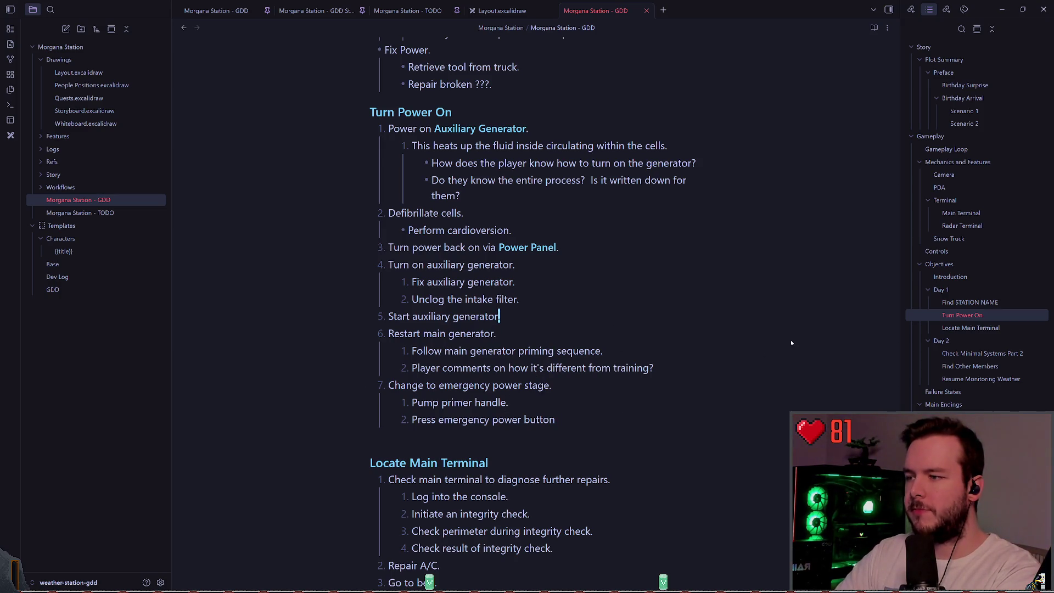
pyautogui.press('d')
pyautogui.press('d')
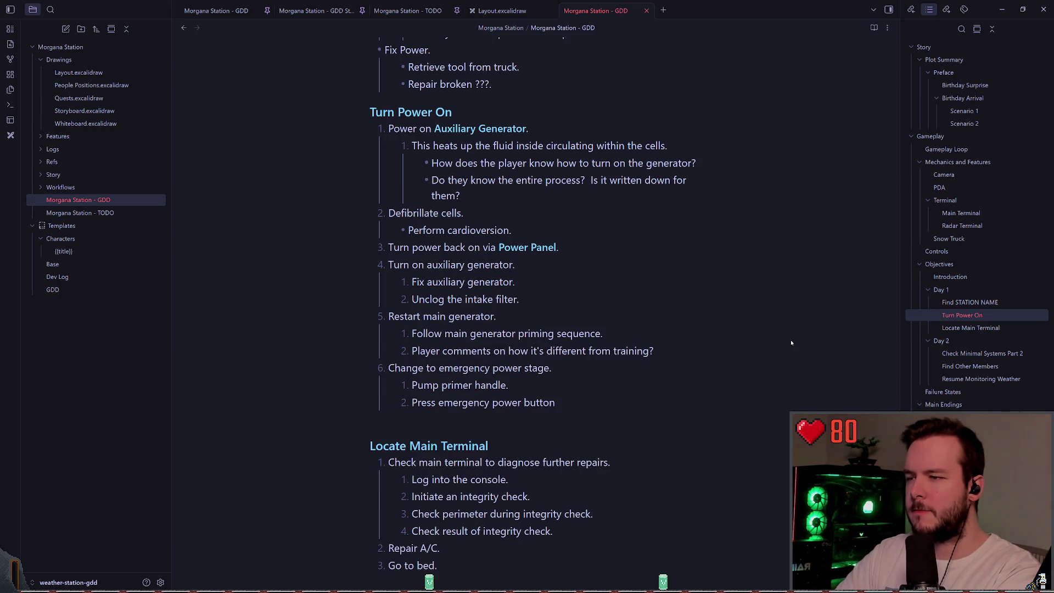
# - Delete the Restart main generator line and cut the Fix and Unclog sub-steps
pyautogui.press('d')
pyautogui.press('d')
pyautogui.press('j')
pyautogui.hotkey('shift', 'v')
pyautogui.press('k')
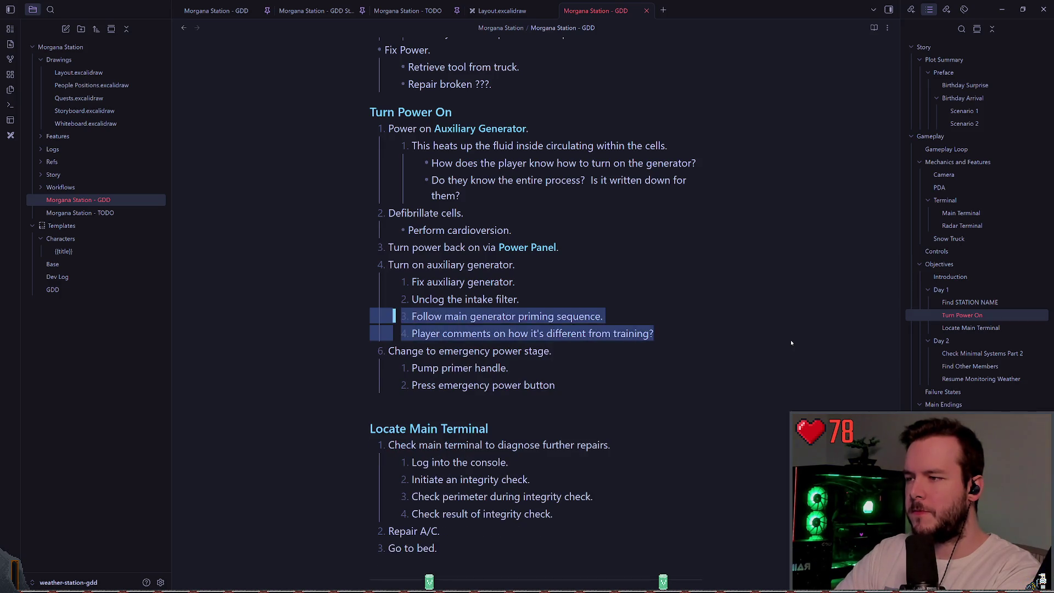
pyautogui.press('Escape')
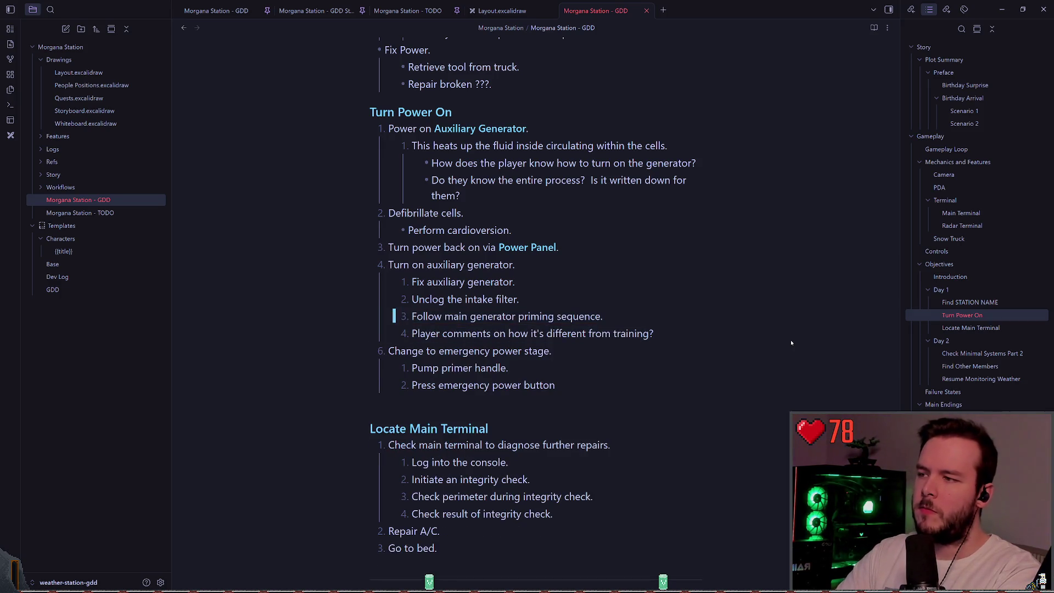
pyautogui.press('k')
pyautogui.hotkey('shift', 'v')
pyautogui.press('k')
pyautogui.press('k')
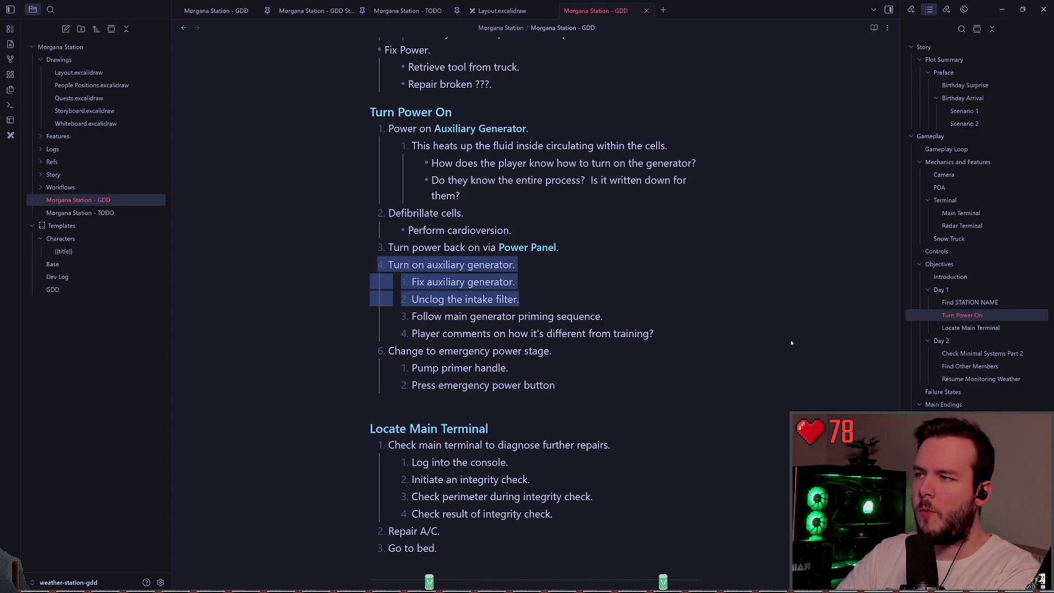
pyautogui.press('Escape')
pyautogui.press('j')
pyautogui.press('j')
pyautogui.hotkey('shift', 'v')
pyautogui.press('k')
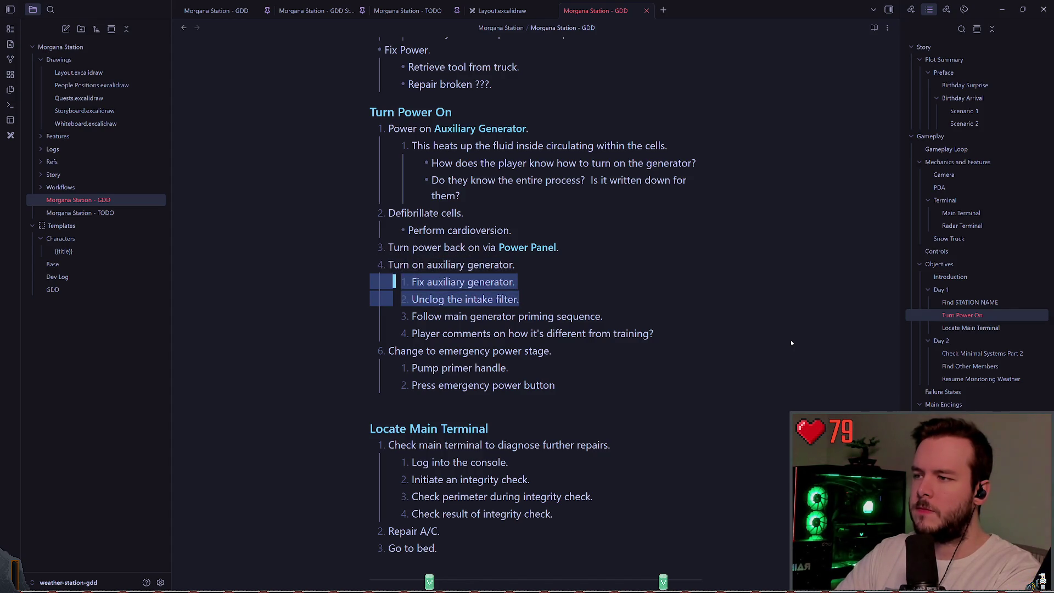
pyautogui.press('d')
# - Paste the Fix and Unclog sub-steps under Power on Auxiliary Generator
pyautogui.press('k')
pyautogui.press('k')
pyautogui.press('k')
pyautogui.press('p')
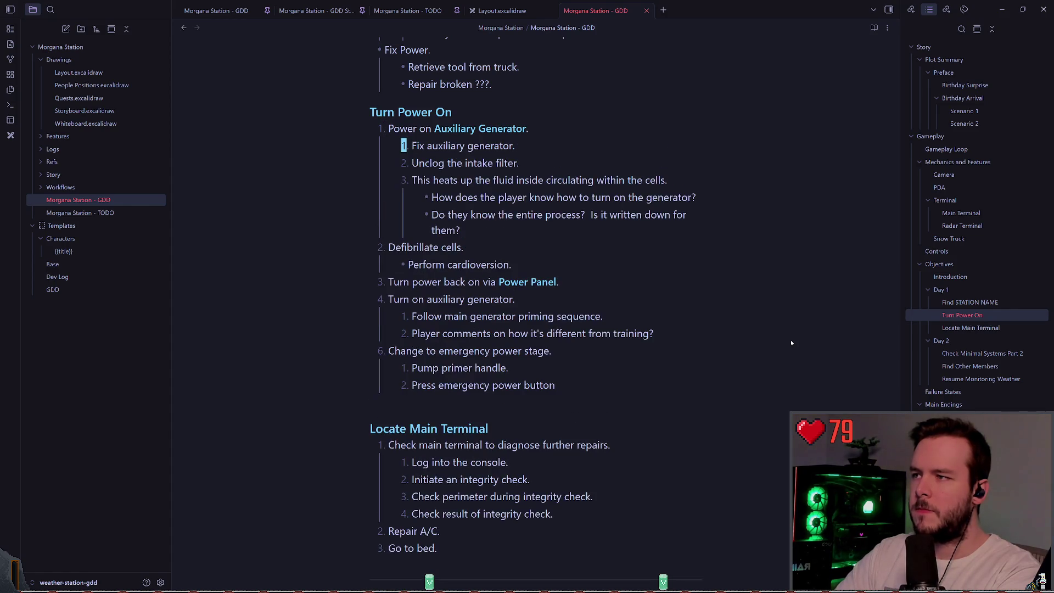
pyautogui.press('j')
pyautogui.hotkey('shift', 'v')
pyautogui.press('k')
pyautogui.press('Escape')
# - Re-nest the fluid-heating item and its two questions as a bullet under the generator step
pyautogui.press('j')
pyautogui.press('j')
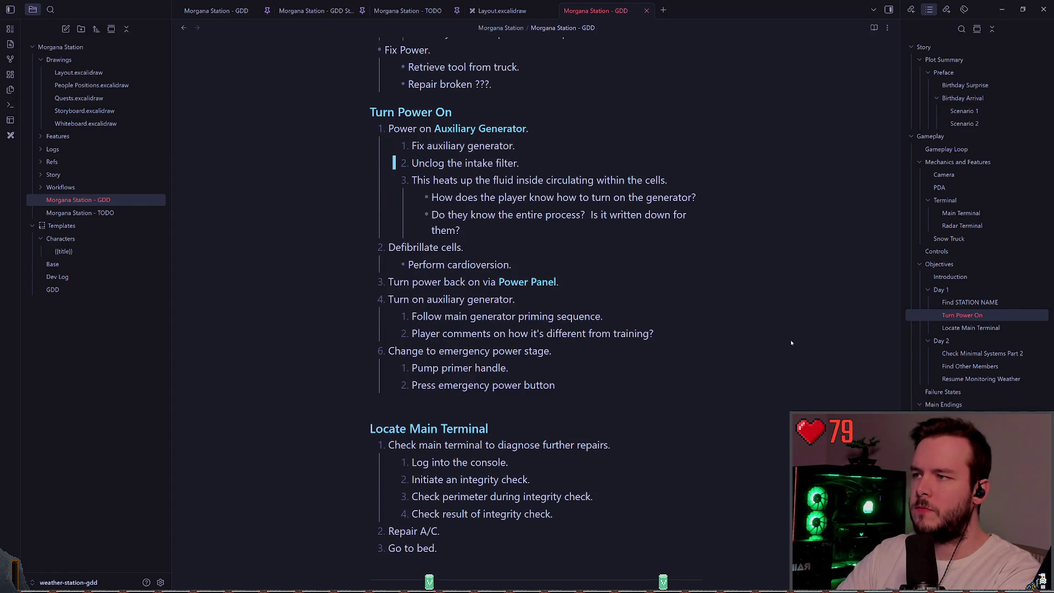
pyautogui.press('l')
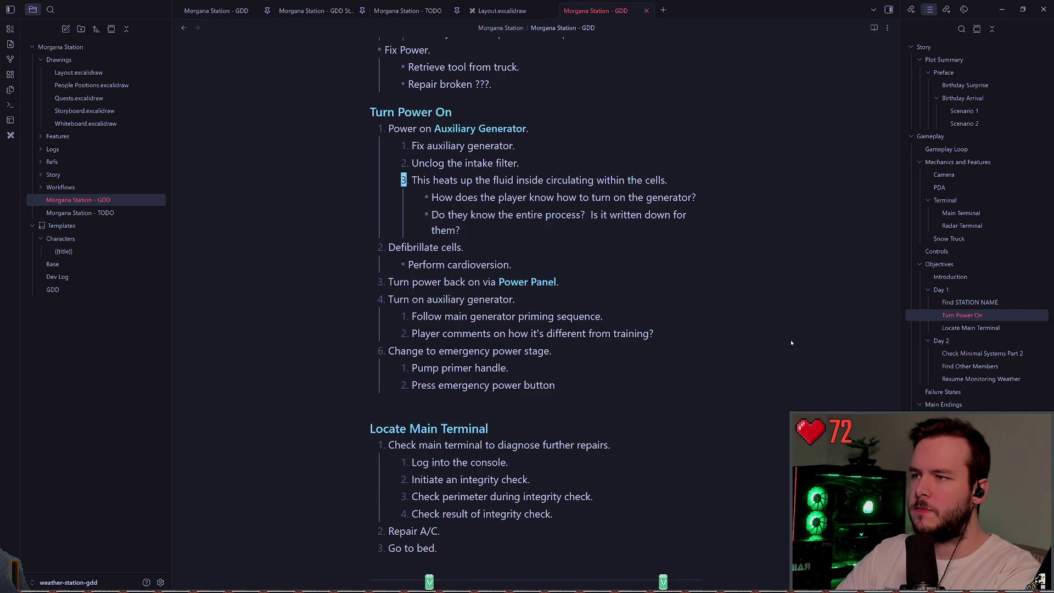
pyautogui.hotkey('shift', 'v')
pyautogui.press('j')
pyautogui.press('j')
pyautogui.press('j')
pyautogui.press('k')
pyautogui.press('less')
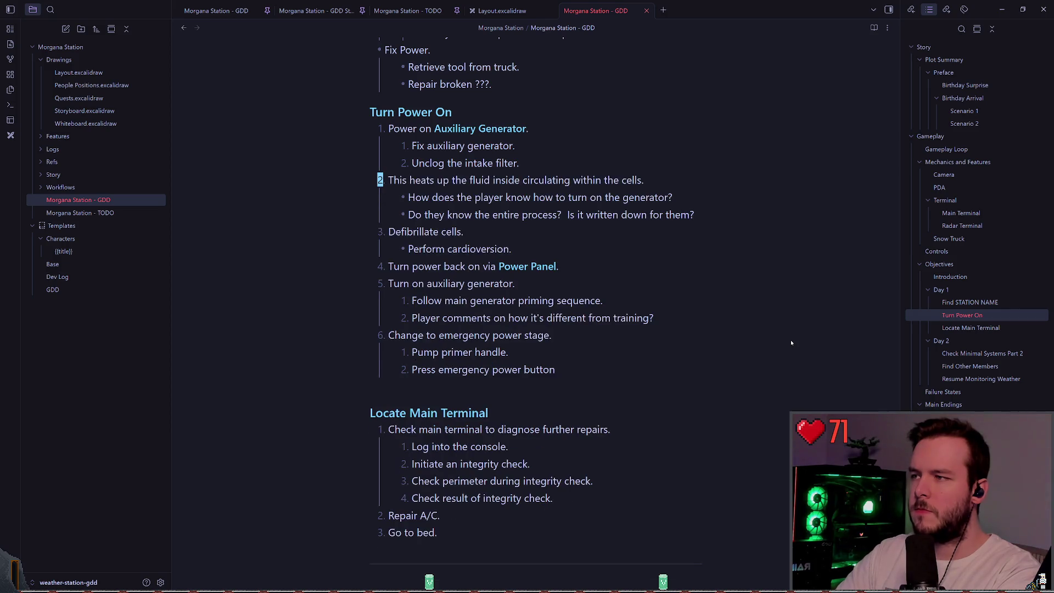
pyautogui.press('u')
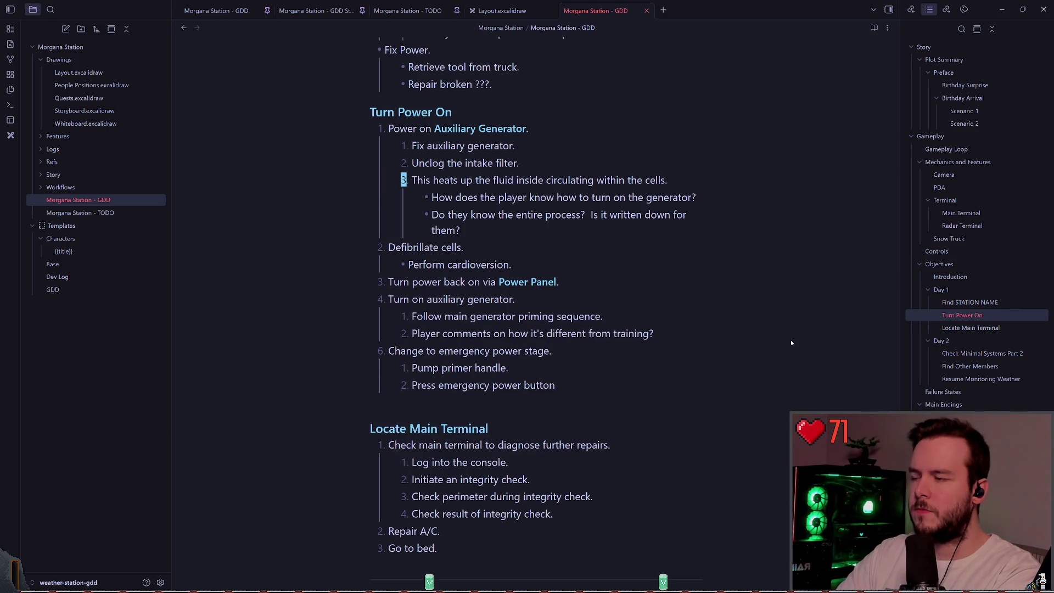
pyautogui.press('u')
pyautogui.press('u')
pyautogui.press('j')
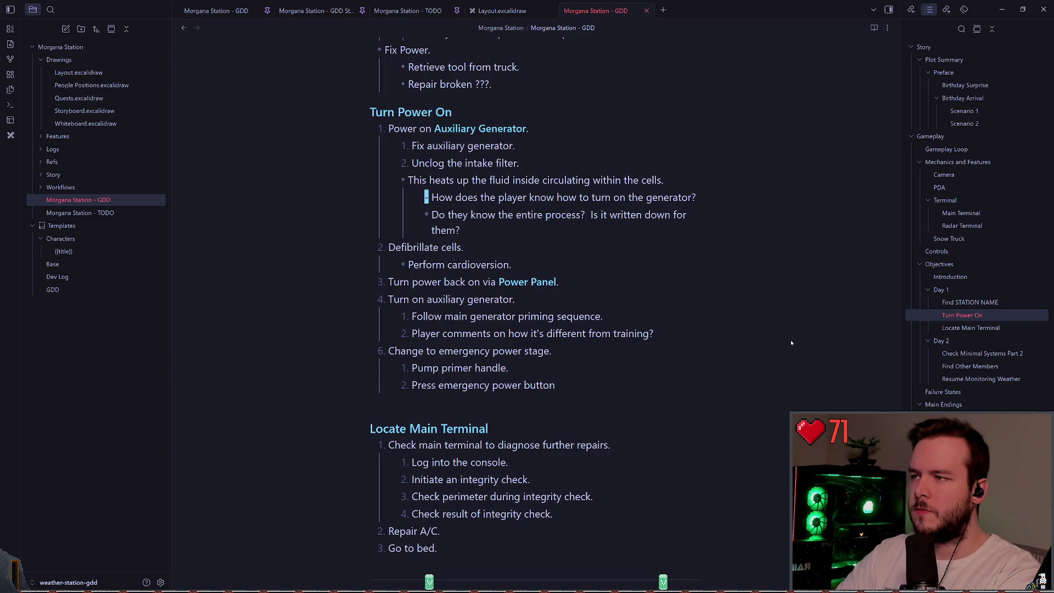
pyautogui.press('j')
pyautogui.press('j')
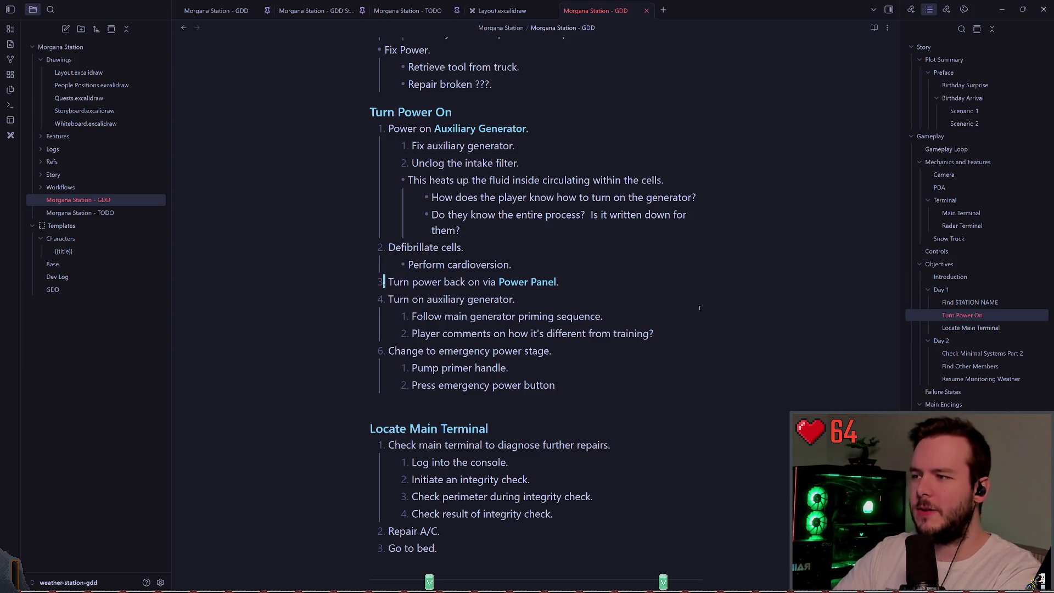
pyautogui.press('Down')
pyautogui.press('Down')
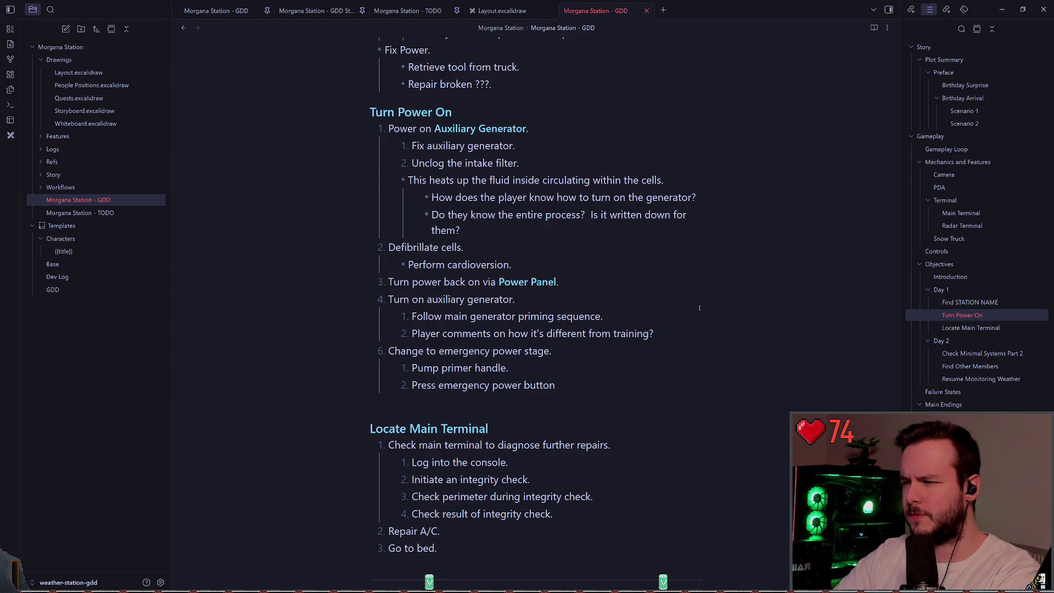
# - Move Turn power back on below the generator steps and nest the emergency power stage under it
pyautogui.hotkey('ctrl', 'shift', 'Down')
pyautogui.press('Down')
pyautogui.hotkey('shift', 'Down')
pyautogui.hotkey('shift', 'Down')
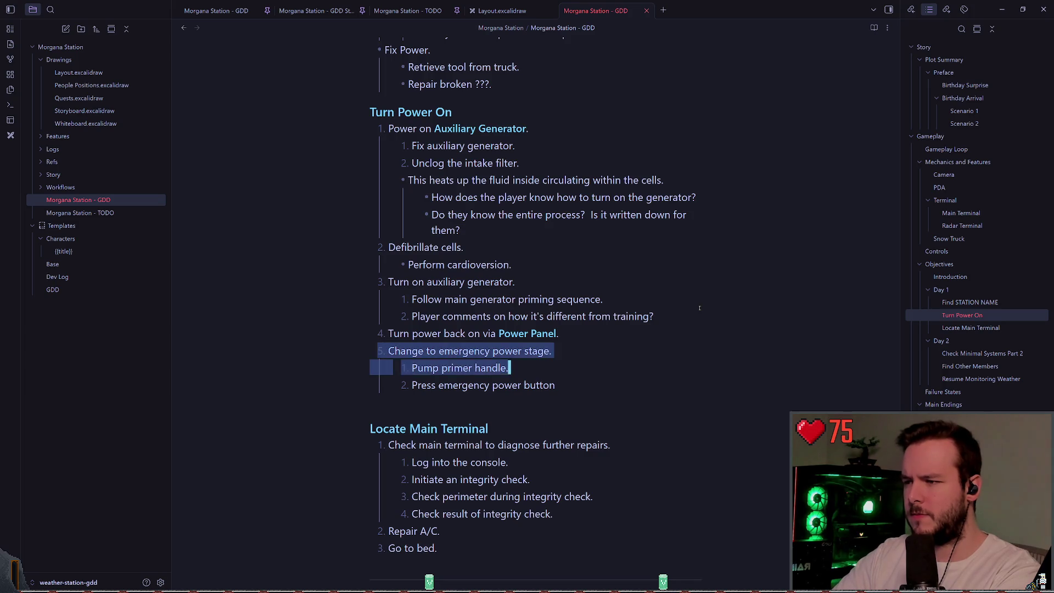
pyautogui.press('Tab')
pyautogui.press('Up')
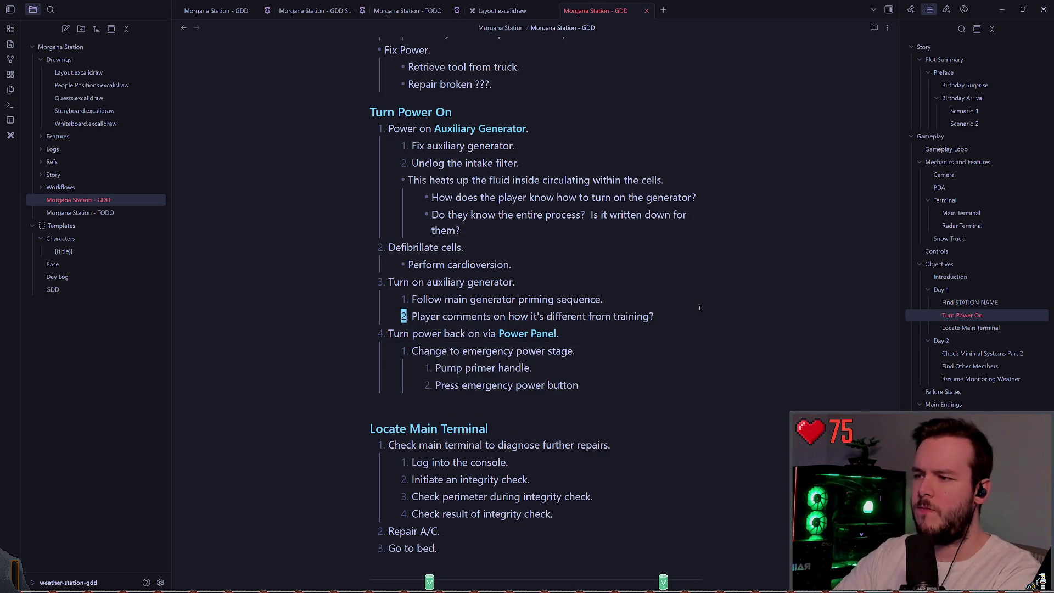
# - Delete the auxiliary generator step and make '1. Perform cardioversion sequence.' a numbered step
pyautogui.hotkey('shift', 'Up')
pyautogui.hotkey('shift', 'Up')
pyautogui.hotkey('shift', 'Up')
pyautogui.press('BackSpace')
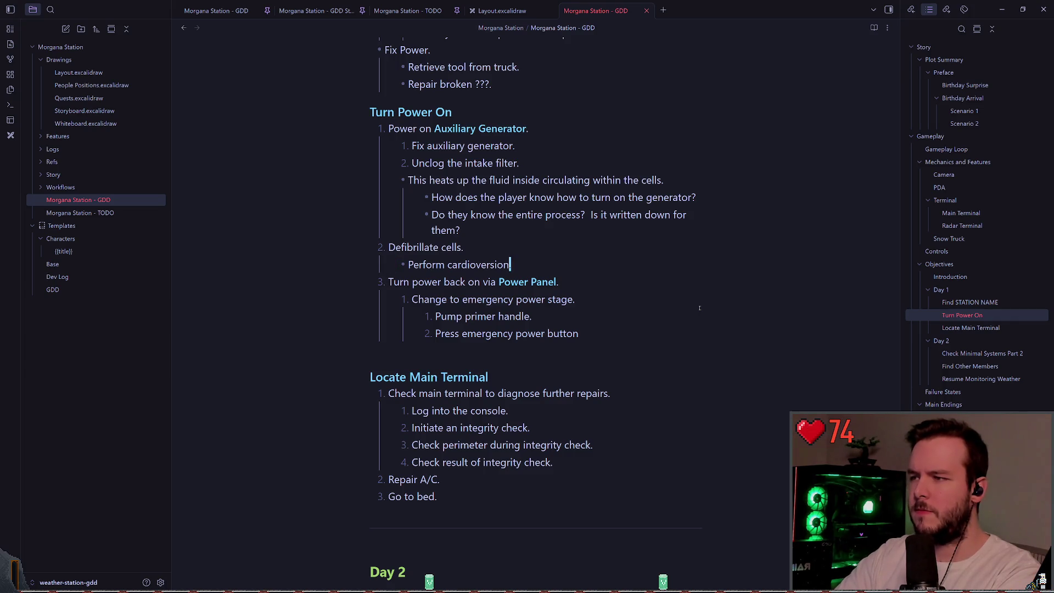
pyautogui.press('Home')
pyautogui.press('BackSpace')
pyautogui.write('1.')
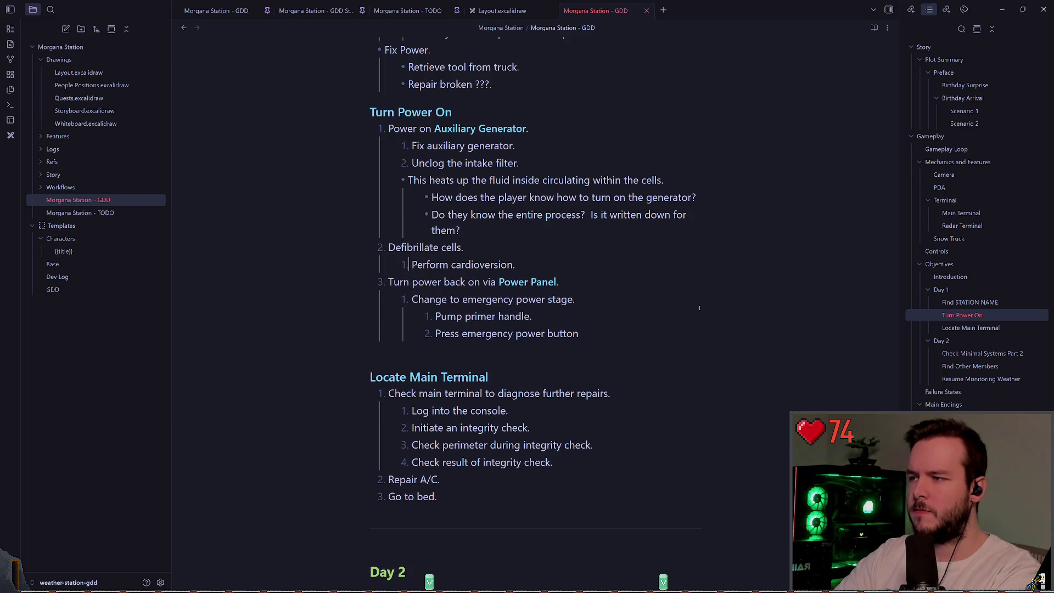
pyautogui.press('BackSpace')
pyautogui.write('sequence')
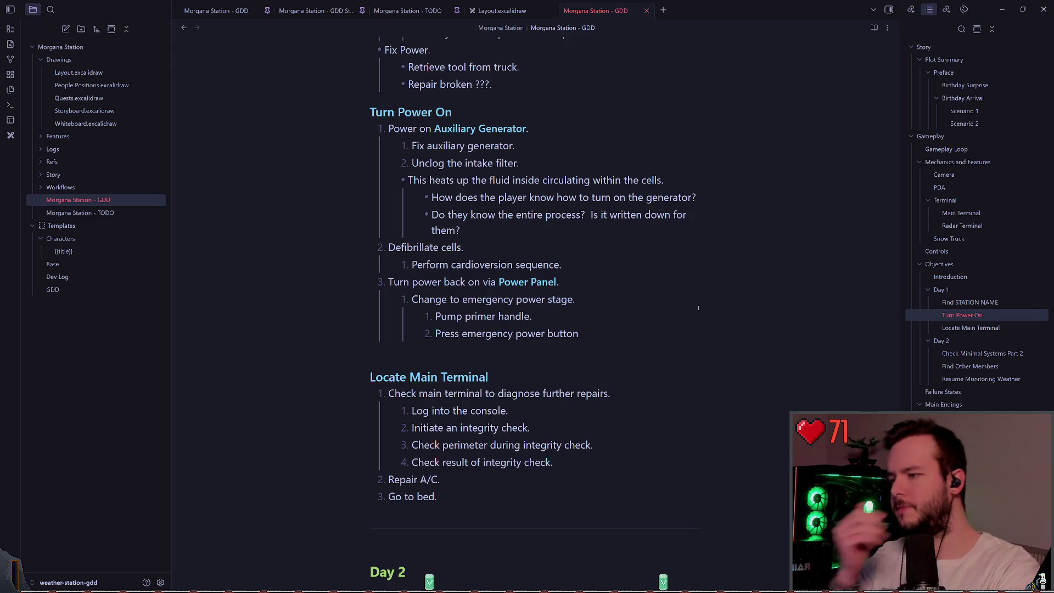
pyautogui.write('.')
# - Move to the blank line above the Locate Main Terminal section
pyautogui.scroll(-2, 533, 267)
pyautogui.click(610, 407)
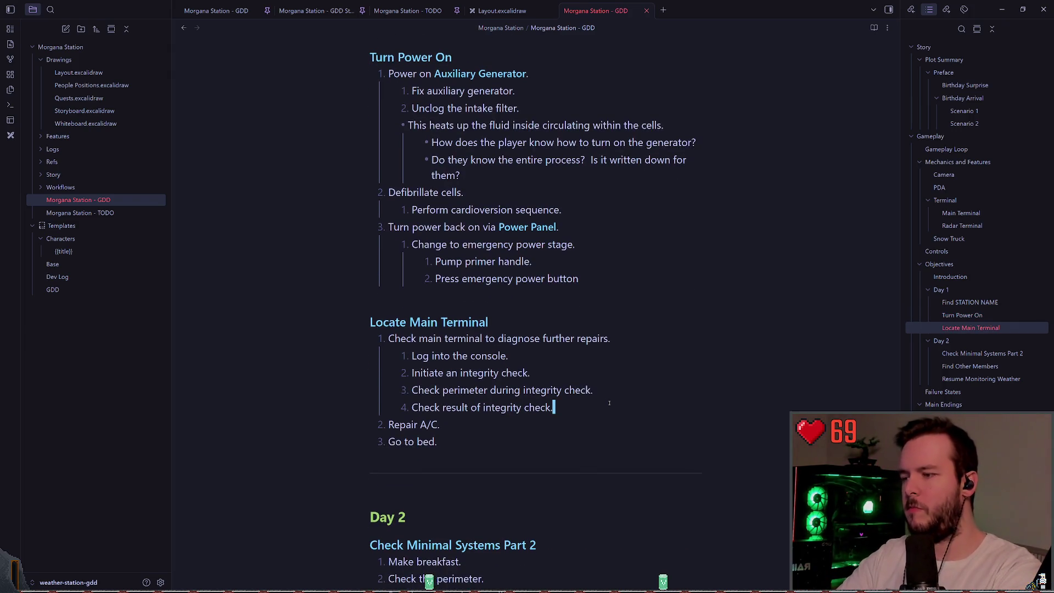
pyautogui.press('Down')
pyautogui.press('Up')
pyautogui.press('Up')
pyautogui.press('Up')
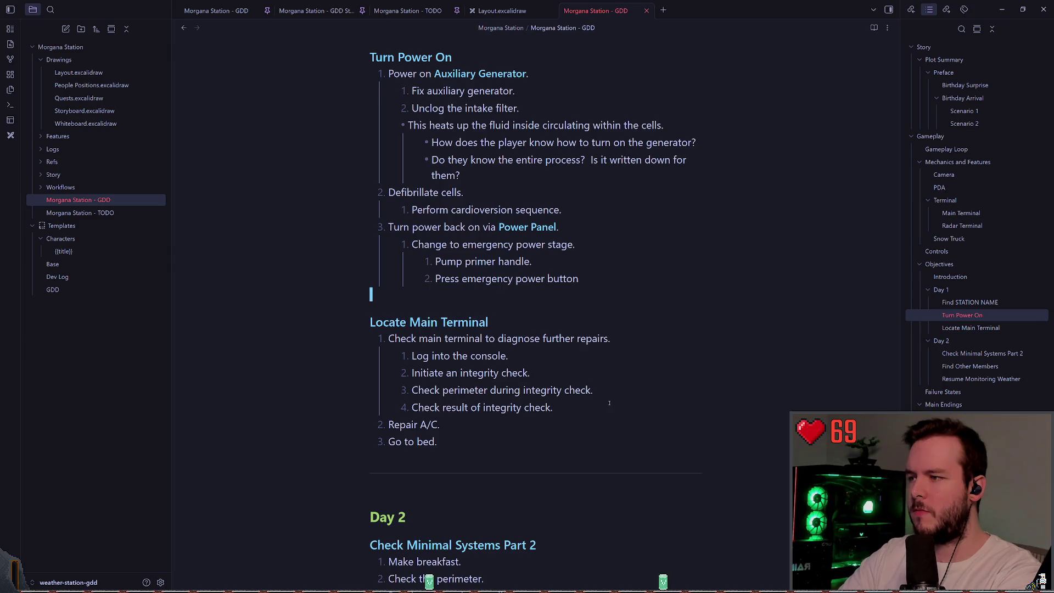
# - Delete the Locate Main Terminal section, keeping the Go to bed. line
pyautogui.hotkey('shift', 'Down')
pyautogui.hotkey('shift', 'Down')
pyautogui.hotkey('shift', 'Down')
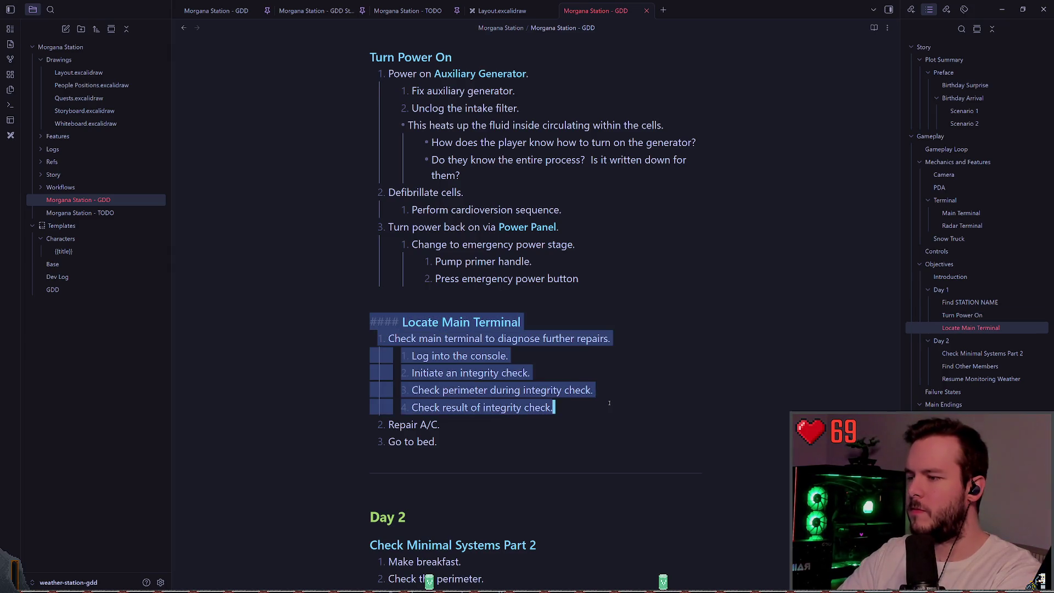
pyautogui.press('Delete')
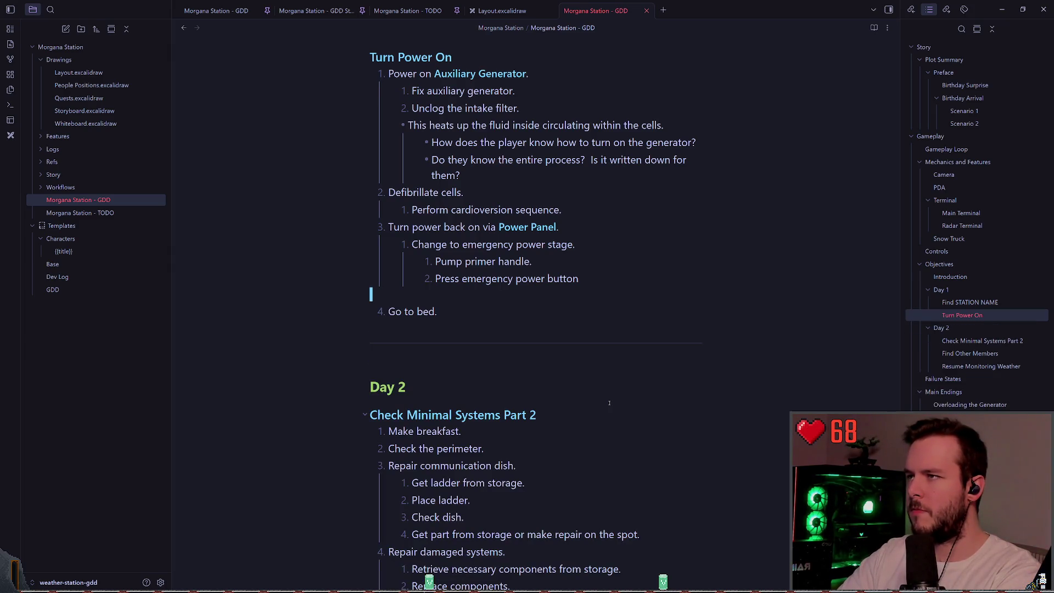
pyautogui.press('Delete')
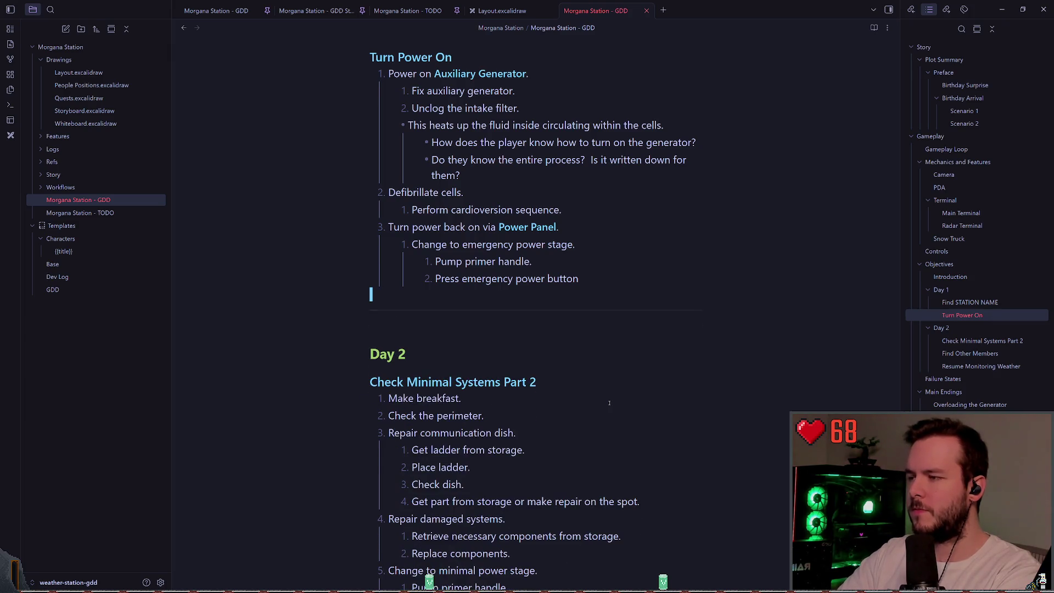
pyautogui.hotkey('ctrl', 'z')
pyautogui.hotkey('ctrl', 'z')
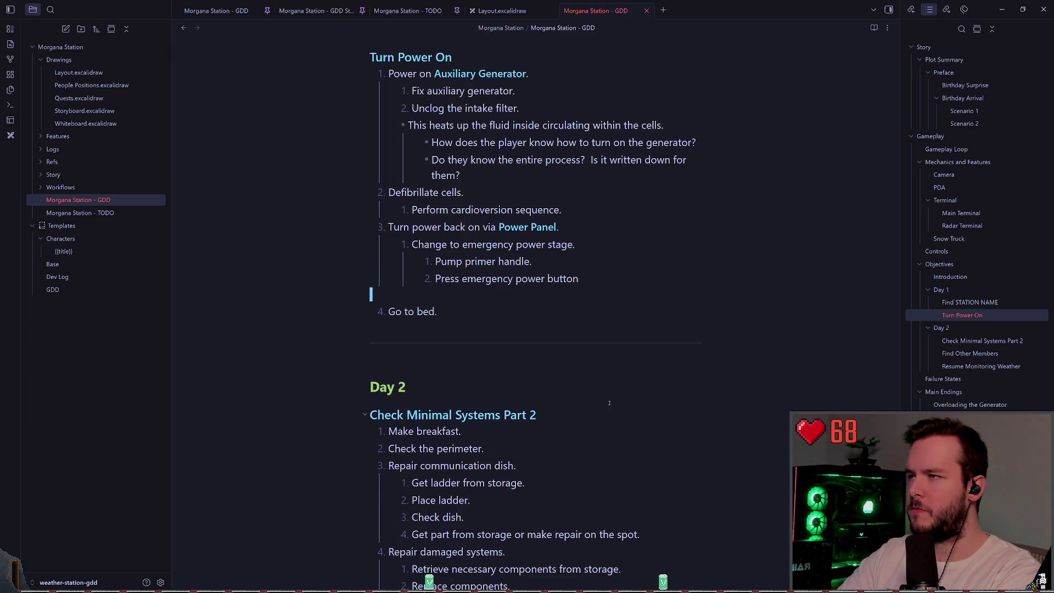
# - Paste a copy of the Turn Power On heading above Go to bed. and clear its title
pyautogui.press('Up')
pyautogui.press('Up')
pyautogui.press('Up')
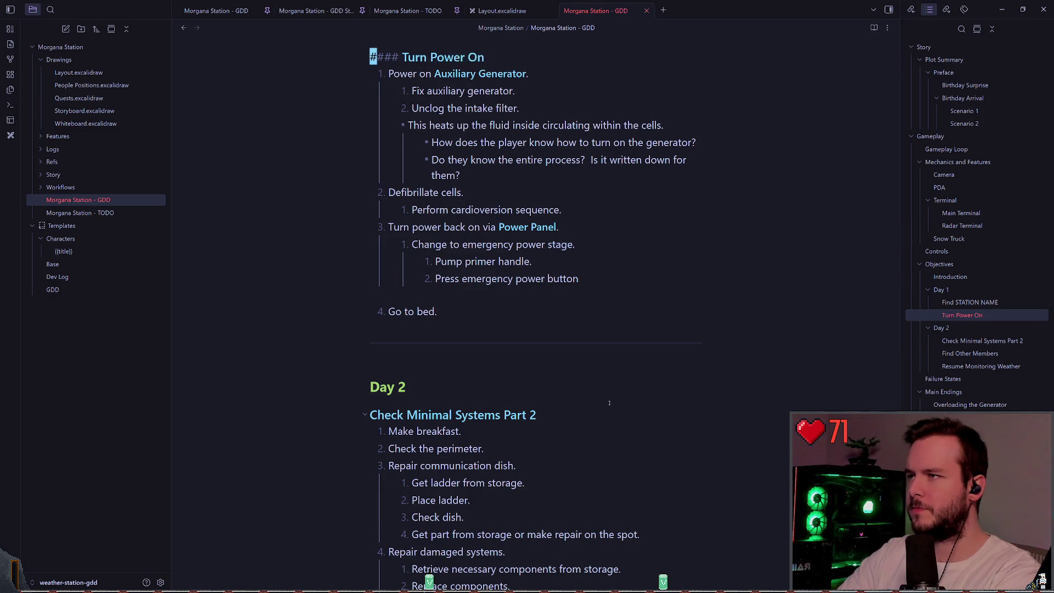
pyautogui.press('Down')
pyautogui.hotkey('shift', 'Right')
pyautogui.press('Down')
pyautogui.press('Down')
pyautogui.press('Down')
pyautogui.press('p')
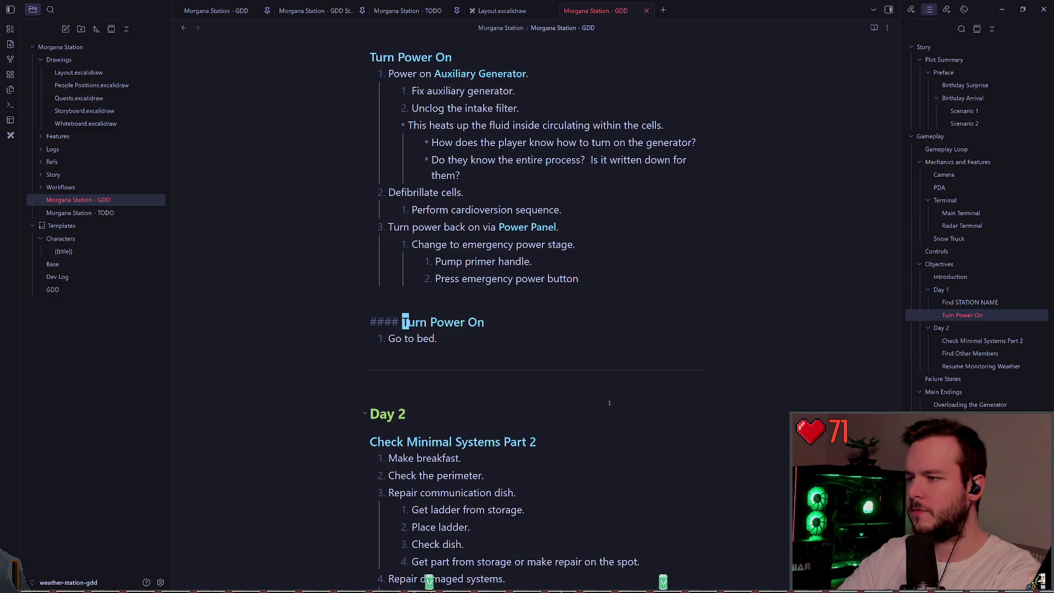
pyautogui.hotkey('shift', 'End')
pyautogui.press('BackSpace')
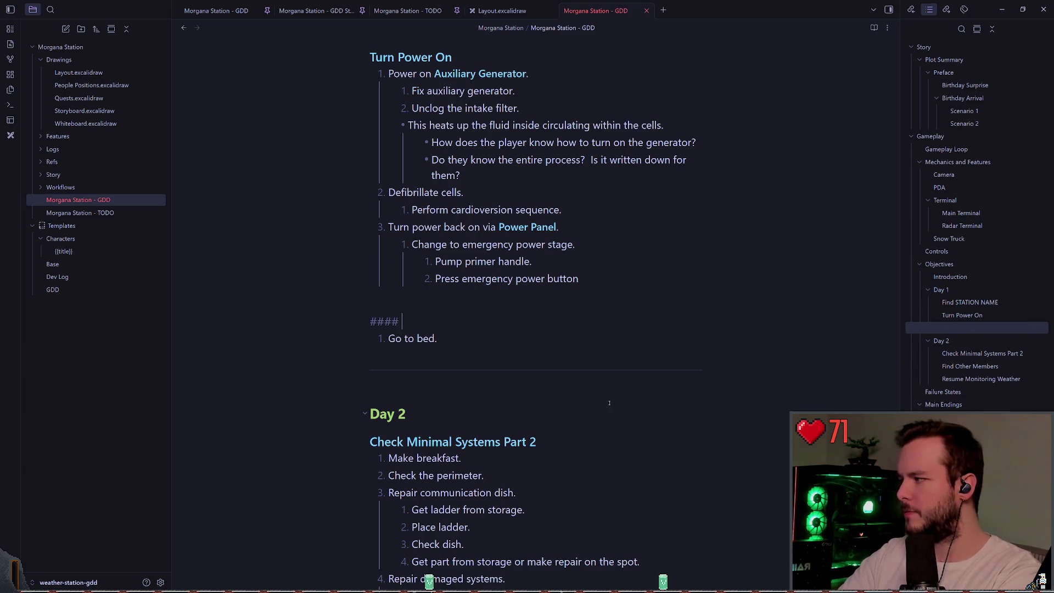
# - Title the new heading 'Wait For De-Frost'
pyautogui.write('Rest')
pyautogui.press('BackSpace')
pyautogui.press('BackSpace')
pyautogui.press('BackSpace')
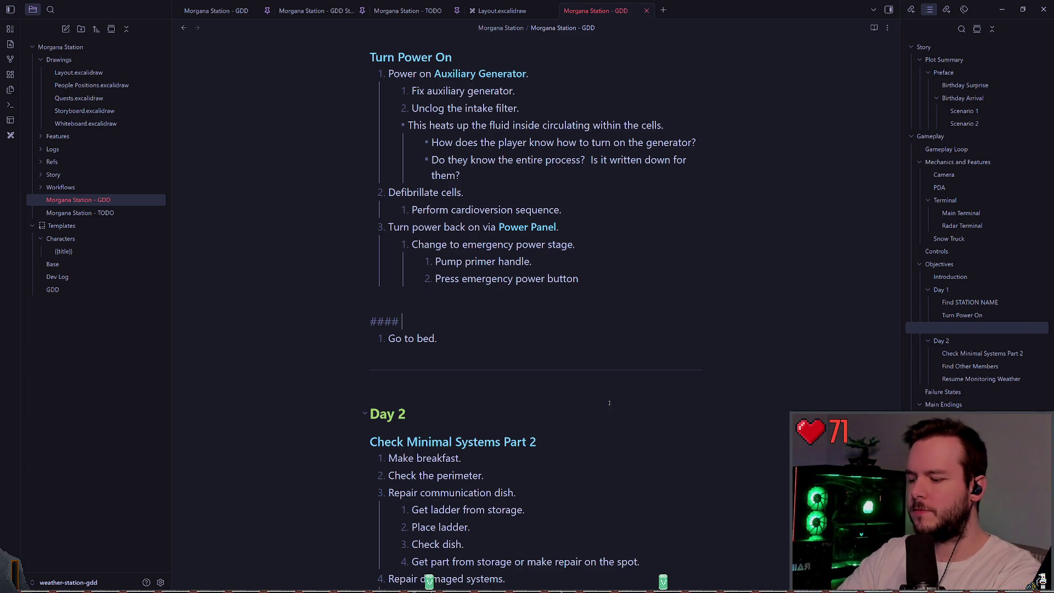
pyautogui.write('Wait for ')
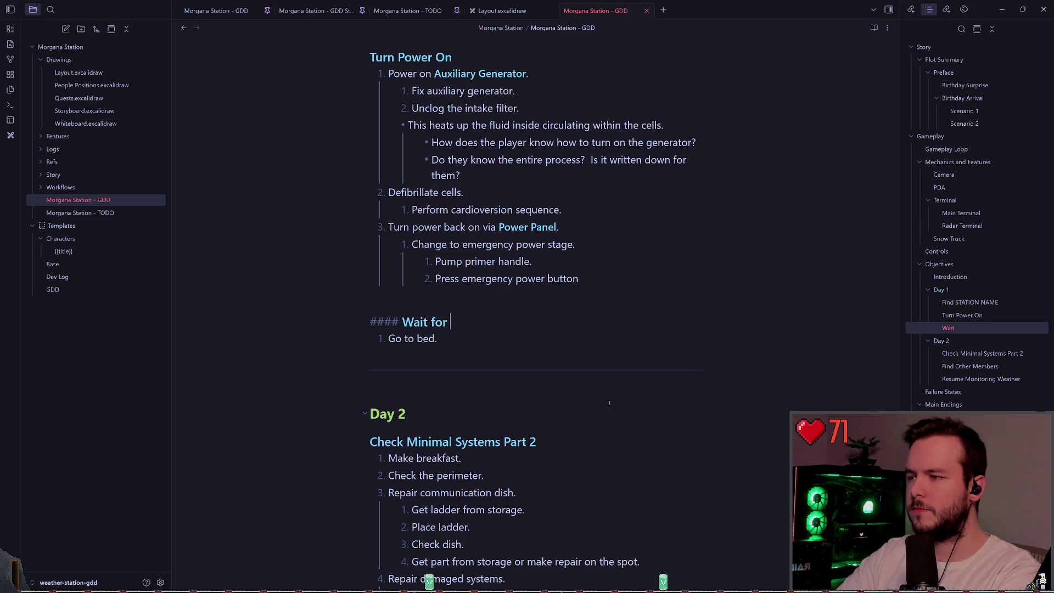
pyautogui.write('De')
pyautogui.press('BackSpace')
pyautogui.press('BackSpace')
pyautogui.press('BackSpace')
pyautogui.press('BackSpace')
pyautogui.write('Frost')
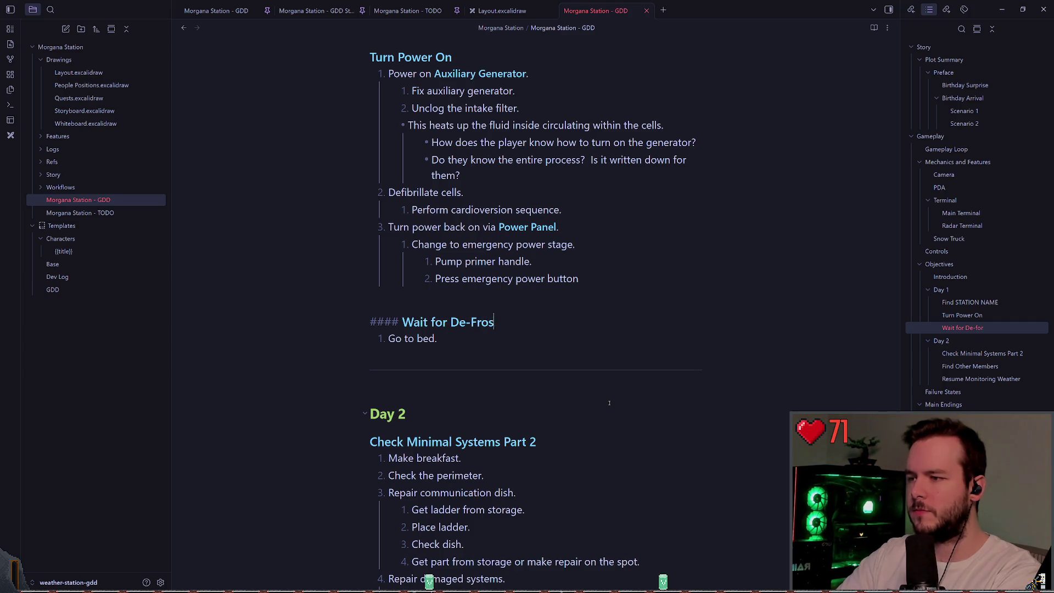
pyautogui.hotkey('ctrl', 'Left')
pyautogui.hotkey('ctrl', 'Left')
pyautogui.hotkey('ctrl', 'Left')
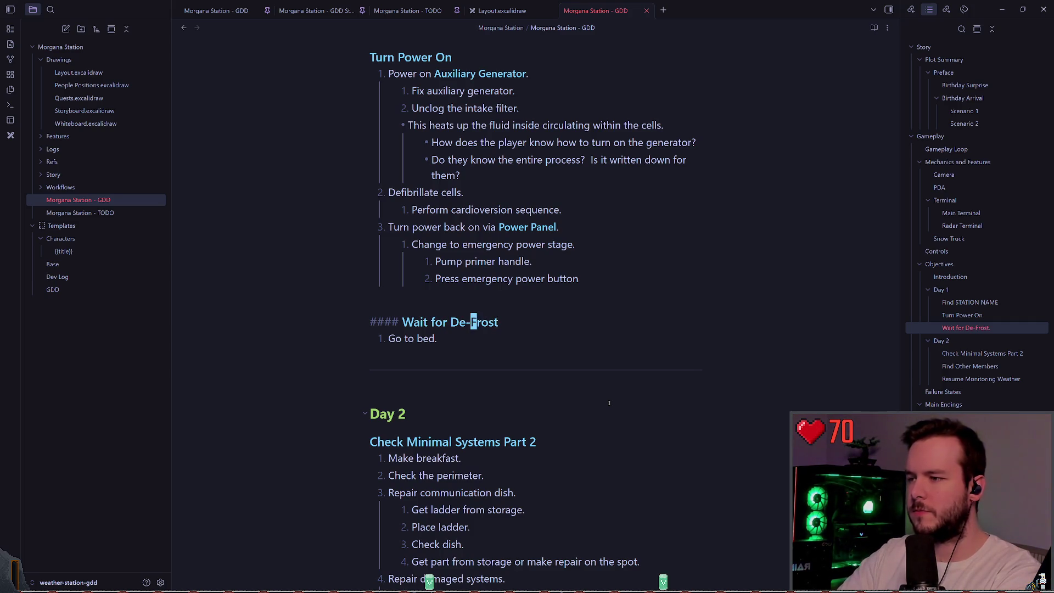
pyautogui.press('r')
pyautogui.hotkey('shift', 'f')
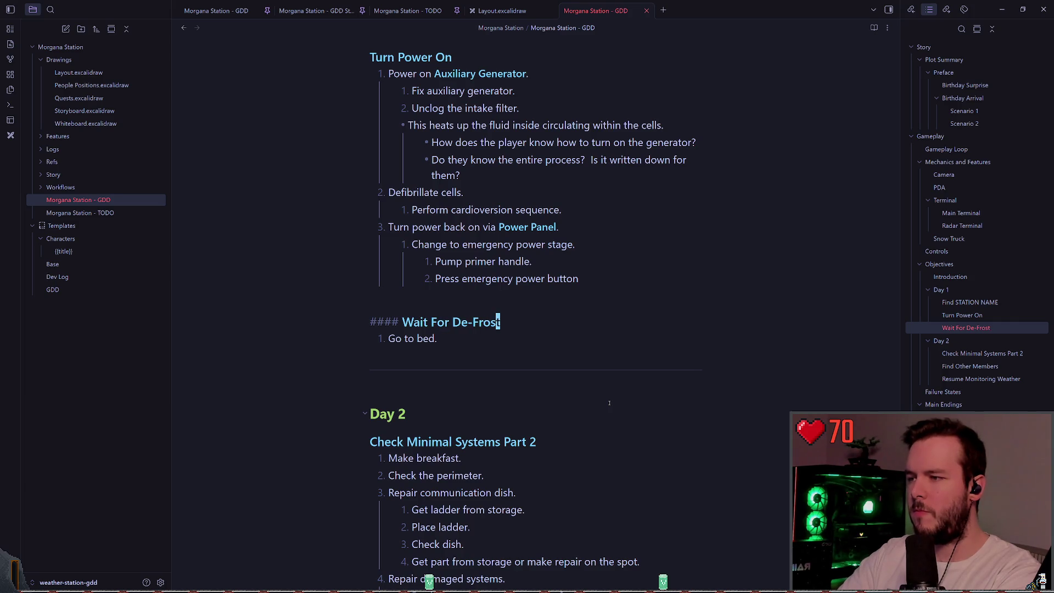
pyautogui.press('j')
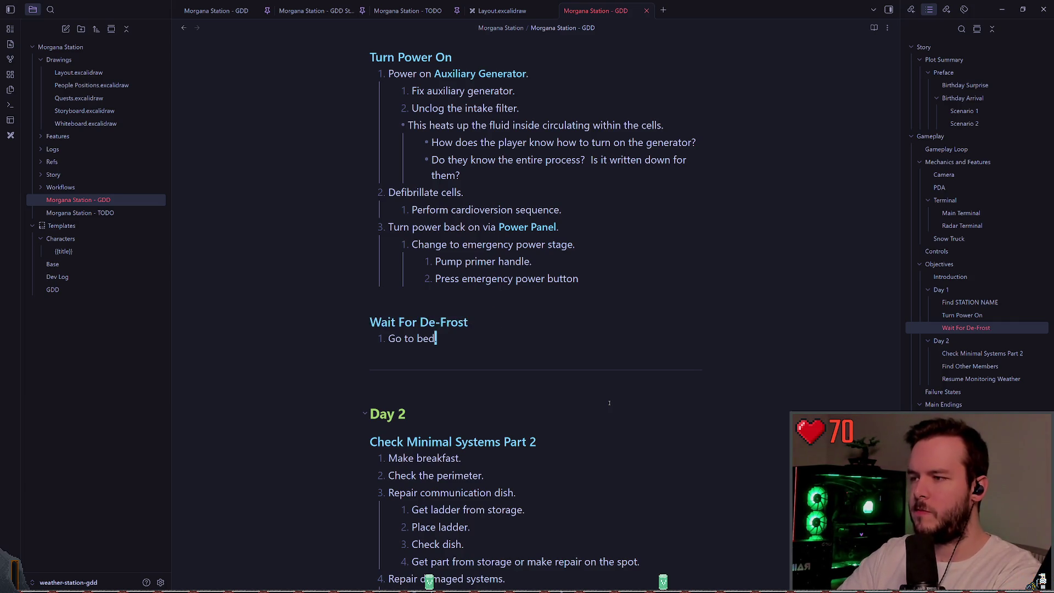
pyautogui.press('k')
pyautogui.press('j')
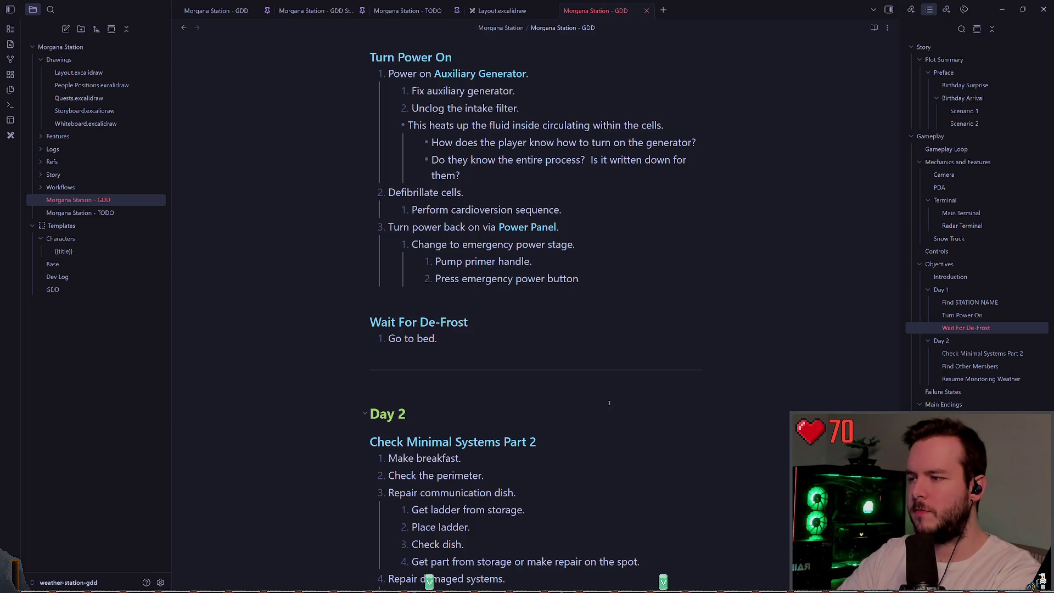
pyautogui.press('k')
pyautogui.press('0')
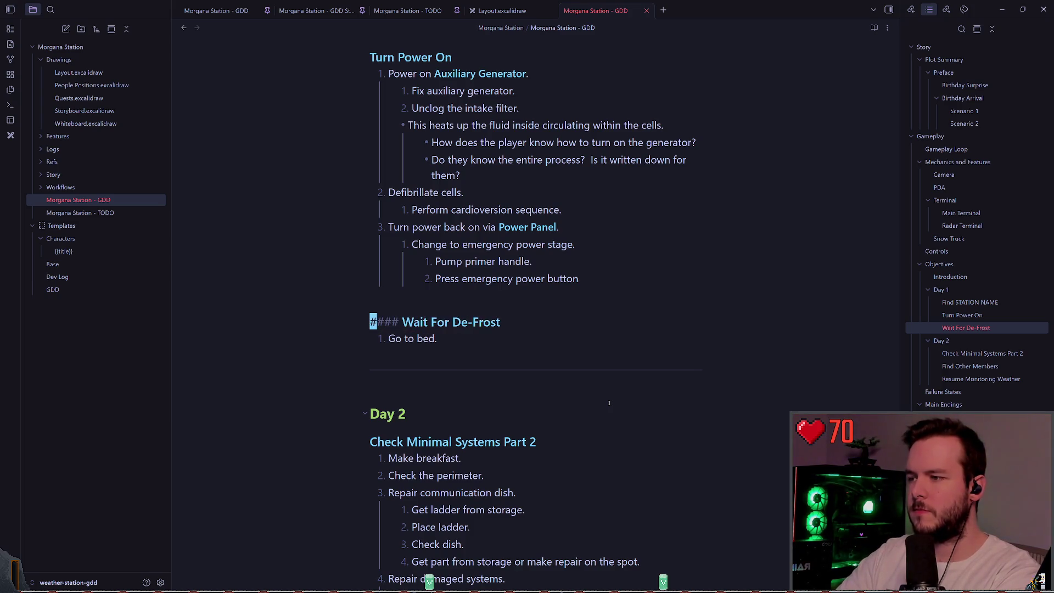
# - Duplicate the Go to bed. step and rewrite the first item as 'Food? Water?'
pyautogui.press('j')
pyautogui.press('y')
pyautogui.press('y')
pyautogui.press('P')
pyautogui.press('w')
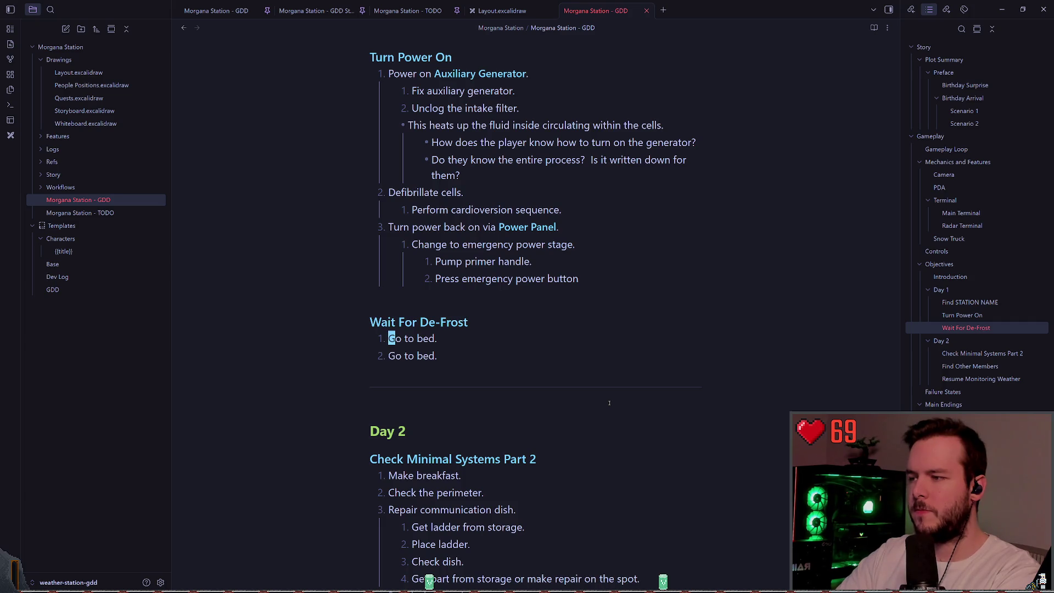
pyautogui.press('d')
pyautogui.press('w')
pyautogui.write('ct.')
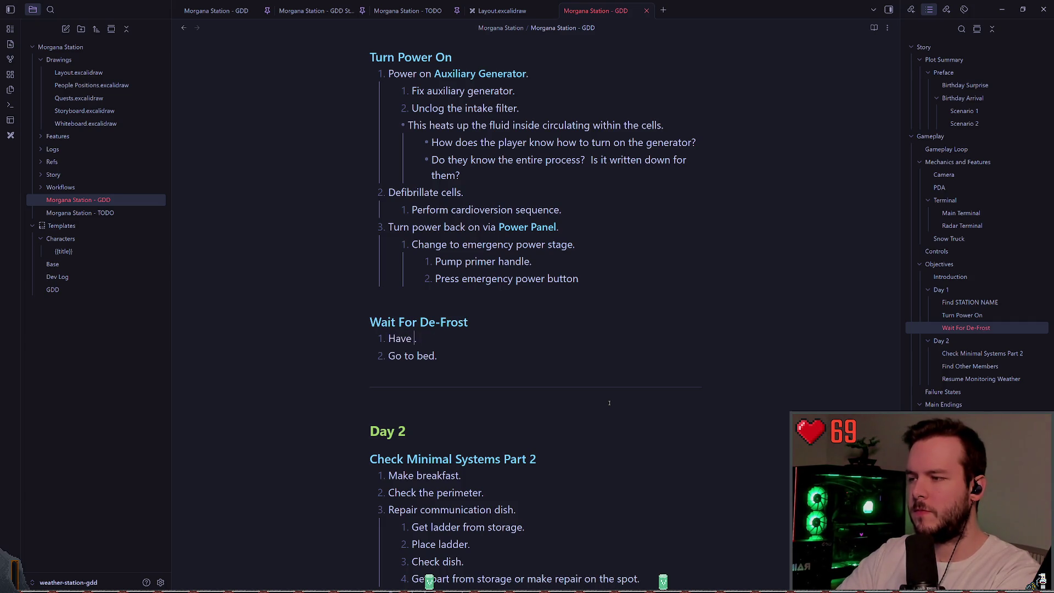
pyautogui.write('a ')
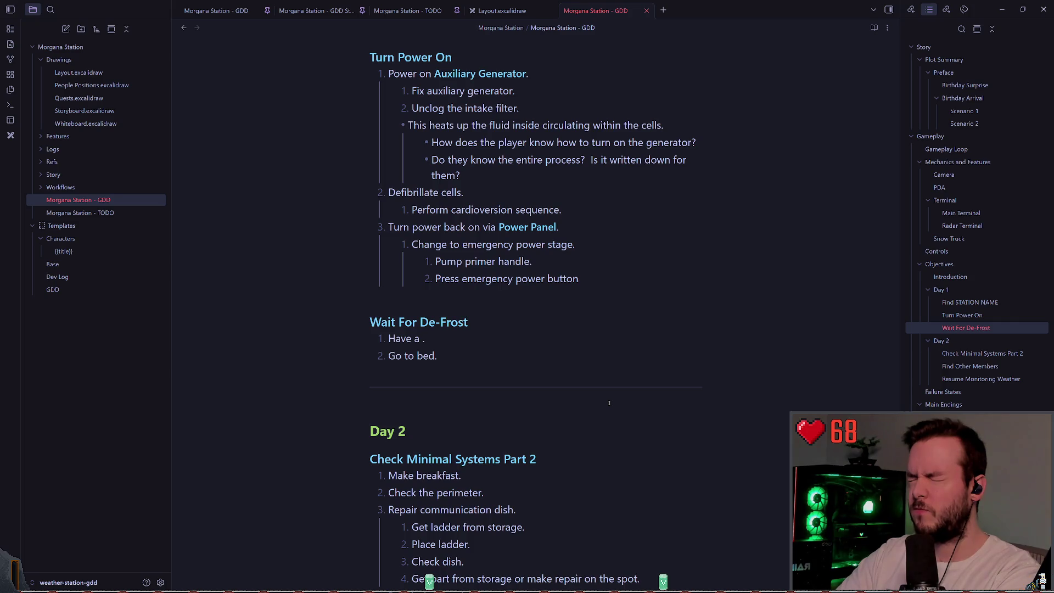
pyautogui.write('late night')
pyautogui.hotkey('ctrl', 'BackSpace')
pyautogui.hotkey('ctrl', 'BackSpace')
pyautogui.hotkey('ctrl', 'BackSpace')
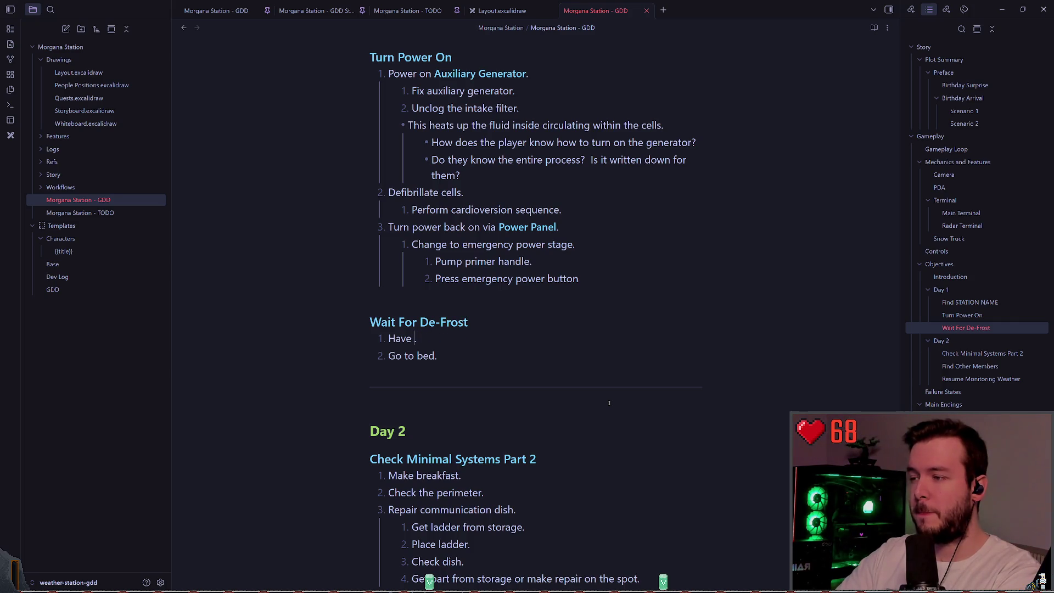
pyautogui.write('d? Water?')
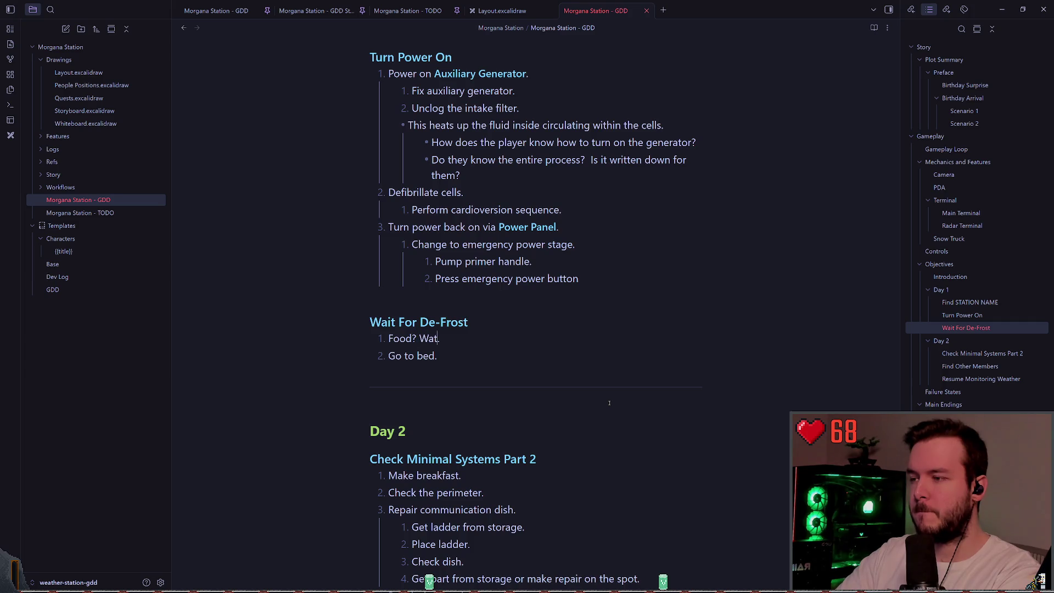
pyautogui.write('0')
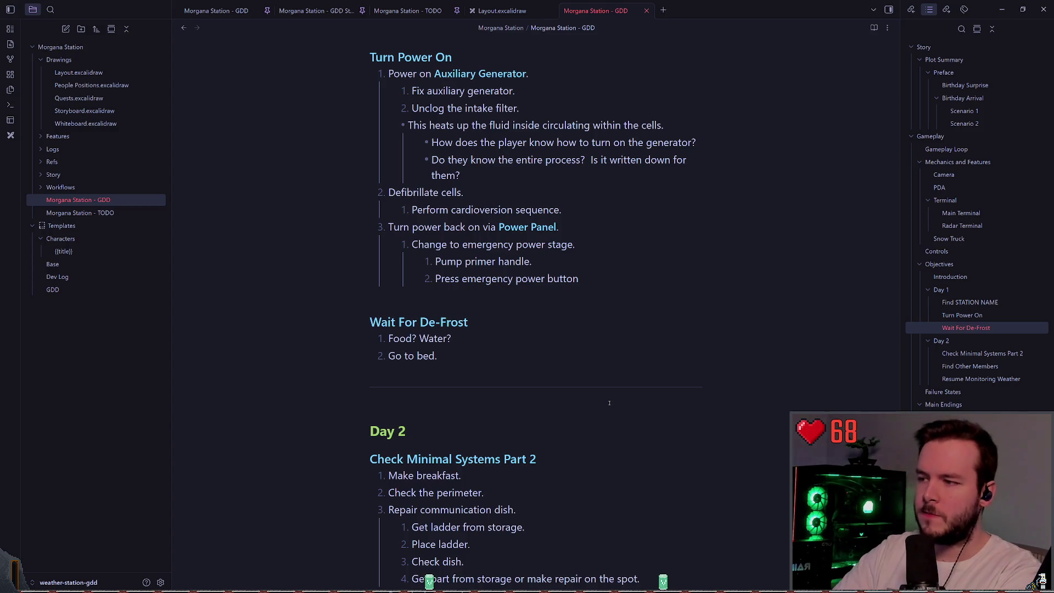
pyautogui.write('w')
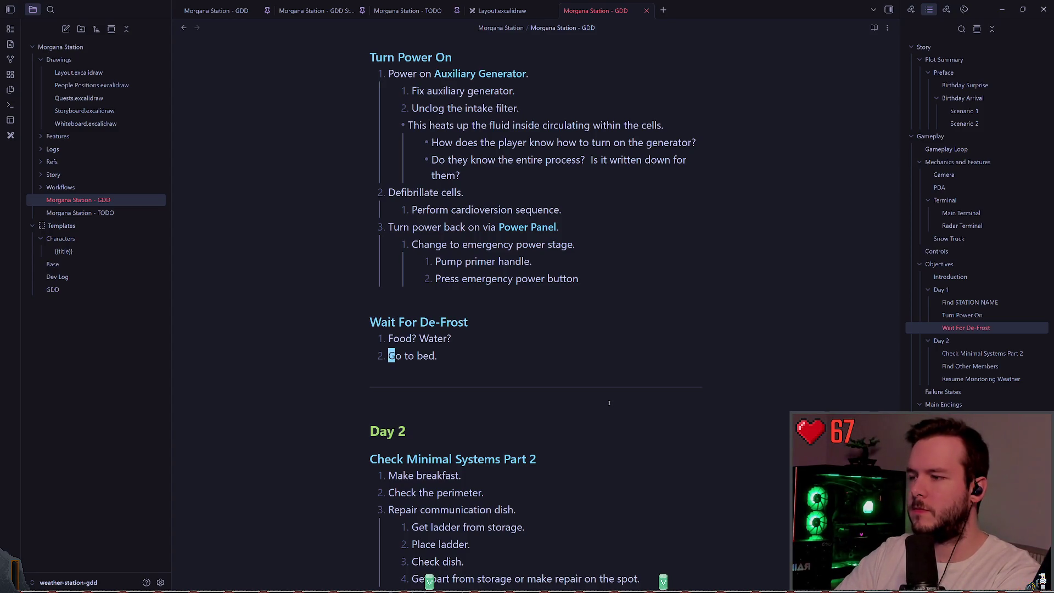
pyautogui.write('ct')
# - Rewrite the remaining items as 'Sleep on the couch.' and 'Sleep paralysis?'
pyautogui.press('.')
pyautogui.write('Sle')
pyautogui.write('table')
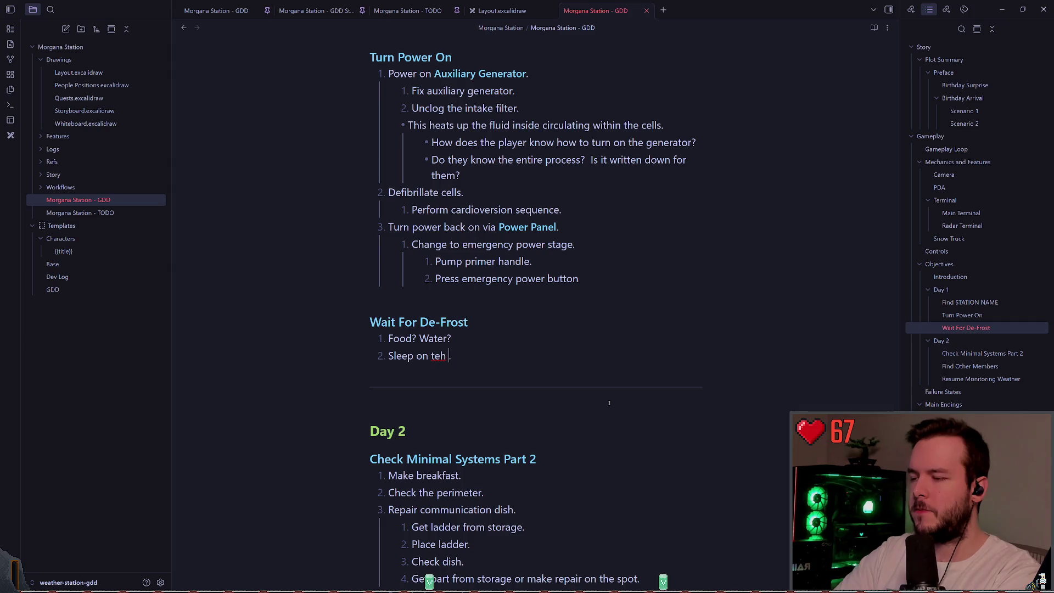
pyautogui.press('BackSpace')
pyautogui.press('BackSpace')
pyautogui.press('BackSpace')
pyautogui.write('he couch')
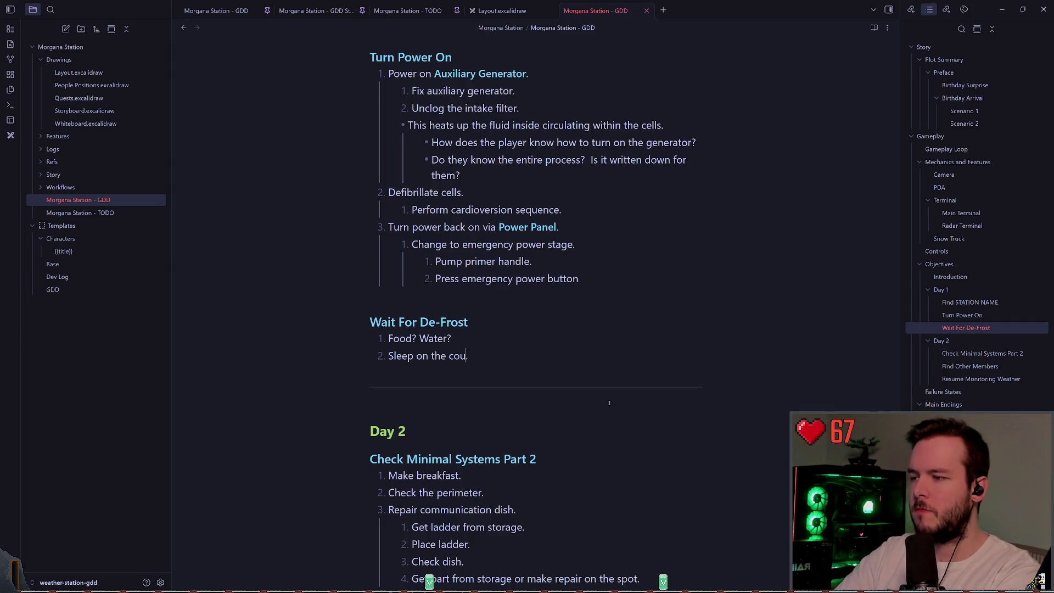
pyautogui.write('oS')
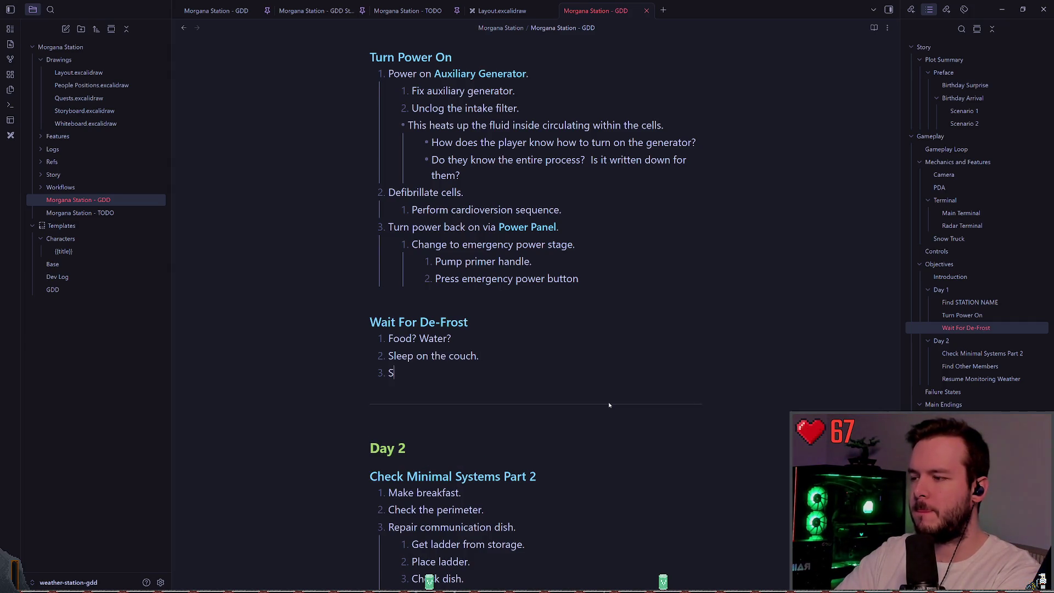
pyautogui.write('ysis?')
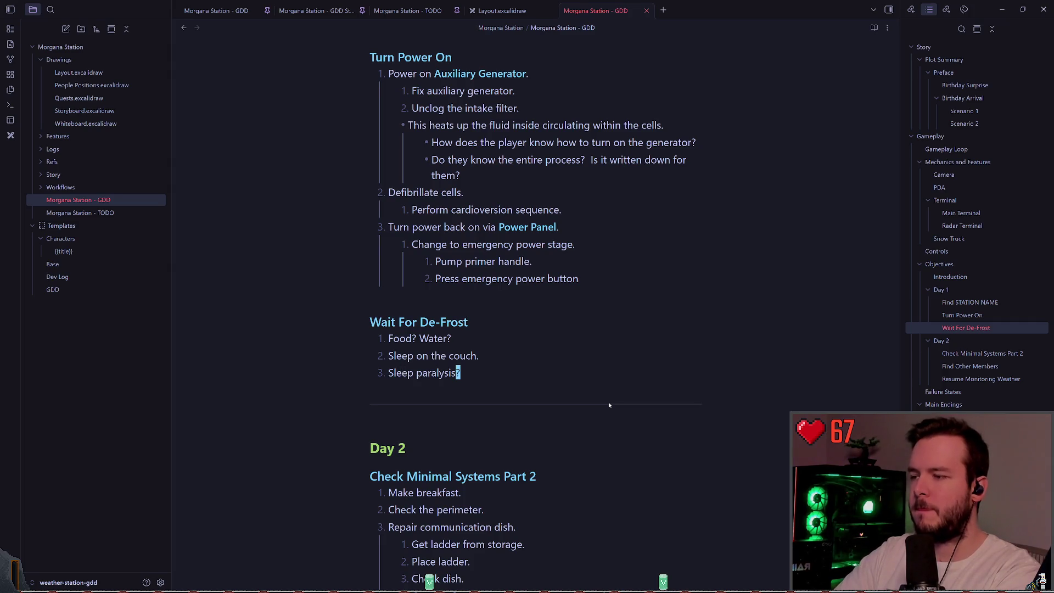
# - Add an indented 'Experience sleep paralysis?' sub-item under Sleep paralysis?
pyautogui.press('Return')
pyautogui.write('Probably not')
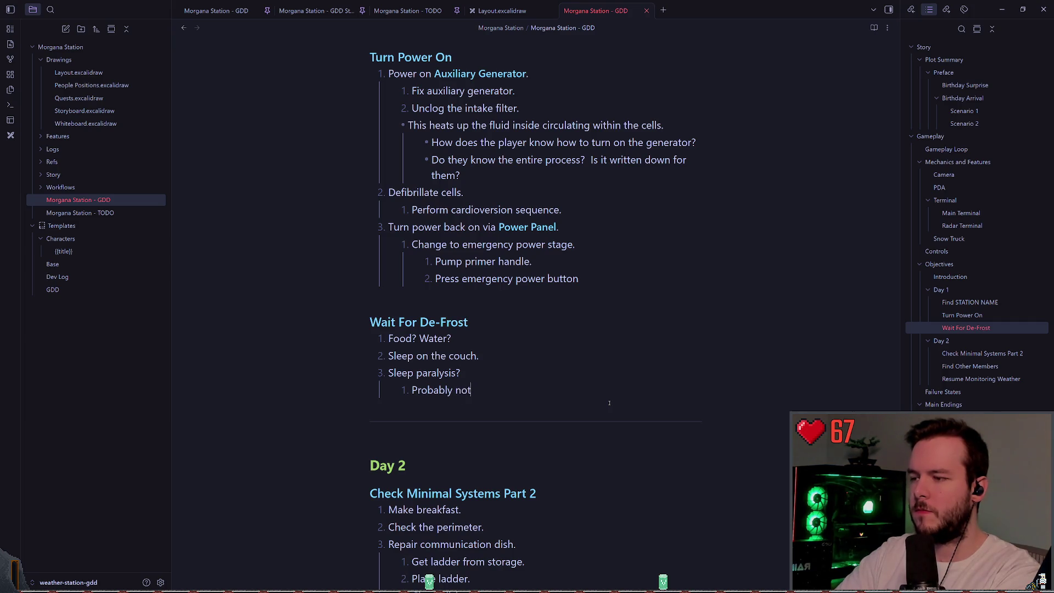
pyautogui.write(' in this game.')
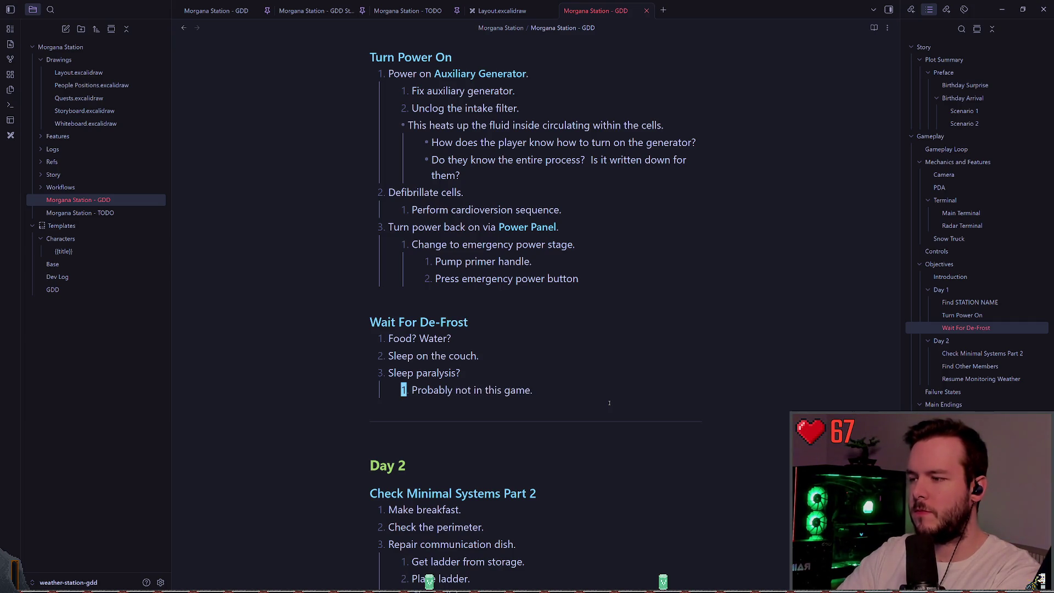
pyautogui.press('BackSpace')
pyautogui.press('BackSpace')
pyautogui.press('BackSpace')
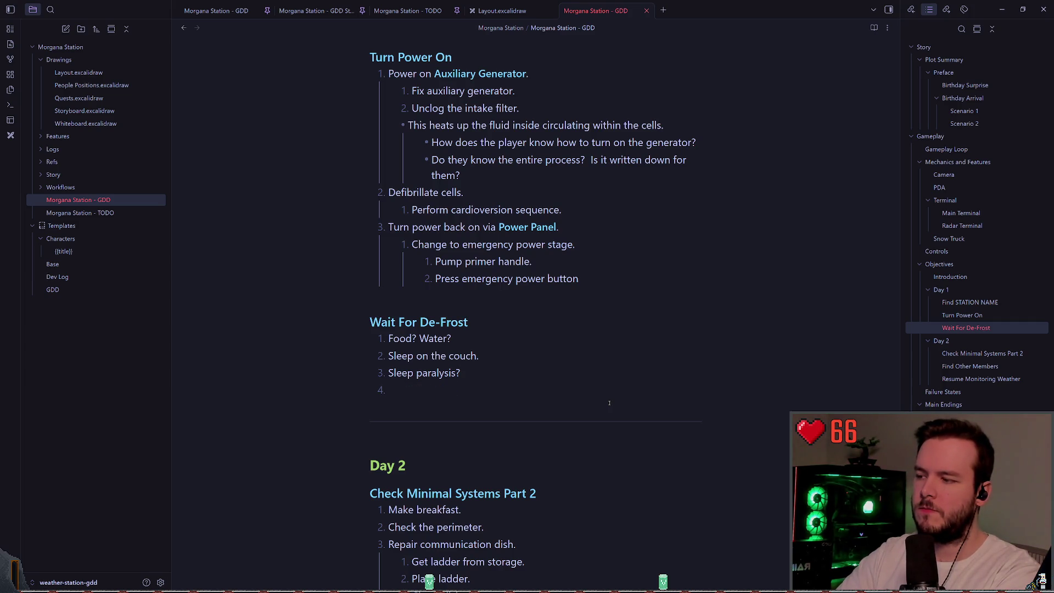
pyautogui.press('Tab')
pyautogui.write('Experien')
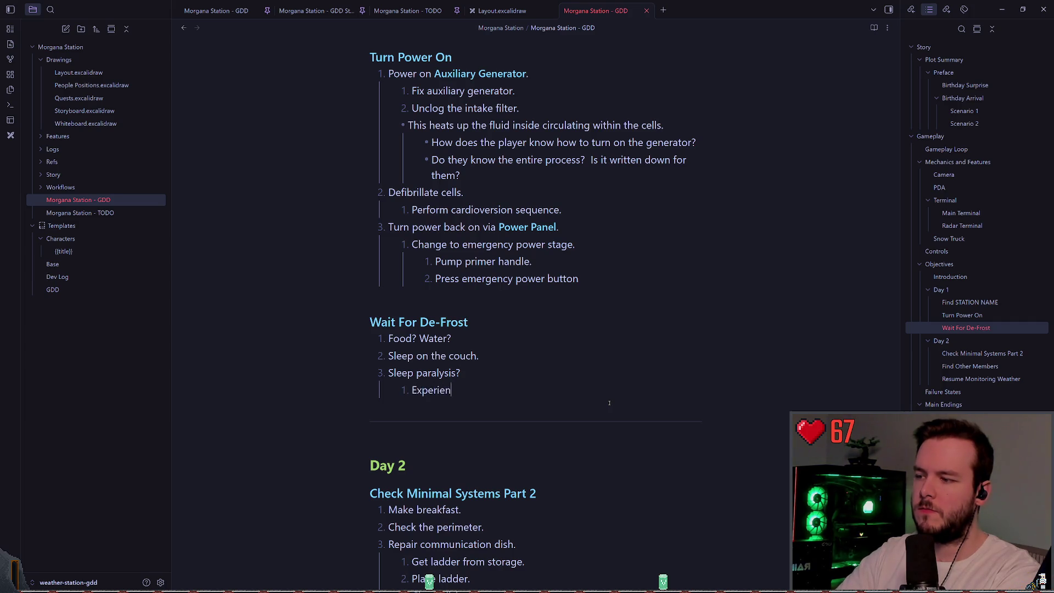
pyautogui.write('ce sleep paral')
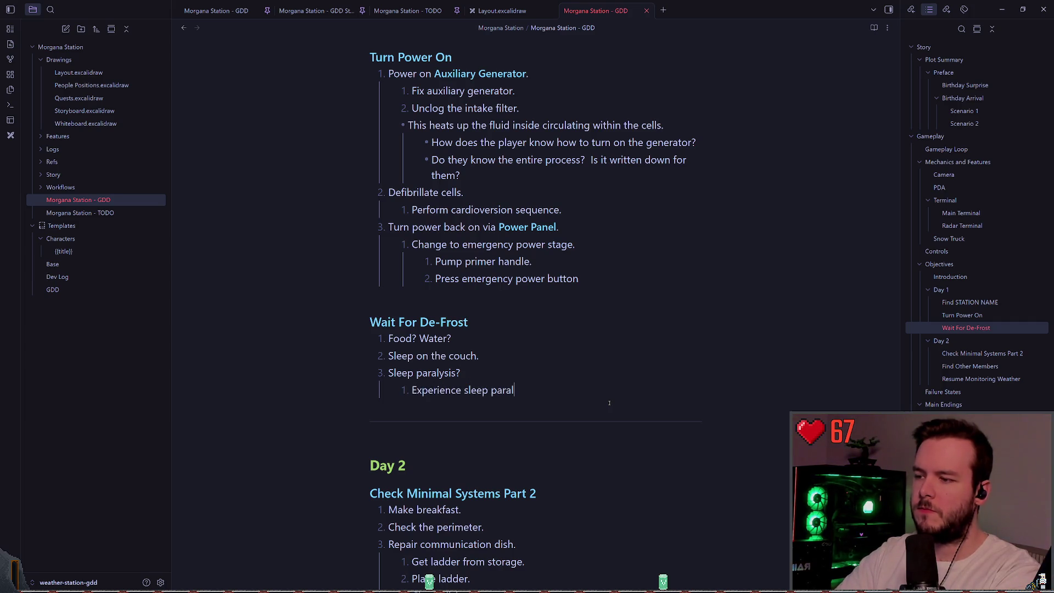
pyautogui.write('ysis?')
pyautogui.press('Return')
pyautogui.write('M')
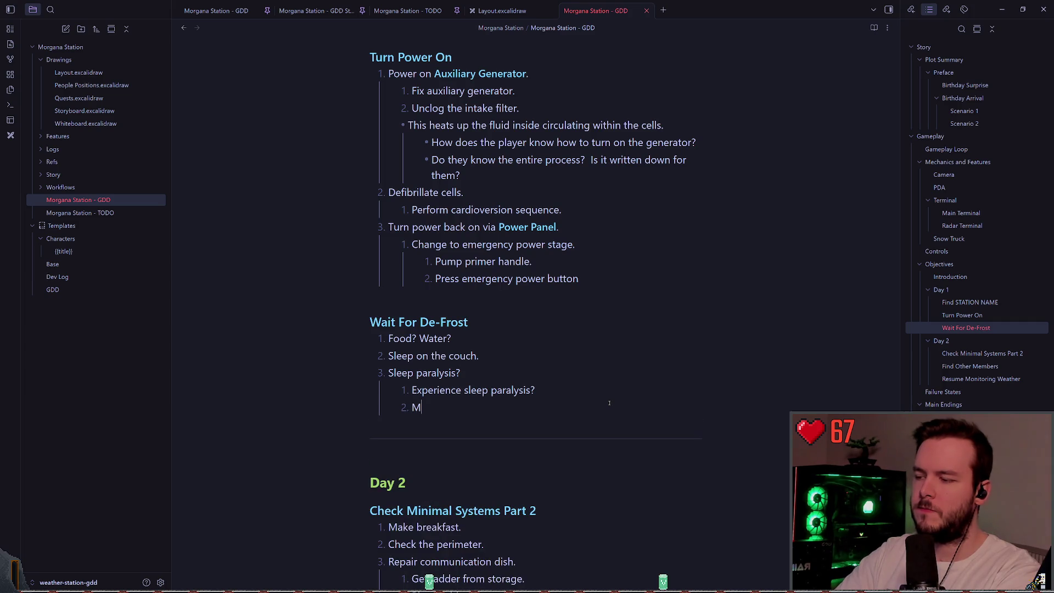
pyautogui.write('imics could specifi')
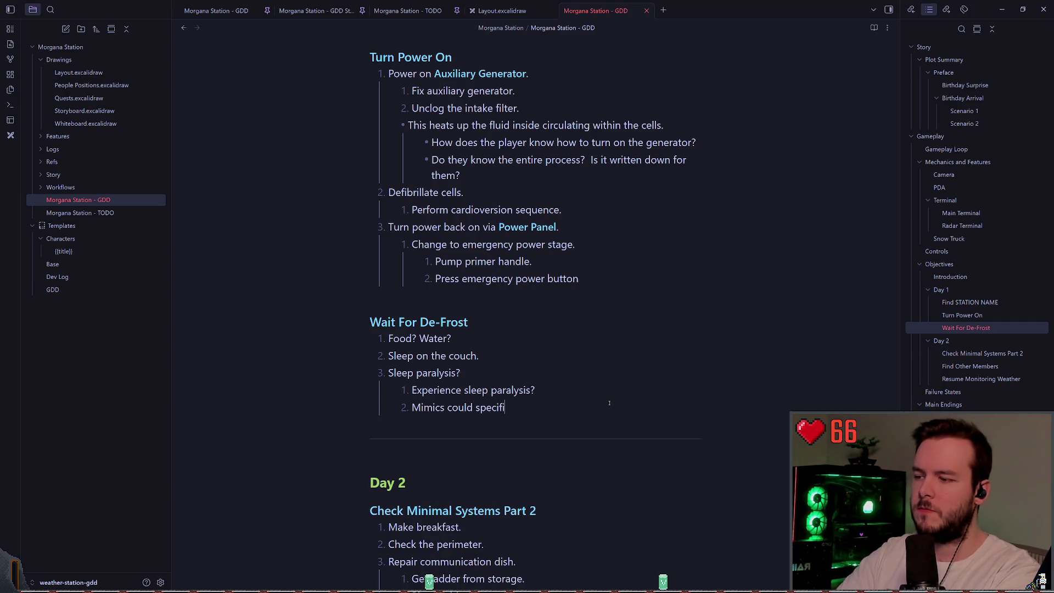
# - Start an unnumbered mimic note beneath it: 'could specifically do this as a thing.'
pyautogui.hotkey('ctrl', 'z')
pyautogui.hotkey('ctrl', 'z')
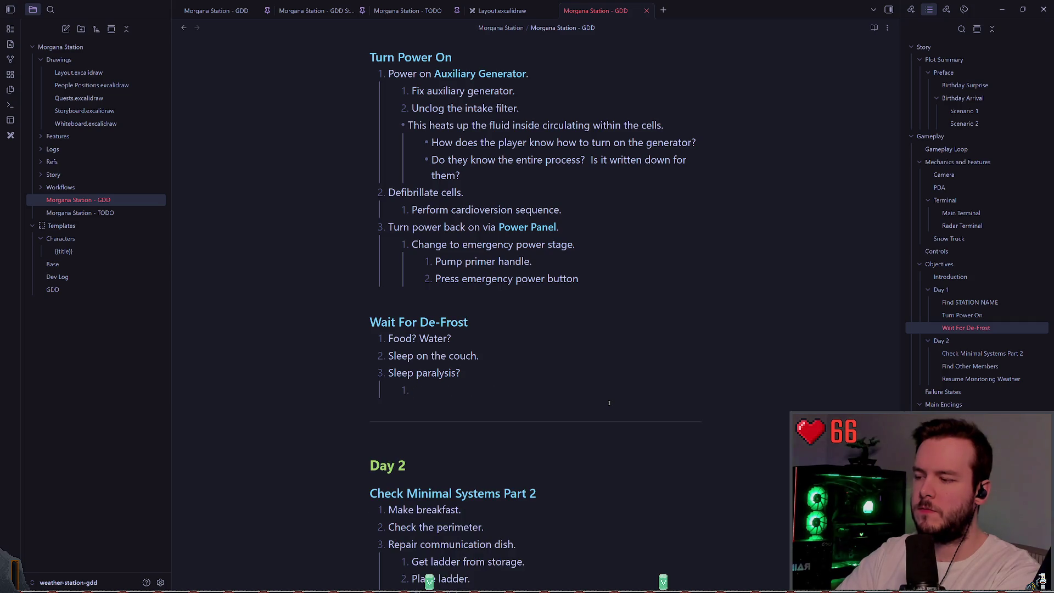
pyautogui.hotkey('ctrl', 'shift', 'z')
pyautogui.press('Return')
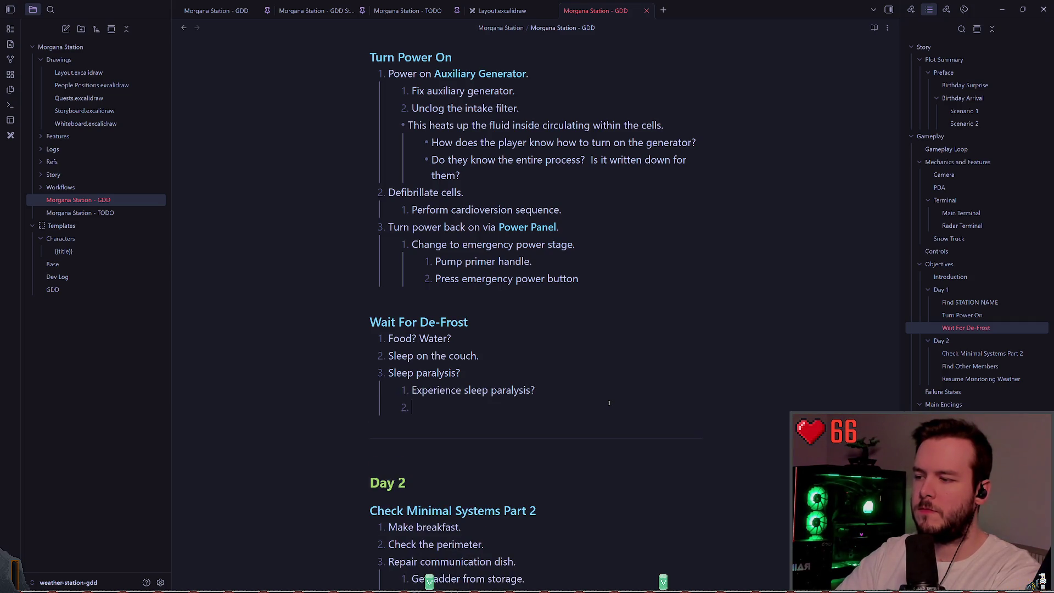
pyautogui.press('BackSpace')
pyautogui.hotkey('shift', 'Return')
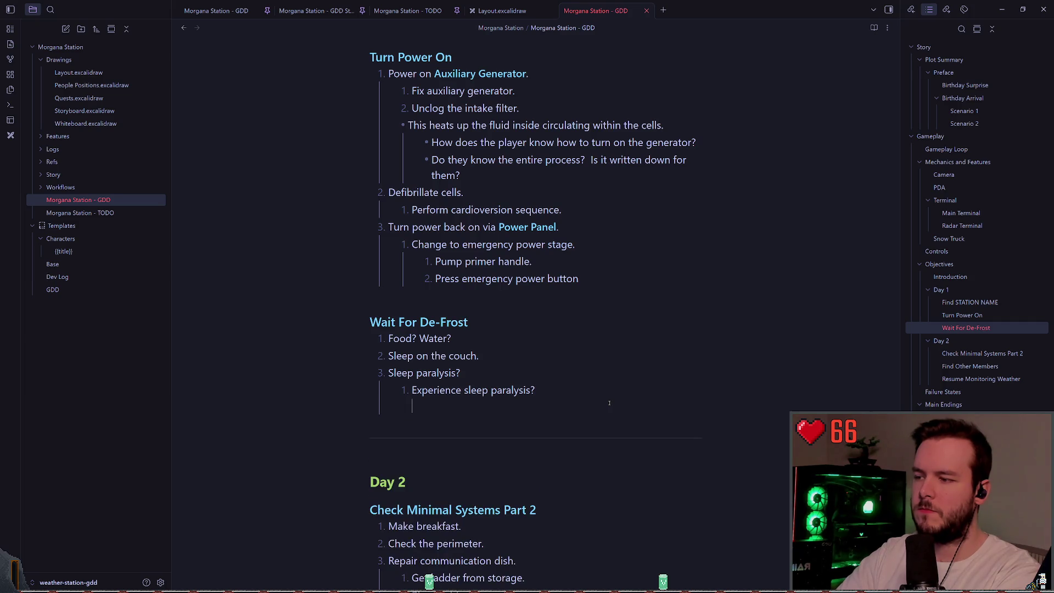
pyautogui.write('Mimic could specifically do this')
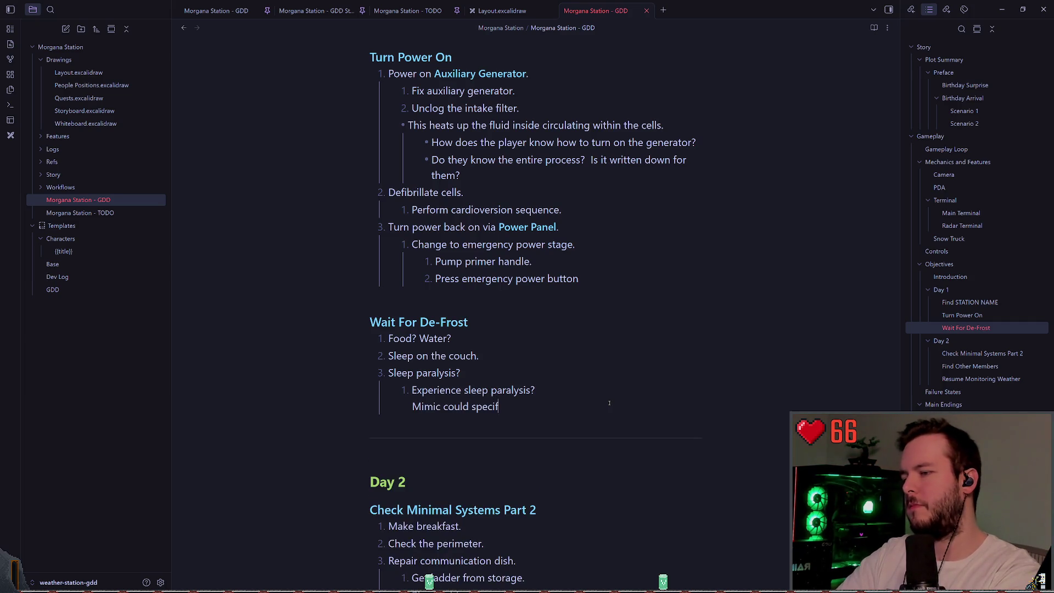
pyautogui.write(' as a thing.')
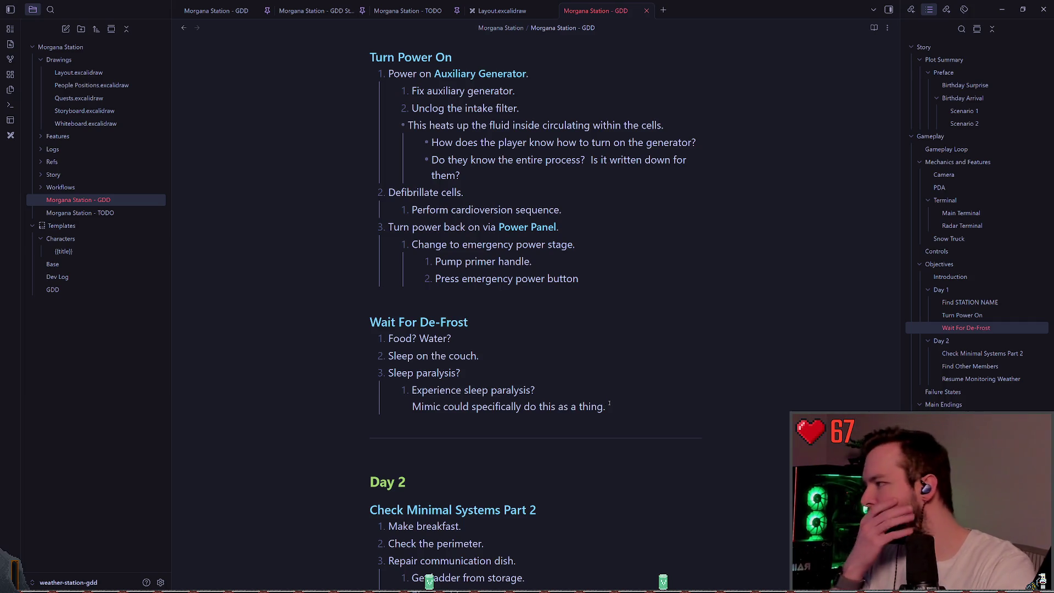
# - Change the Day 1 heading 'Find STATION NAME' to 'Find Morgana Station'
pyautogui.scroll(-1, 615, 327)
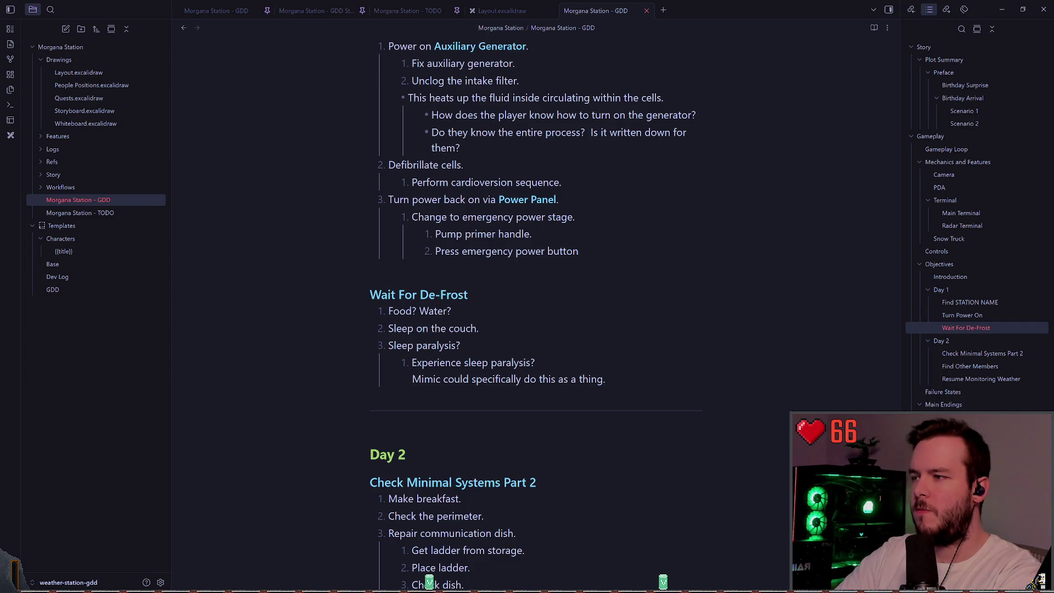
pyautogui.scroll(10, 533, 316)
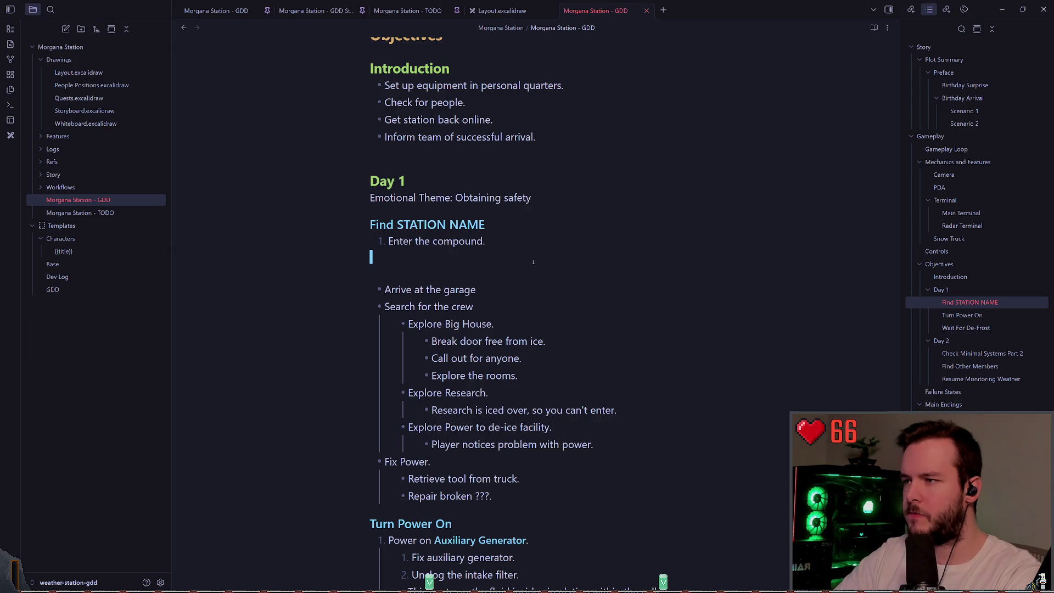
pyautogui.scroll(1, 412, 247)
pyautogui.click(423, 250)
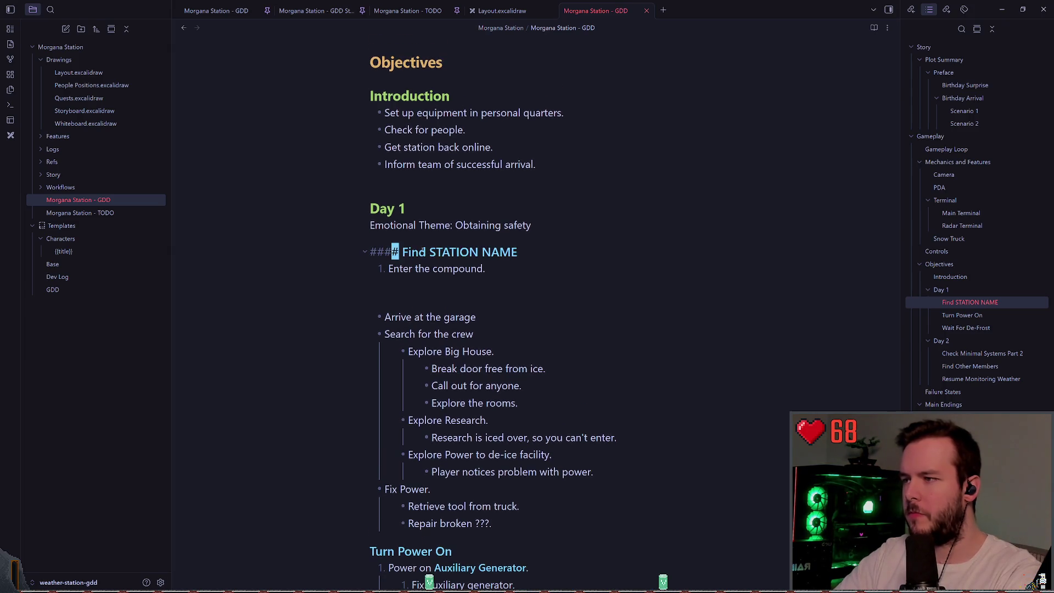
pyautogui.click(429, 250)
pyautogui.hotkey('shift', 'End')
pyautogui.press('BackSpace')
pyautogui.write('Mor')
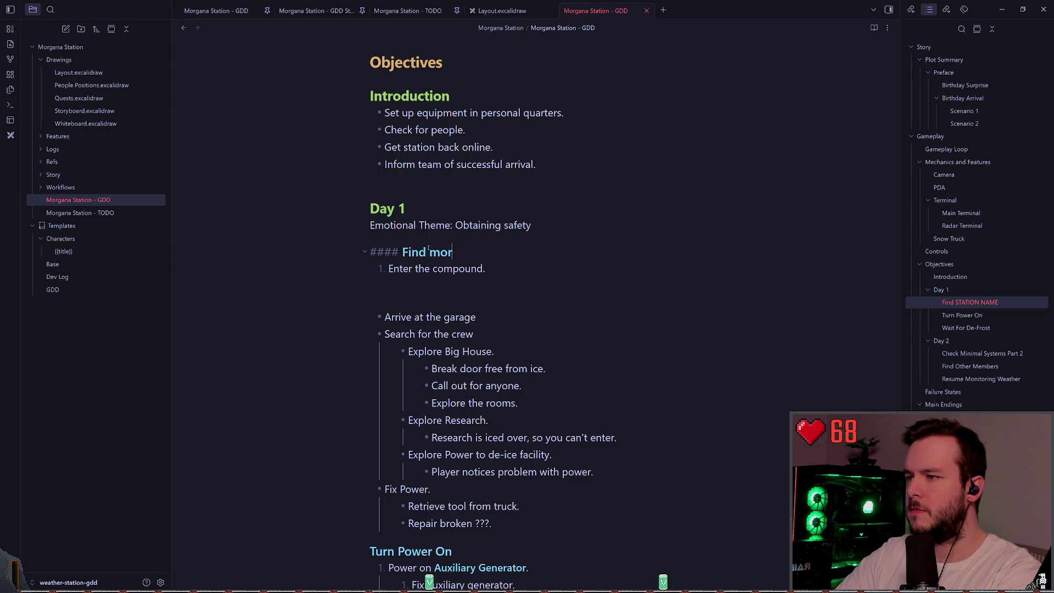
pyautogui.press('BackSpace')
pyautogui.press('BackSpace')
pyautogui.press('BackSpace')
pyautogui.write('Morgana Station')
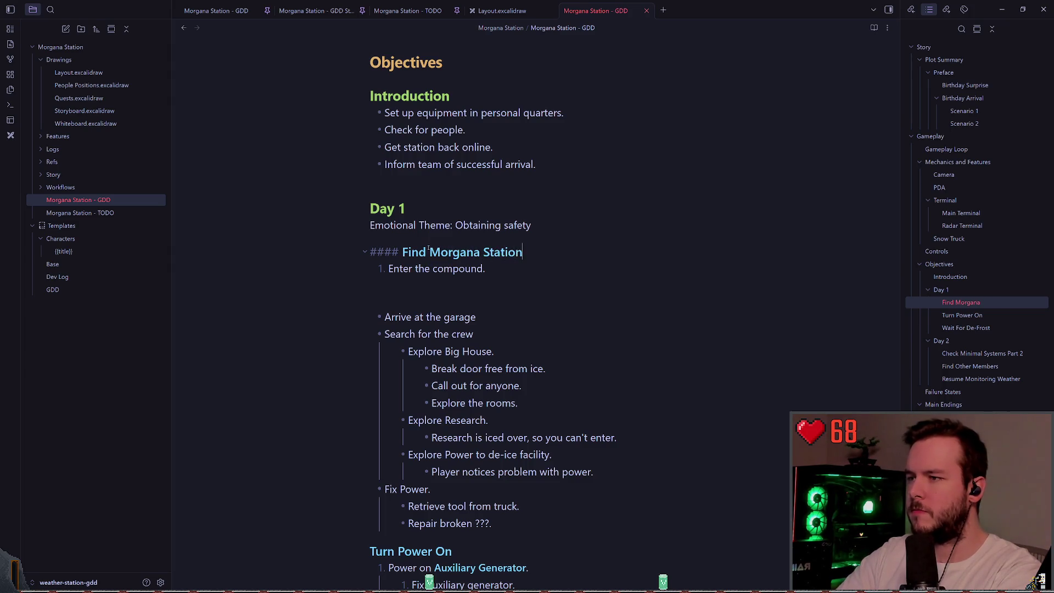
pyautogui.press('Up')
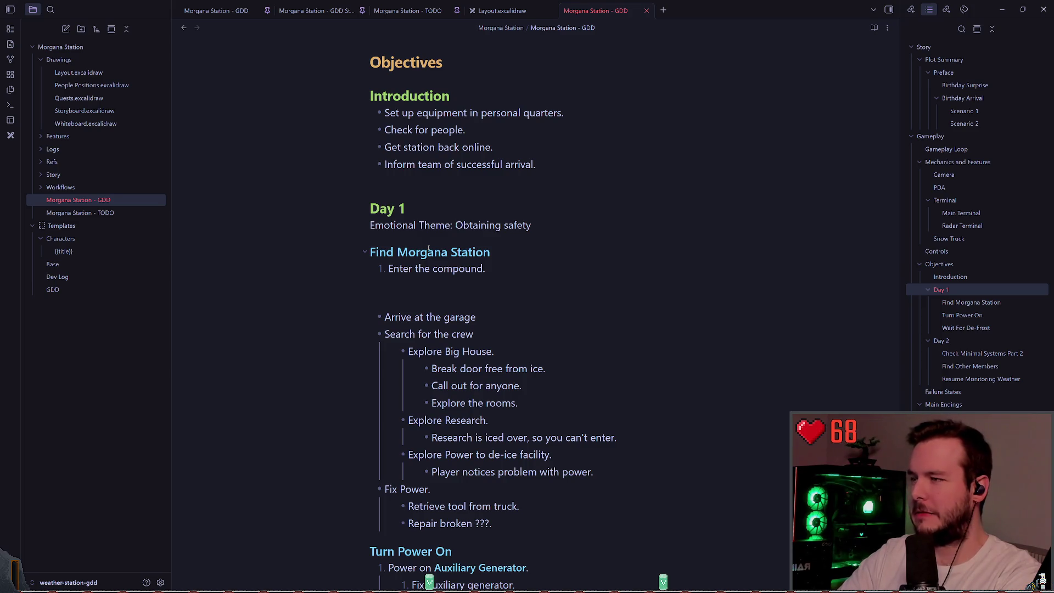
# - Look over the big_house and world scenes in Godot, then return to the Morgana Station GDD note
pyautogui.hotkey('alt', 'Tab')
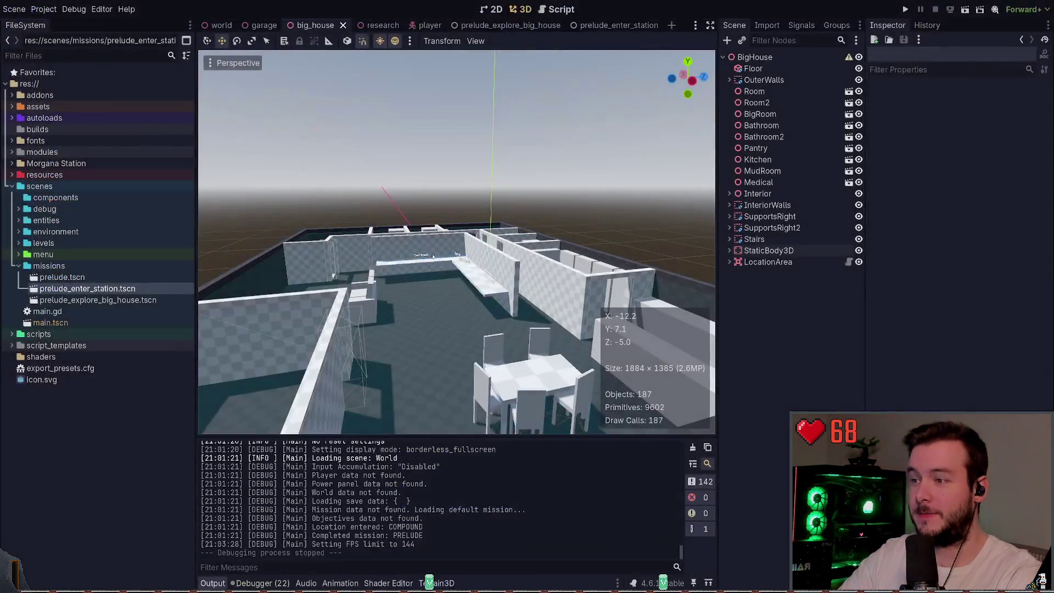
pyautogui.moveTo(280, 98)
pyautogui.mouseDown()
pyautogui.moveTo(340, 102)
pyautogui.moveTo(280, 98)
pyautogui.mouseUp()
pyautogui.click(221, 26)
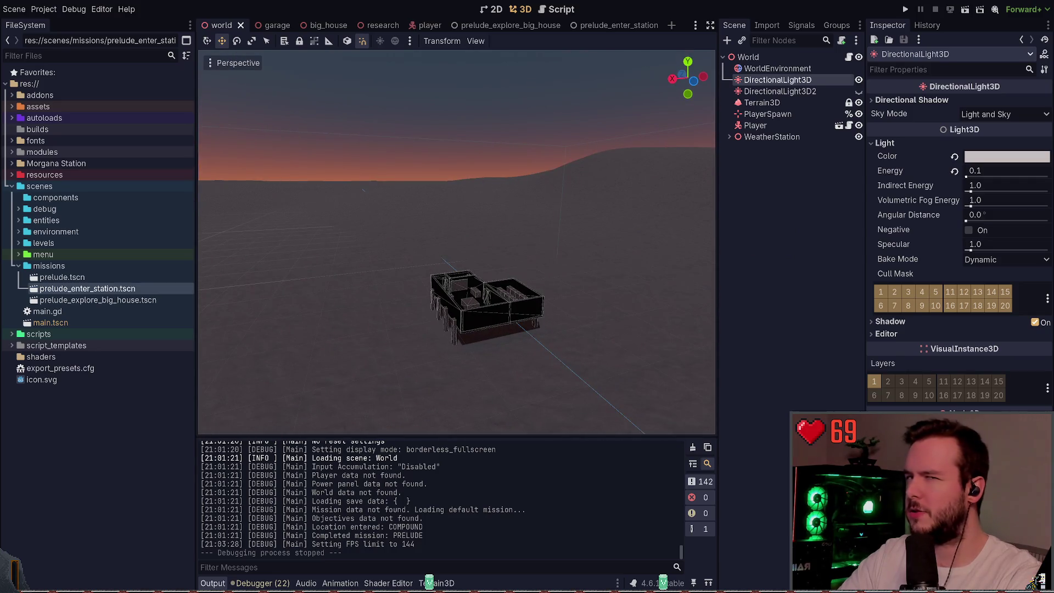
pyautogui.moveTo(457, 242); pyautogui.dragTo(362, 245)
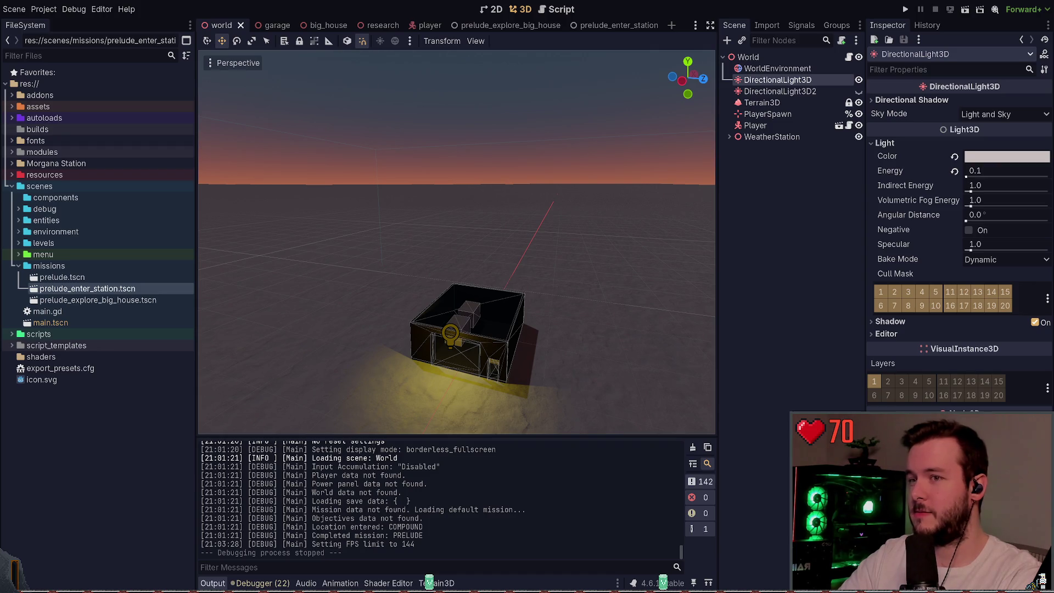
pyautogui.hotkey('alt', 'Tab')
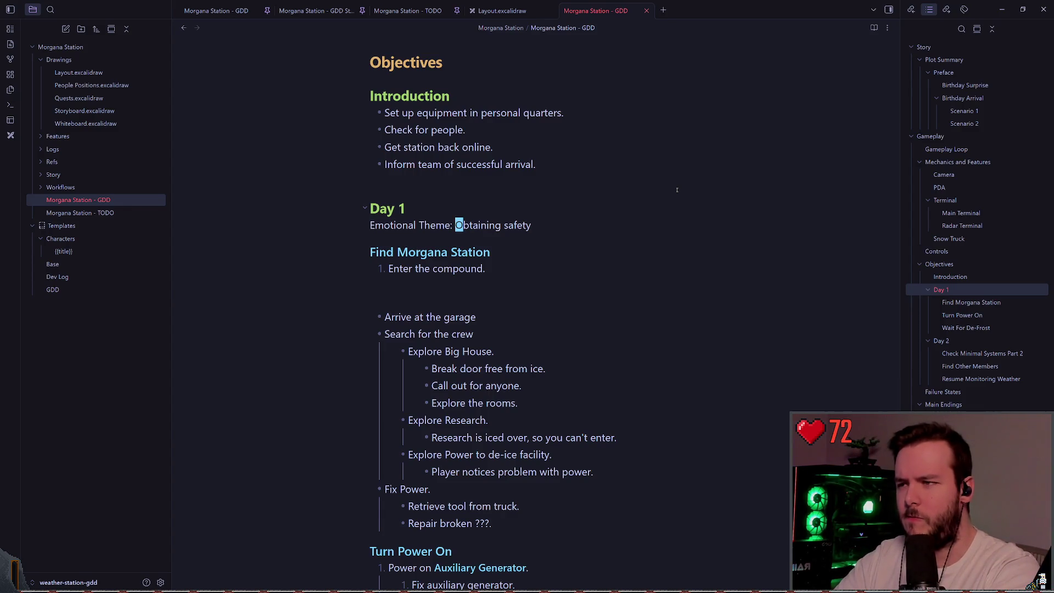
# - Number the Find Morgana Station steps 1 to 3 and delete the blank lines inside the list
pyautogui.scroll(-1, 474, 228)
pyautogui.click(474, 227)
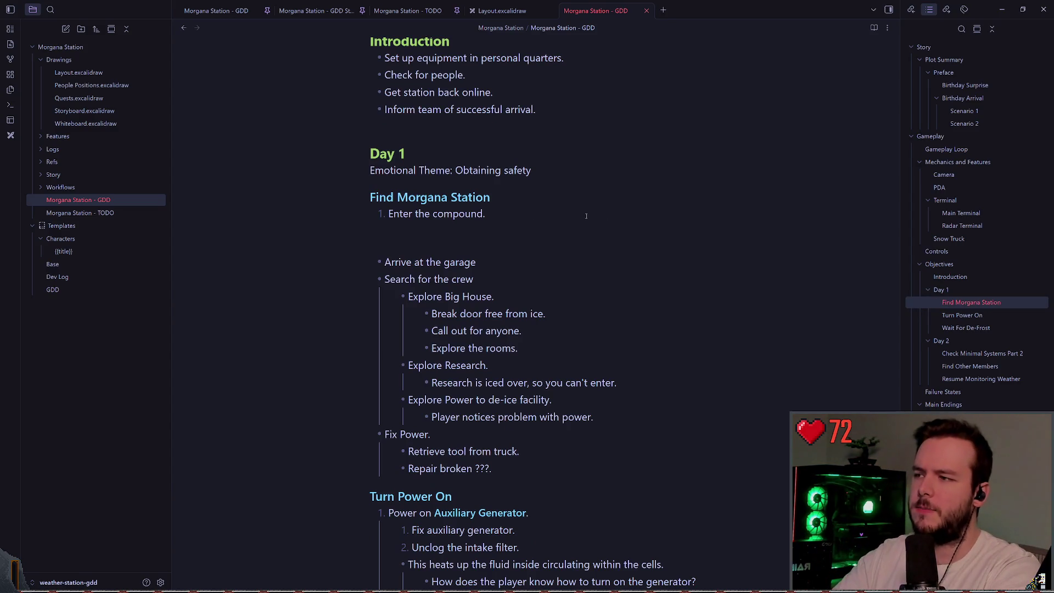
pyautogui.press('k')
pyautogui.write('jj')
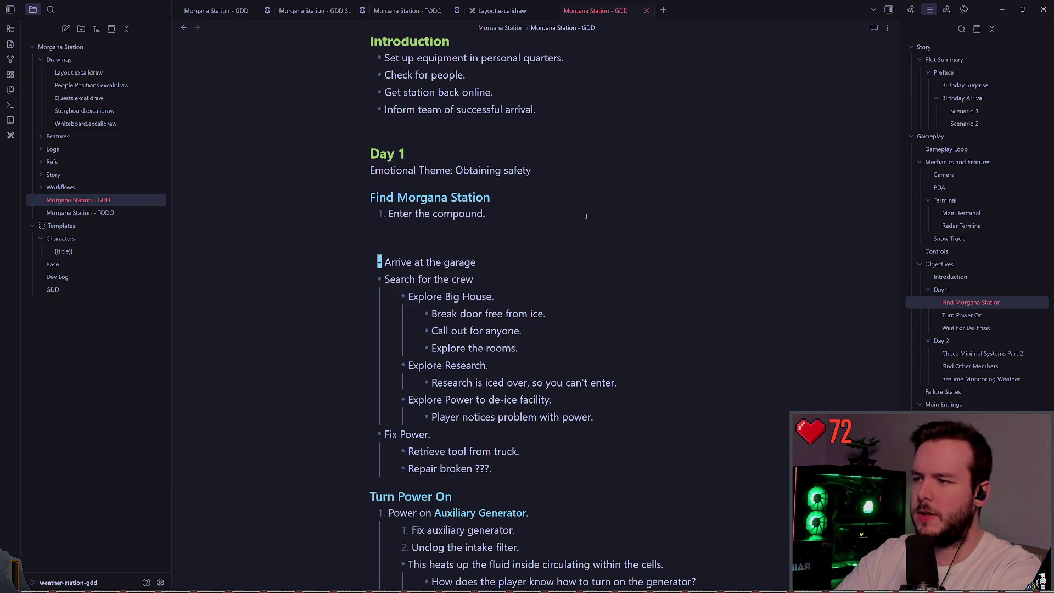
pyautogui.write('dwi1.')
pyautogui.press('Escape')
pyautogui.write('j')
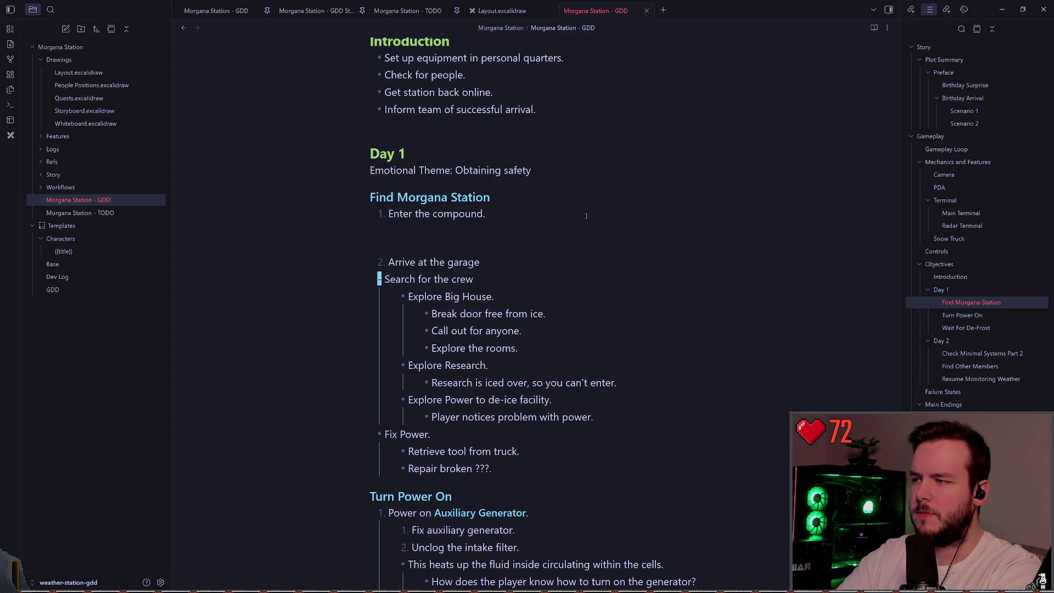
pyautogui.write('dwi3')
pyautogui.press('Escape')
pyautogui.write('a.')
pyautogui.press('Escape')
pyautogui.press('k')
pyautogui.press('k')
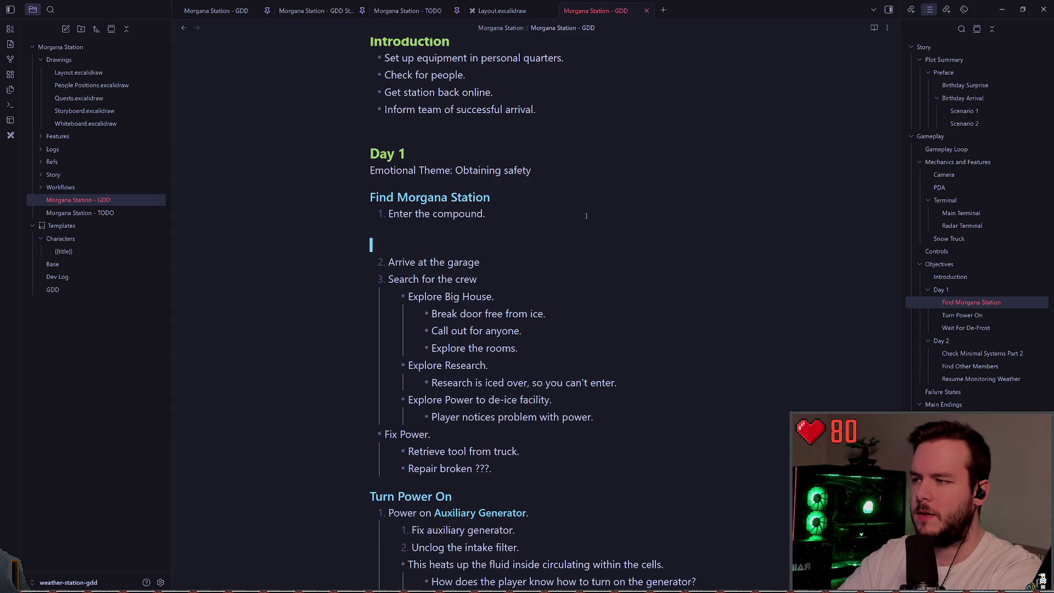
pyautogui.press('d')
pyautogui.press('d')
pyautogui.press('k')
pyautogui.press('d')
pyautogui.press('d')
pyautogui.press('k')
# - Replace 'compound' with 'station.' so the first step reads 'Enter the station.'
pyautogui.press('w')
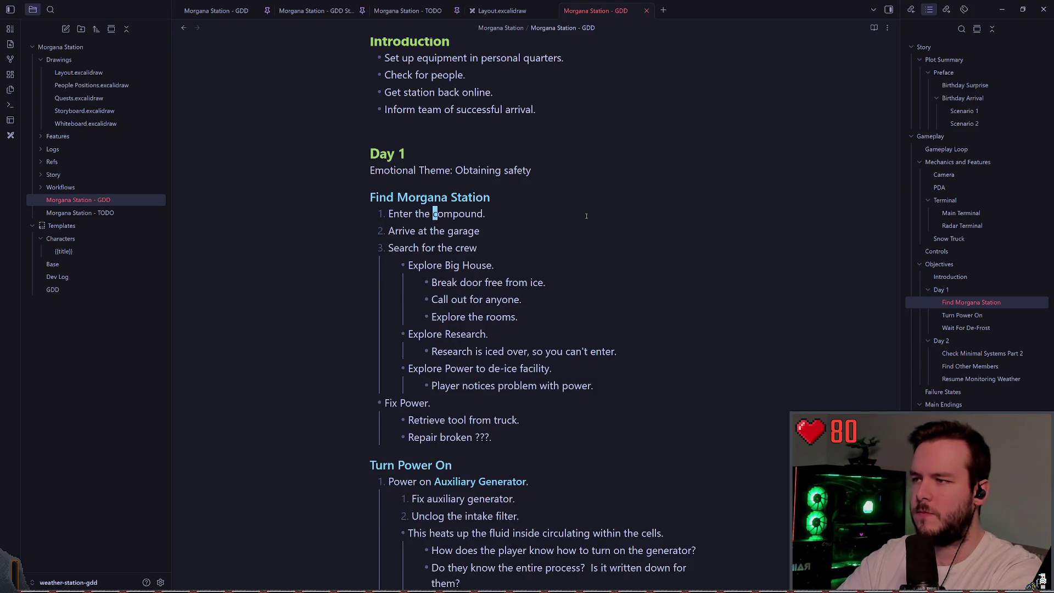
pyautogui.press('w')
pyautogui.hotkey('shift', 'c')
pyautogui.press('Escape')
pyautogui.press('u')
pyautogui.hotkey('shift', 'c')
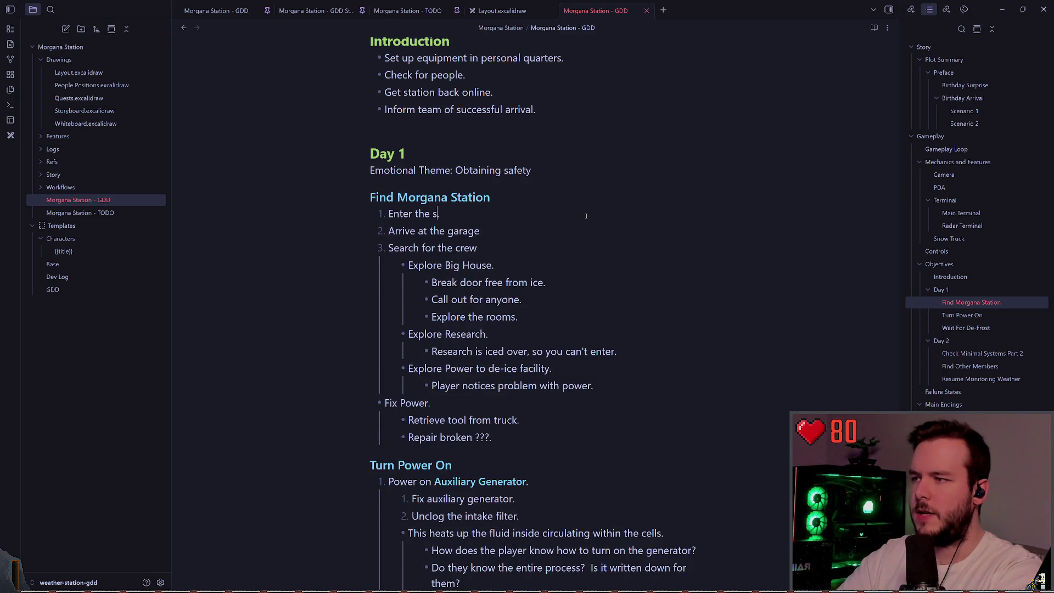
pyautogui.write('station.')
pyautogui.press('Escape')
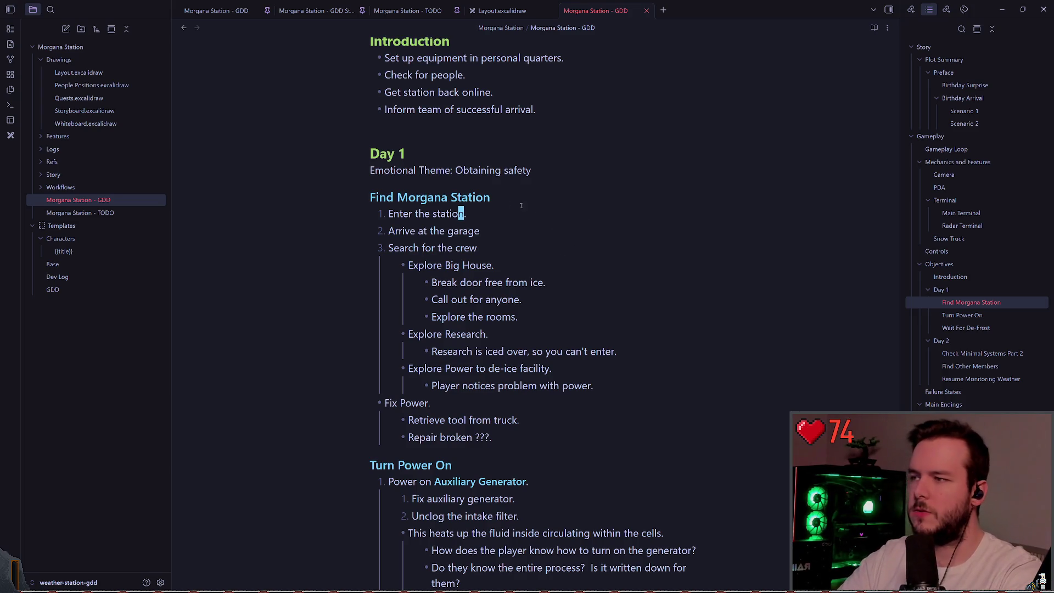
# - Rewrite the second step as 'Park snow truck.' and return to Godot
pyautogui.press('0')
pyautogui.press('v')
pyautogui.hotkey('shift', '4')
pyautogui.press('Escape')
pyautogui.press('j')
pyautogui.press('0')
pyautogui.press('v')
pyautogui.hotkey('shift', '4')
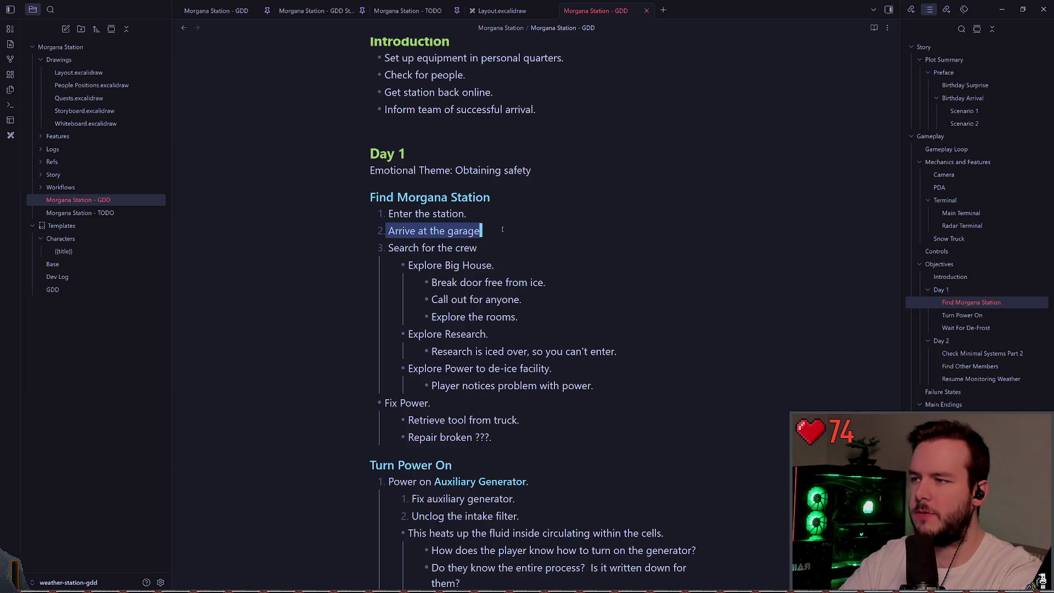
pyautogui.press('Escape')
pyautogui.press('b')
pyautogui.press('0')
pyautogui.hotkey('shift', 'c')
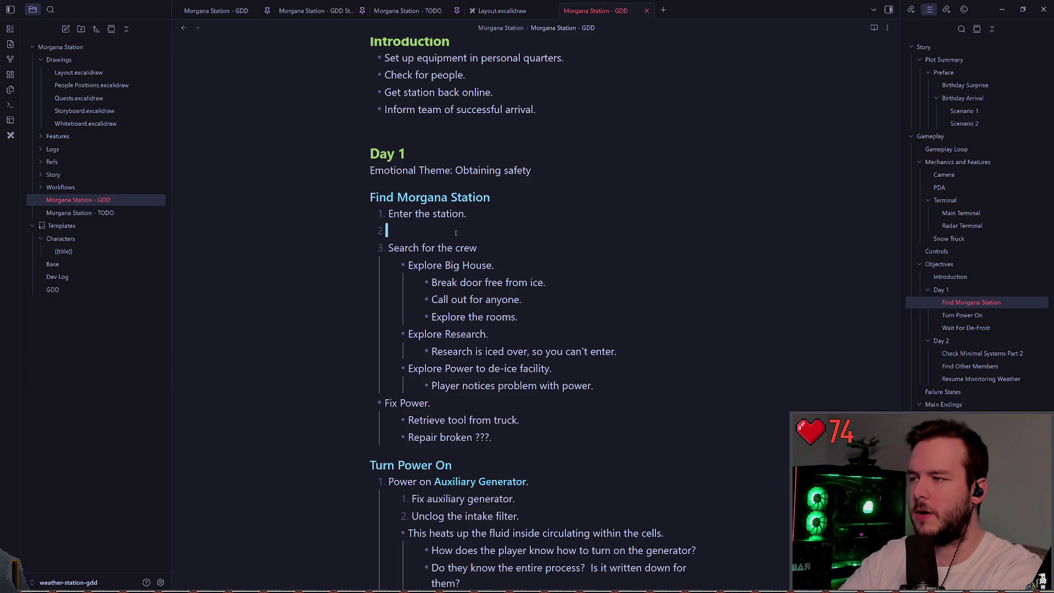
pyautogui.write('Park ')
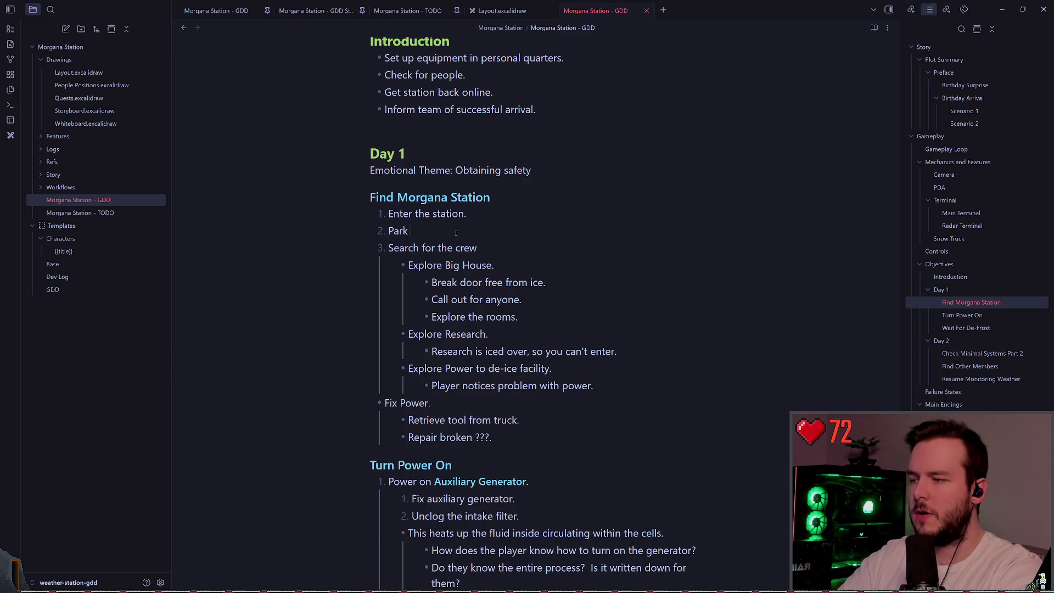
pyautogui.write('snow truck')
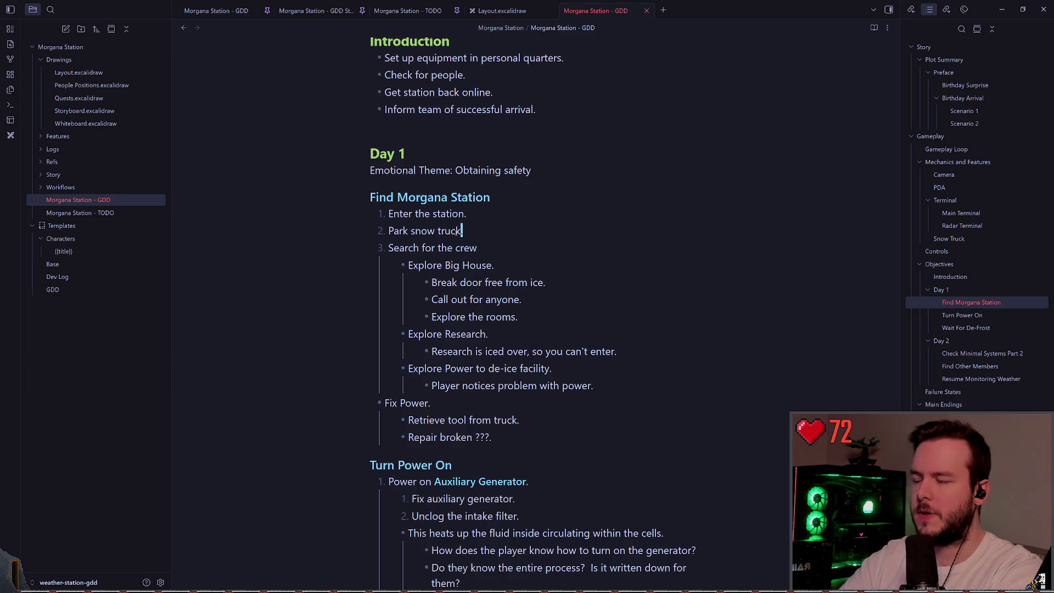
pyautogui.write('.')
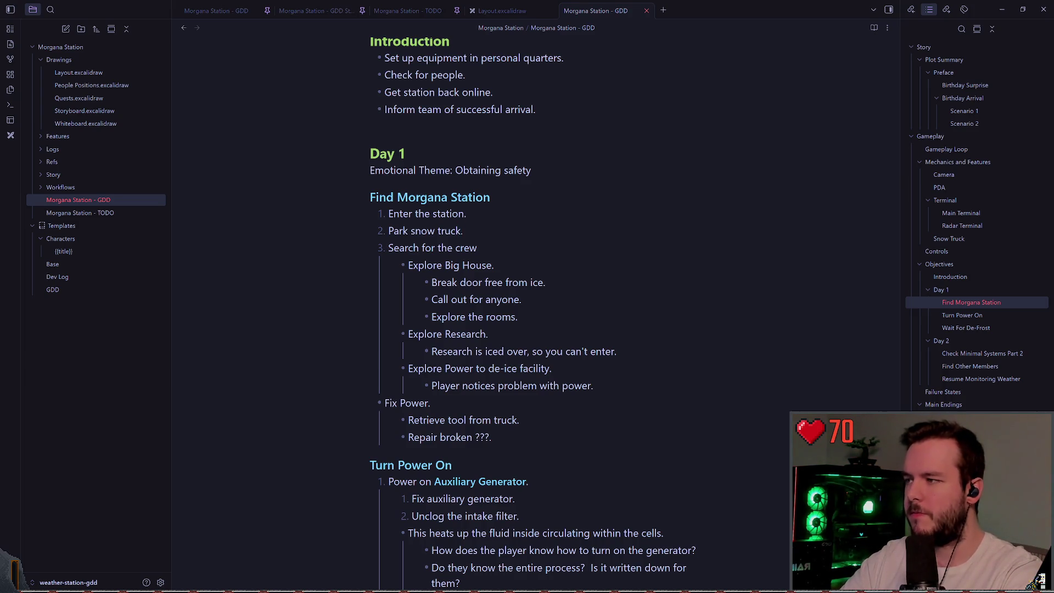
pyautogui.hotkey('alt', 'Tab')
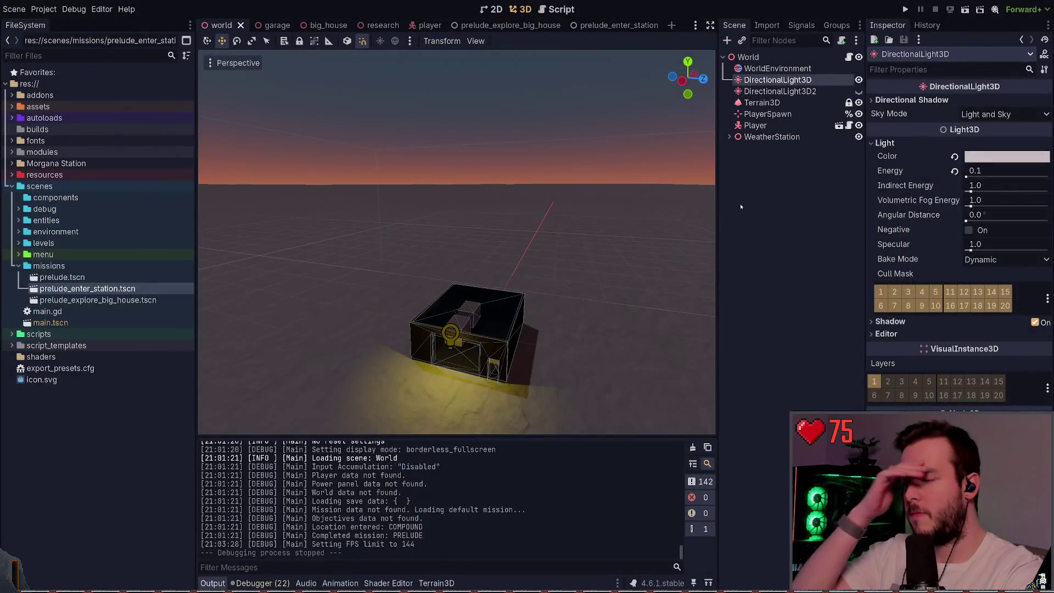
pyautogui.hotkey('alt', 'Tab')
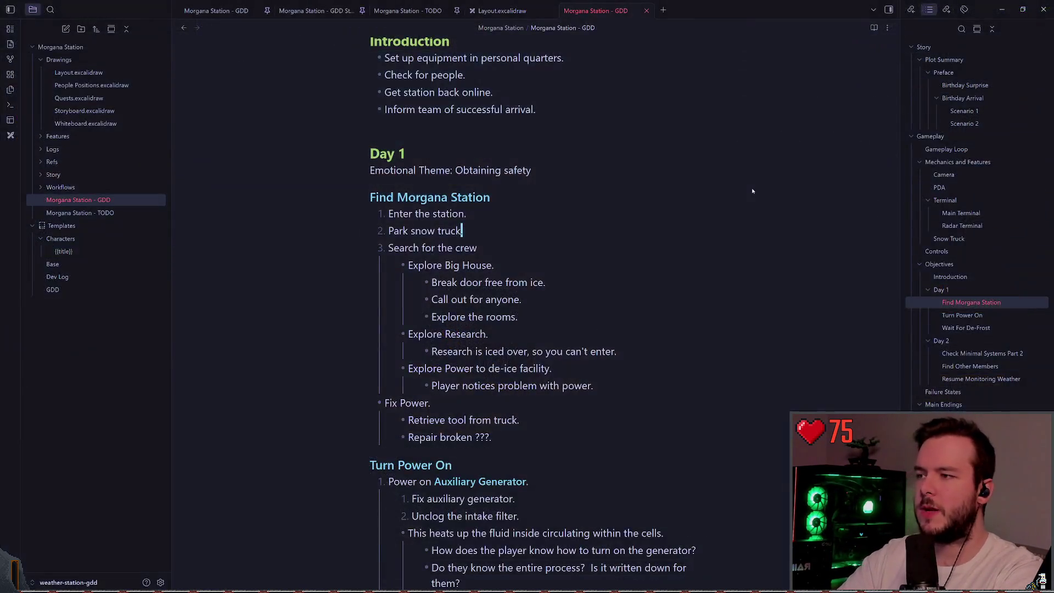
pyautogui.press('Return')
pyautogui.press('BackSpace')
pyautogui.press('BackSpace')
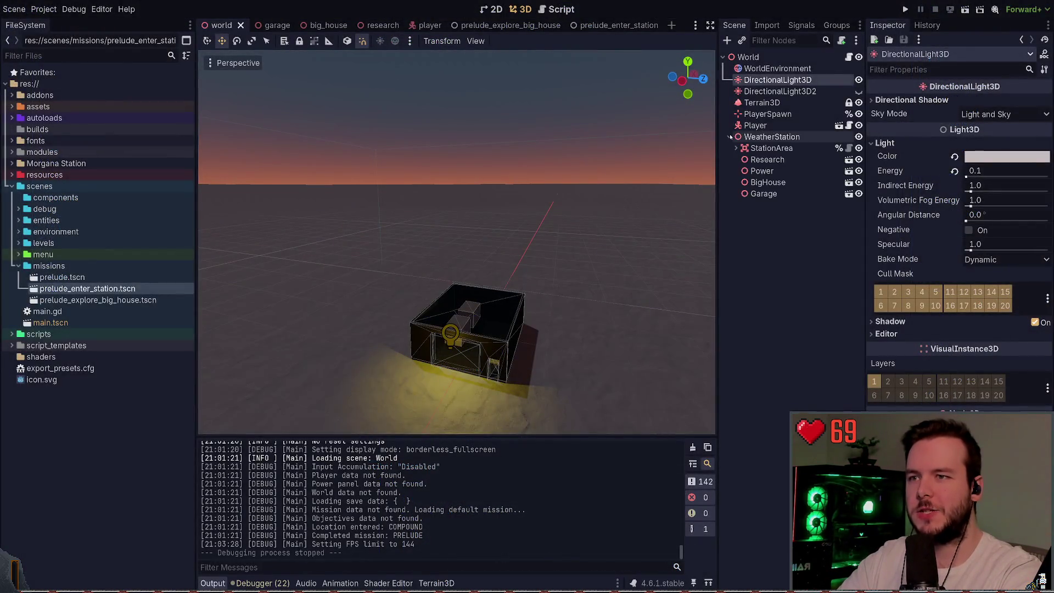
pyautogui.scroll(5, 540, 158)
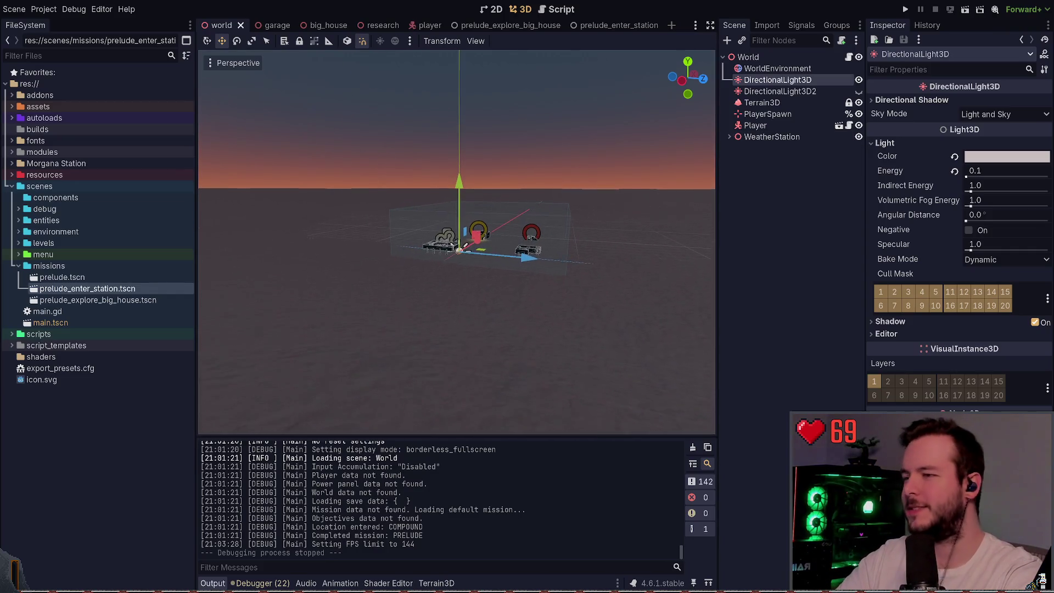
pyautogui.click(536, 100)
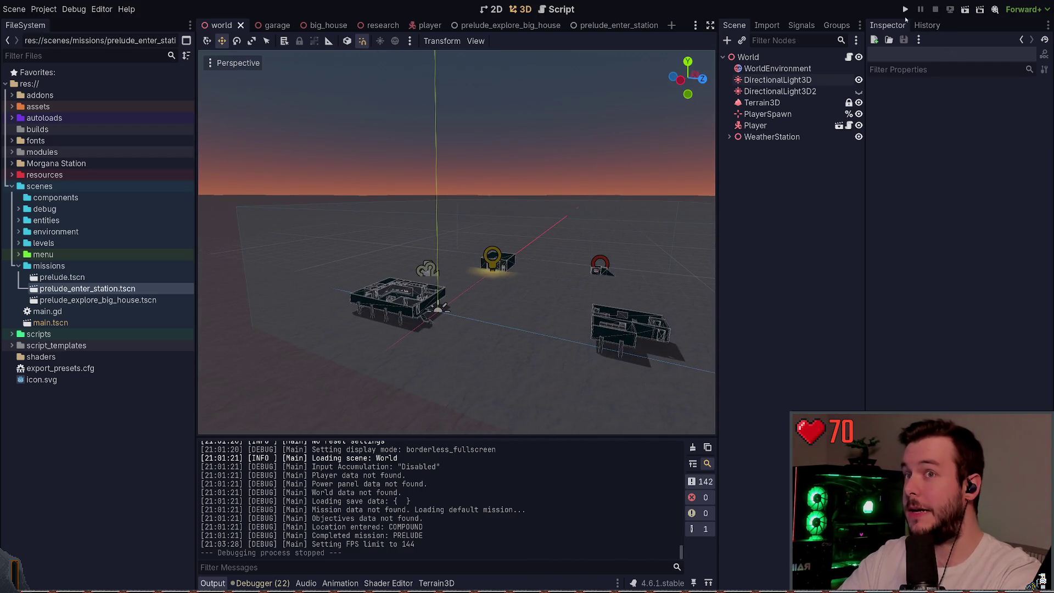
# - Run the game and walk across the snow, under the raised building, up to the lit garage
pyautogui.click(905, 10)
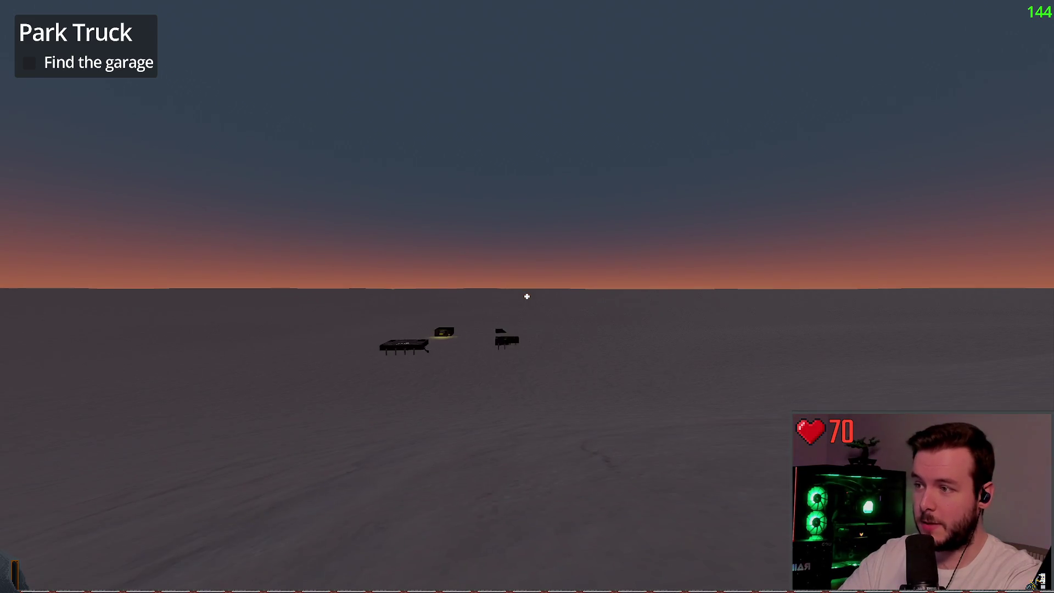
pyautogui.press('w')
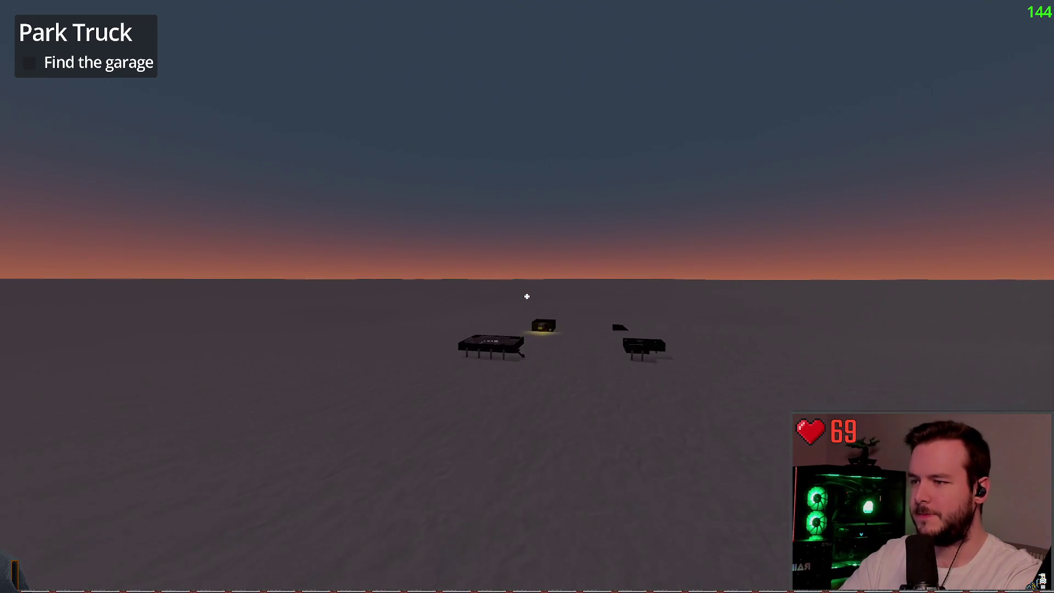
pyautogui.press('w')
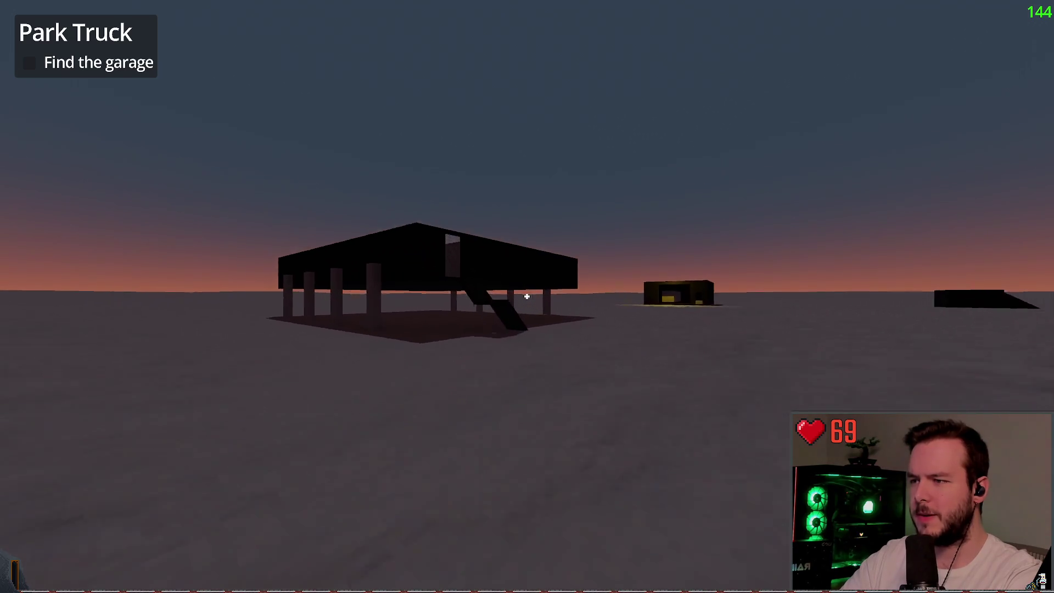
pyautogui.press('w')
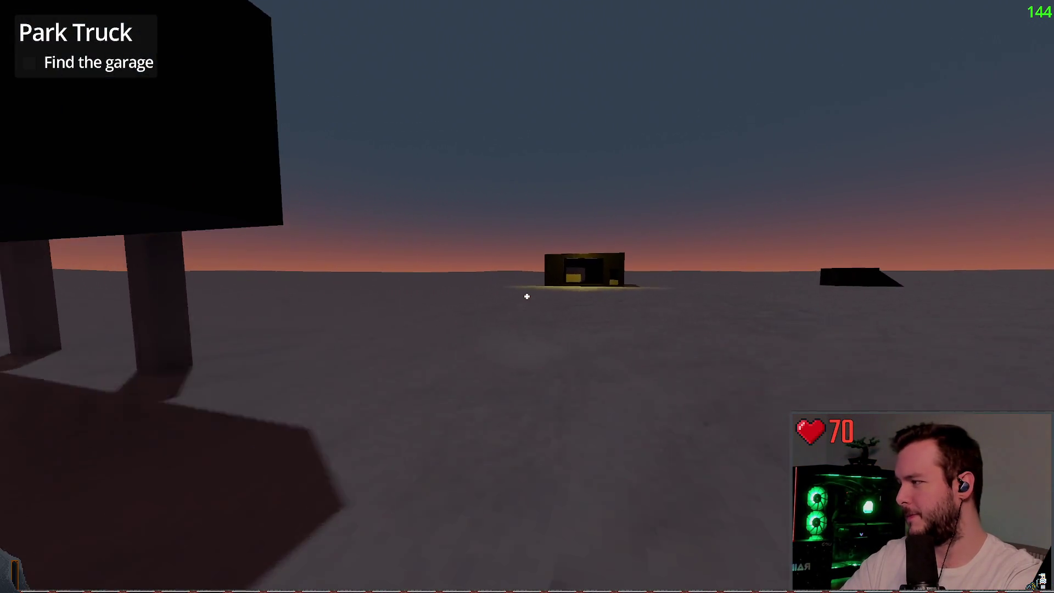
pyautogui.press('w')
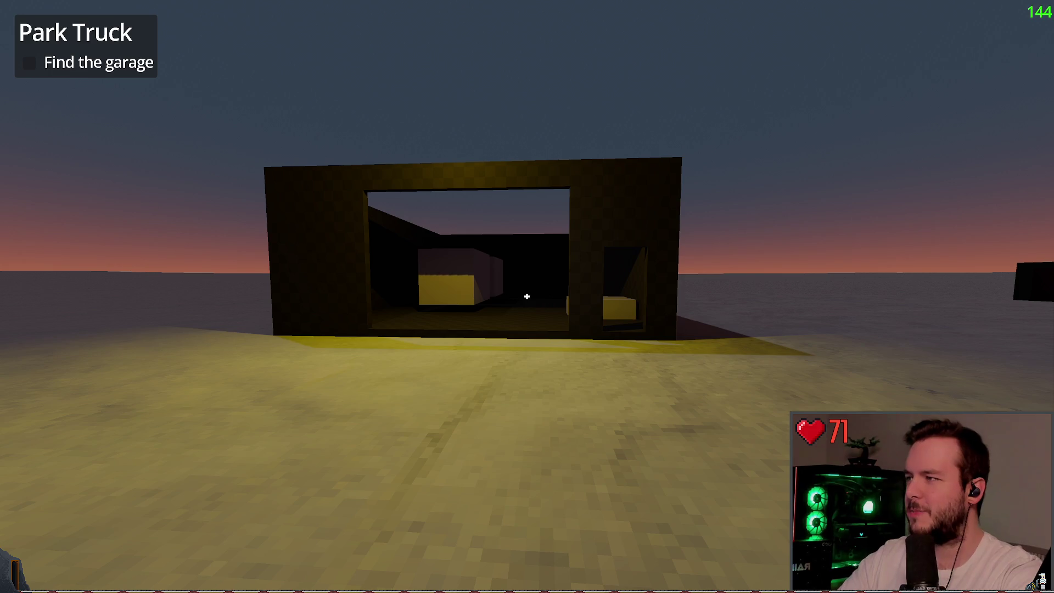
pyautogui.press('w')
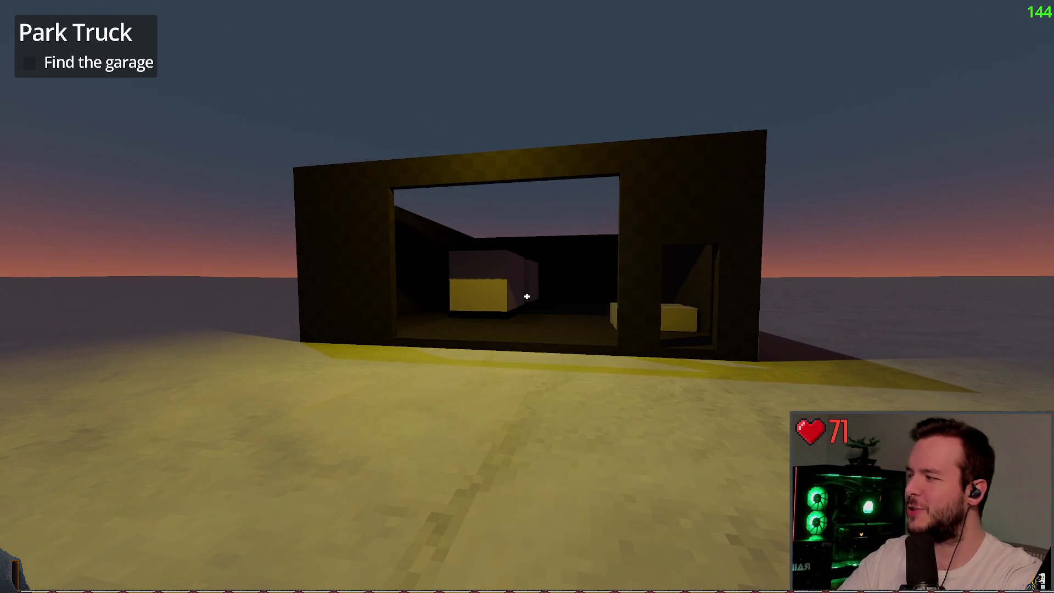
pyautogui.press('w')
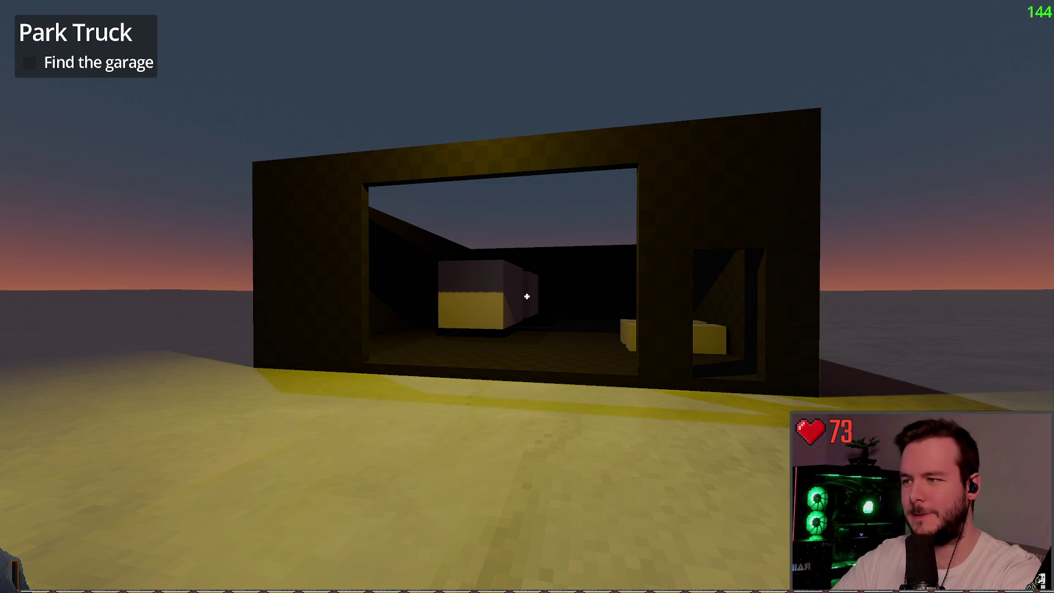
pyautogui.moveTo(527, 297)
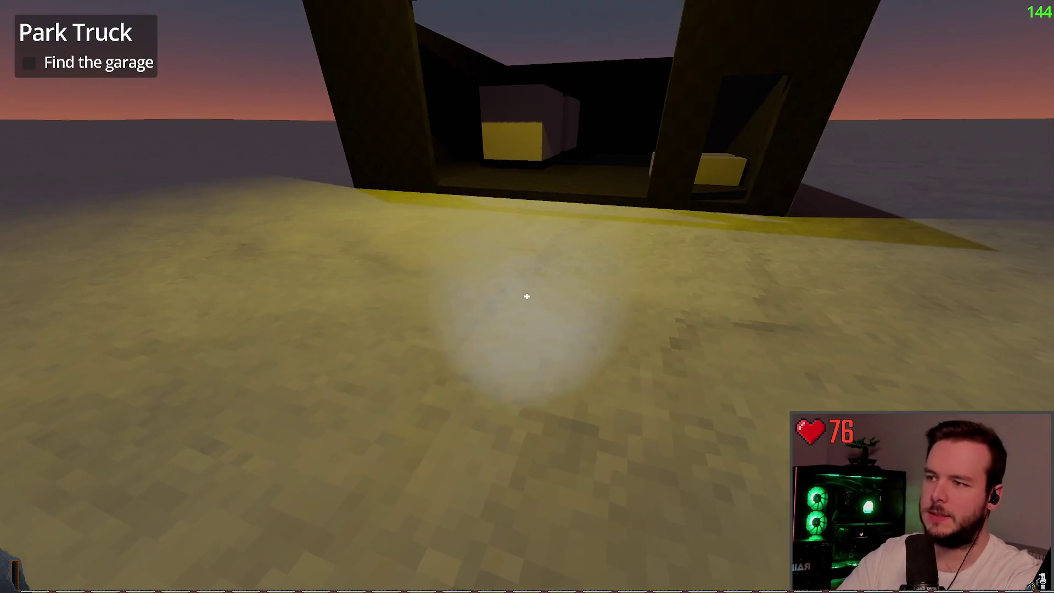
pyautogui.press('Escape')
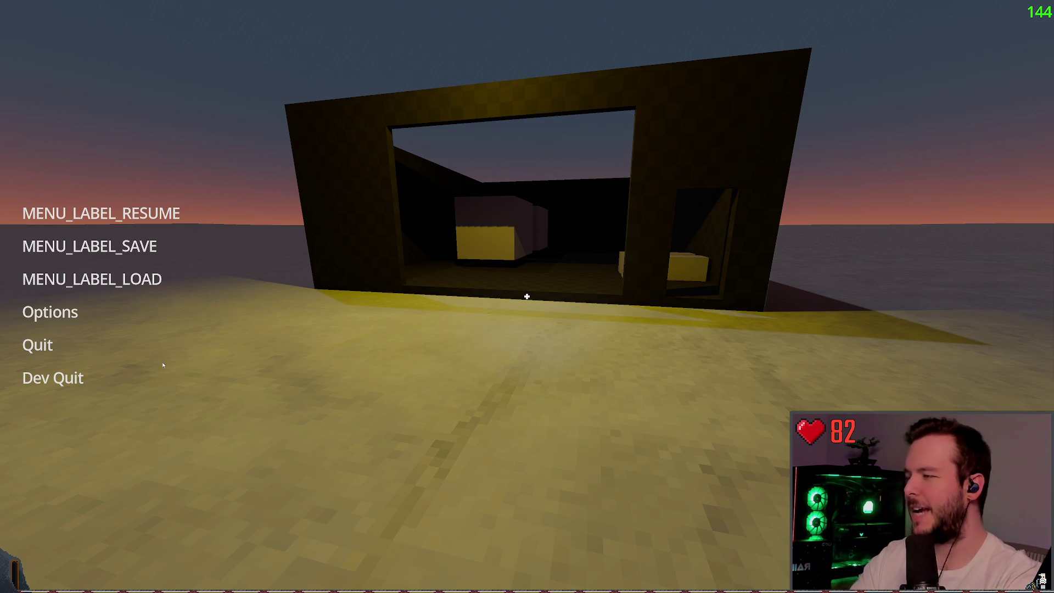
pyautogui.click(86, 214)
pyautogui.press('w')
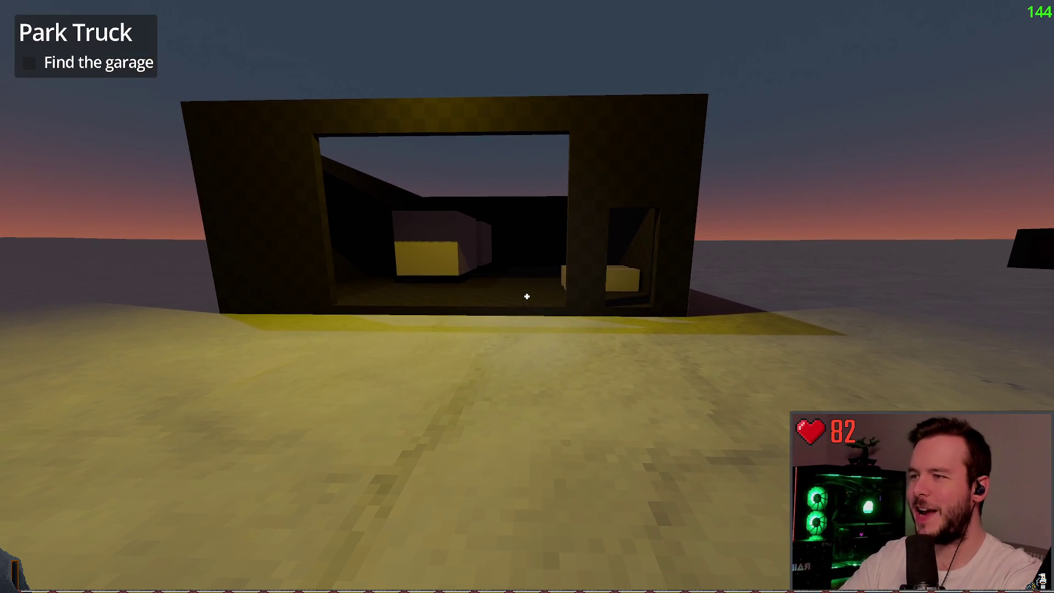
# - Walk into the garage, down the alley, through the dark room and on toward the lit house
pyautogui.press('w')
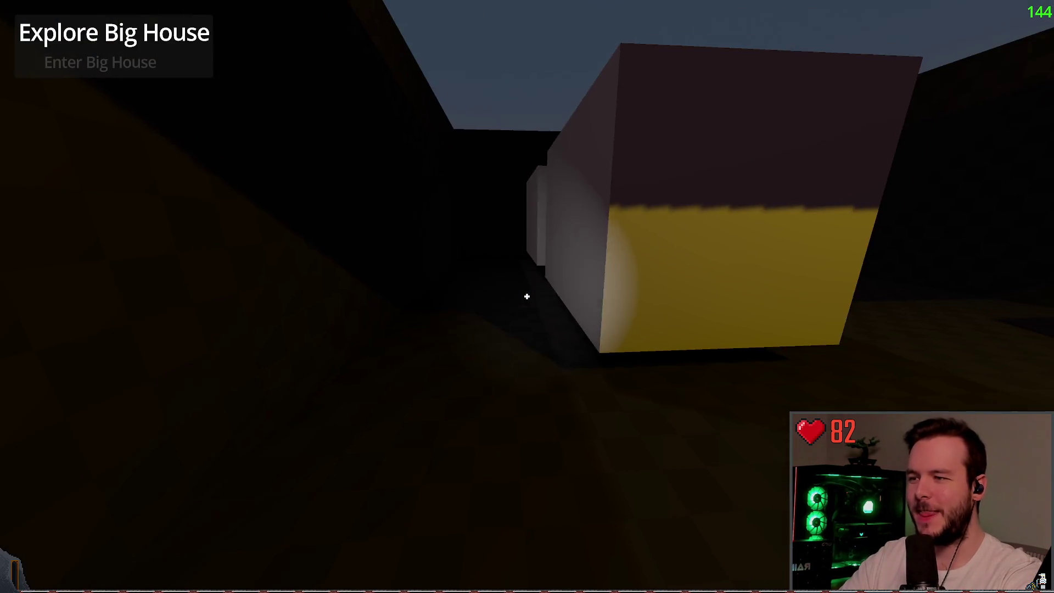
pyautogui.press('w')
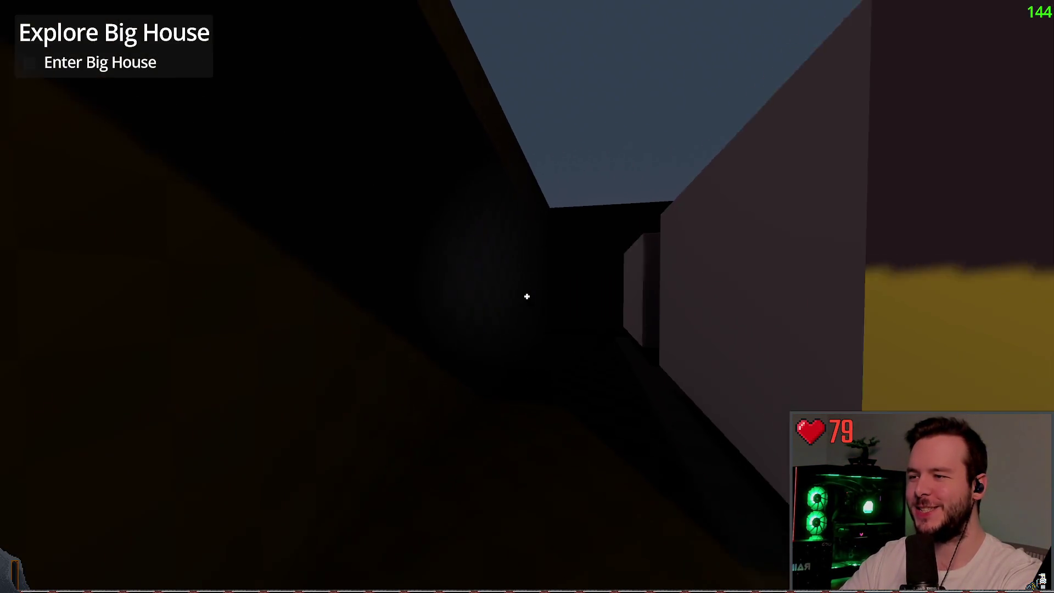
pyautogui.press('w')
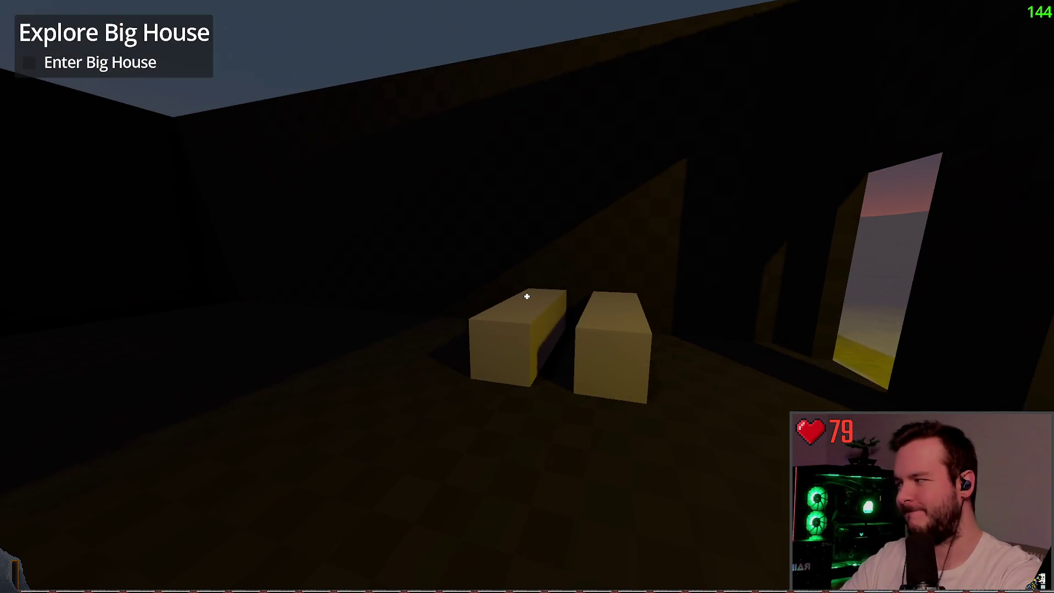
pyautogui.press('w')
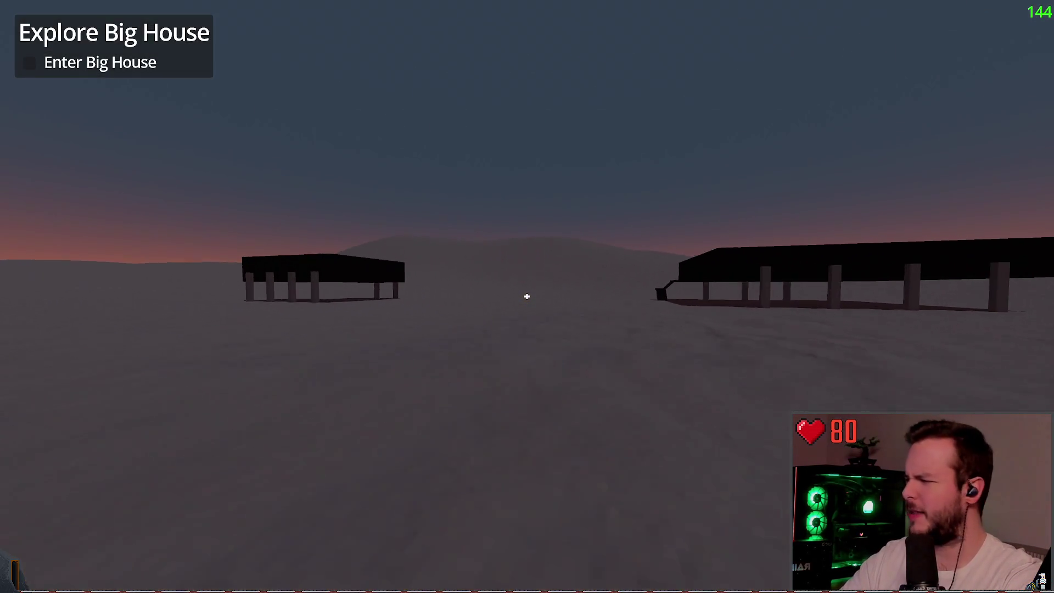
pyautogui.press('w')
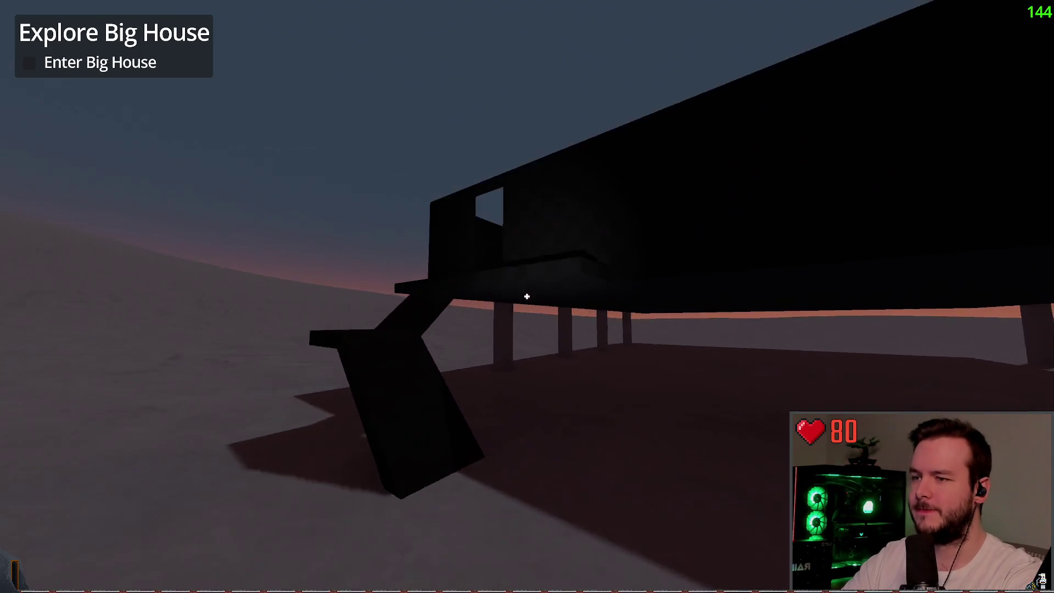
pyautogui.press('w')
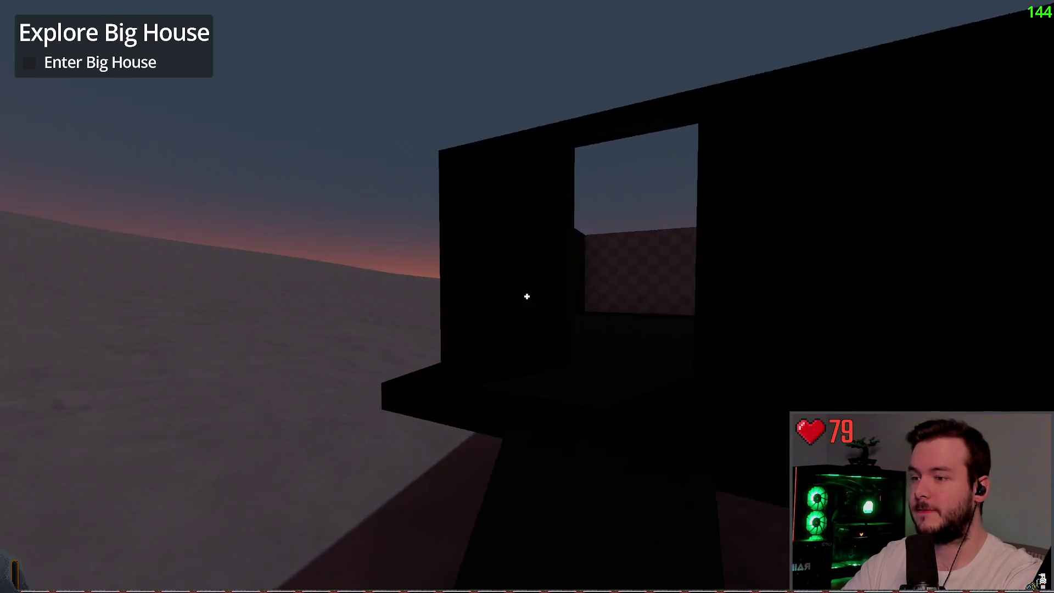
pyautogui.press('w')
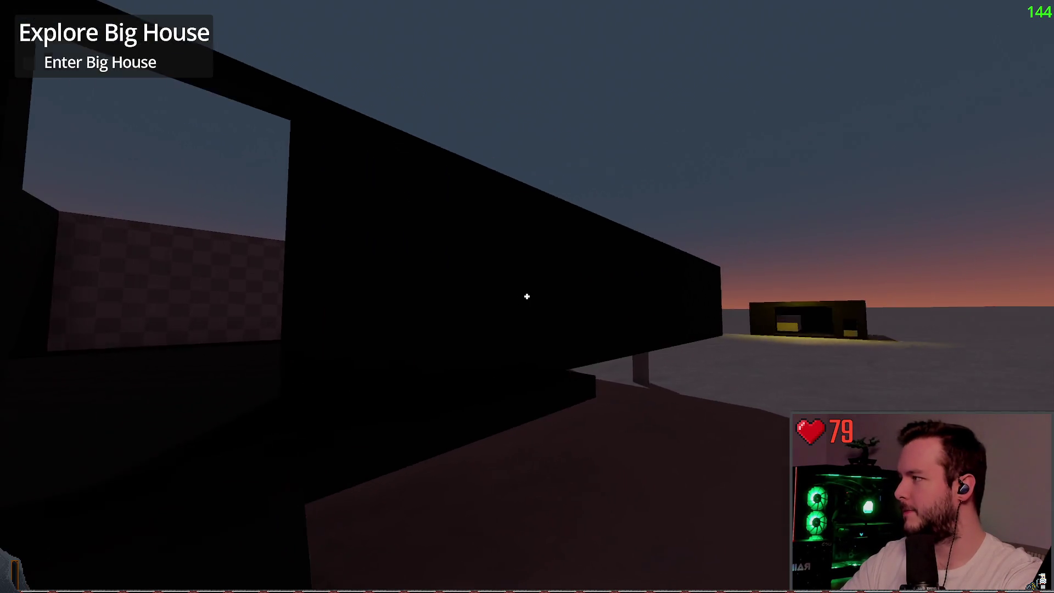
pyautogui.press('w')
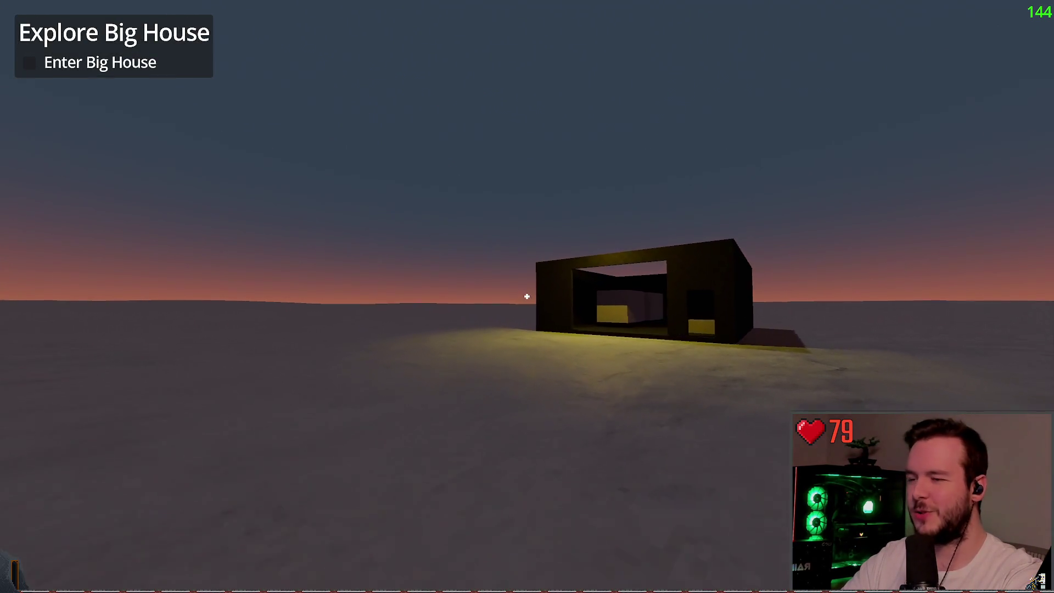
# - Turn on the flashlight, explore past the small dark building, then stop the game with F8
pyautogui.press('f')
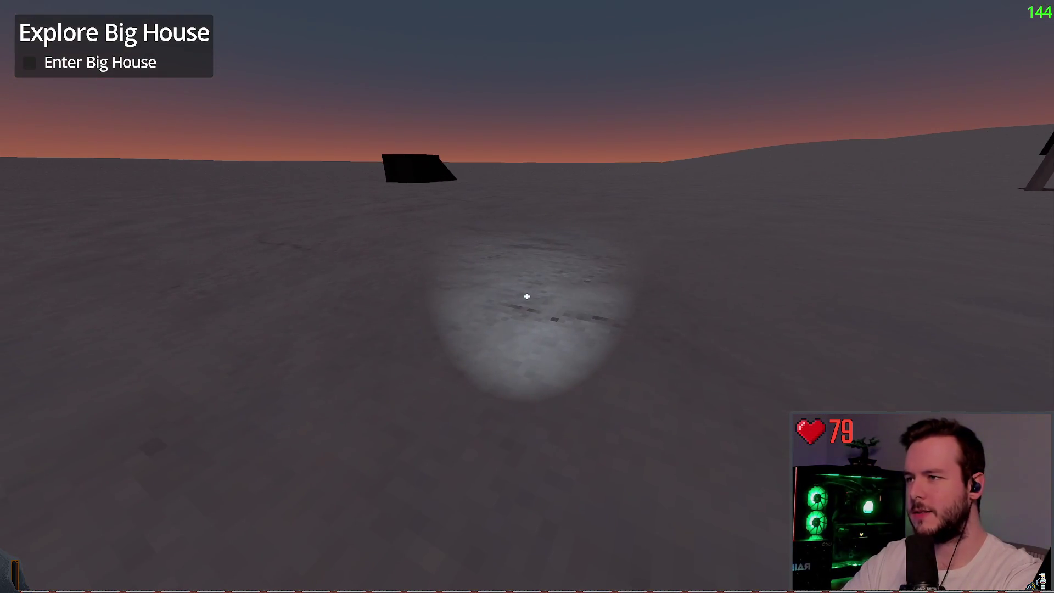
pyautogui.press('w')
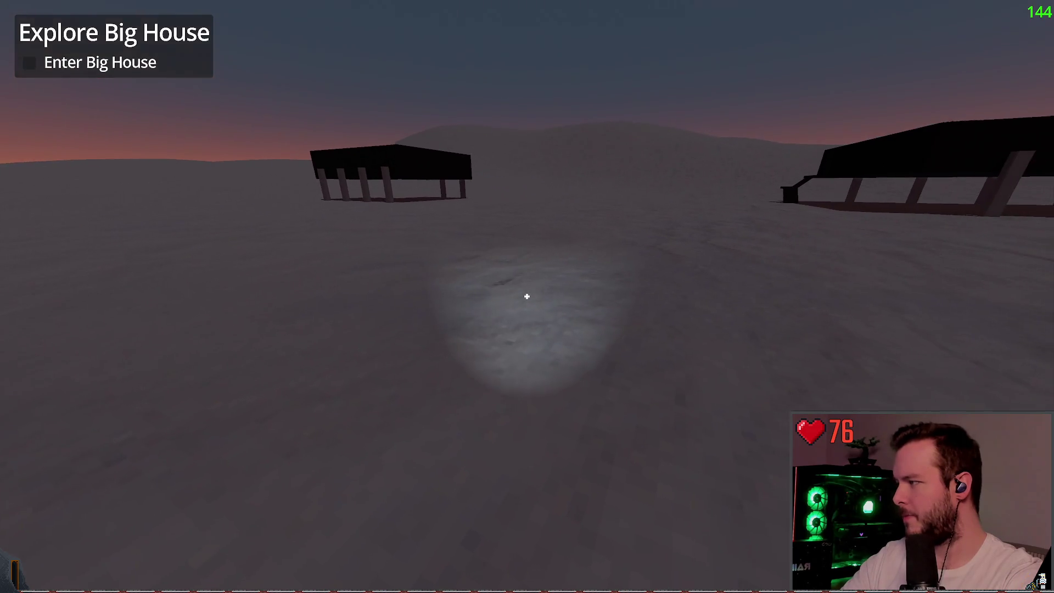
pyautogui.press('w')
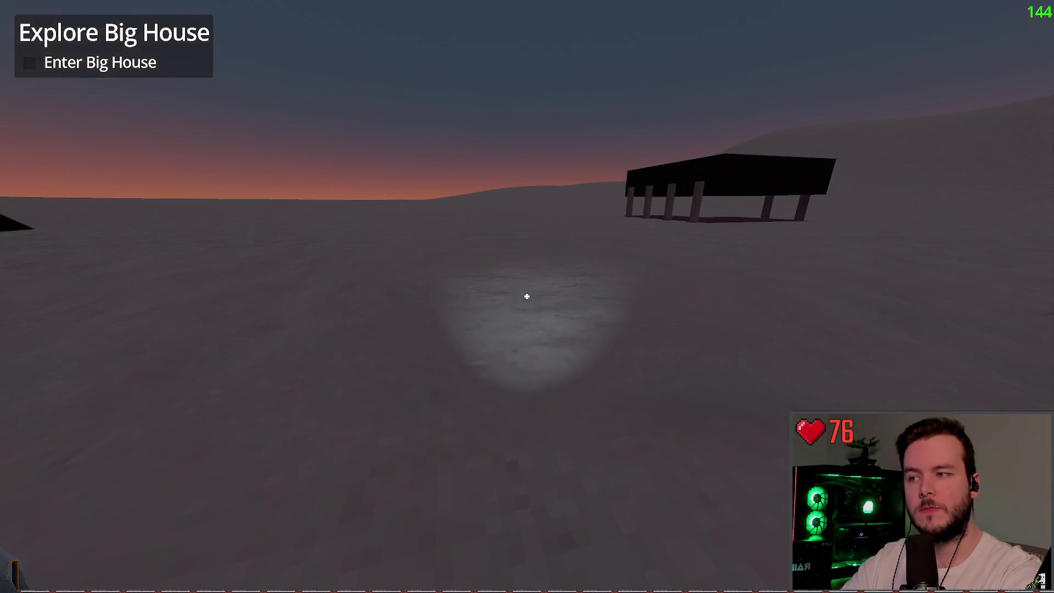
pyautogui.press('w')
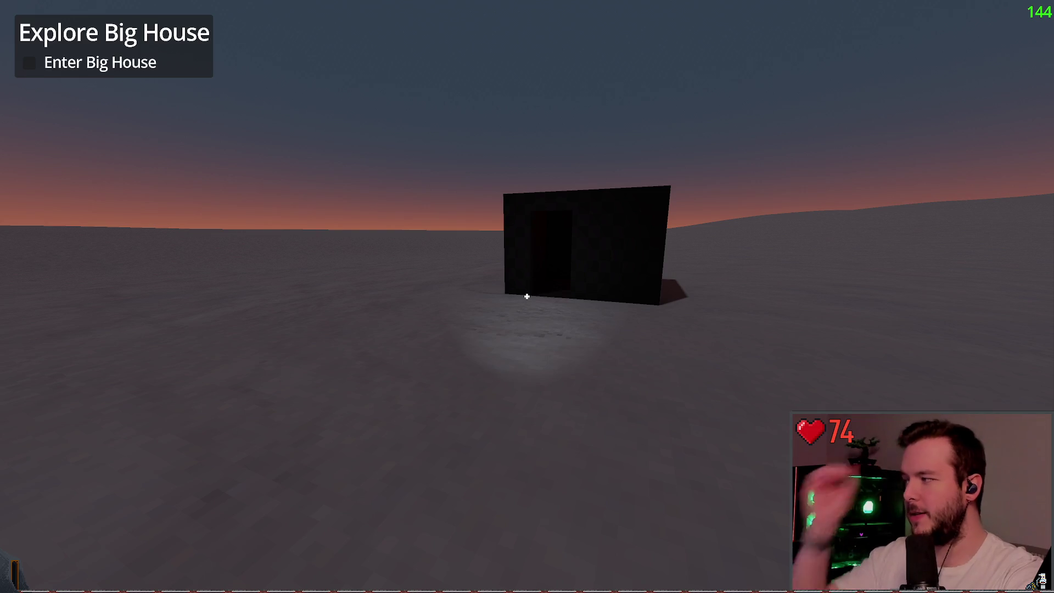
pyautogui.press('w')
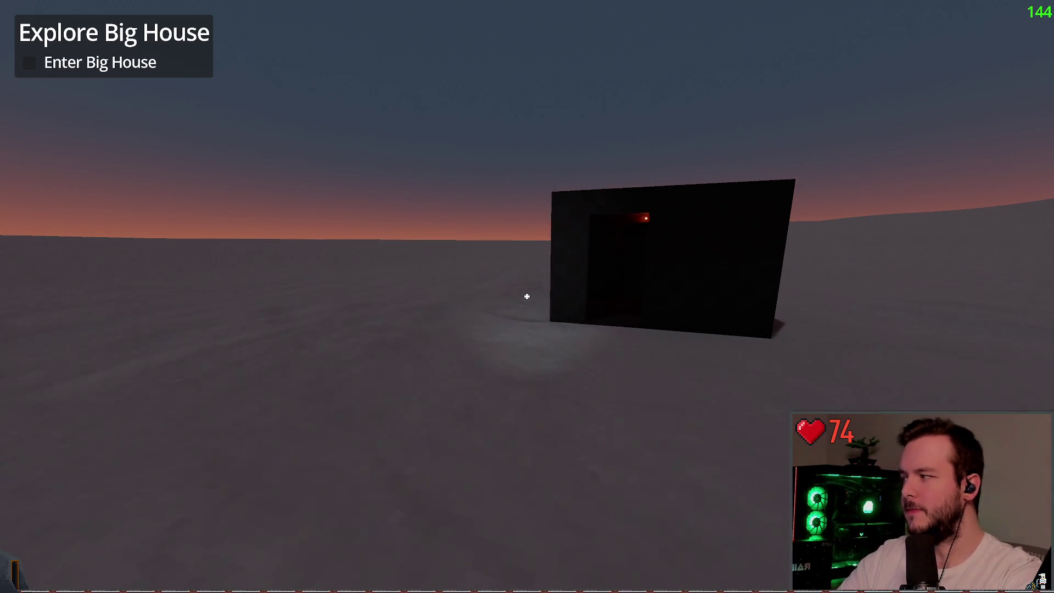
pyautogui.press('w')
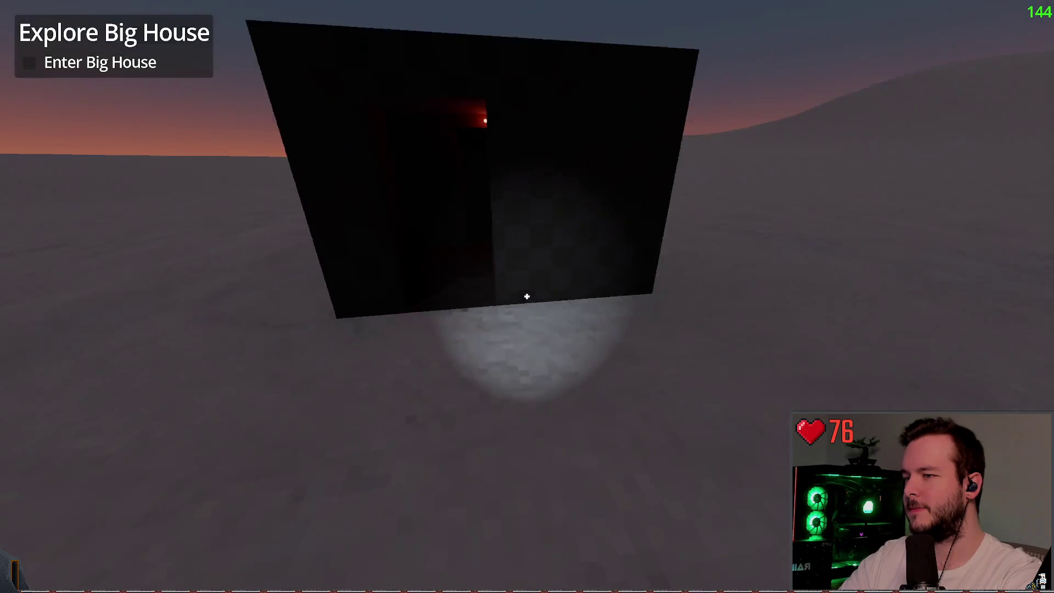
pyautogui.press('w')
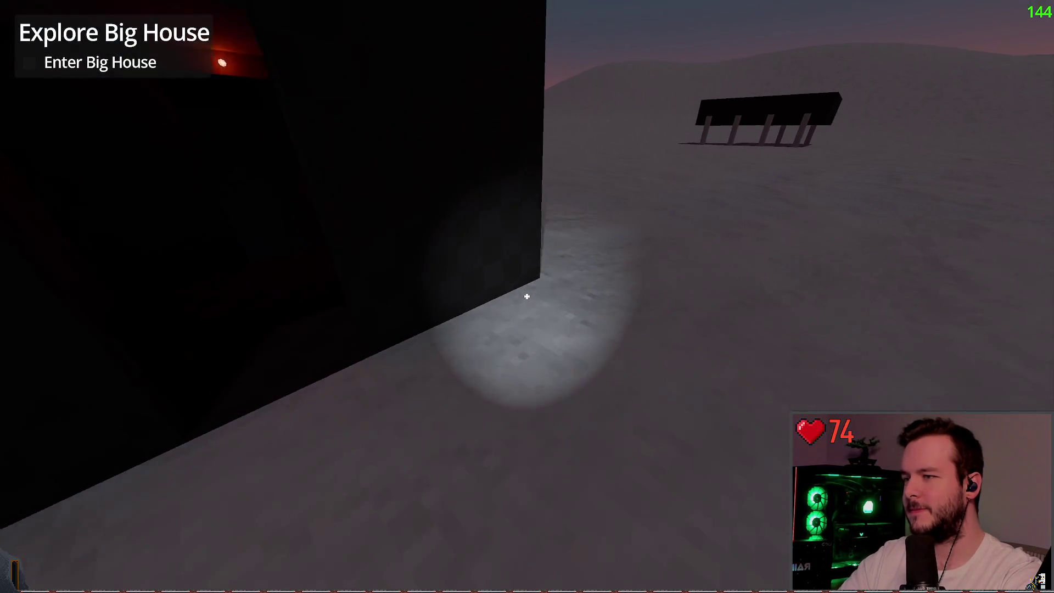
pyautogui.press('w')
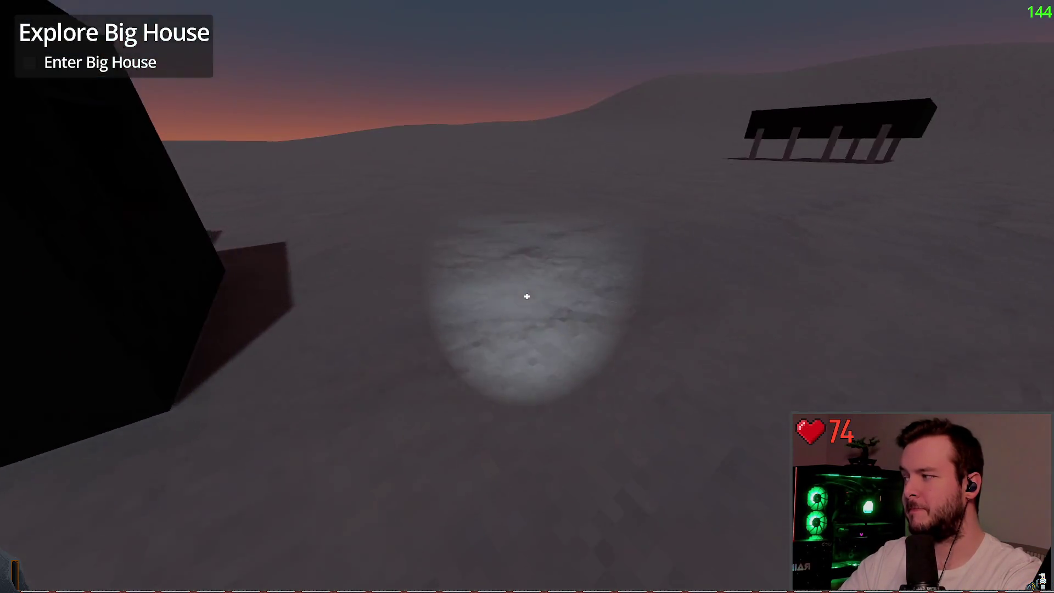
pyautogui.press('w')
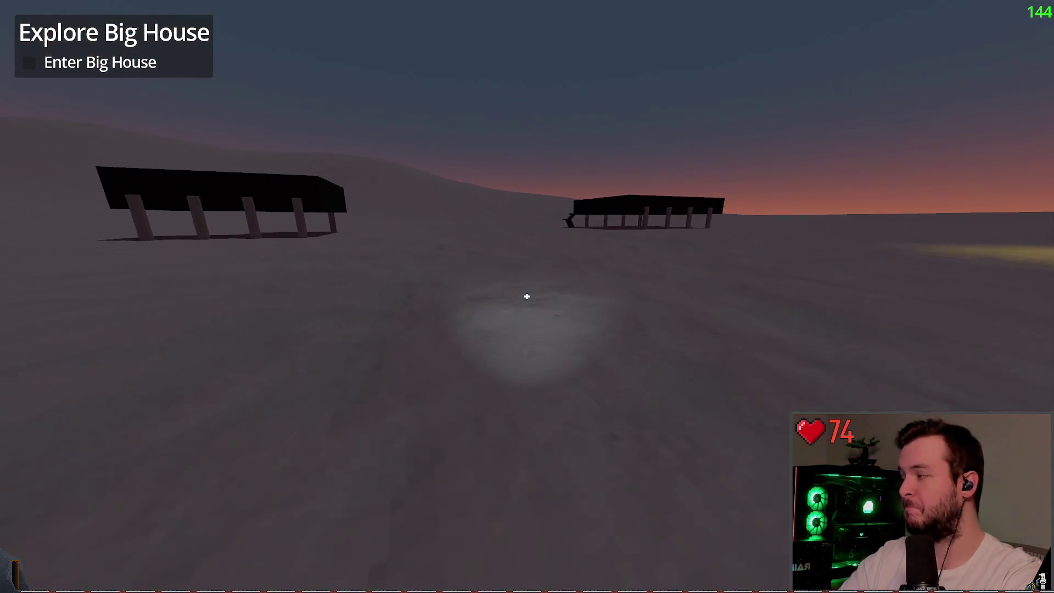
pyautogui.press('F8')
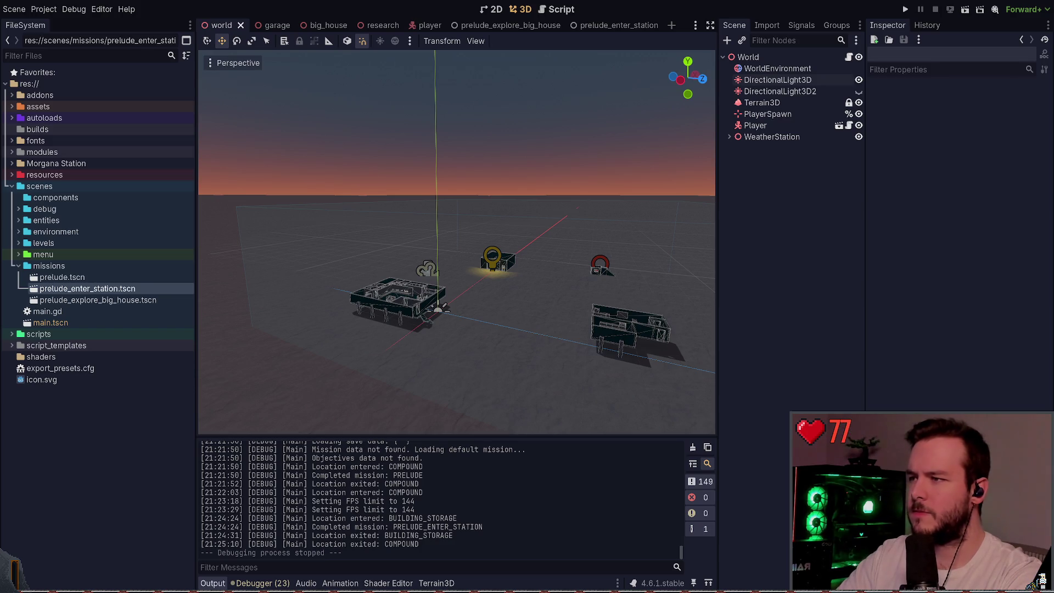
# - Switch to the GDD note and jump through Sound, Level Features and Level Progression via the Outline
pyautogui.hotkey('alt', 'Tab')
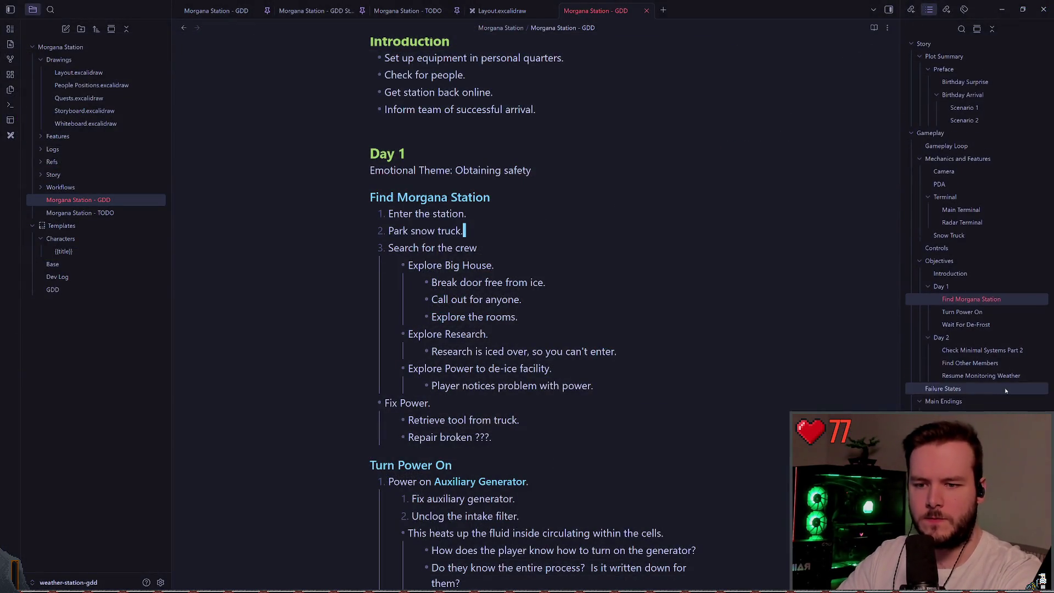
pyautogui.scroll(-3, 978, 329)
pyautogui.click(933, 332)
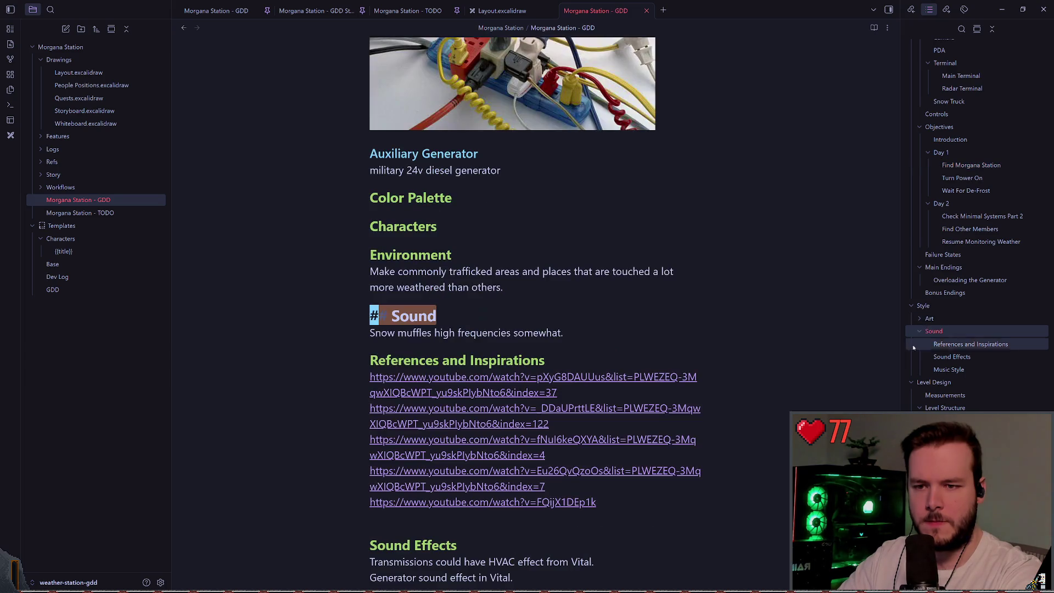
pyautogui.click(920, 331)
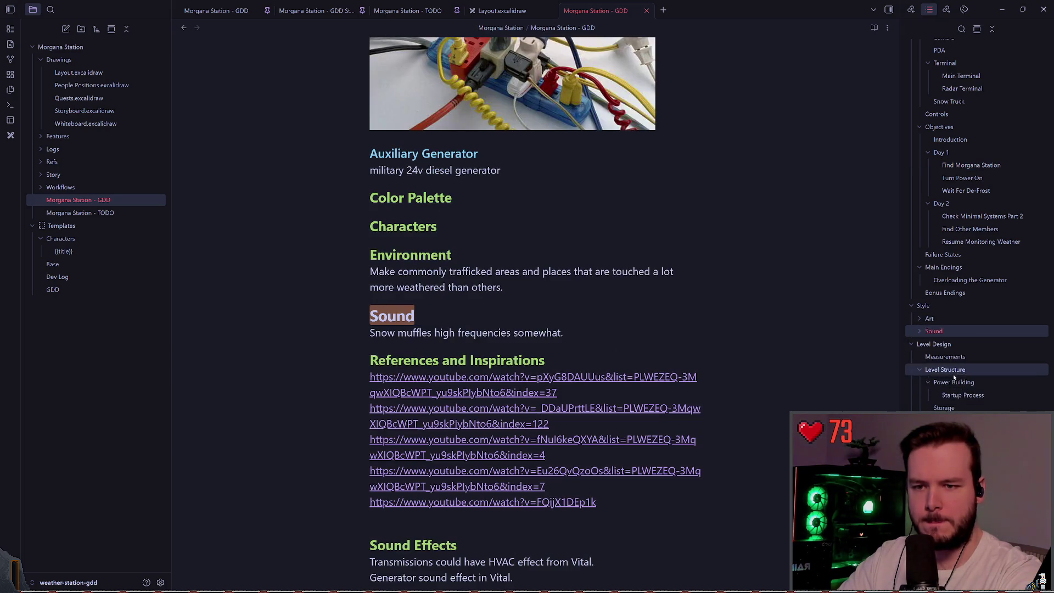
pyautogui.scroll(-2, 954, 376)
pyautogui.click(944, 379)
pyautogui.scroll(-2, 517, 298)
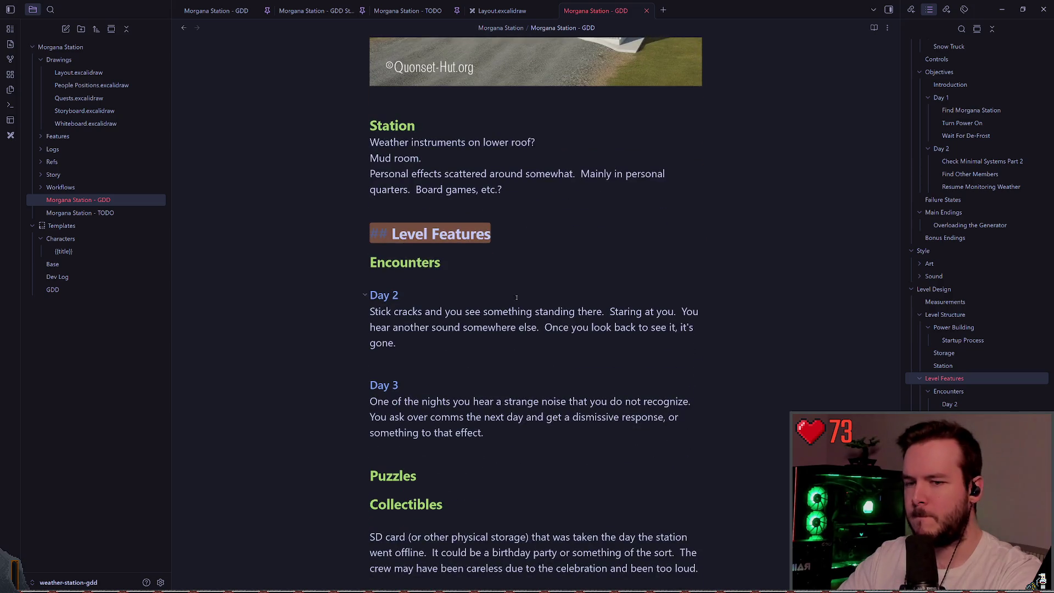
pyautogui.scroll(-3, 920, 379)
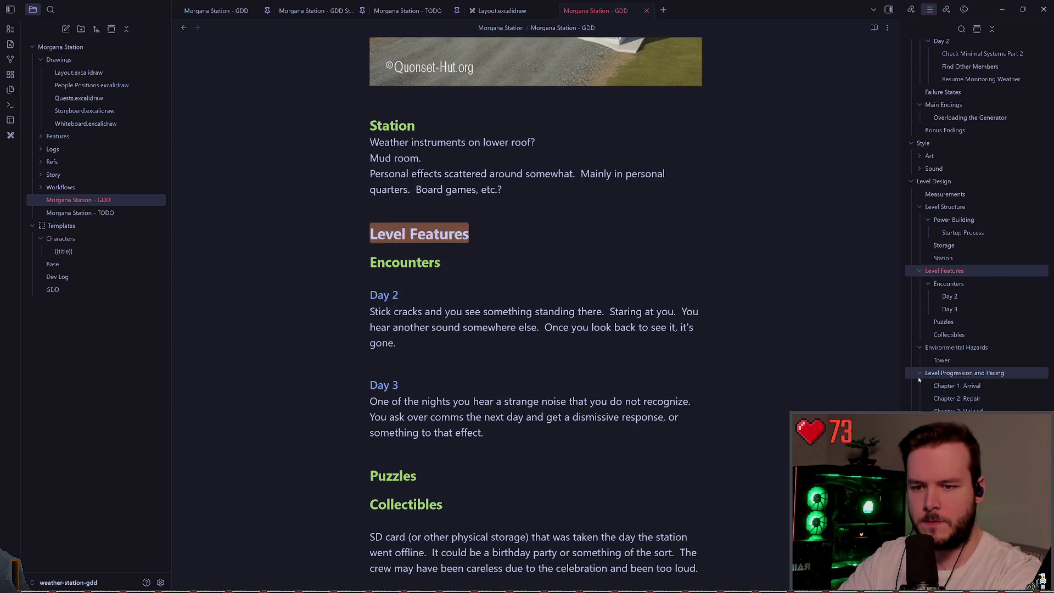
pyautogui.click(919, 376)
# - Collapse and re-expand the Level Design headings, then place the caret after the Chapter 5 question
pyautogui.scroll(2, 933, 341)
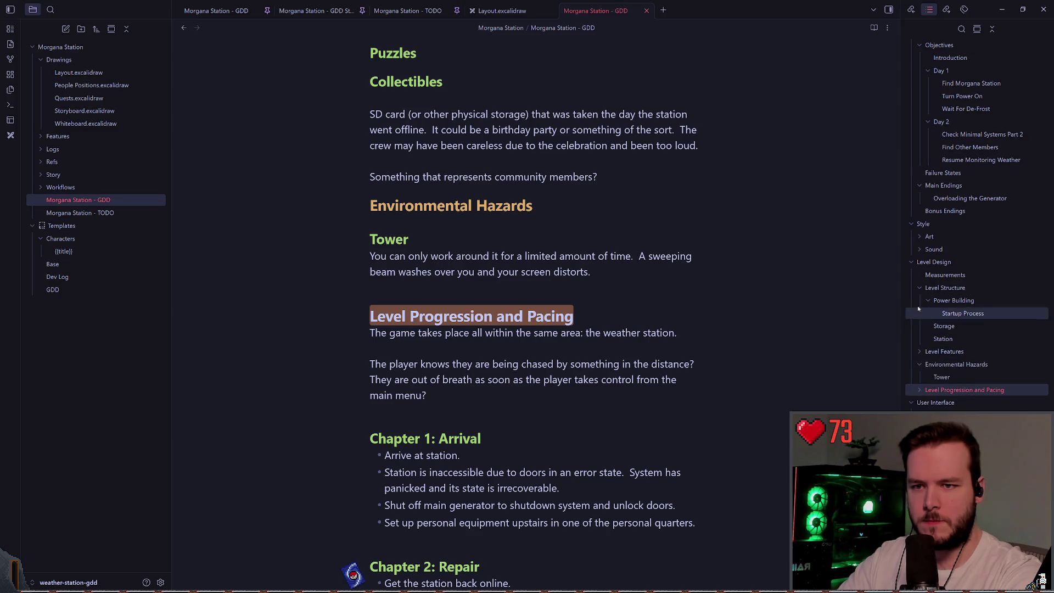
pyautogui.click(917, 262)
pyautogui.scroll(1, 918, 259)
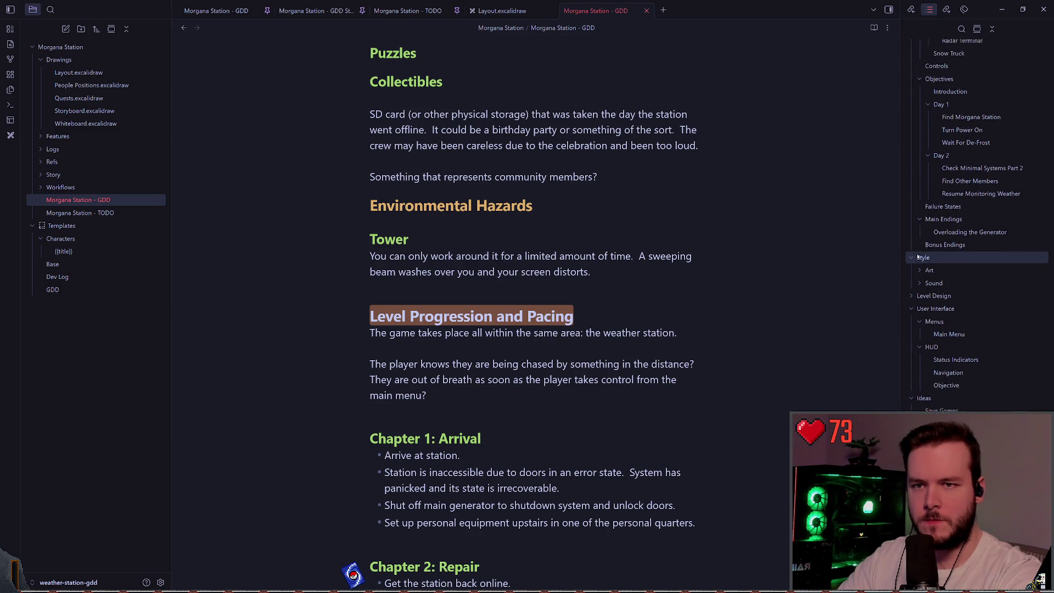
pyautogui.scroll(2, 912, 360)
pyautogui.click(912, 263)
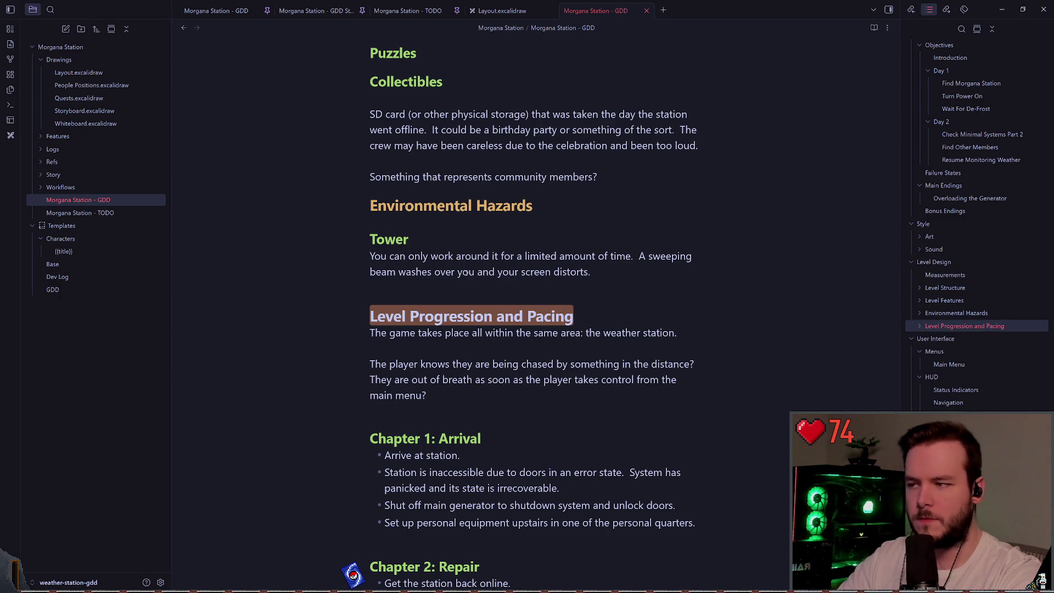
pyautogui.scroll(-3, 459, 263)
pyautogui.scroll(-15, 459, 263)
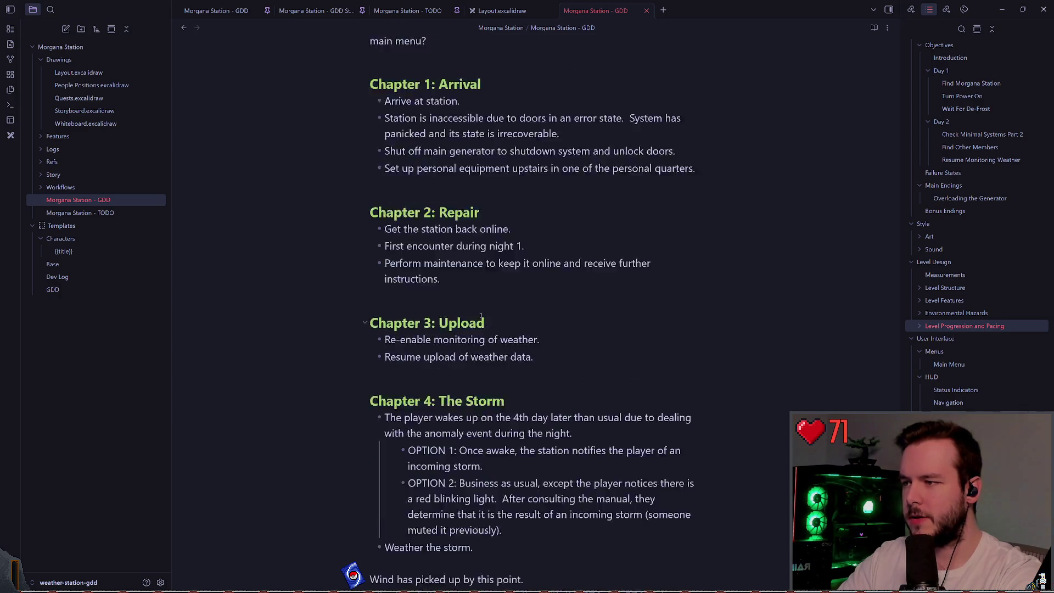
pyautogui.click(549, 290)
pyautogui.scroll(-2, 547, 299)
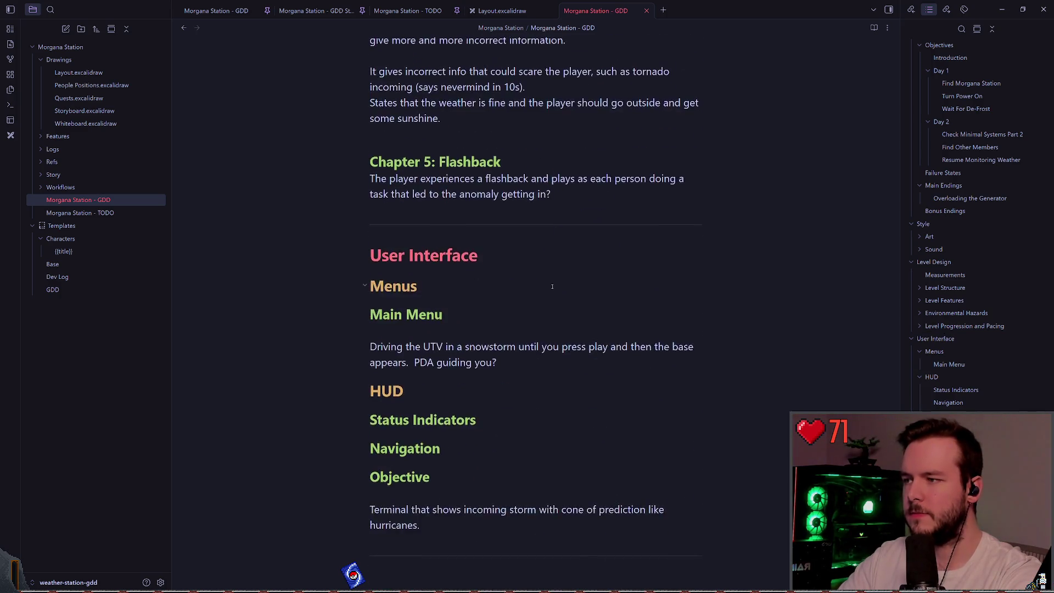
pyautogui.scroll(2, 565, 302)
pyautogui.click(565, 303)
# - Add a '## Notes' heading below Chapter 5: Flashback
pyautogui.press('Return')
pyautogui.press('Return')
pyautogui.write('#')
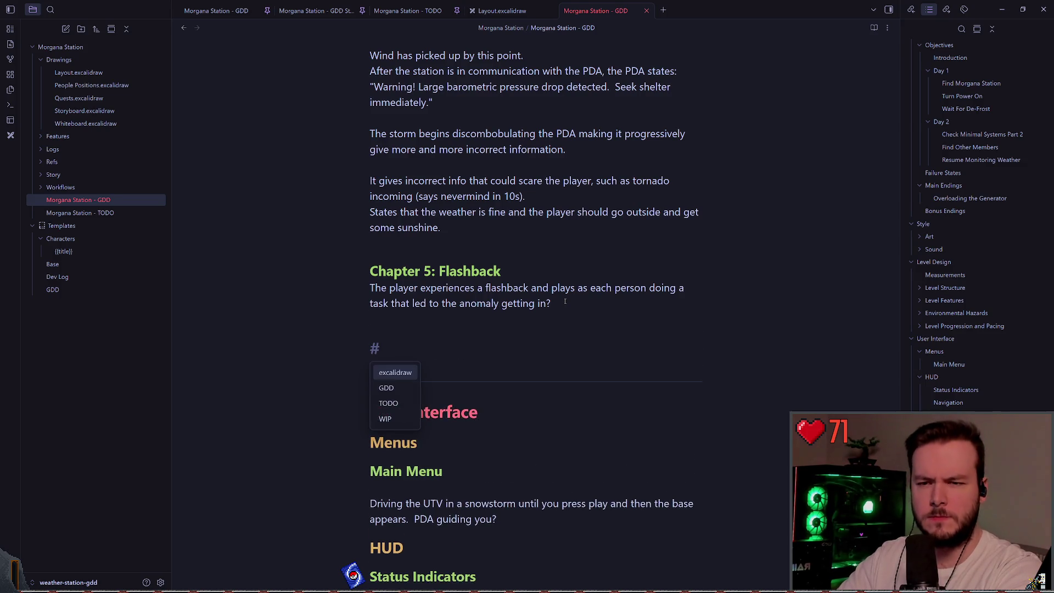
pyautogui.write('# ')
pyautogui.write('Notes')
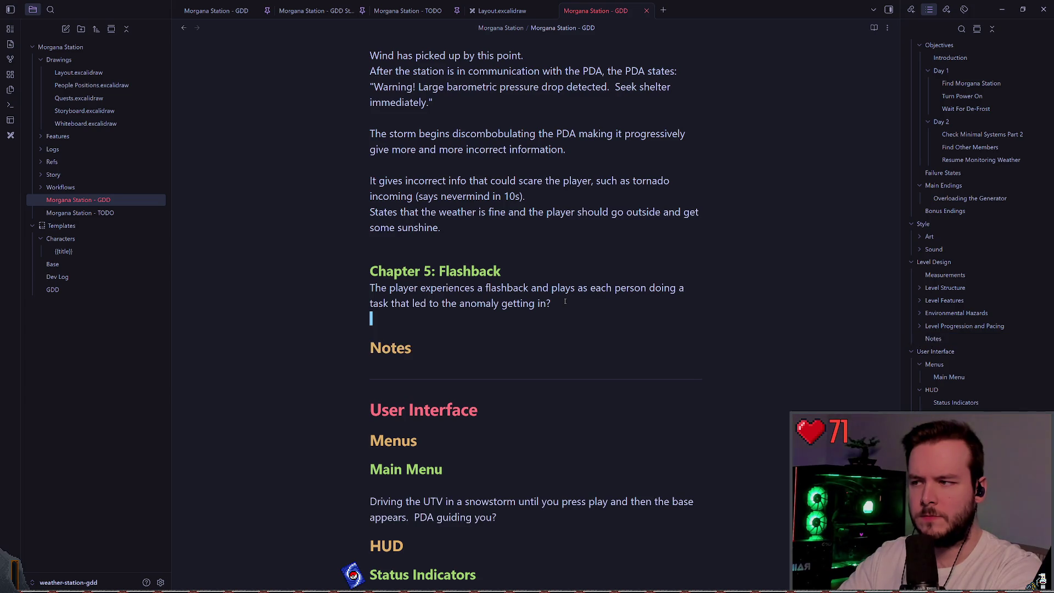
pyautogui.press('Escape')
# - Add a bullet 'Snowdrifts around the bottom of the buildings would be cool', prefixed with the viewer's handle
pyautogui.write('o')
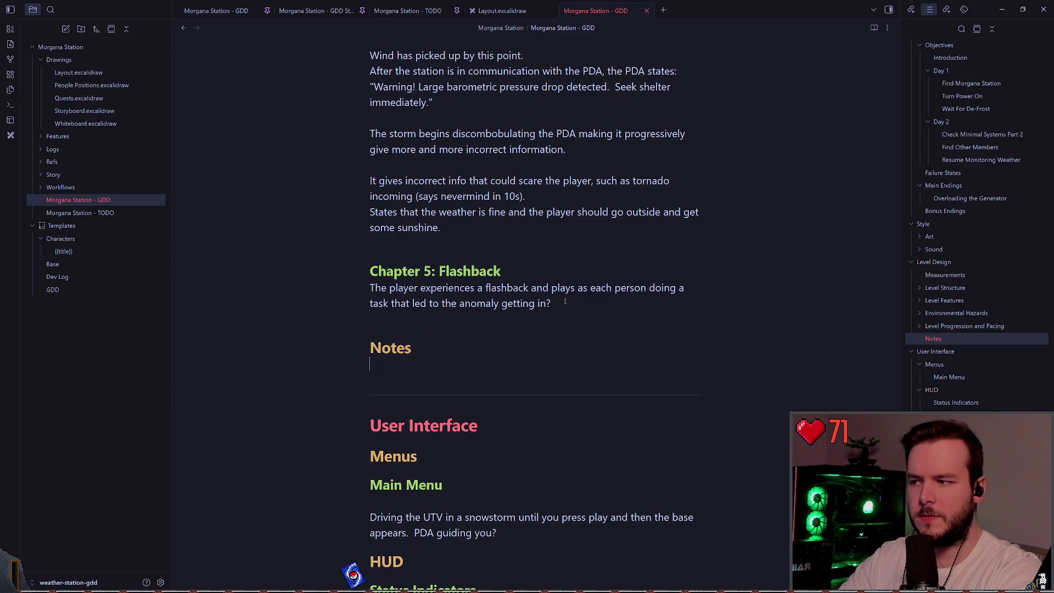
pyautogui.write('Snowdrifts around the bottom of the buildings would be cool')
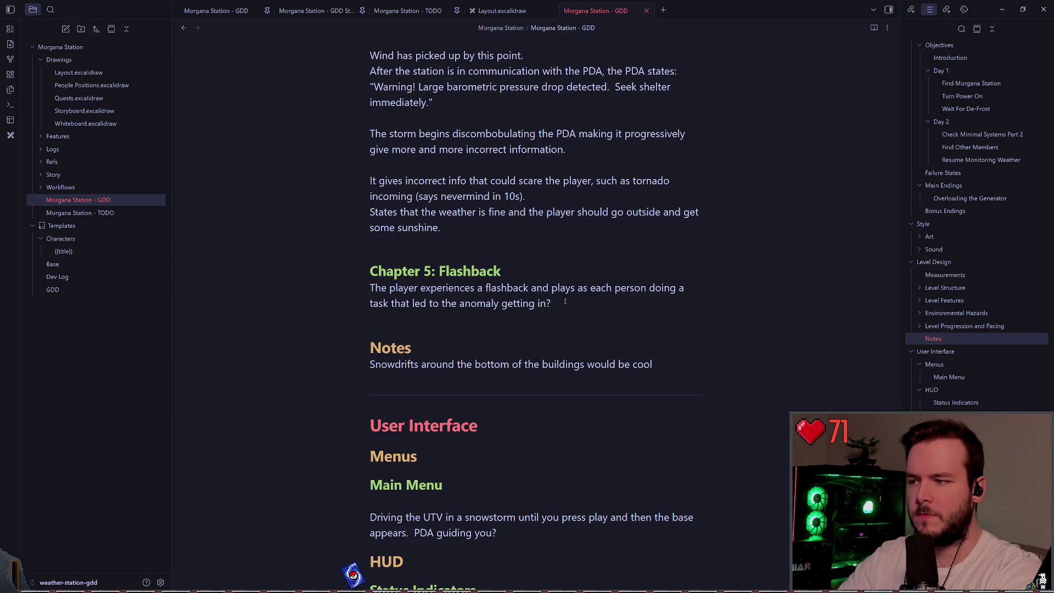
pyautogui.press('Escape')
pyautogui.write('IWha')
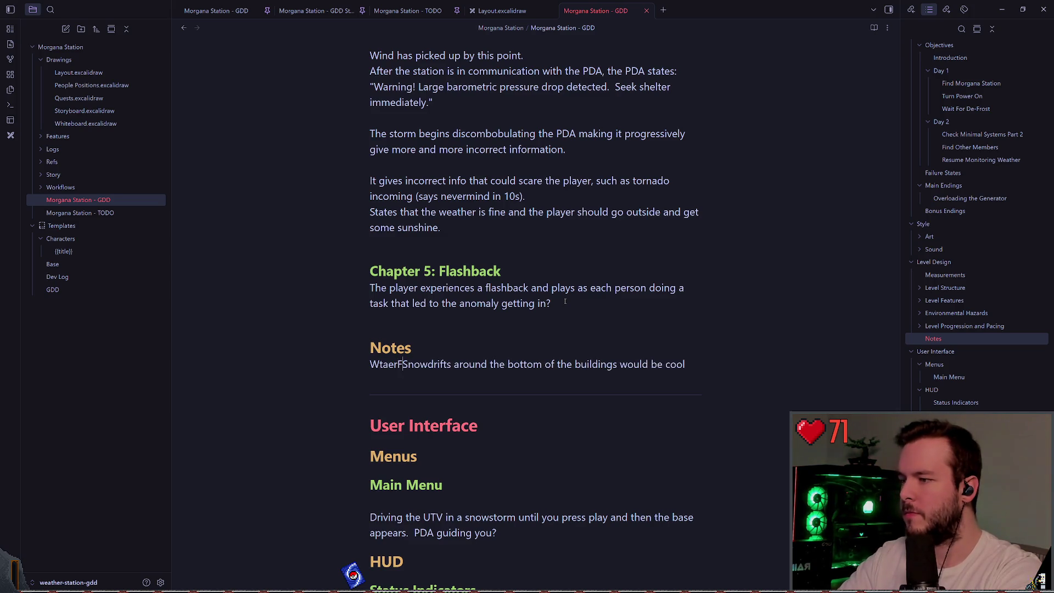
pyautogui.press('BackSpace')
pyautogui.press('BackSpace')
pyautogui.write('t')
pyautogui.press('BackSpace')
pyautogui.write('aterFowl:')
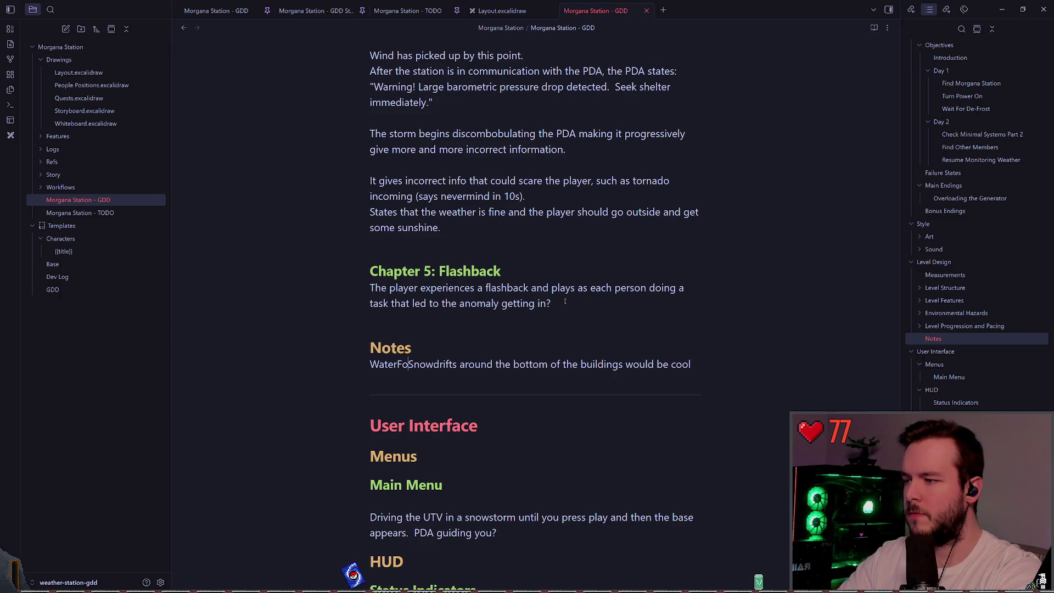
pyautogui.press('Escape')
pyautogui.write('0i-')
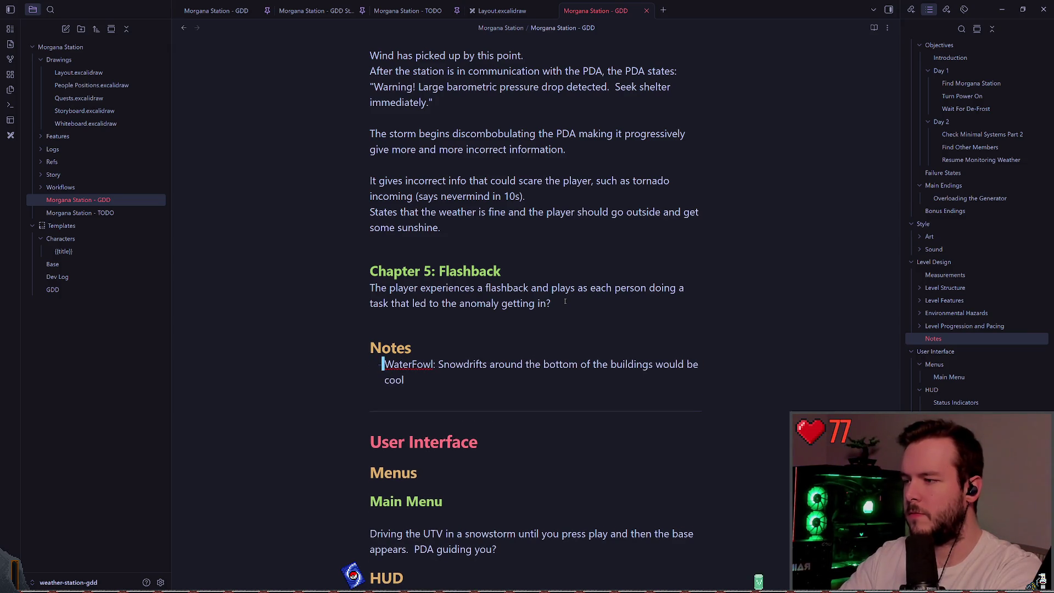
pyautogui.press('Escape')
pyautogui.press('k')
pyautogui.press('k')
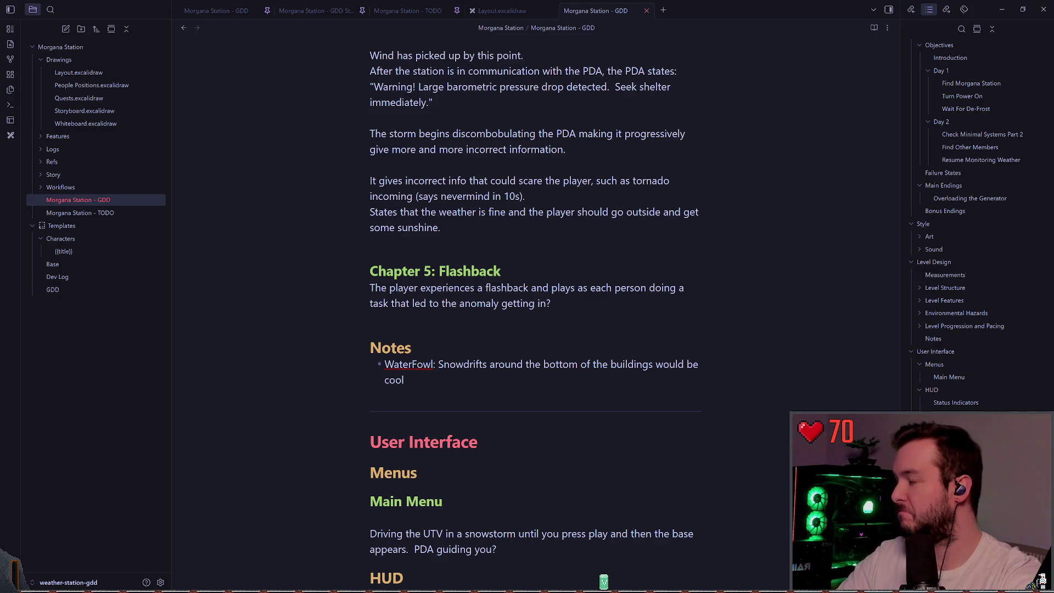
pyautogui.click(499, 324)
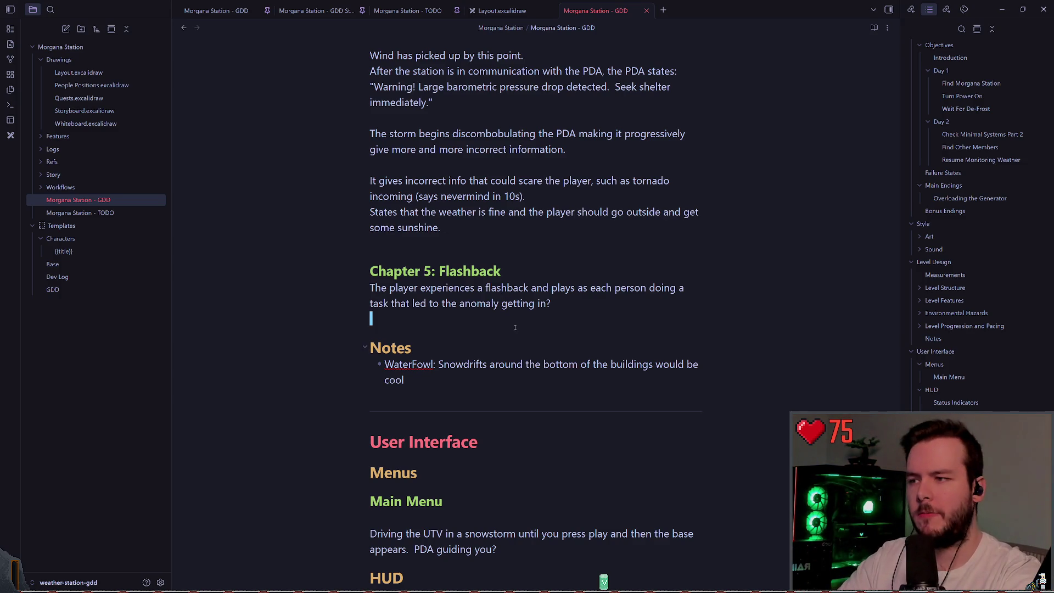
# - Close the GDD note and draw a blue freehand shoreline above the Station sketch in Layout
pyautogui.click(646, 10)
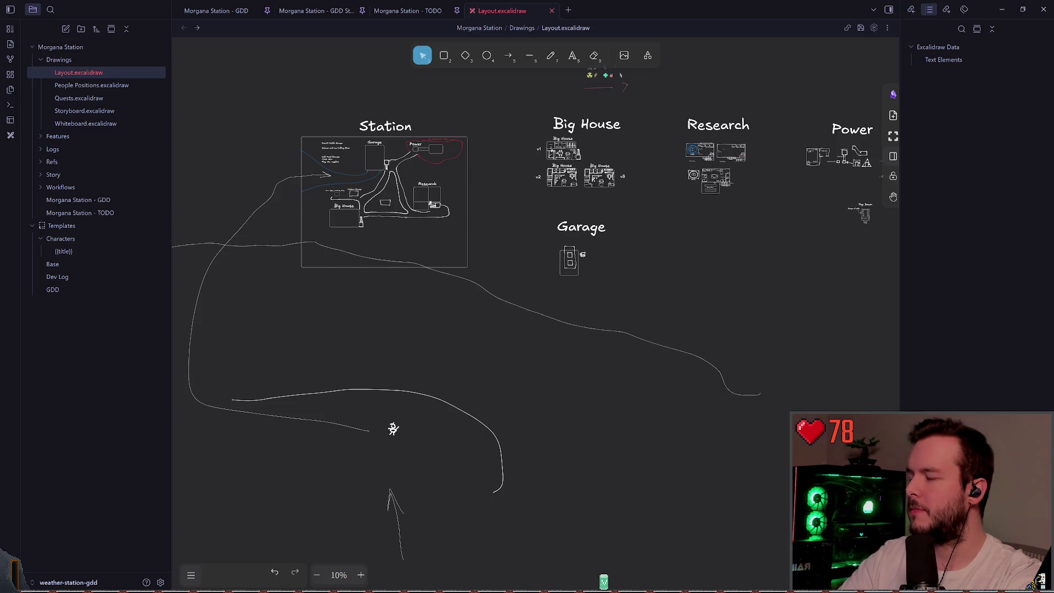
pyautogui.scroll(5, 401, 215)
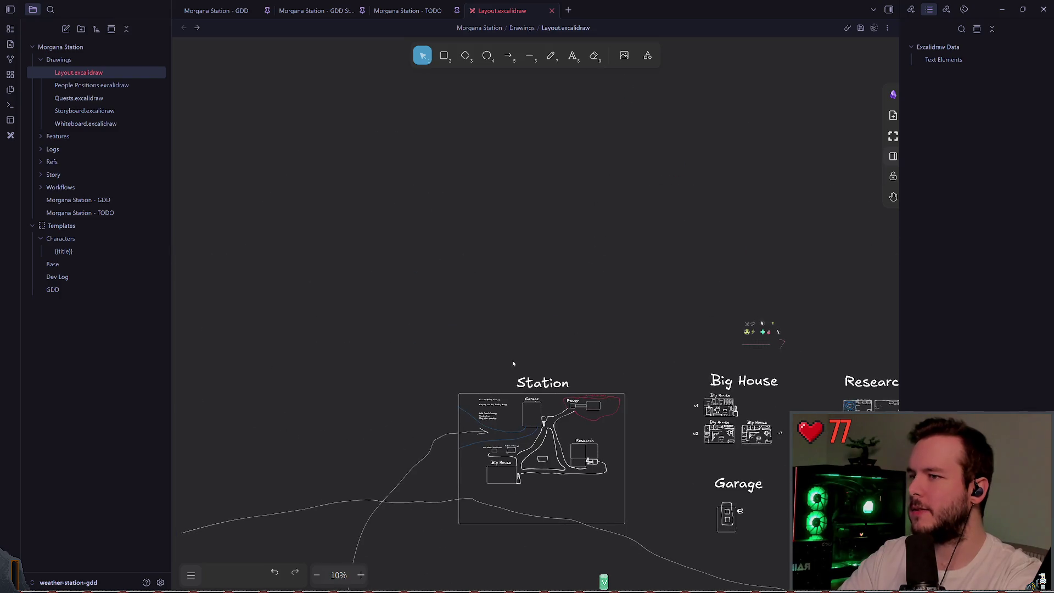
pyautogui.keyDown('ctrl'); pyautogui.scroll(3, 473, 297); pyautogui.keyUp('ctrl')
pyautogui.keyDown('ctrl'); pyautogui.scroll(-3, 498, 215); pyautogui.keyUp('ctrl')
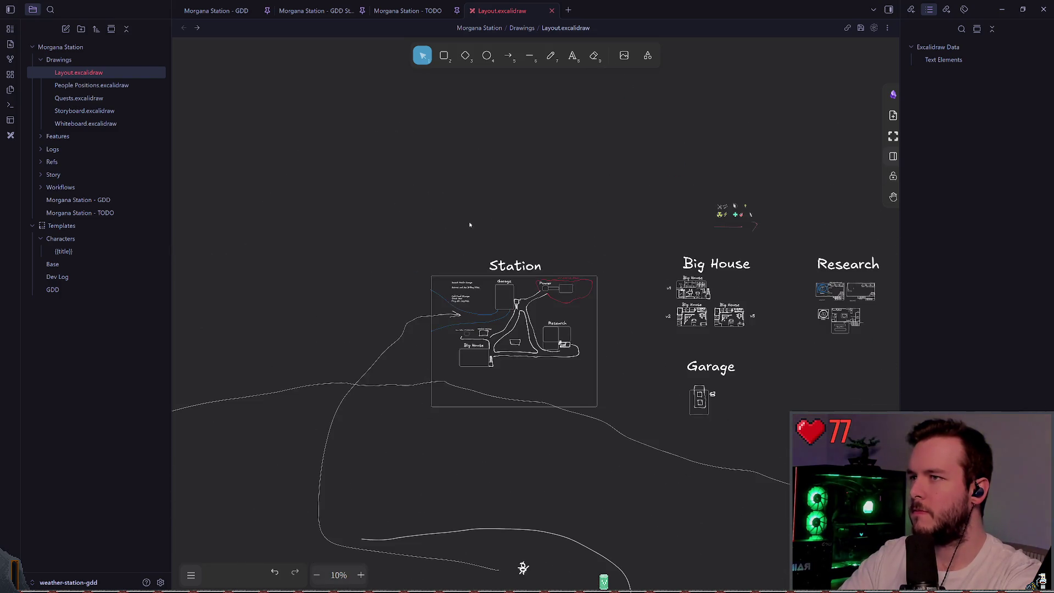
pyautogui.click(555, 57)
pyautogui.hscroll(1, 593, 159)
pyautogui.keyDown('ctrl'); pyautogui.scroll(3, 593, 158); pyautogui.keyUp('ctrl')
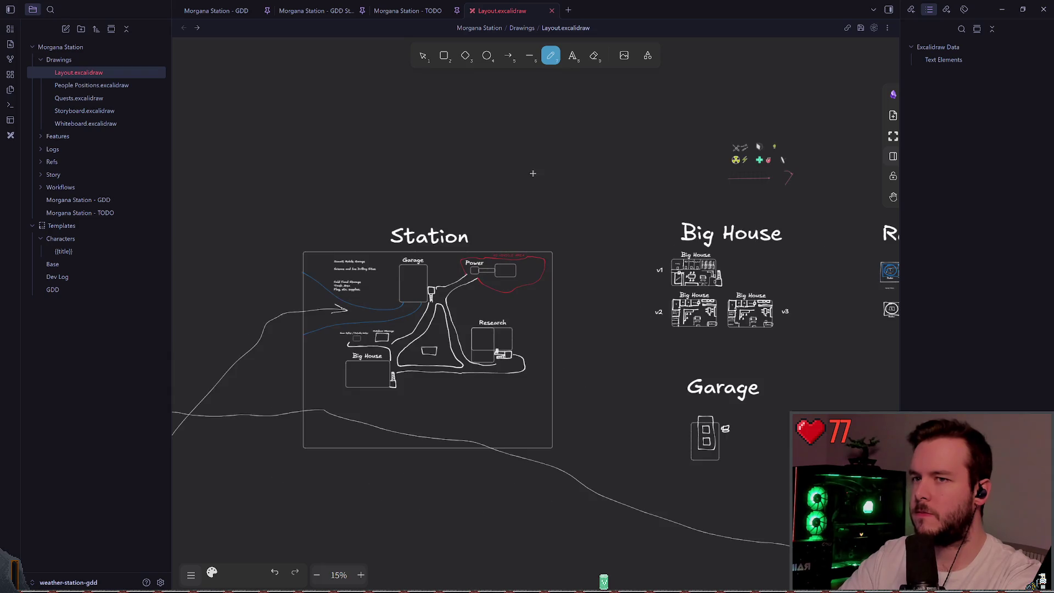
pyautogui.scroll(1, 384, 302)
pyautogui.click(212, 572)
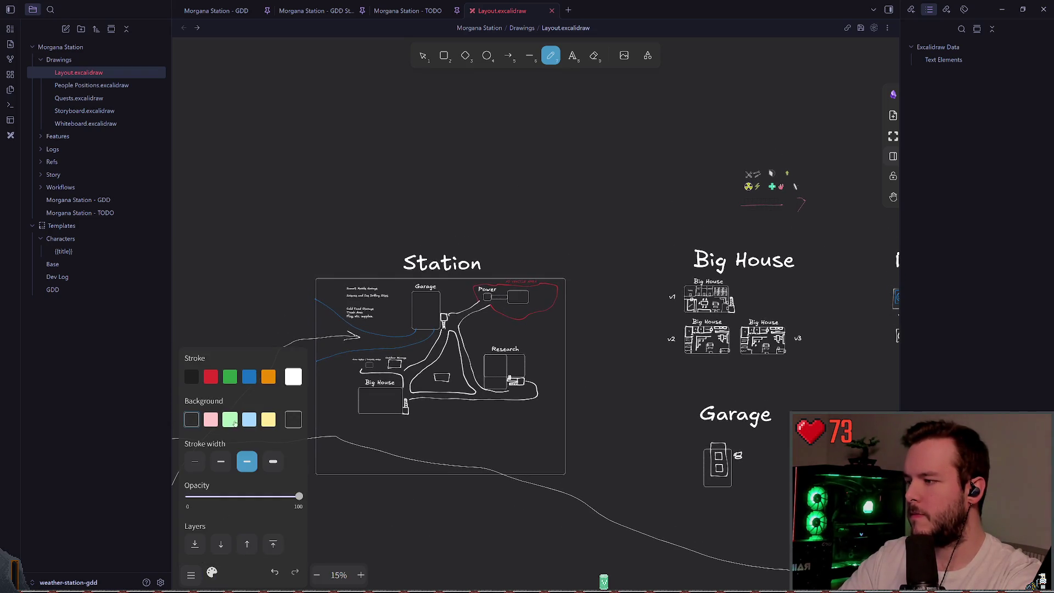
pyautogui.click(248, 376)
pyautogui.scroll(1, 230, 248)
pyautogui.hscroll(-1, 230, 248)
pyautogui.hscroll(-2, 363, 252)
pyautogui.scroll(-1, 362, 253)
pyautogui.hscroll(-1, 362, 253)
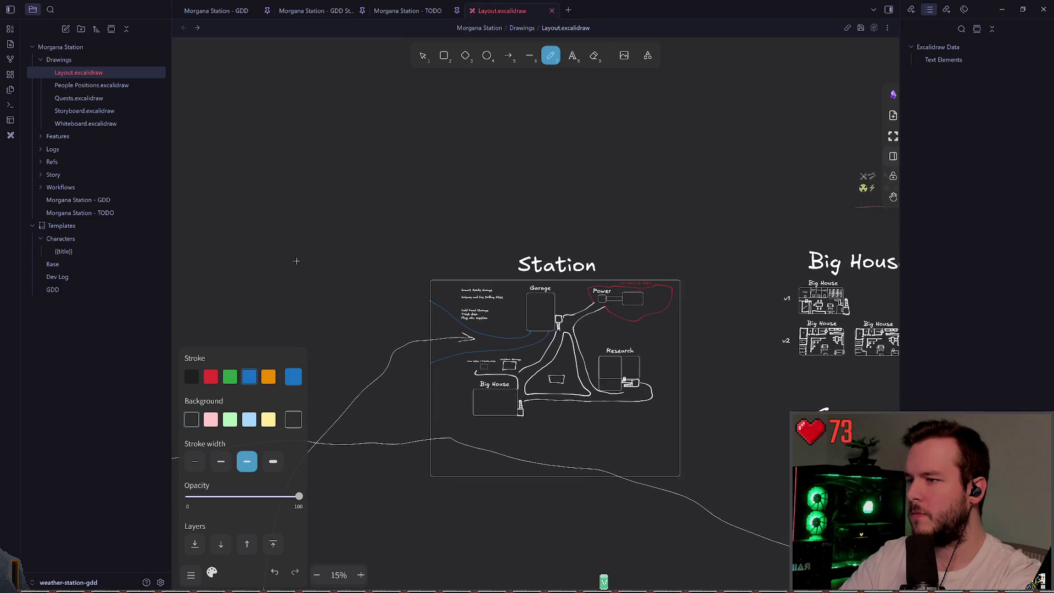
pyautogui.moveTo(263, 294)
pyautogui.mouseDown()
pyautogui.moveTo(532, 240)
pyautogui.moveTo(755, 235)
pyautogui.mouseUp()
# - Add the label 'Iced Ocean?' onto the shoreline and save the drawing
pyautogui.hscroll(2, 659, 231)
pyautogui.scroll(-1, 659, 231)
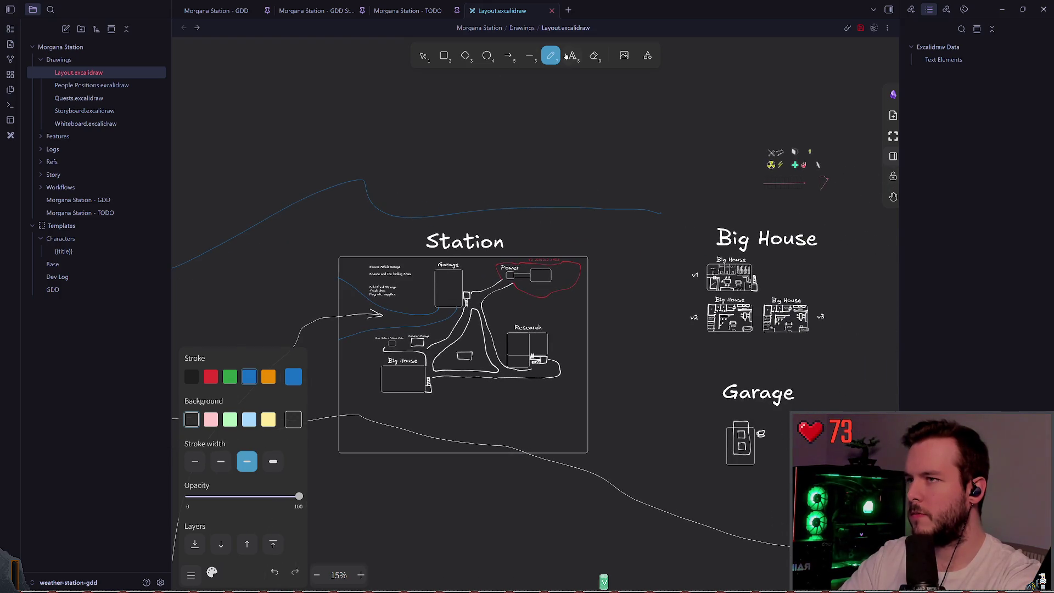
pyautogui.press('t')
pyautogui.hscroll(-2, 549, 247)
pyautogui.click(638, 279)
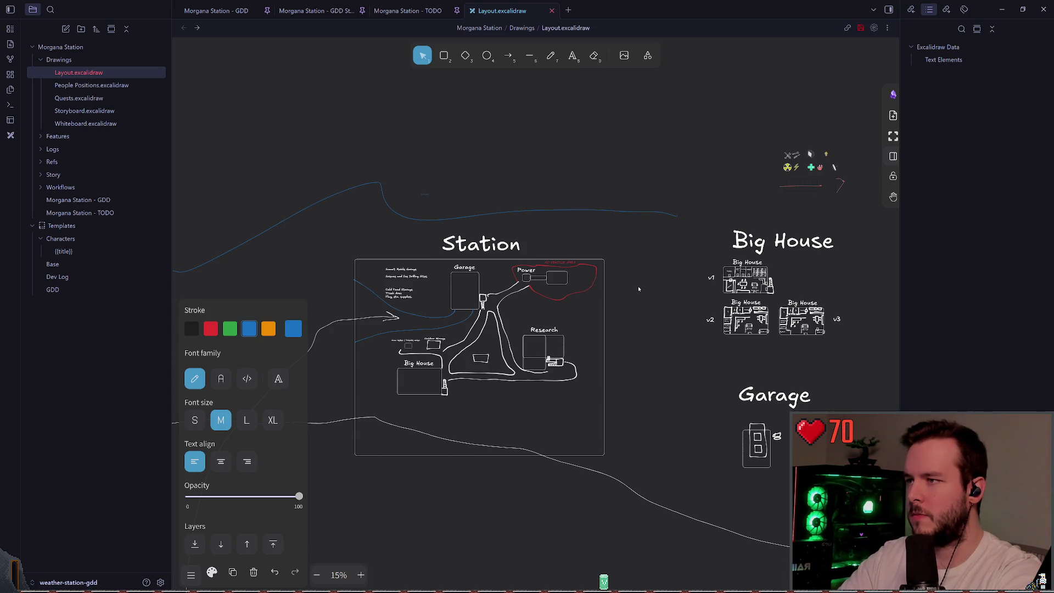
pyautogui.doubleClick(423, 188)
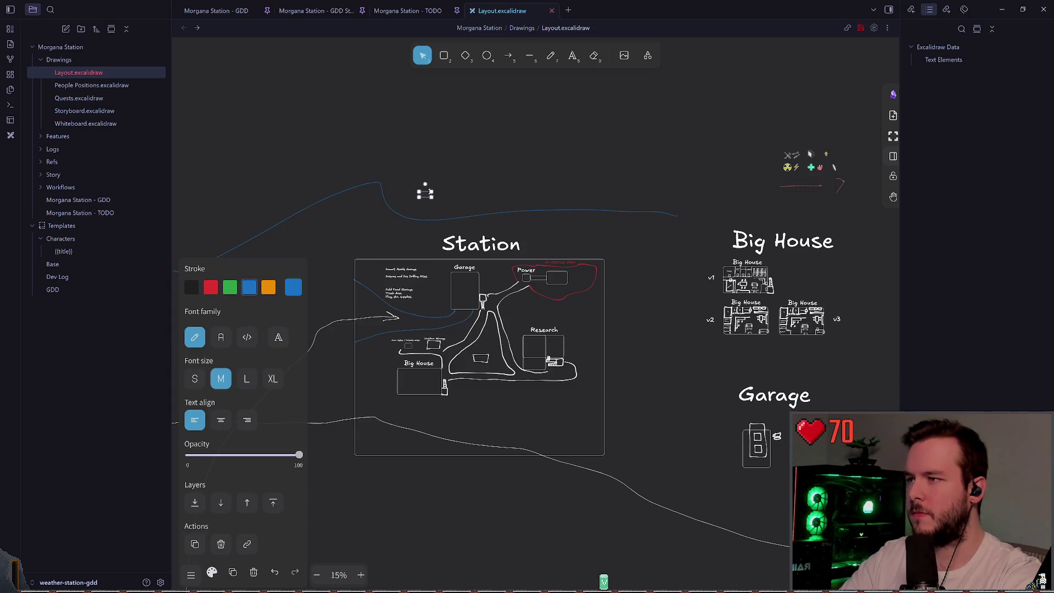
pyautogui.write('Iced Ocean?')
pyautogui.moveTo(486, 163); pyautogui.dragTo(454, 171)
pyautogui.press('Escape')
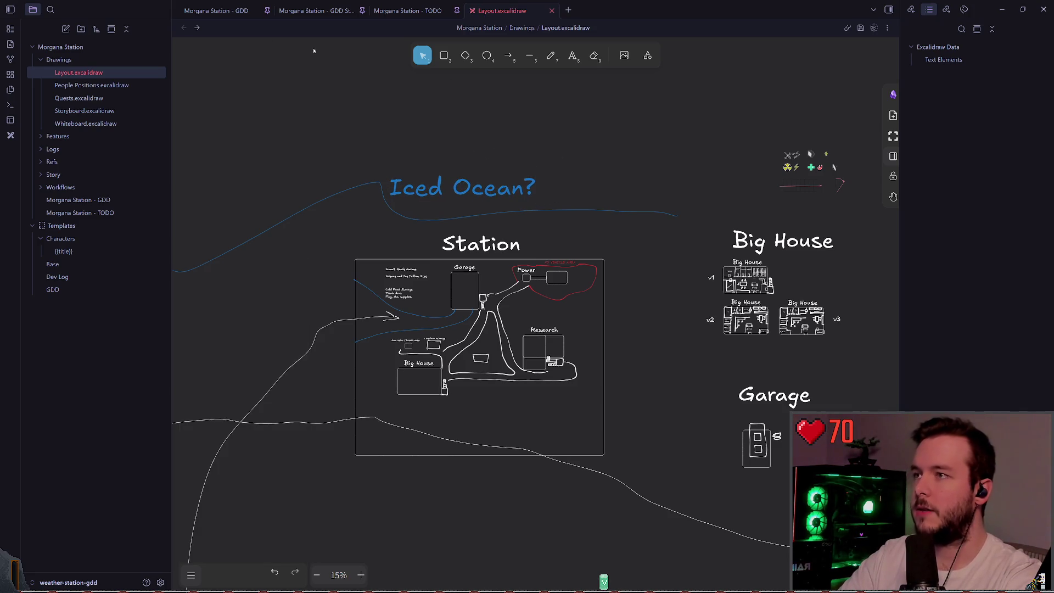
pyautogui.hotkey('ctrl', 's')
# - Close the Layout sketch and find the 'Redo initial objectives' item in the TODO list
pyautogui.click(551, 10)
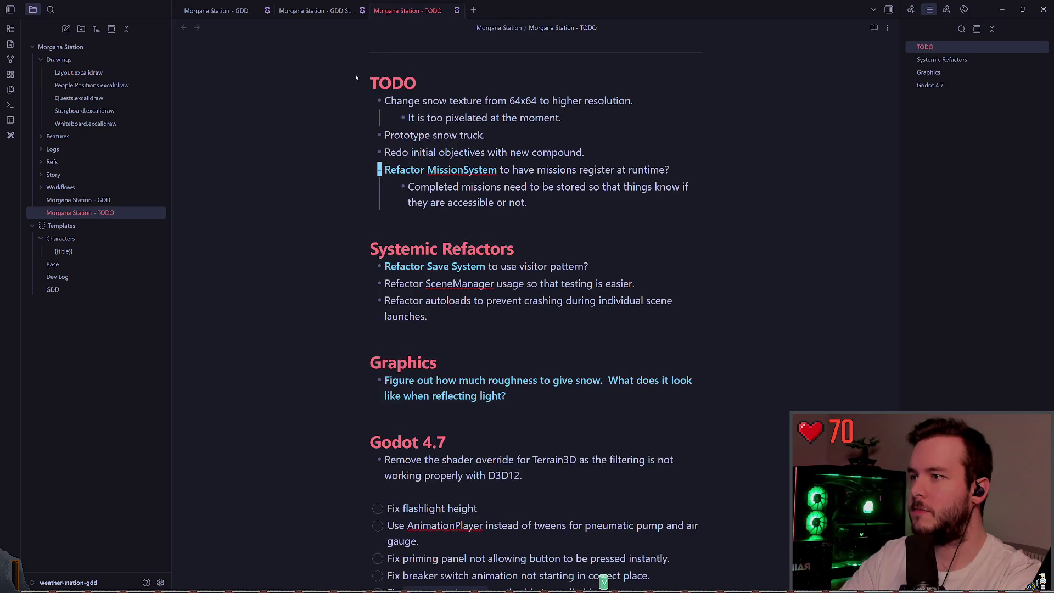
pyautogui.scroll(2, 499, 201)
pyautogui.click(654, 233)
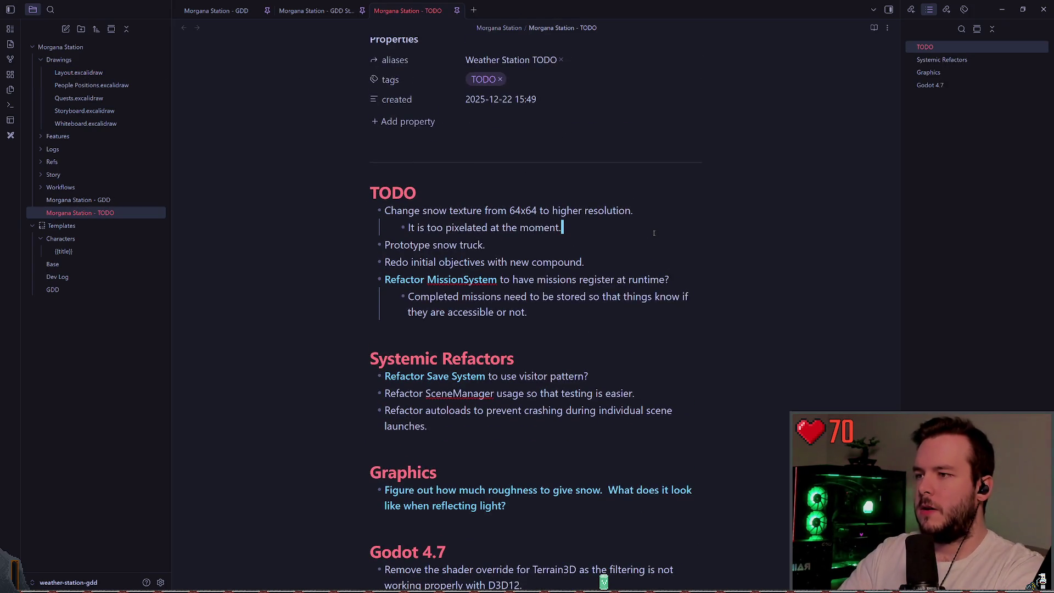
pyautogui.press('Up')
pyautogui.press('Down')
pyautogui.press('Down')
pyautogui.hotkey('shift', 'Up')
pyautogui.hotkey('shift', 'Up')
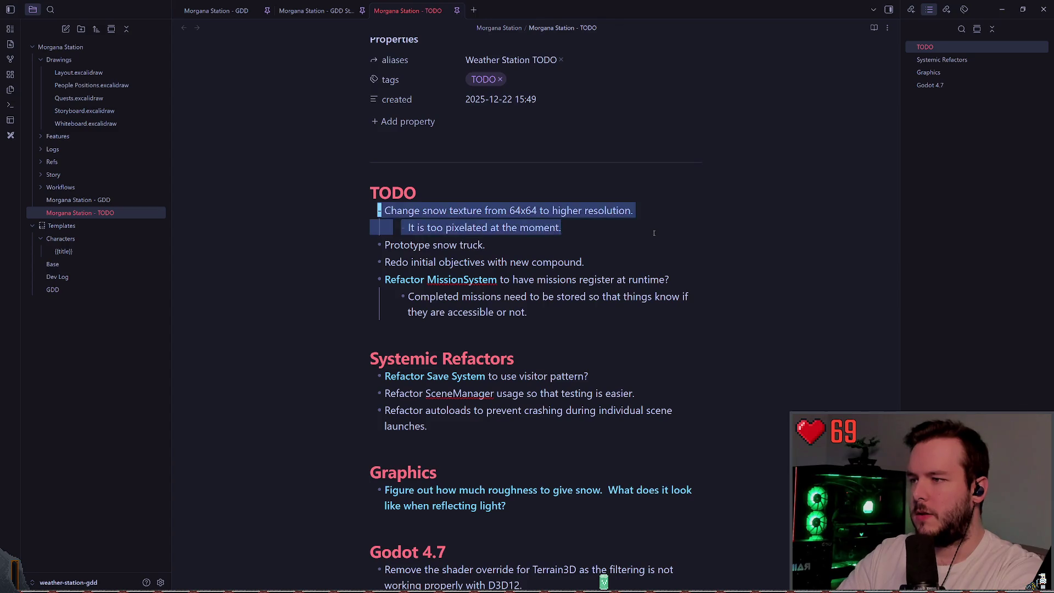
pyautogui.press('Down')
# - Move the 'Redo initial objectives with new compound' line to the top of the TODO list
pyautogui.hotkey('alt', 'Up')
pyautogui.hotkey('alt', 'Up')
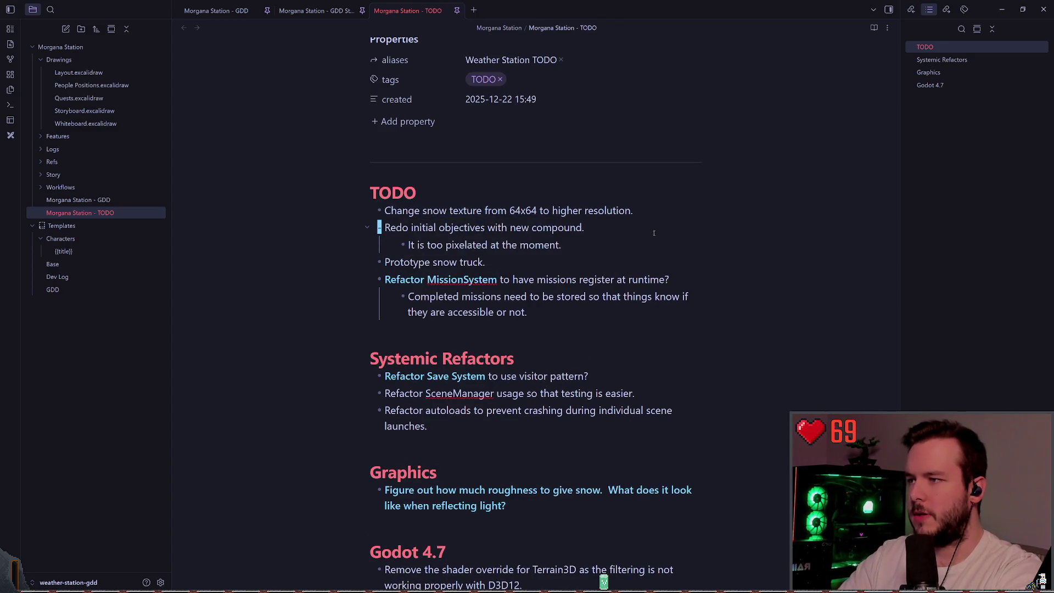
pyautogui.hotkey('ctrl', 'x')
pyautogui.press('Up')
pyautogui.hotkey('ctrl', 'v')
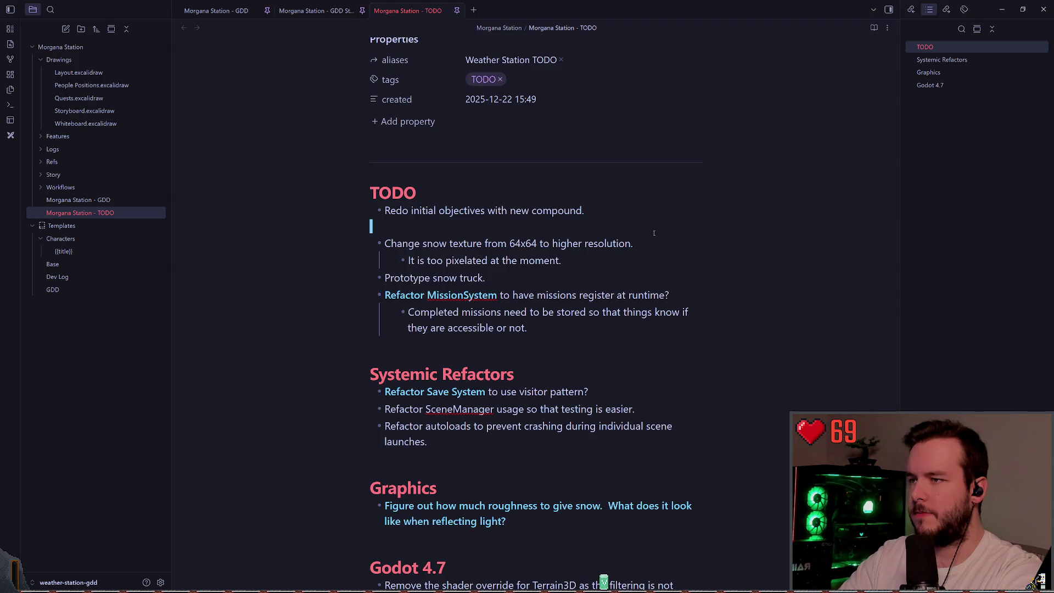
pyautogui.press('Up')
pyautogui.hotkey('shift', 'End')
pyautogui.press('Right')
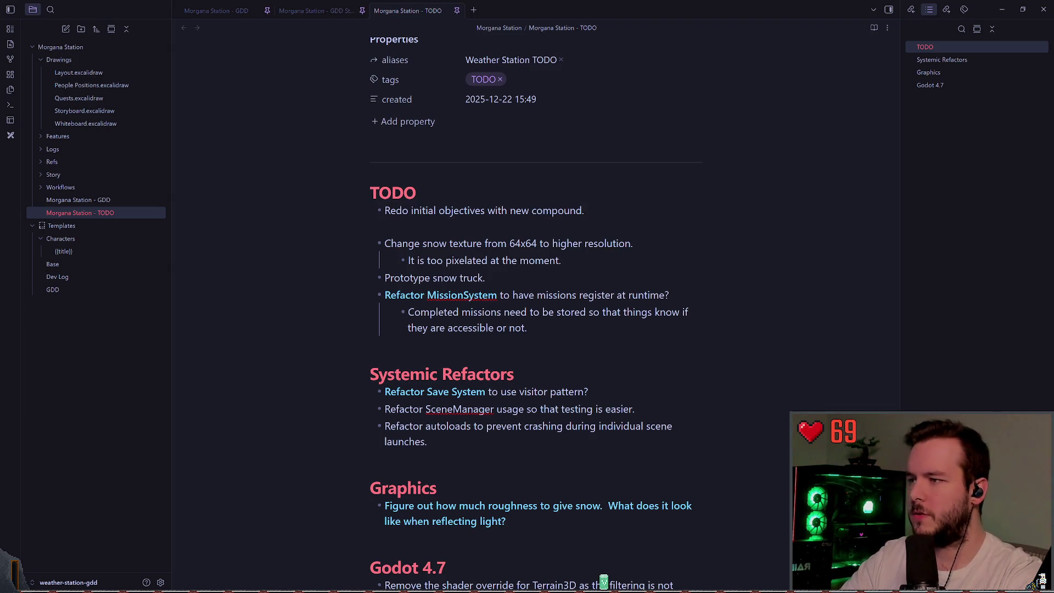
# - Make the Redo line bold, end it with a period, and switch back to Godot
pyautogui.hotkey('alt', 'Tab')
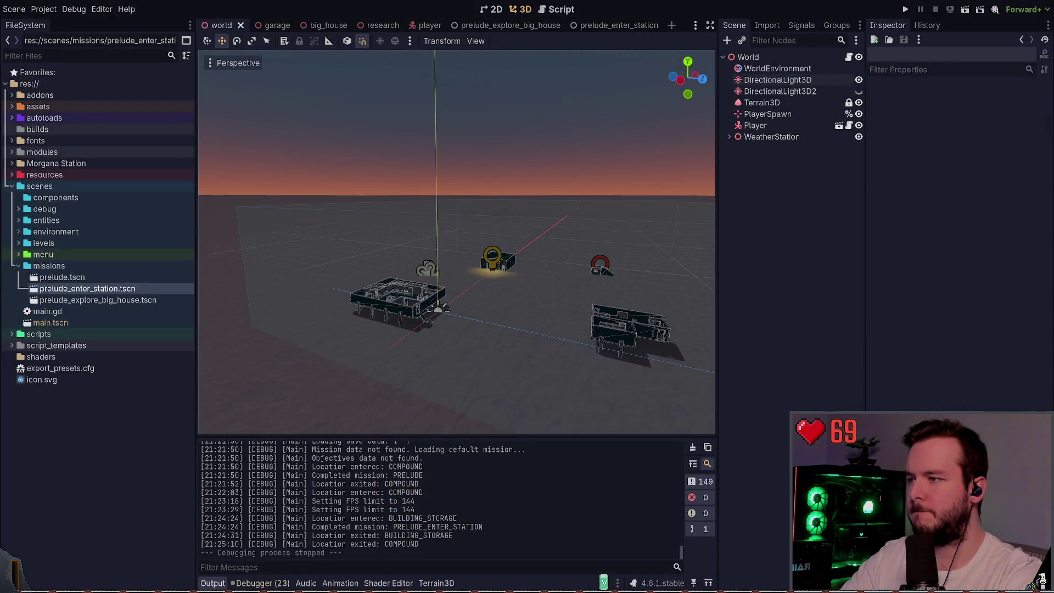
pyautogui.hotkey('alt', 'Tab')
pyautogui.hotkey('shift', 'Home')
pyautogui.hotkey('ctrl', 'b')
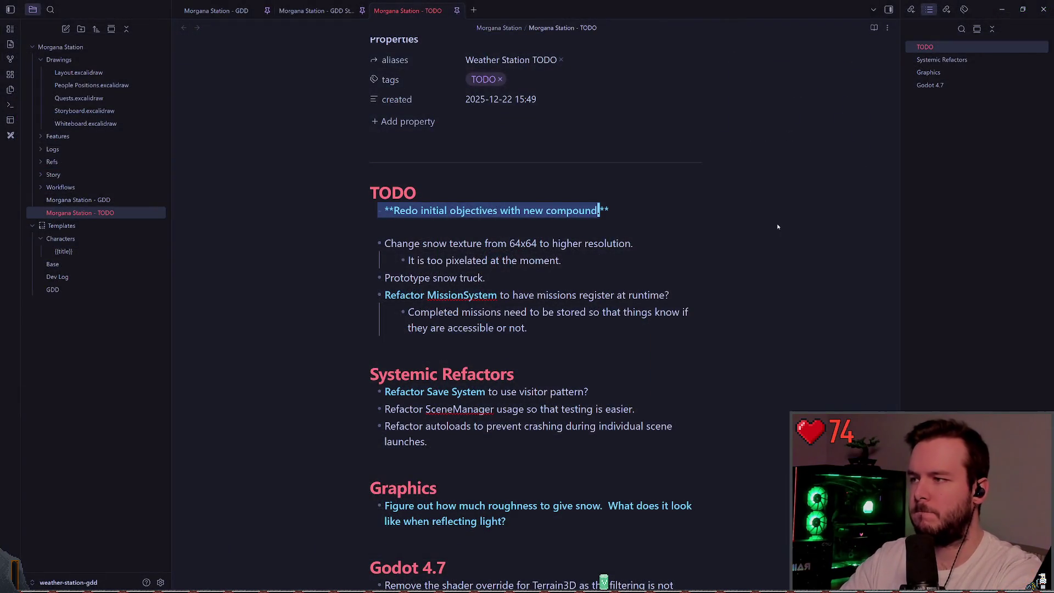
pyautogui.press('Right')
pyautogui.write('.')
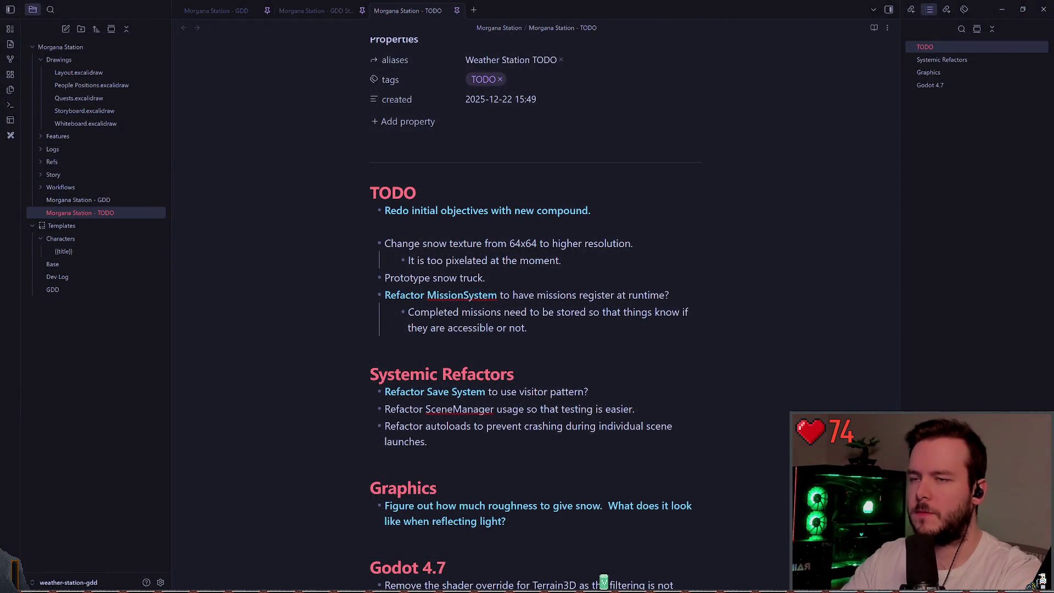
pyautogui.hotkey('alt', 'Tab')
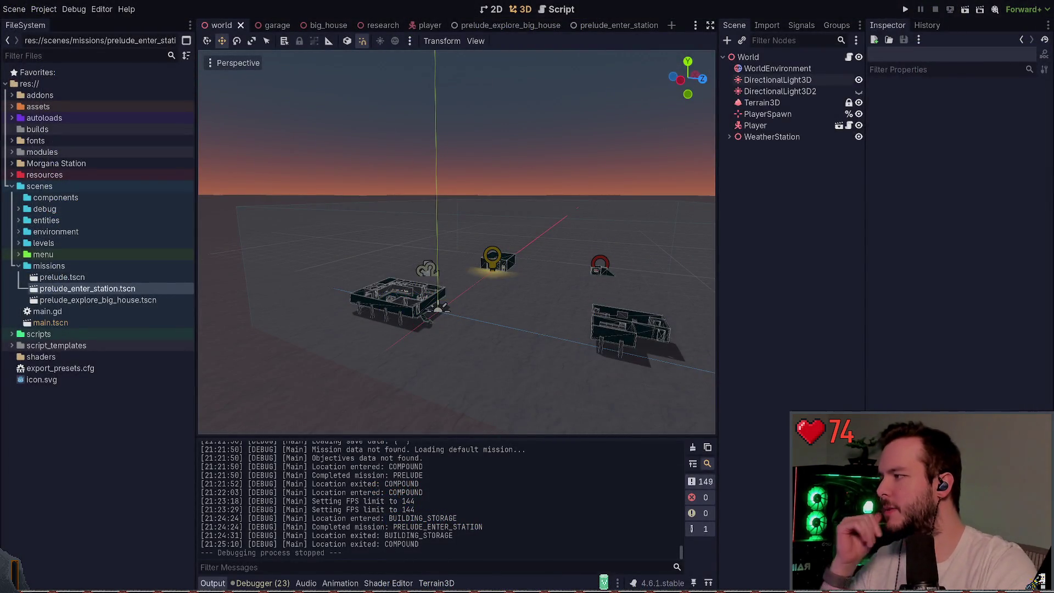
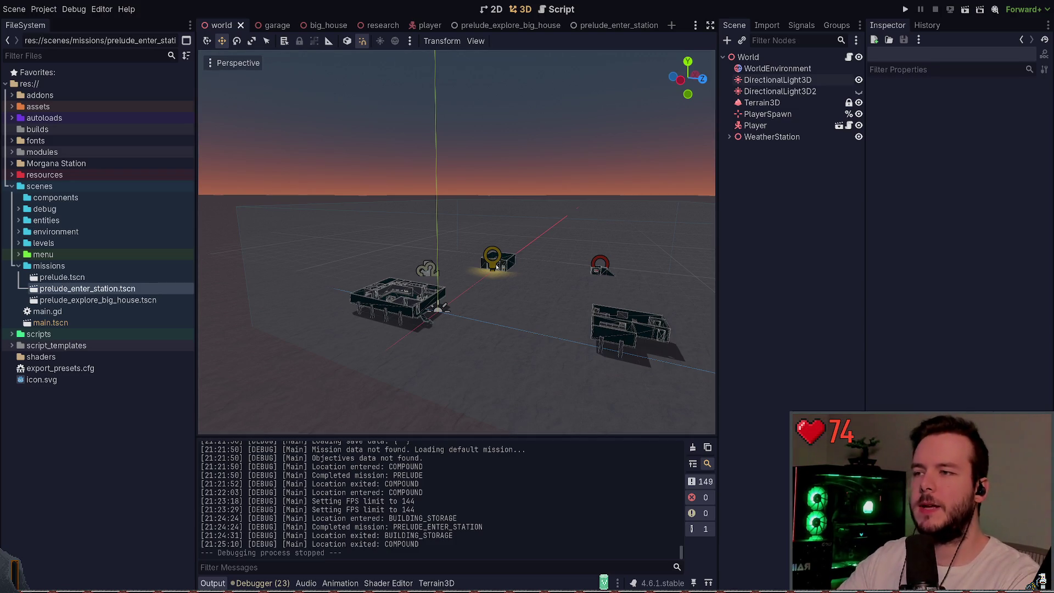
# - Look closer over the station buildings in the world scene, then switch to the Morgana Station notes
pyautogui.moveTo(591, 241)
pyautogui.mouseDown()
pyautogui.moveTo(604, 253)
pyautogui.moveTo(593, 245)
pyautogui.moveTo(572, 264)
pyautogui.mouseUp()
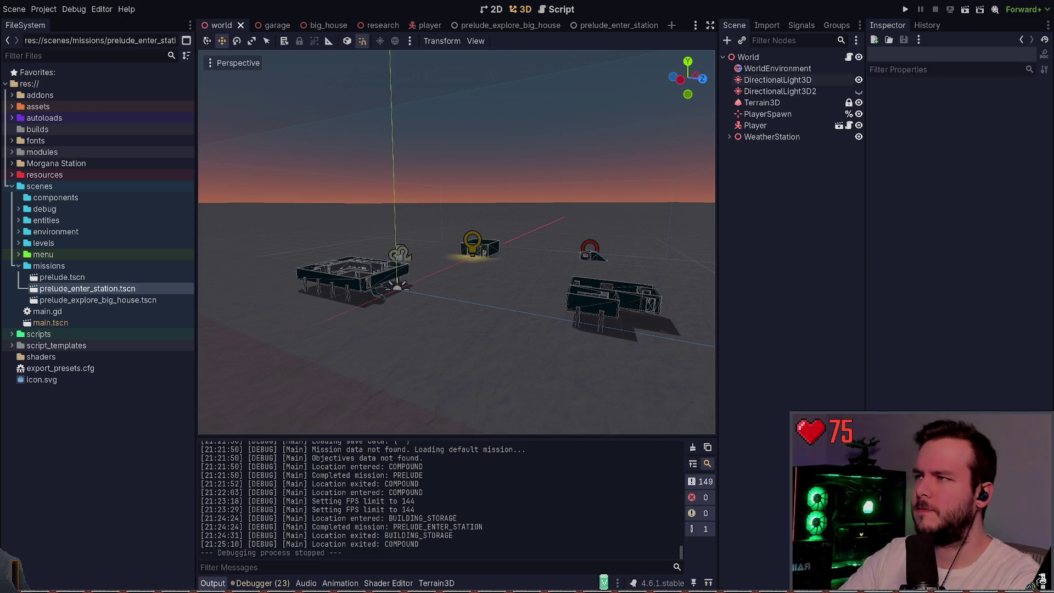
pyautogui.hotkey('alt', 'Tab')
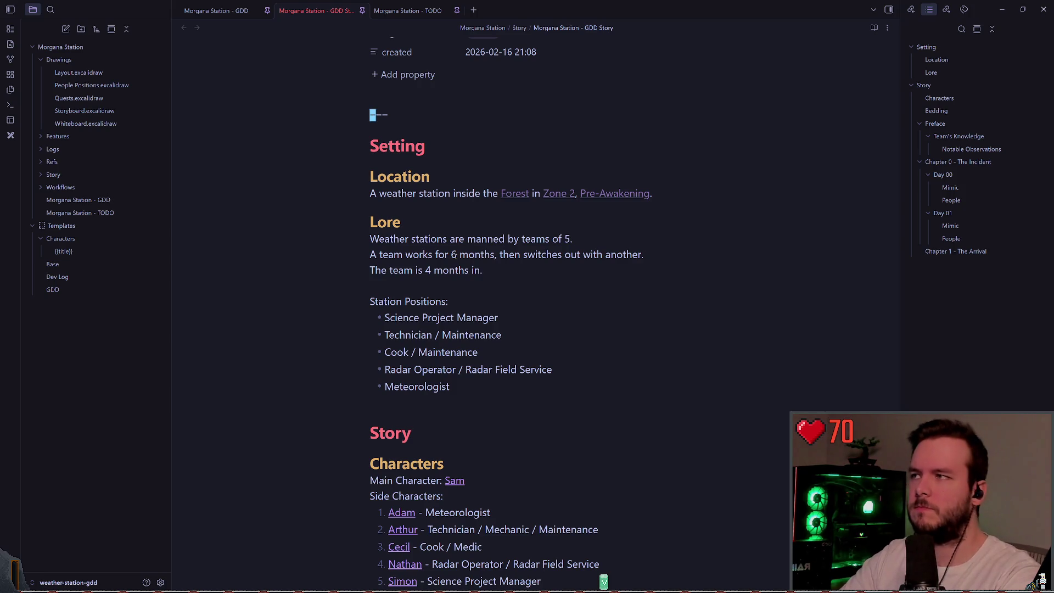
# - In the Morgana Station GDD note, search 'snow t' and move to the Park snow truck step
pyautogui.hotkey('ctrl', 'shift', 'Tab')
pyautogui.press('/')
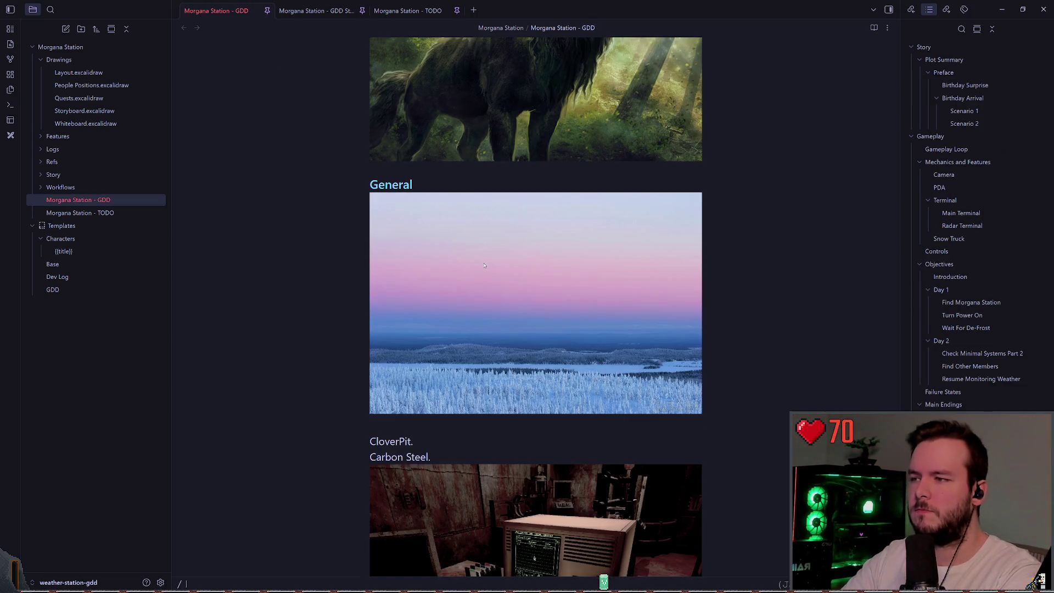
pyautogui.write('snow t')
pyautogui.press('Return')
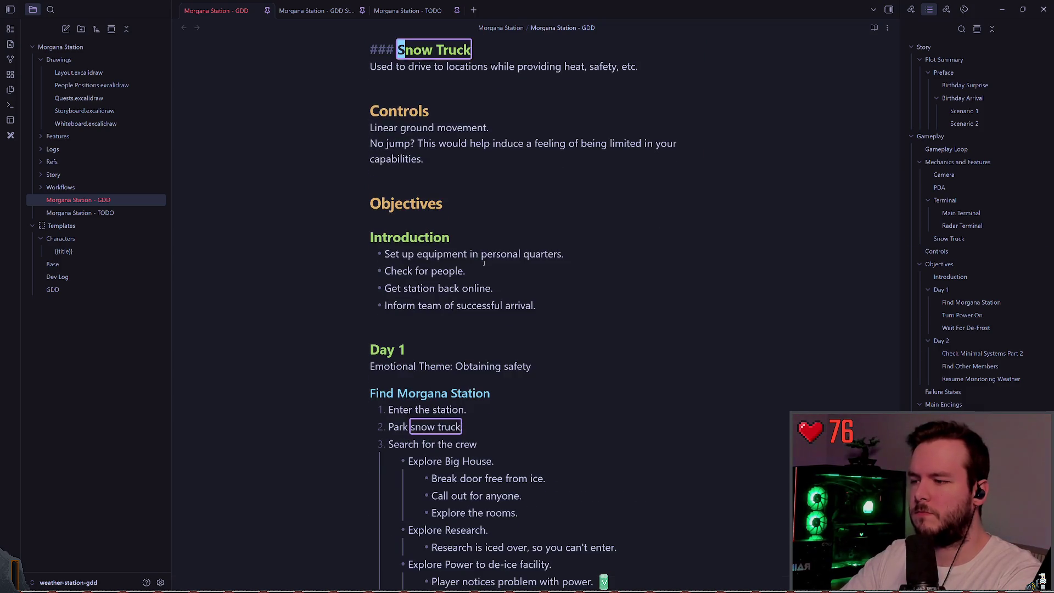
pyautogui.press('j')
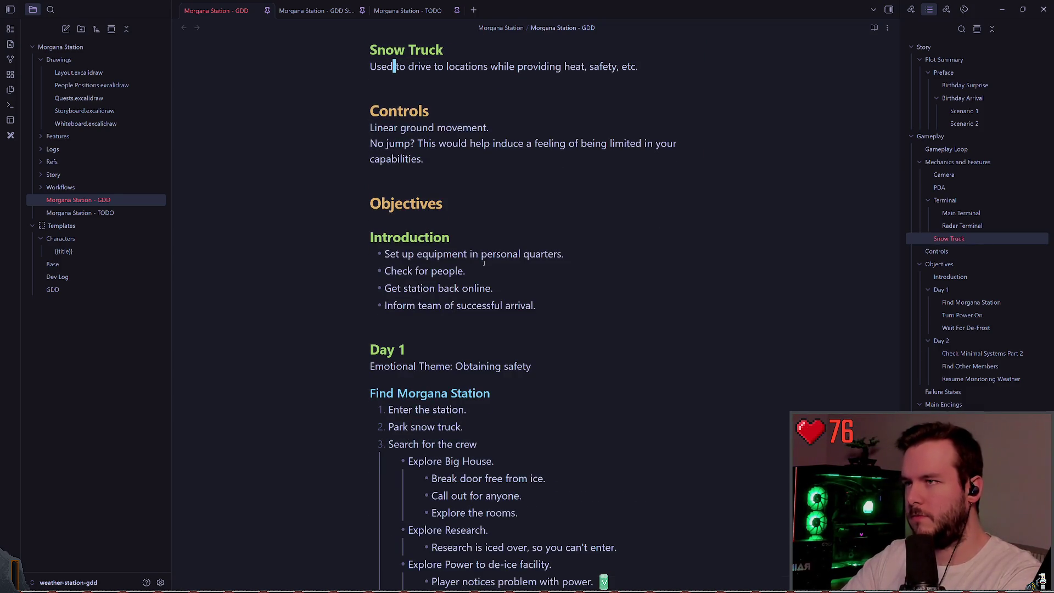
pyautogui.press('j')
pyautogui.press('j')
pyautogui.press('j')
# - Nest 'Plug it in' and 'Notice the power is down?' as sub-items under Park snow truck
pyautogui.press('o')
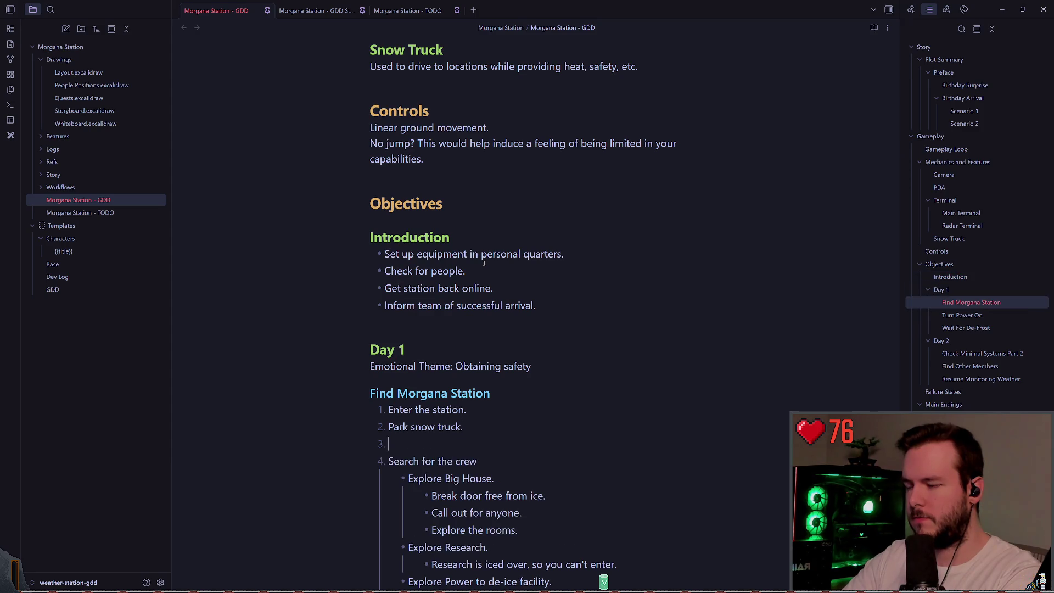
pyautogui.press('Tab')
pyautogui.write('Plug it in')
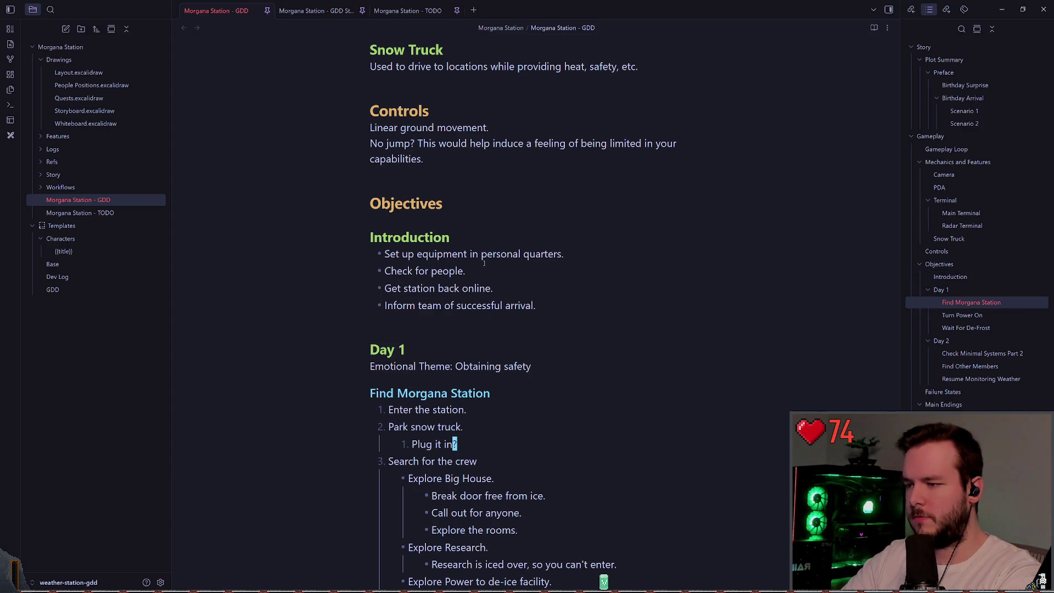
pyautogui.press('Return')
pyautogui.write('Notice the')
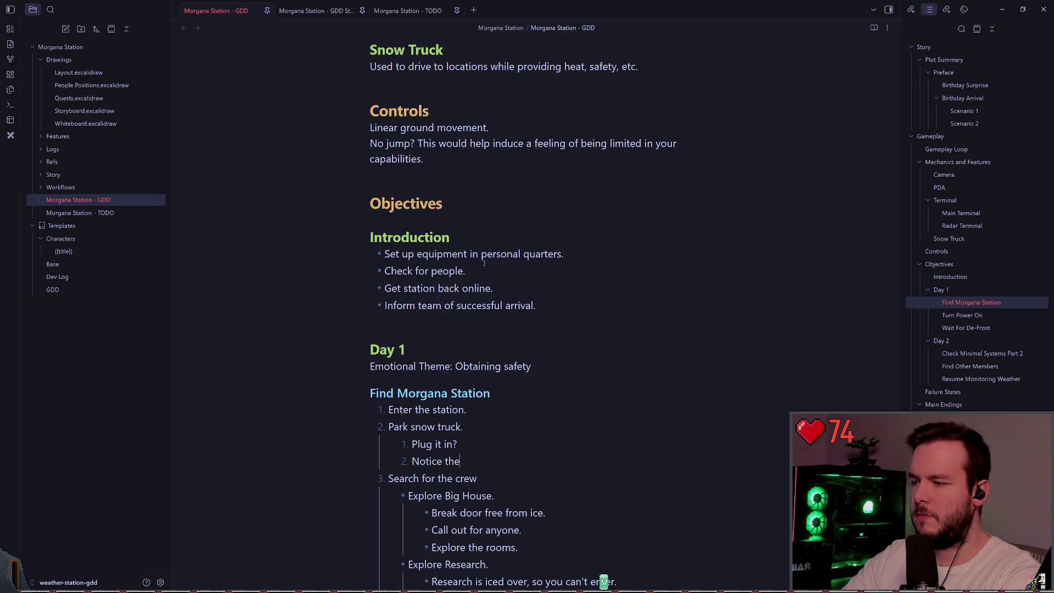
pyautogui.write(' power is down?')
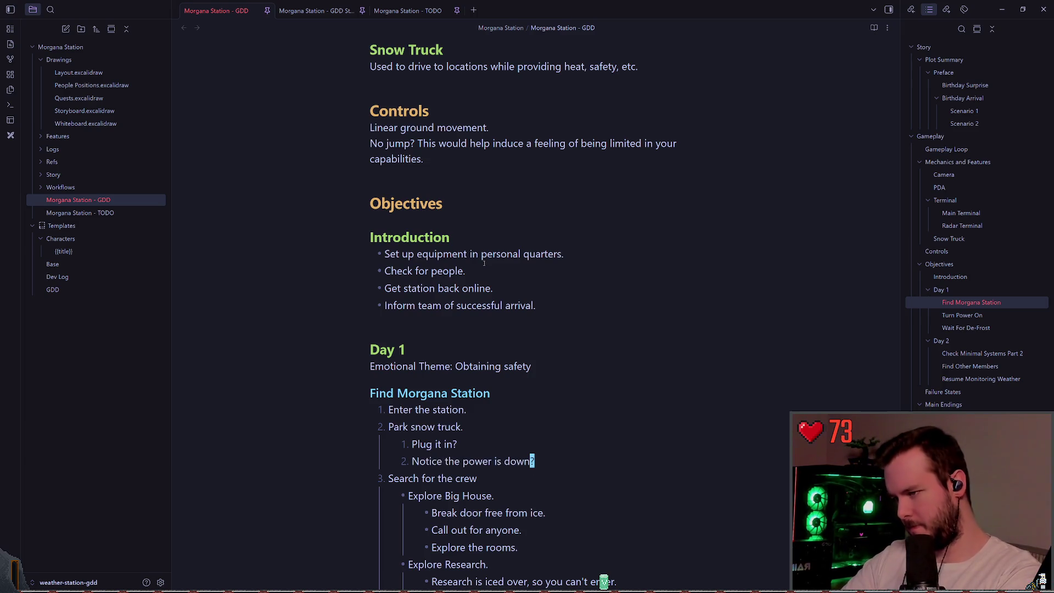
pyautogui.press('Tab')
pyautogui.hotkey('shift', 'Tab')
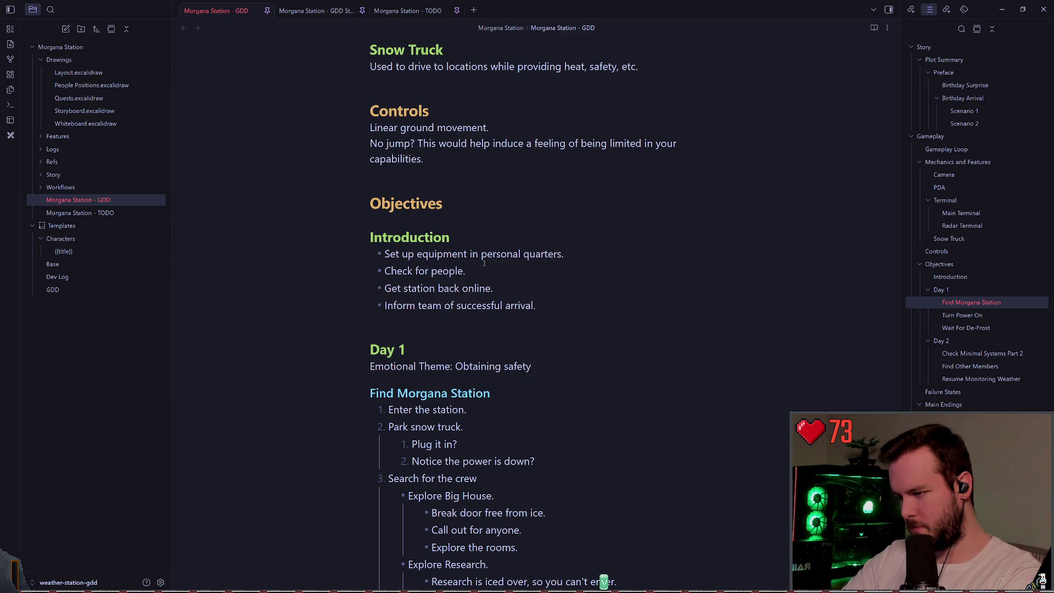
pyautogui.press('Home')
pyautogui.press('Up')
pyautogui.press('Escape')
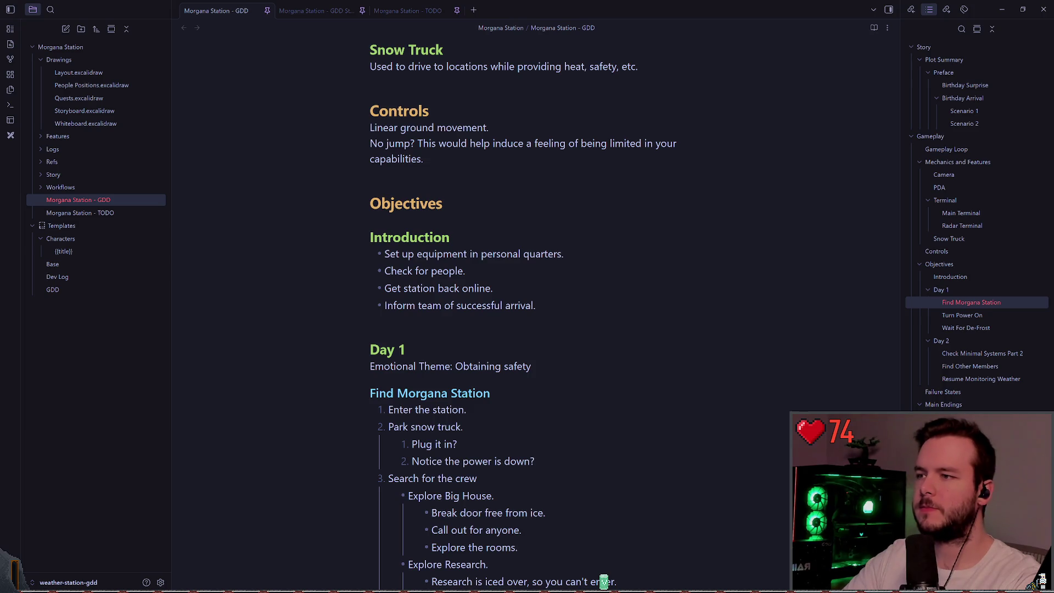
pyautogui.hotkey('alt', 'Tab')
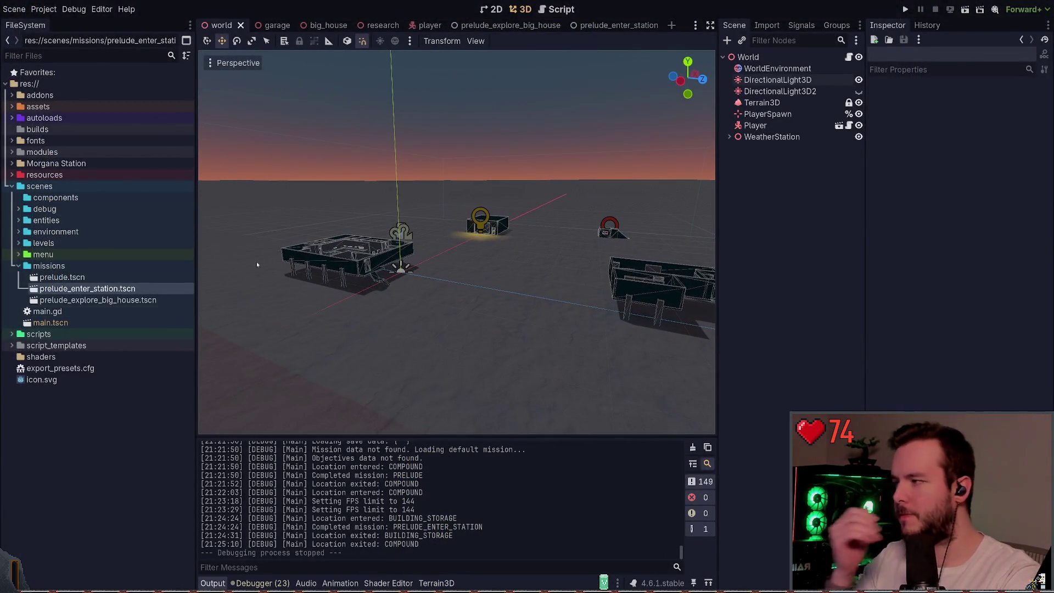
# - Open prelude_explore_big_house.tscn and inspect its ObjectiveLocation and ObjectiveInteract nodes
pyautogui.doubleClick(98, 299)
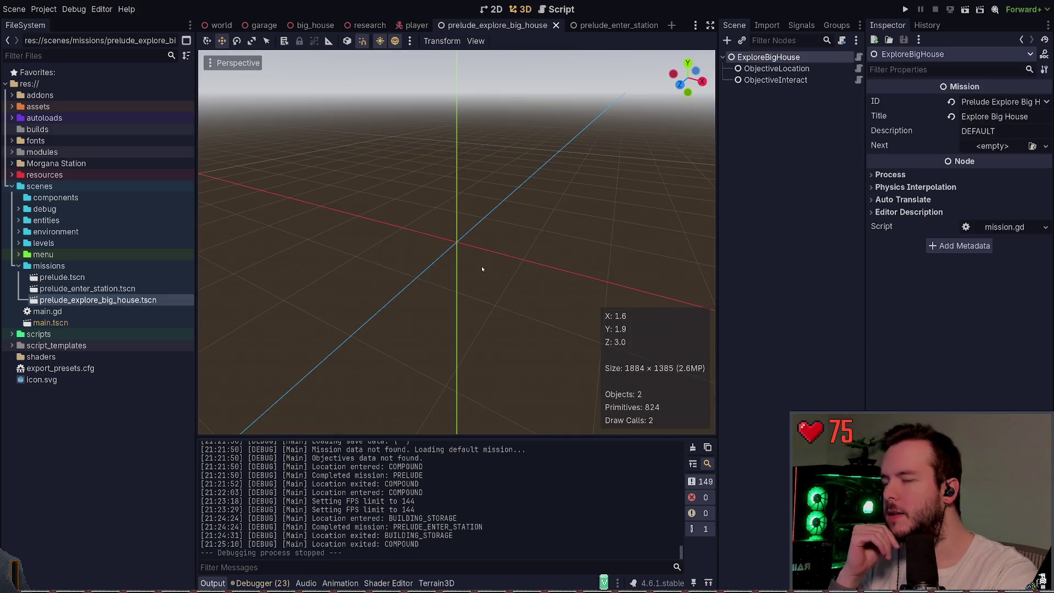
pyautogui.click(799, 69)
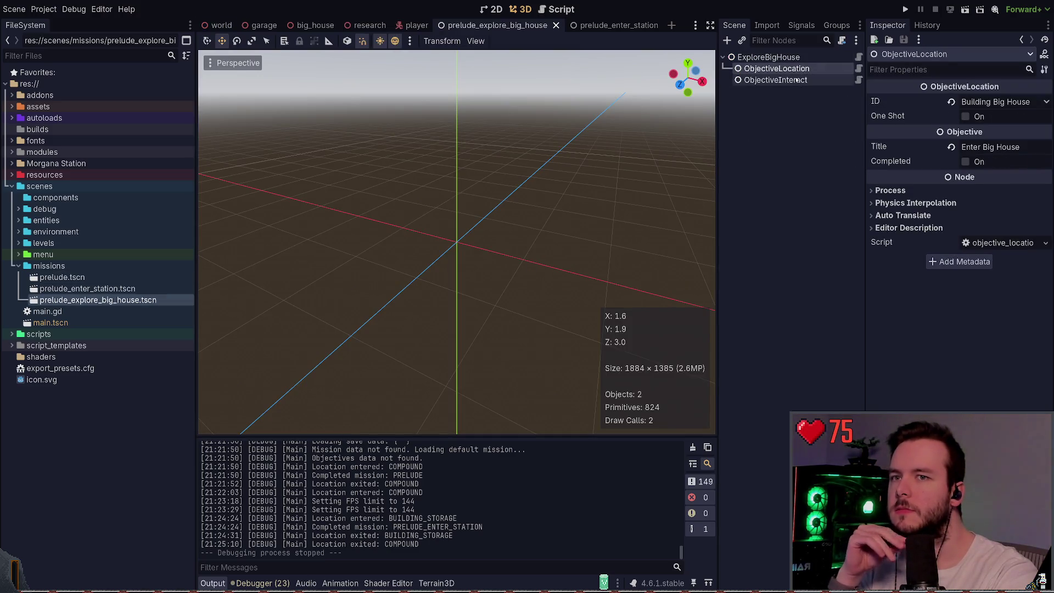
pyautogui.click(797, 80)
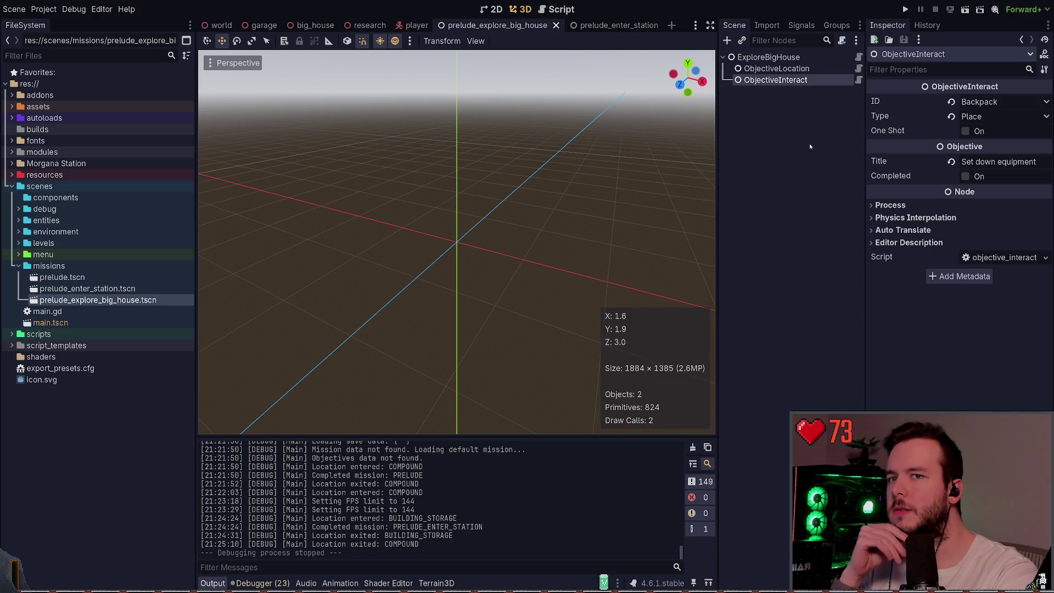
pyautogui.click(782, 141)
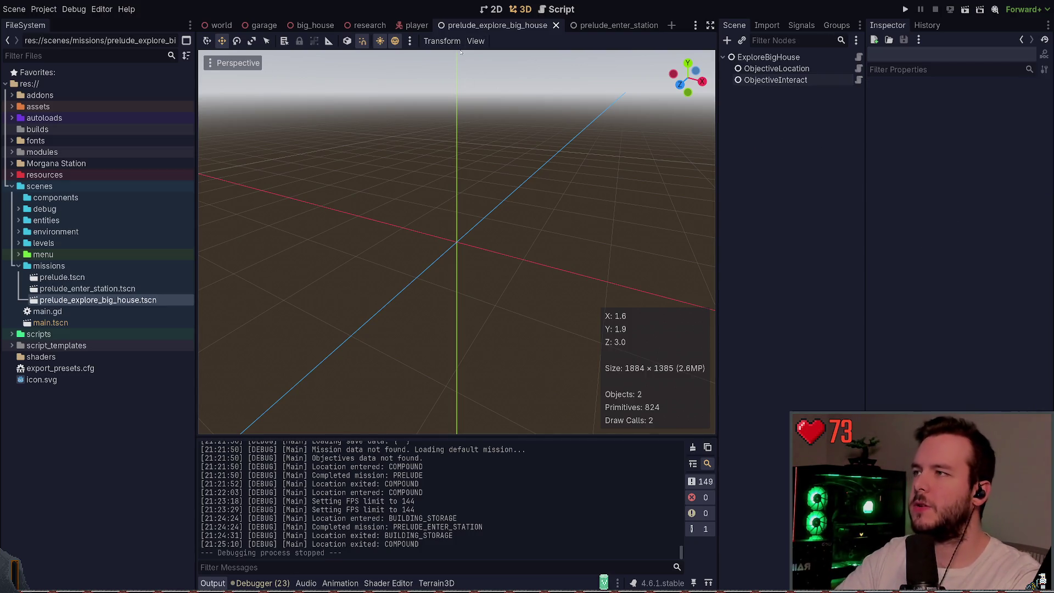
# - Switch to the big_house scene and look around the room toward the couch and walls
pyautogui.click(315, 25)
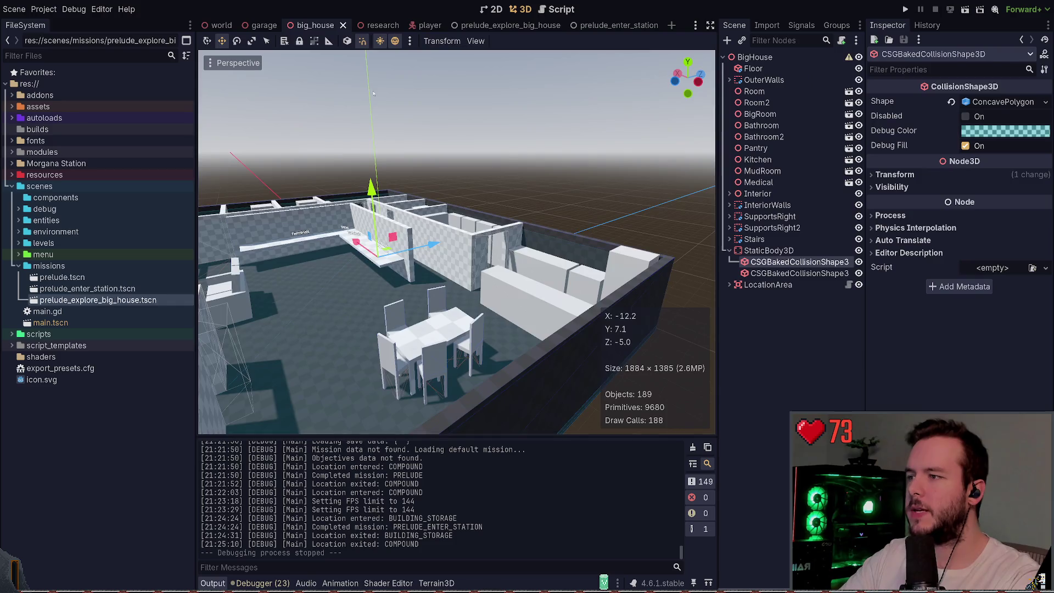
pyautogui.press('f')
pyautogui.scroll(5, 457, 241)
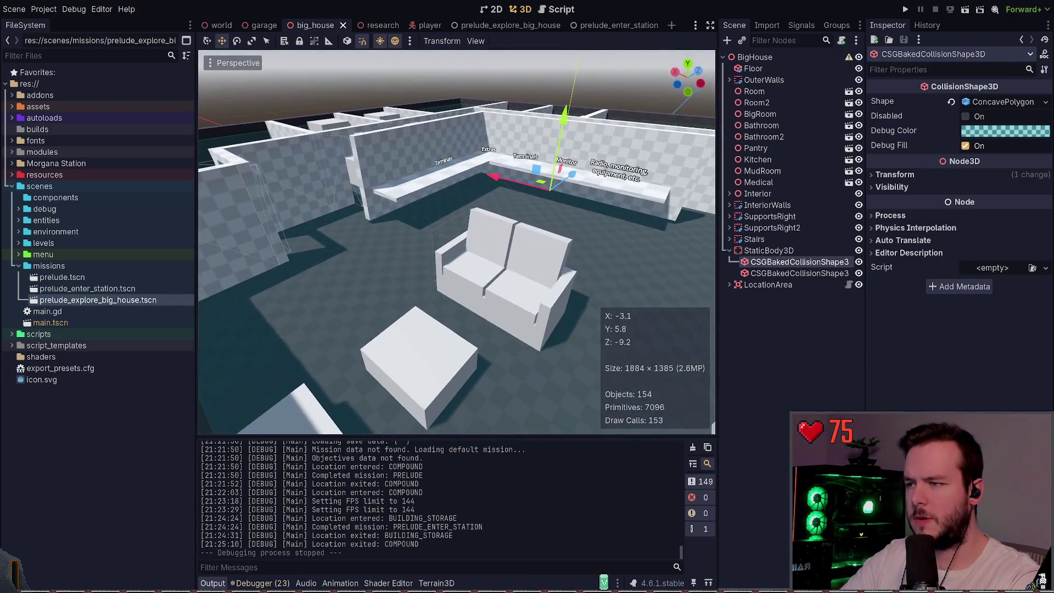
pyautogui.scroll(-3, 457, 241)
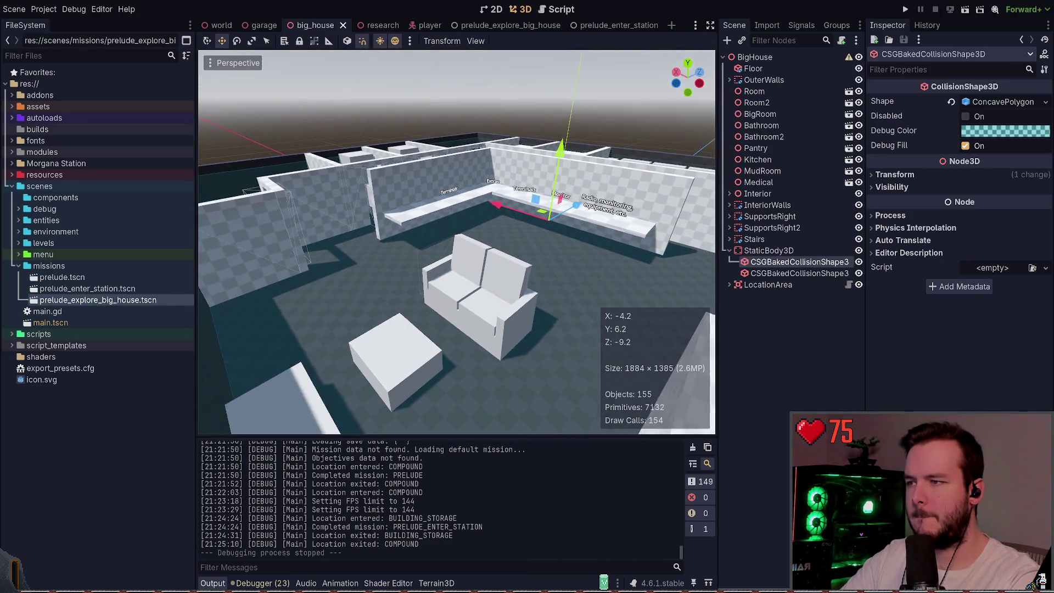
pyautogui.hotkey('ctrl', 'z')
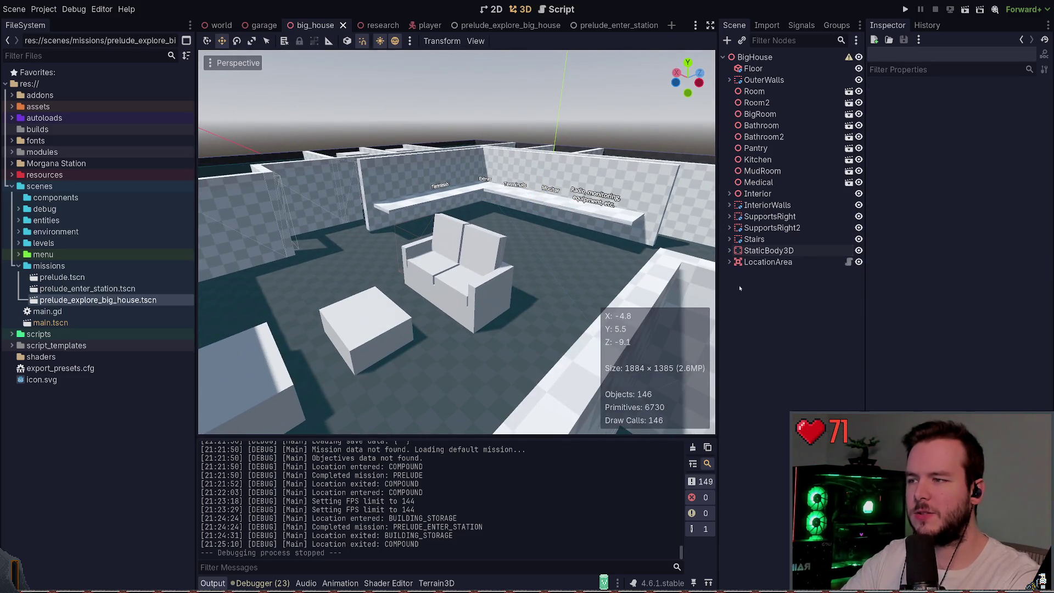
pyautogui.moveTo(567, 263); pyautogui.dragTo(400, 271)
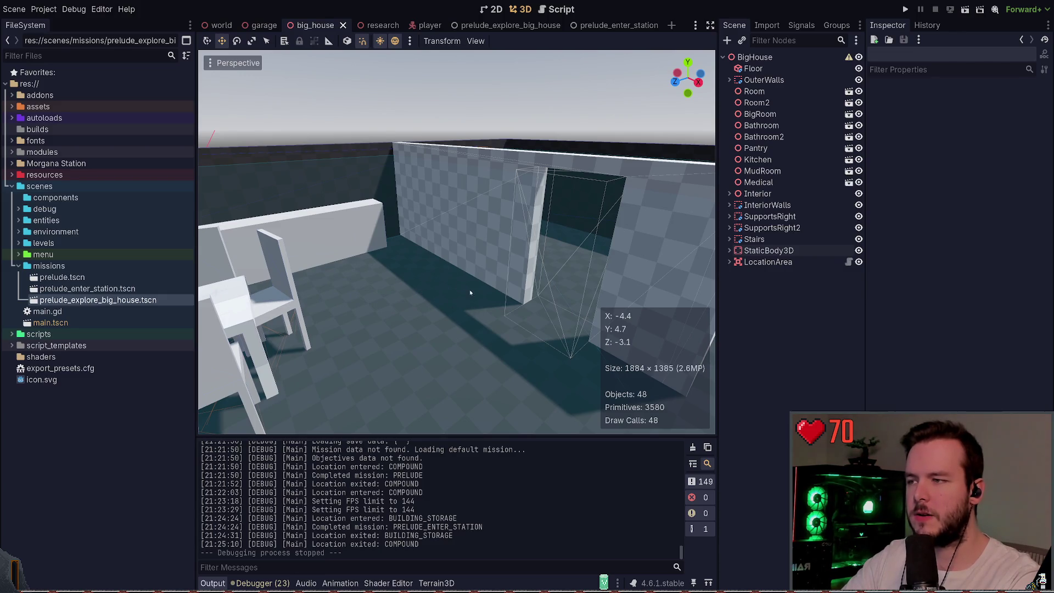
pyautogui.moveTo(471, 293)
pyautogui.mouseDown()
pyautogui.moveTo(508, 253)
pyautogui.moveTo(466, 247)
pyautogui.mouseUp()
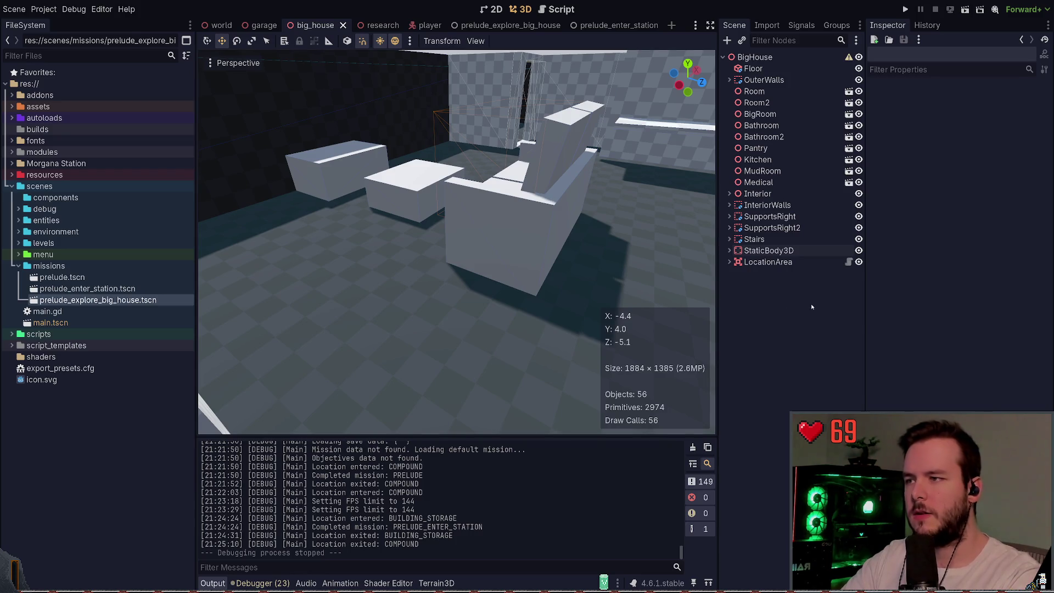
pyautogui.press('F5')
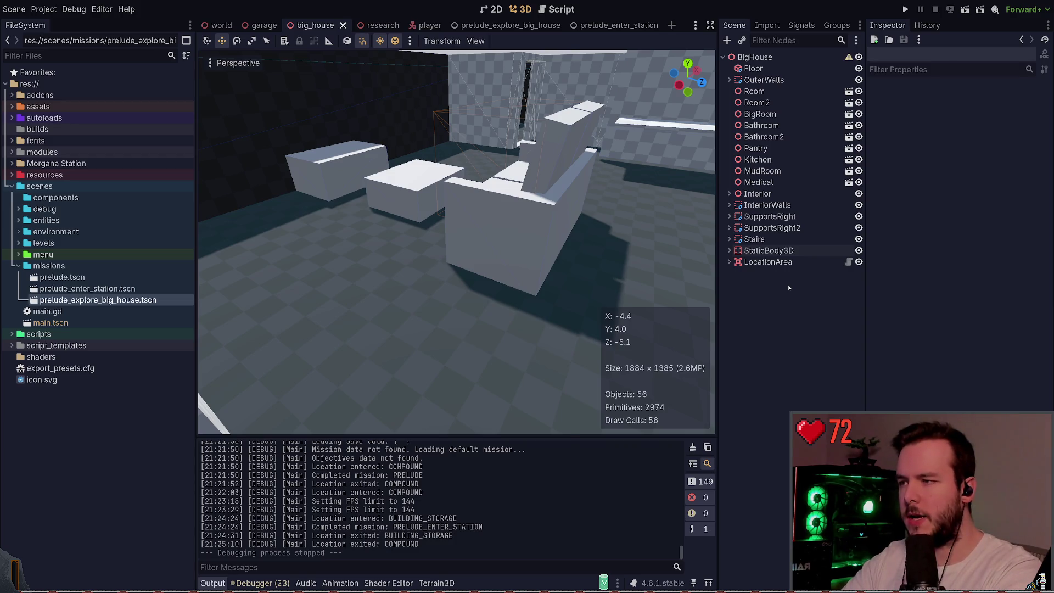
pyautogui.hotkey('ctrl', 'a')
# - Add a PlacementHint node under BigHouse, then delete it again
pyautogui.press('Return')
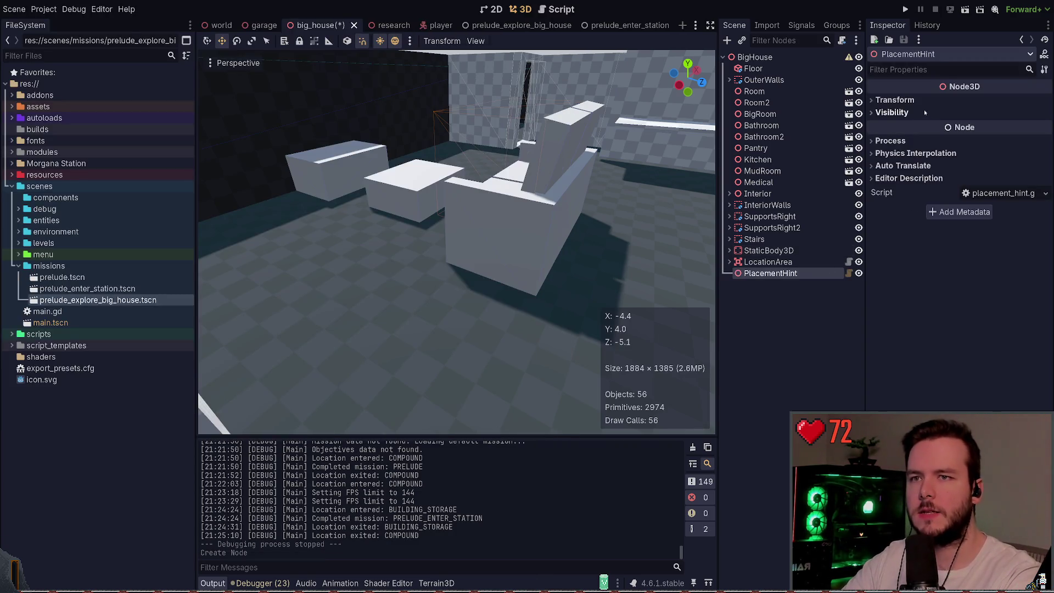
pyautogui.press('Delete')
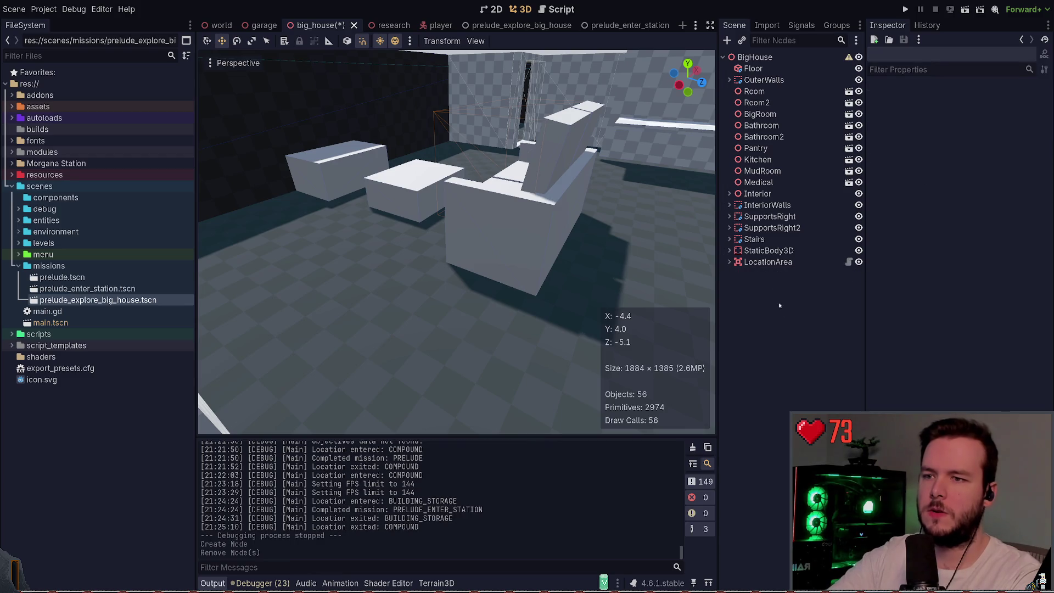
pyautogui.hotkey('ctrl', 'a')
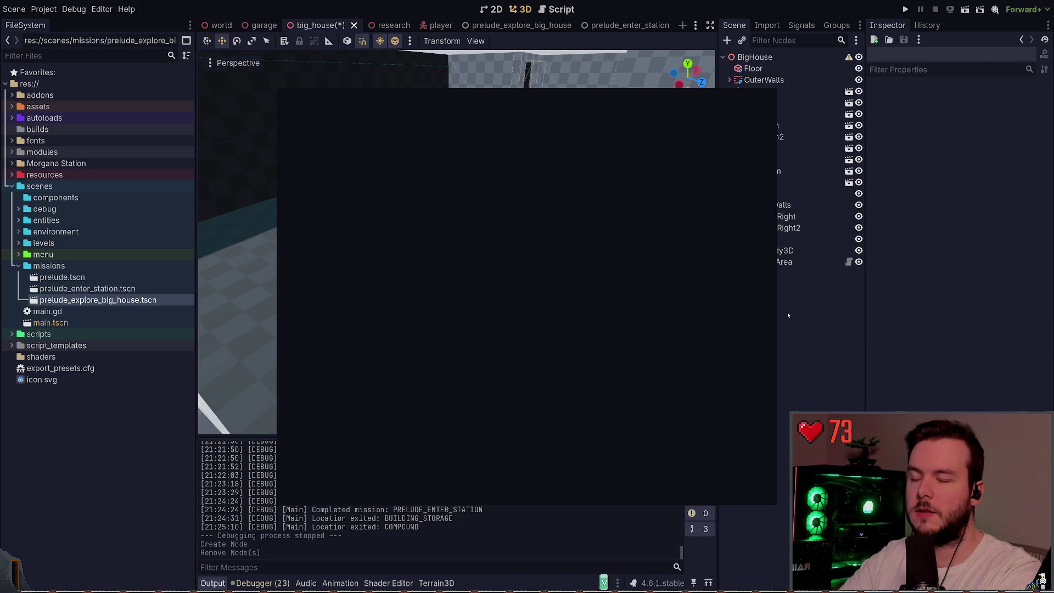
pyautogui.press('Escape')
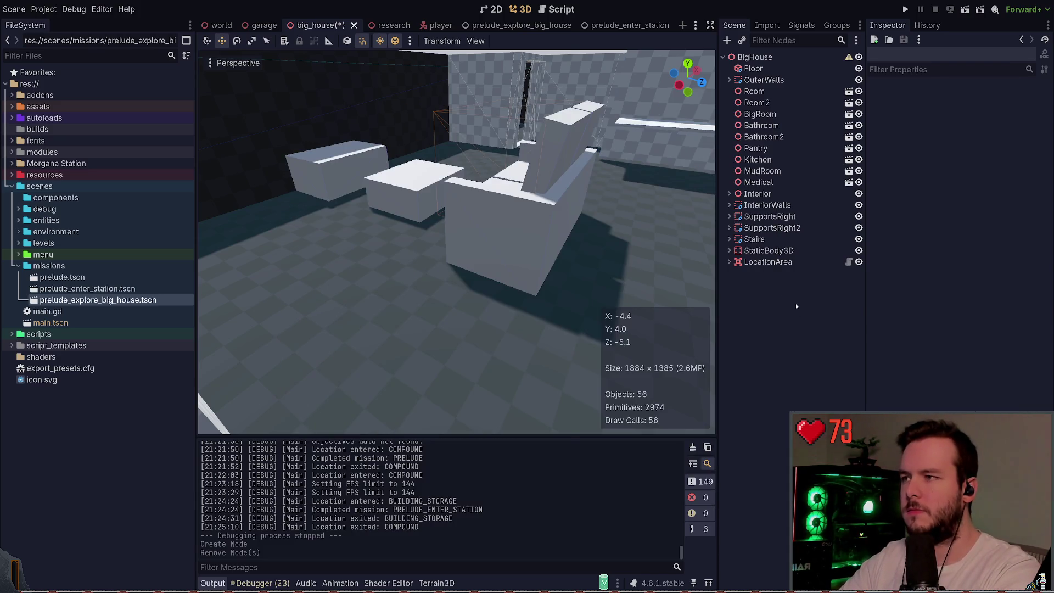
# - Add a Placement node with an entity scene, move it to the floor by the chair, and save
pyautogui.hotkey('ctrl', 'a')
pyautogui.press('Return')
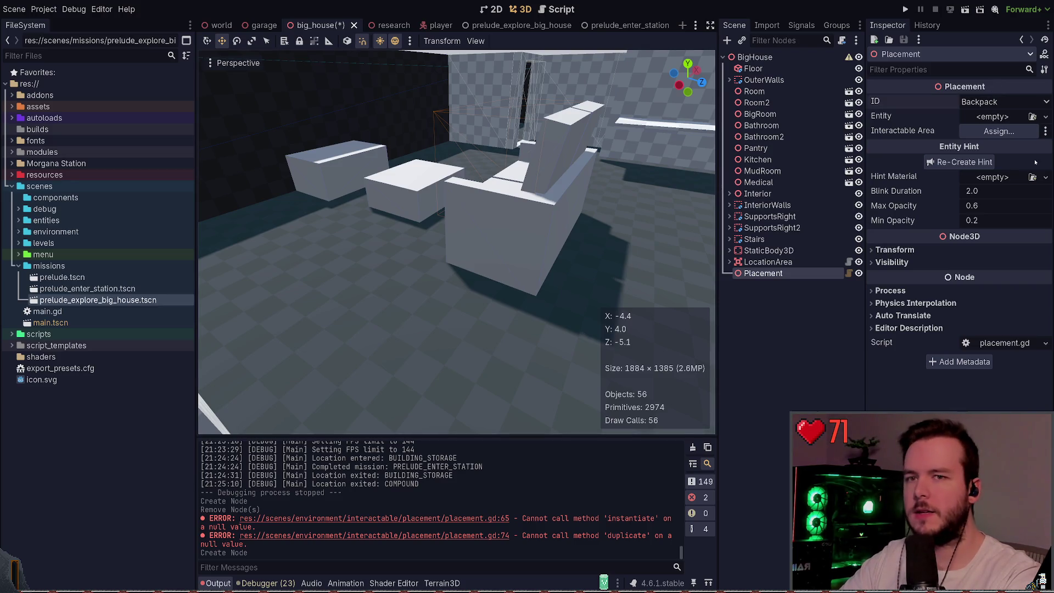
pyautogui.hotkey('ctrl', 'a')
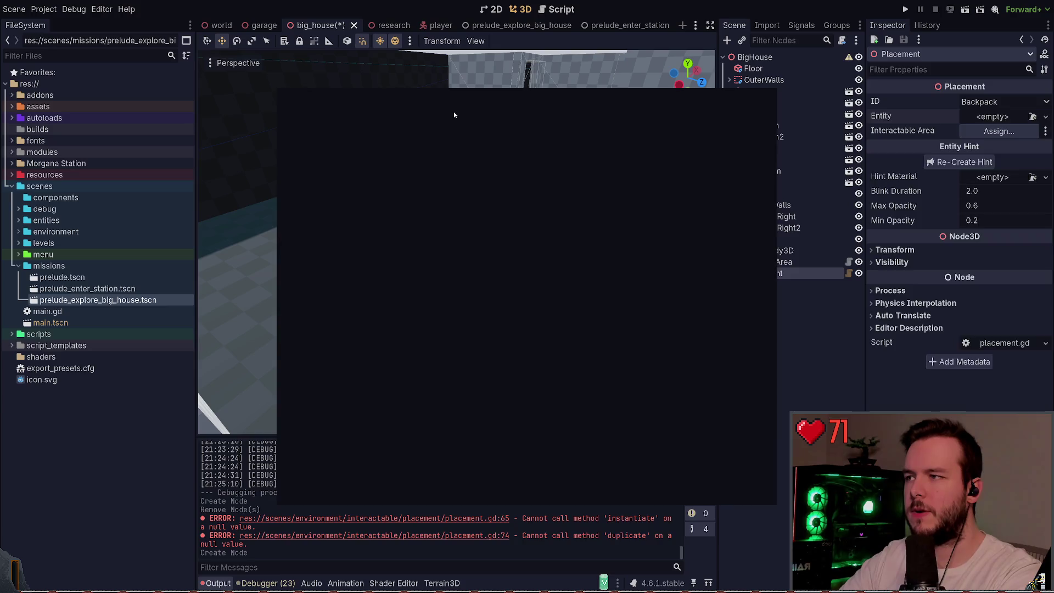
pyautogui.press('Return')
pyautogui.hotkey('ctrl', 's')
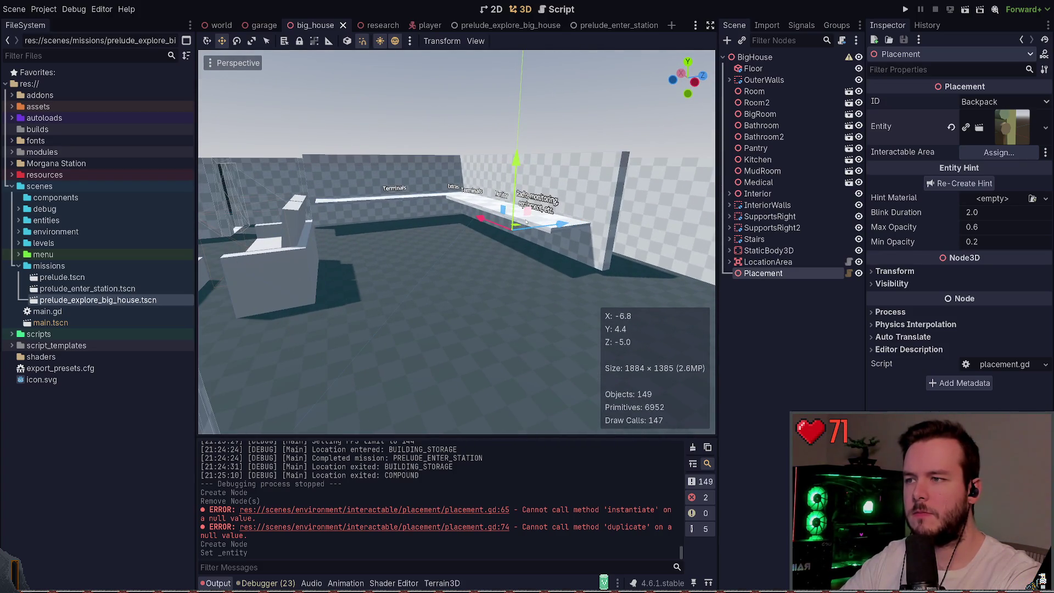
pyautogui.moveTo(526, 221)
pyautogui.mouseDown()
pyautogui.moveTo(440, 242)
pyautogui.moveTo(291, 313)
pyautogui.mouseUp()
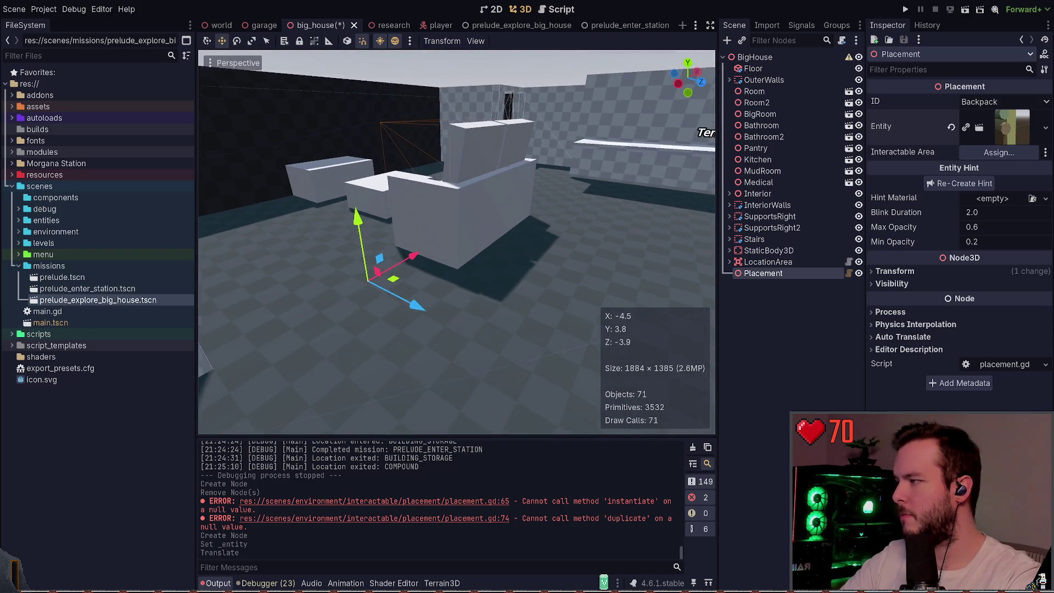
pyautogui.hotkey('ctrl', 's')
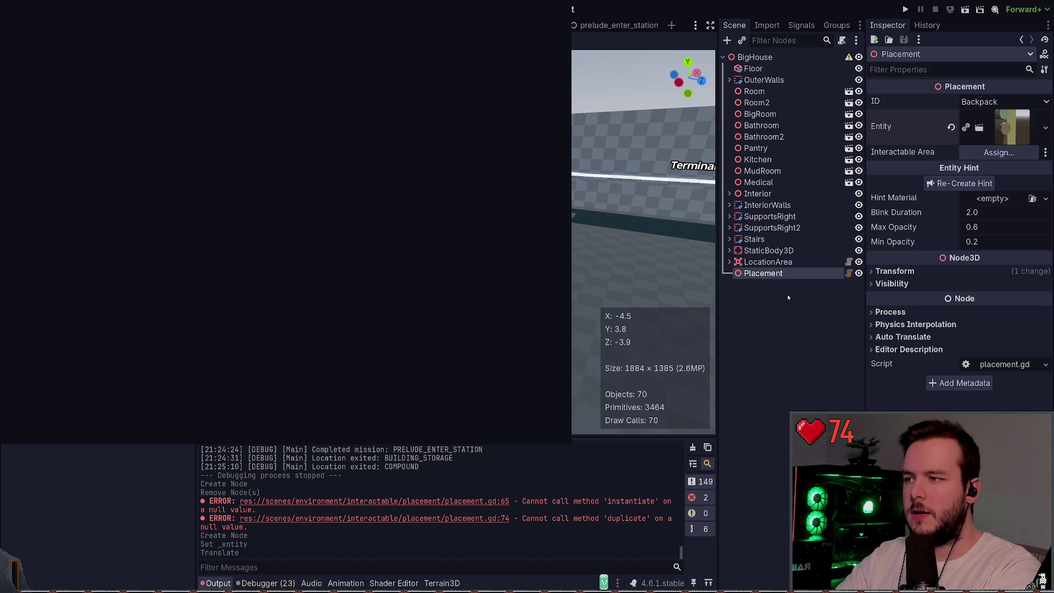
# - Add an InteractableArea under Placement, assign it as Placement's interactable area, and save
pyautogui.press('Return')
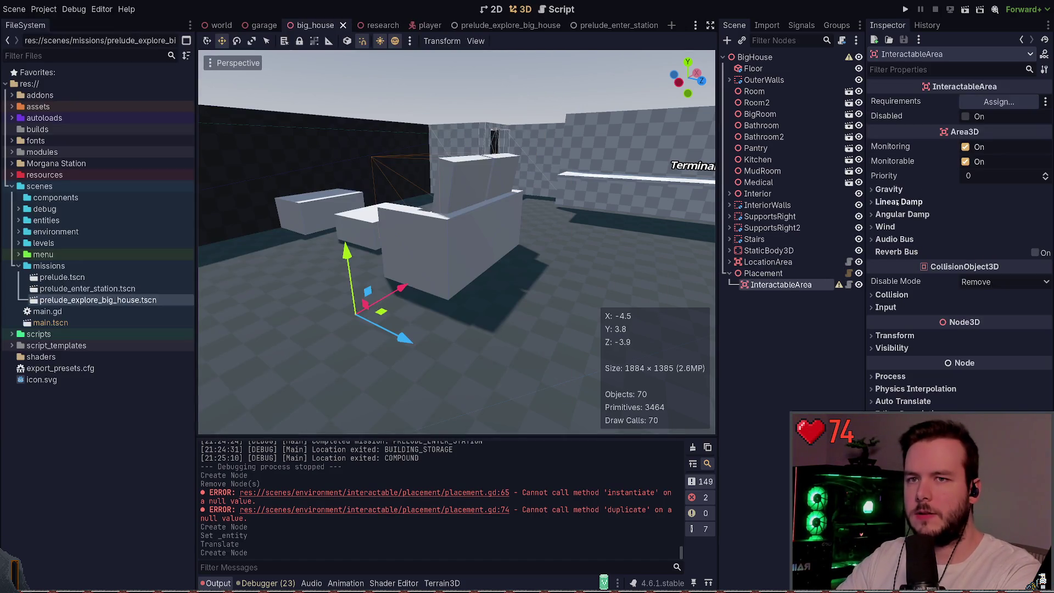
pyautogui.click(769, 273)
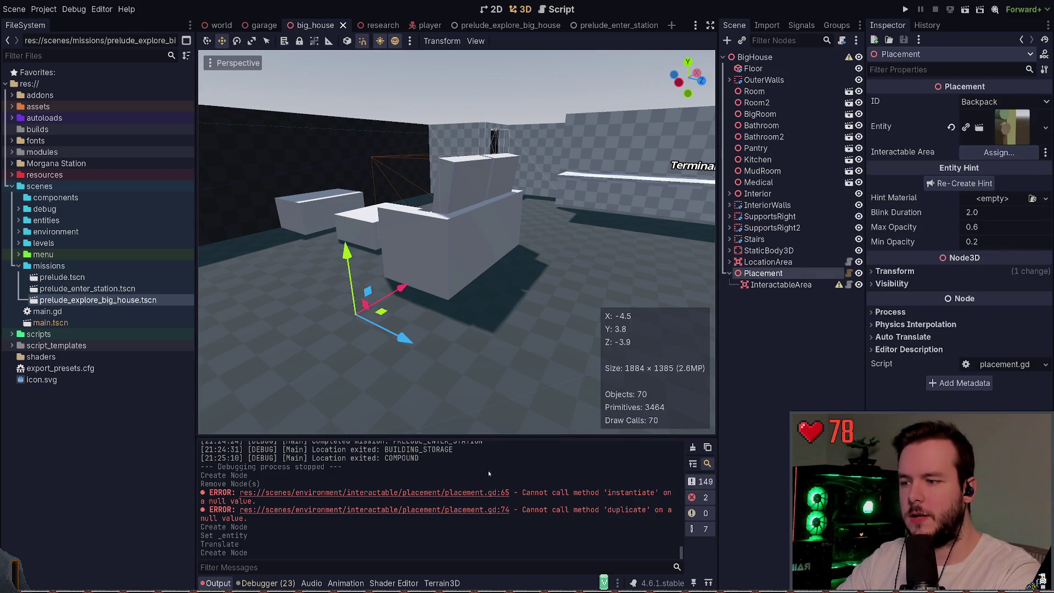
pyautogui.hotkey('ctrl', 's')
# - Give InteractableArea a CollisionShape3D with a new BoxShape3D, position the box, and save
pyautogui.click(802, 285)
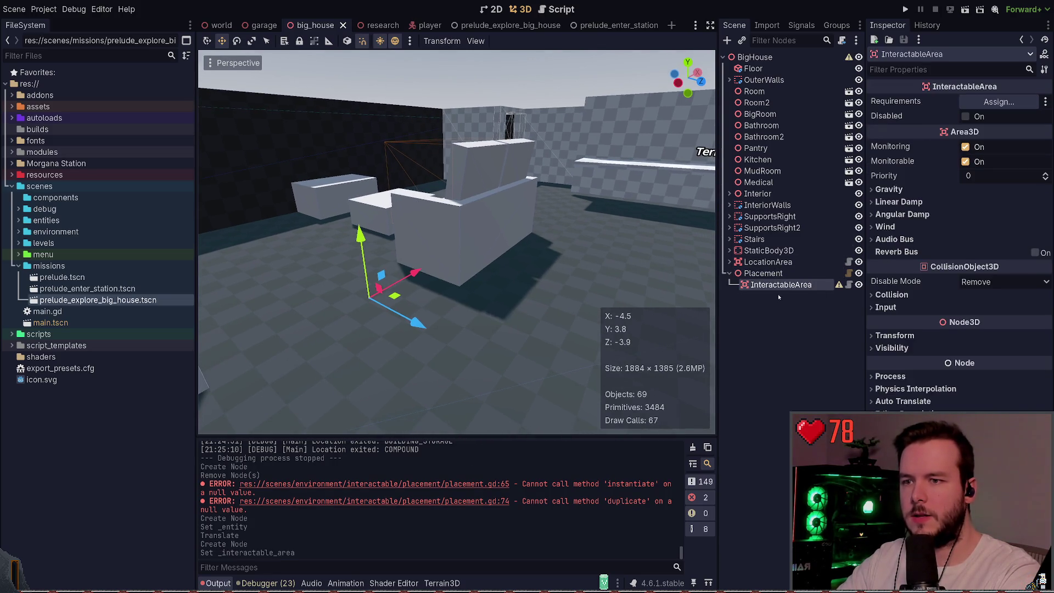
pyautogui.press('F5')
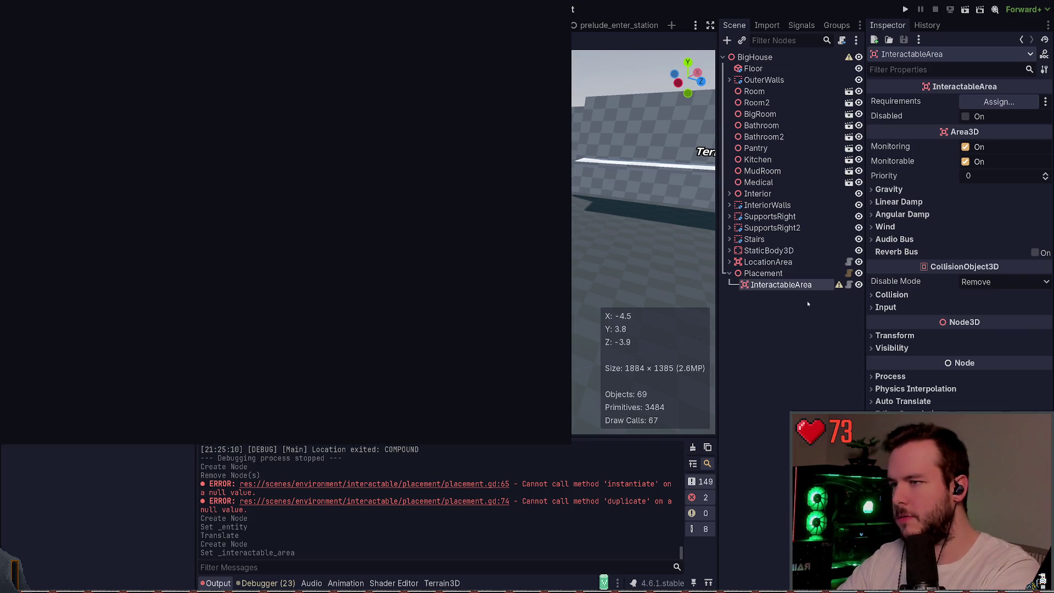
pyautogui.press('Return')
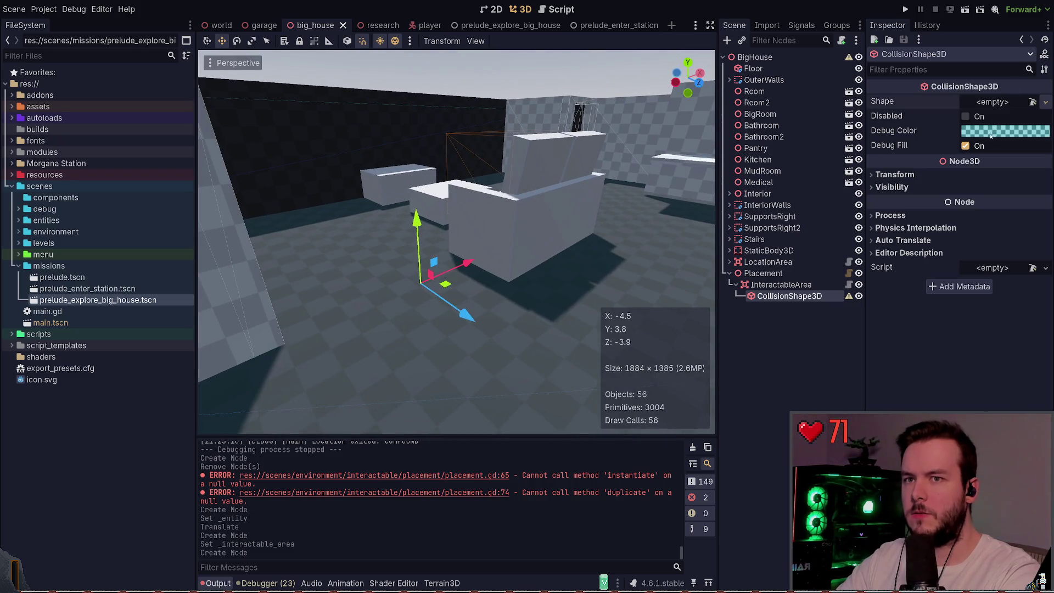
pyautogui.click(993, 102)
pyautogui.click(988, 116)
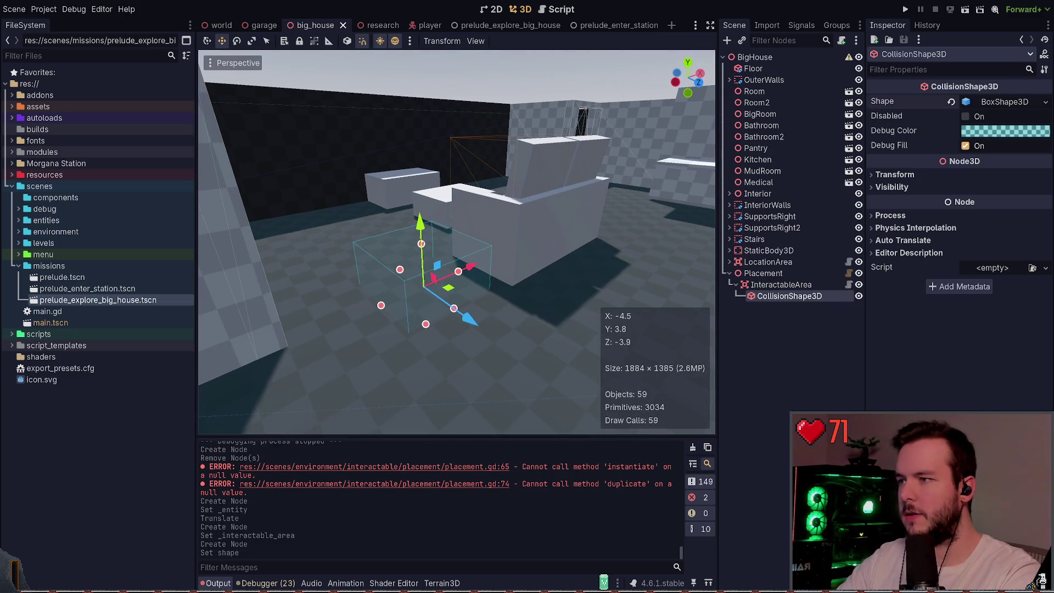
pyautogui.moveTo(418, 220); pyautogui.dragTo(419, 186)
pyautogui.moveTo(467, 233)
pyautogui.mouseDown()
pyautogui.moveTo(491, 227)
pyautogui.moveTo(496, 262)
pyautogui.mouseUp()
pyautogui.hotkey('ctrl', 's')
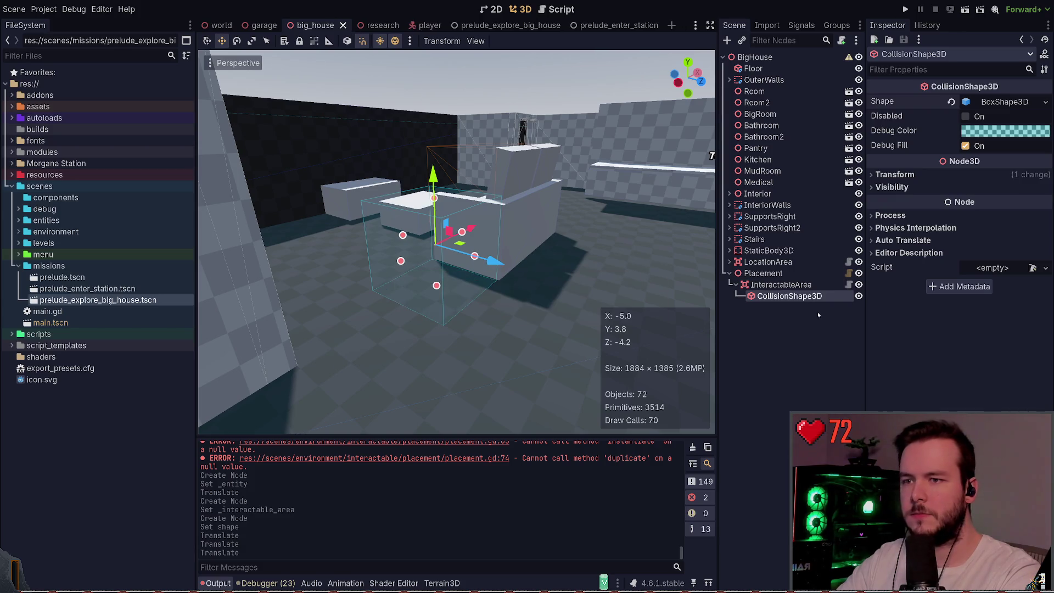
# - Move InteractableArea from collision layer 1 to layer 3 and clear its collision mask
pyautogui.click(791, 285)
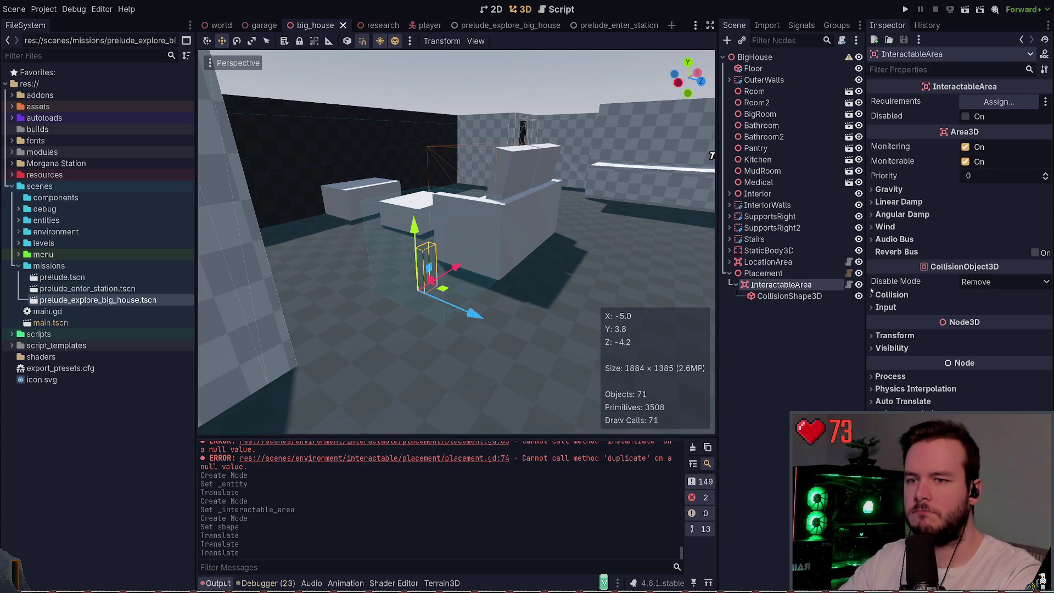
pyautogui.click(895, 295)
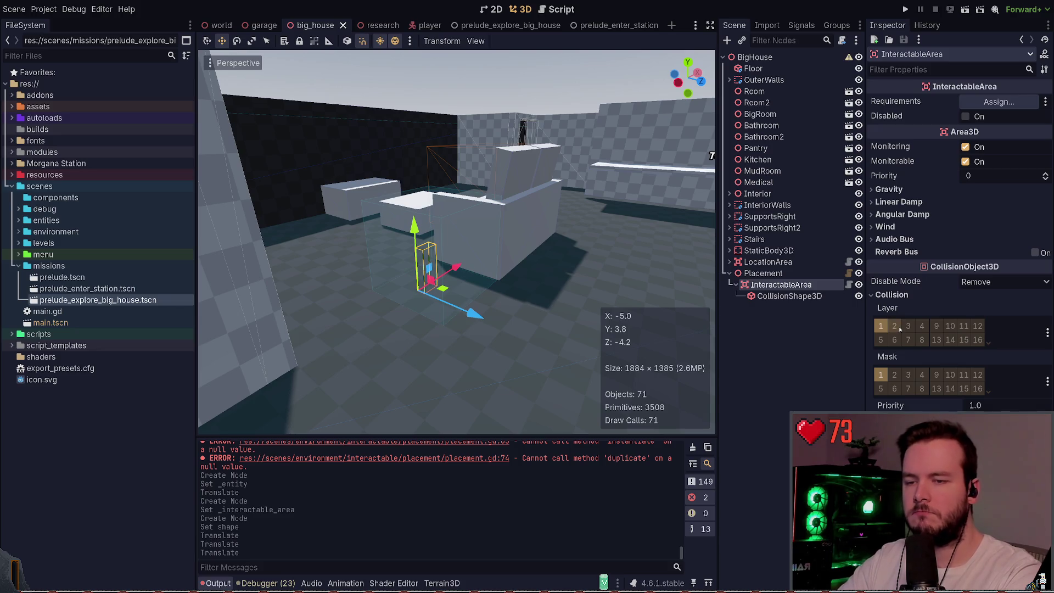
pyautogui.click(895, 326)
pyautogui.click(895, 375)
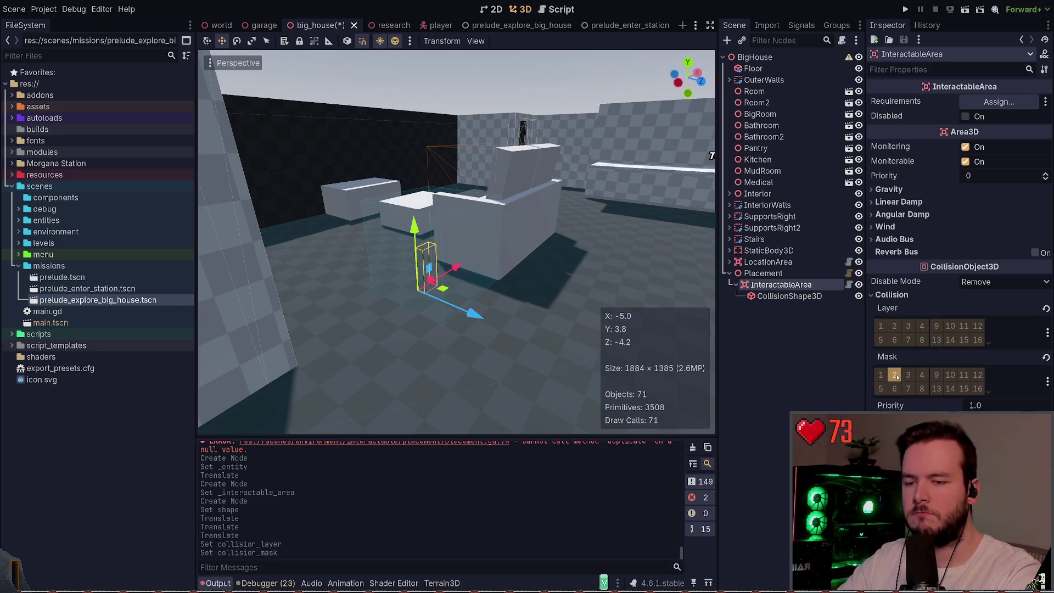
pyautogui.hotkey('ctrl', 's')
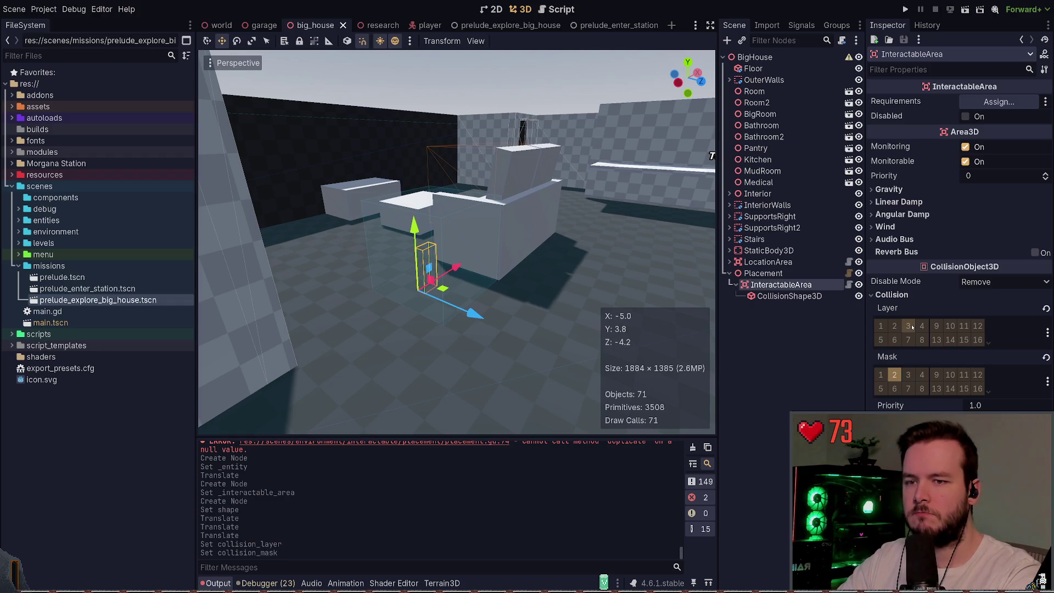
pyautogui.click(911, 327)
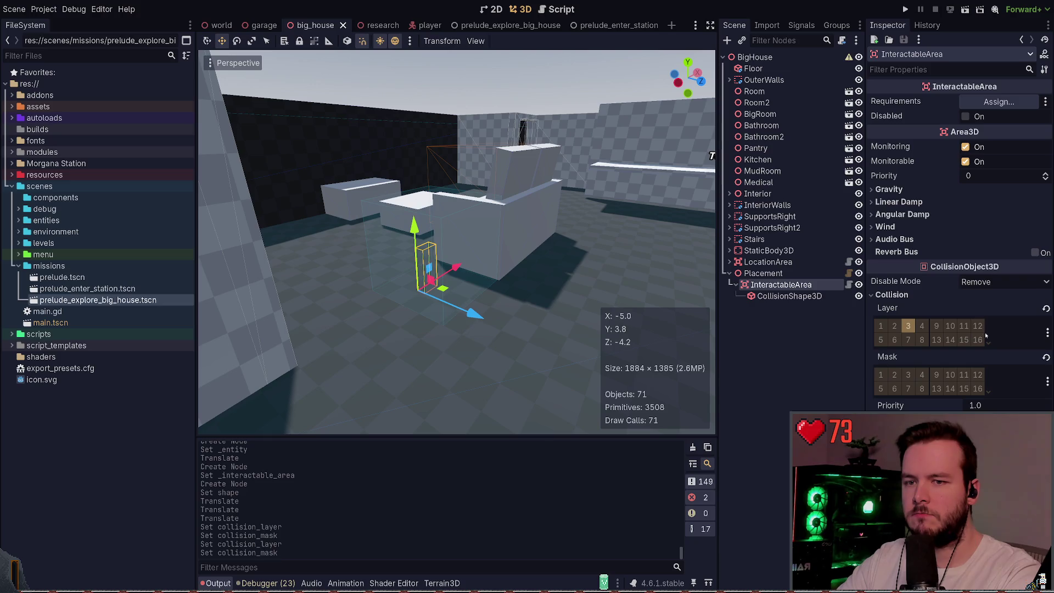
# - Rename 3D Physics Layer 3 to 'interactable' in the layer names, then save the scene
pyautogui.click(1048, 332)
pyautogui.click(540, 176)
pyautogui.write('i')
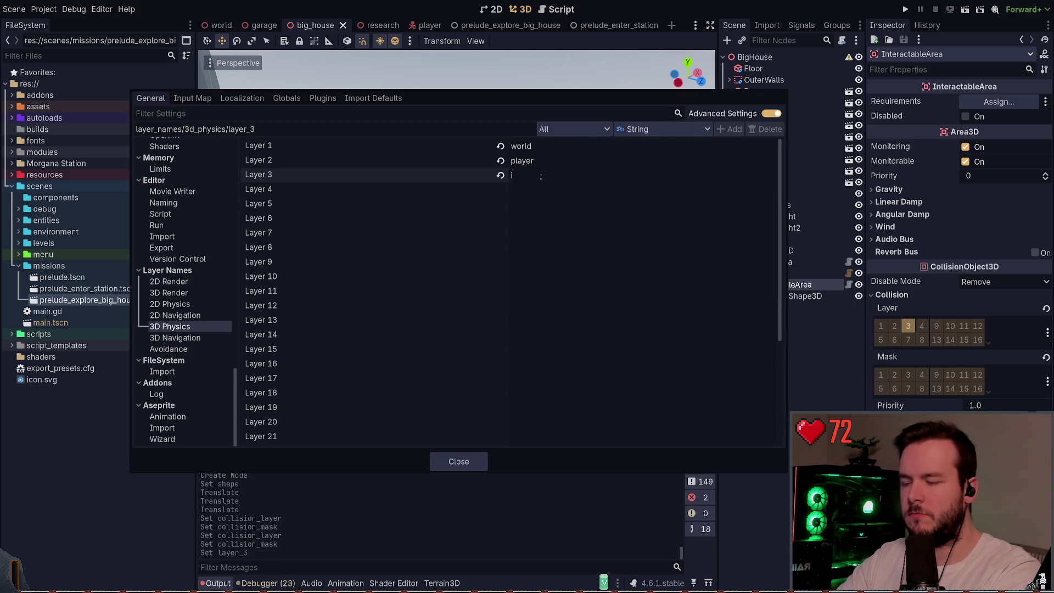
pyautogui.write('nteractable')
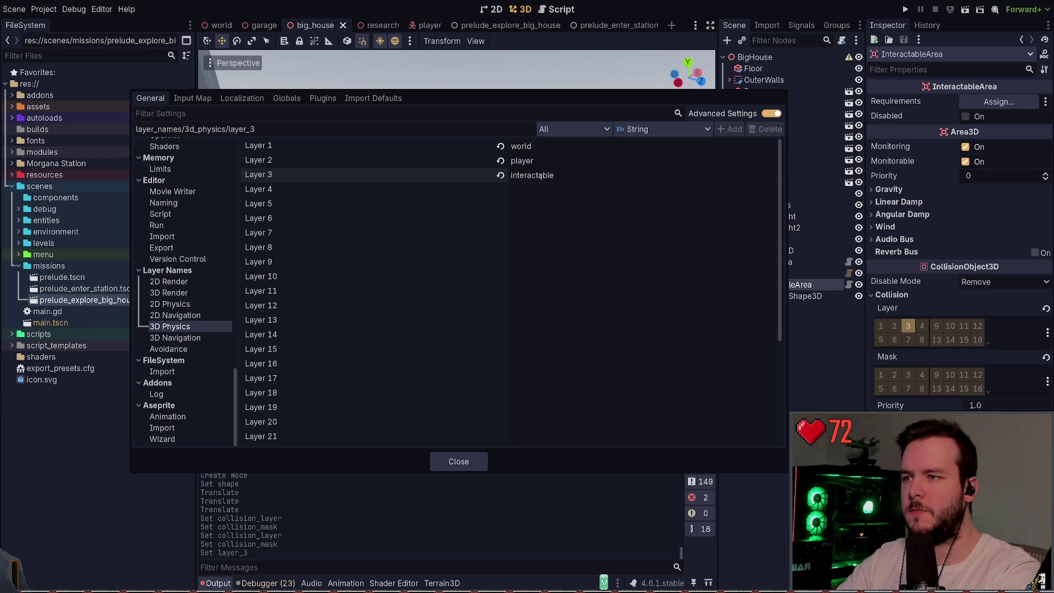
pyautogui.click(458, 461)
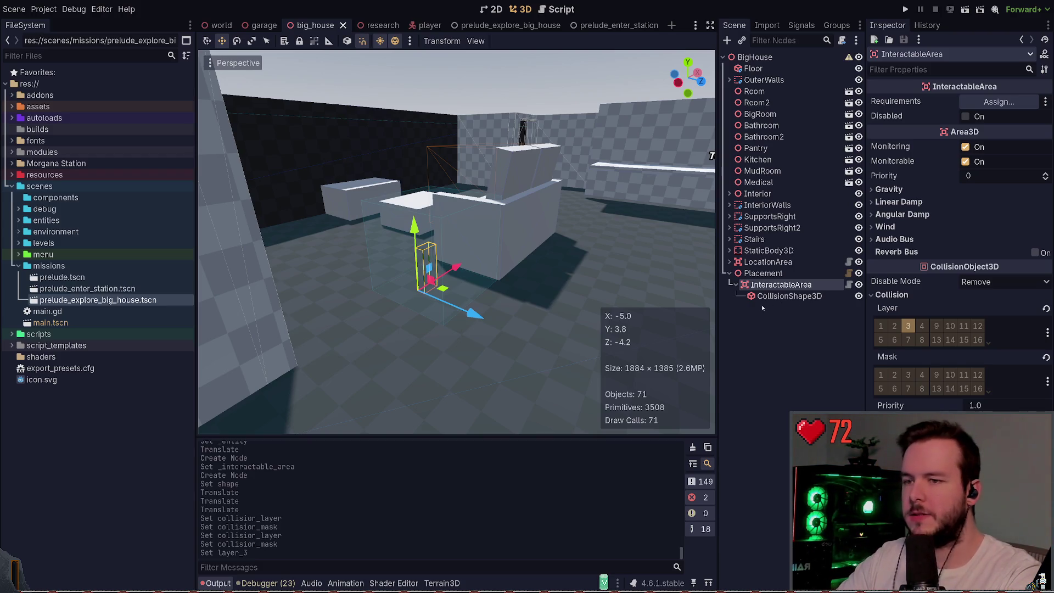
pyautogui.hotkey('ctrl', 's')
# - Select Placement and regenerate its entity hint with Re-Create Hint
pyautogui.click(780, 275)
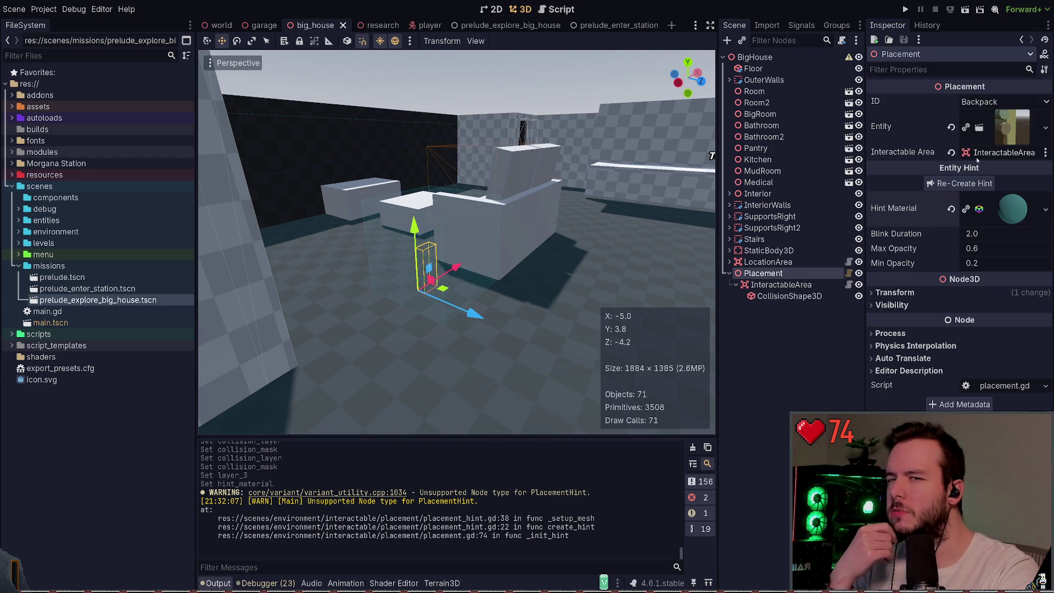
pyautogui.click(965, 184)
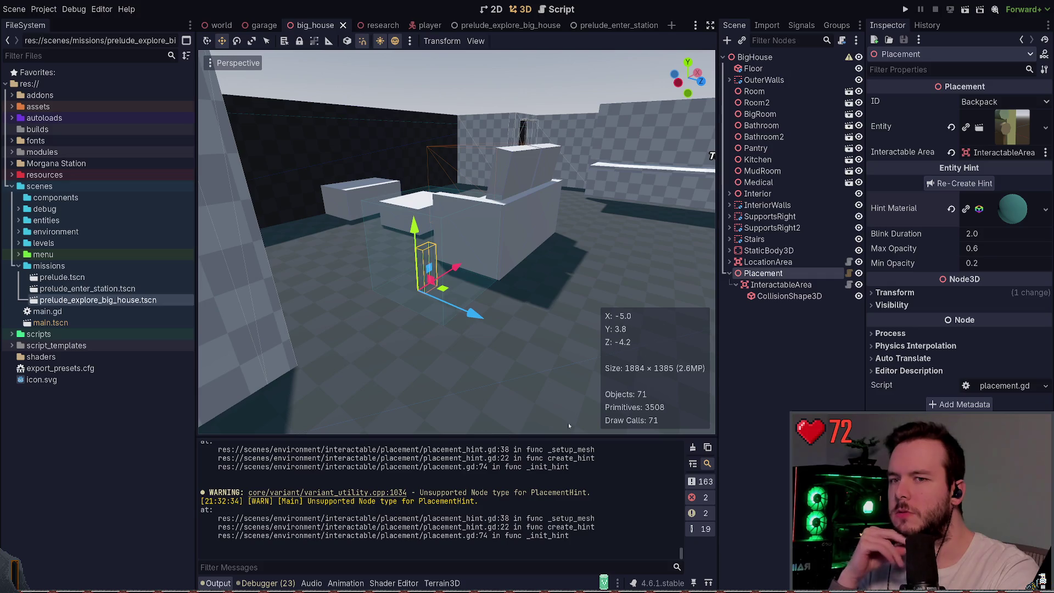
# - Open placement.gd and follow _init_hint from _ready to its create_hint call
pyautogui.click(849, 273)
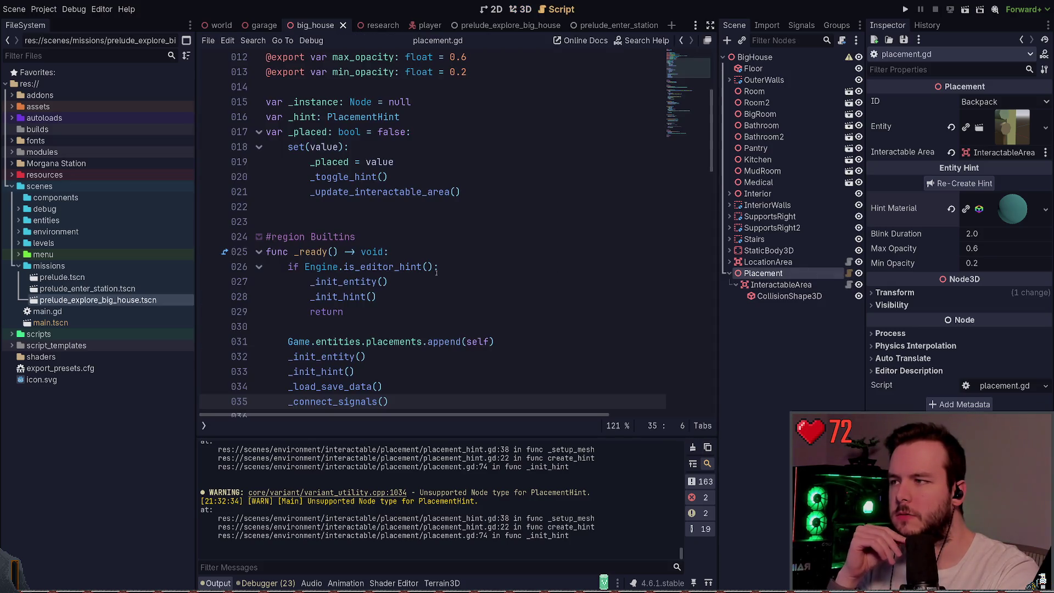
pyautogui.scroll(-2, 408, 282)
pyautogui.click(355, 237)
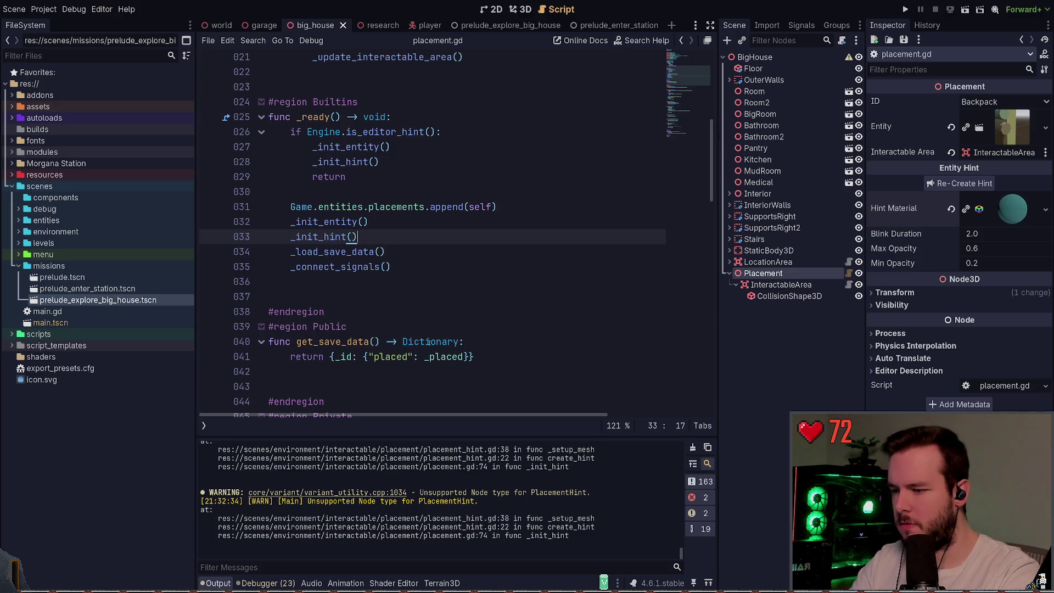
pyautogui.keyDown('ctrl'); pyautogui.click(332, 237); pyautogui.keyUp('ctrl')
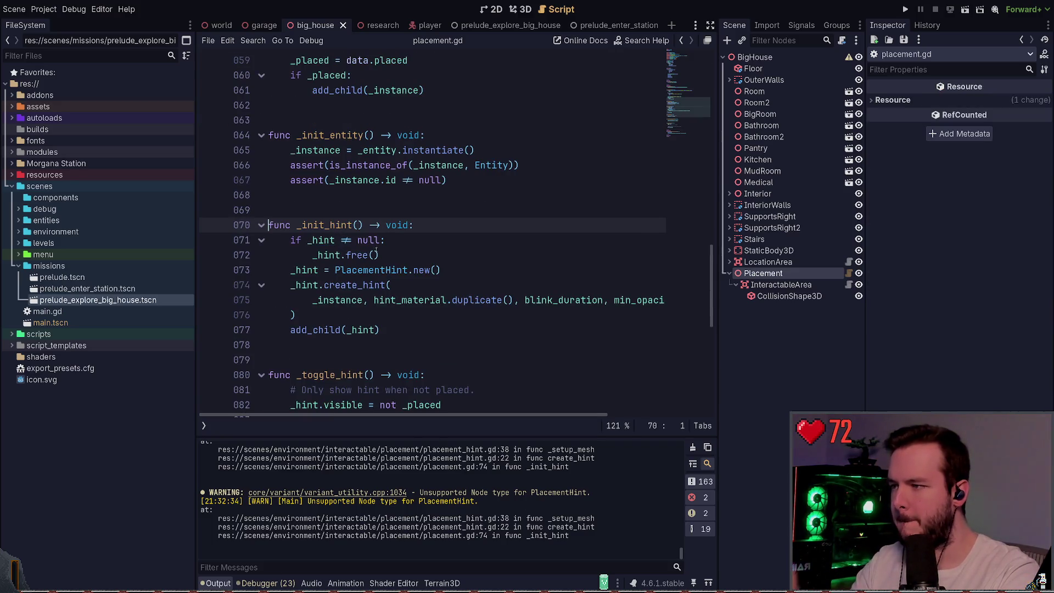
pyautogui.scroll(-1, 465, 276)
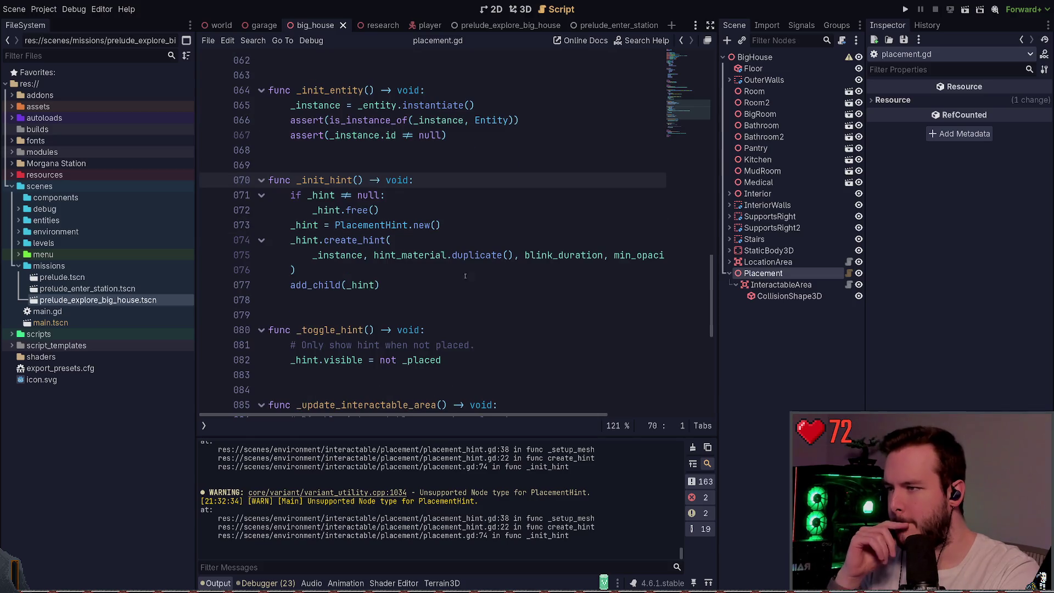
pyautogui.click(357, 270)
pyautogui.scroll(-2, 364, 249)
pyautogui.scroll(-5, 364, 248)
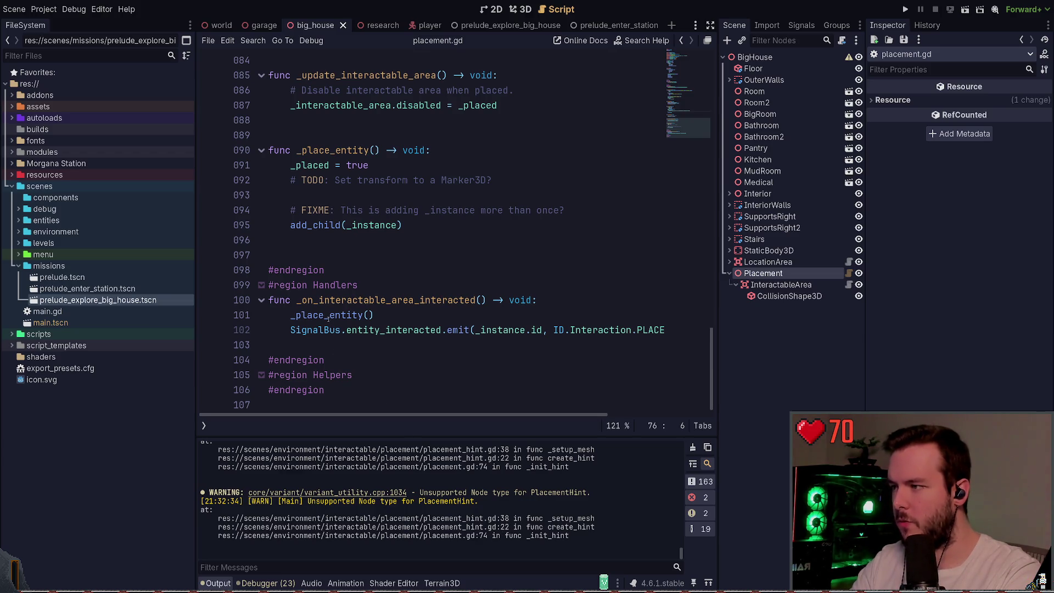
pyautogui.scroll(3, 319, 308)
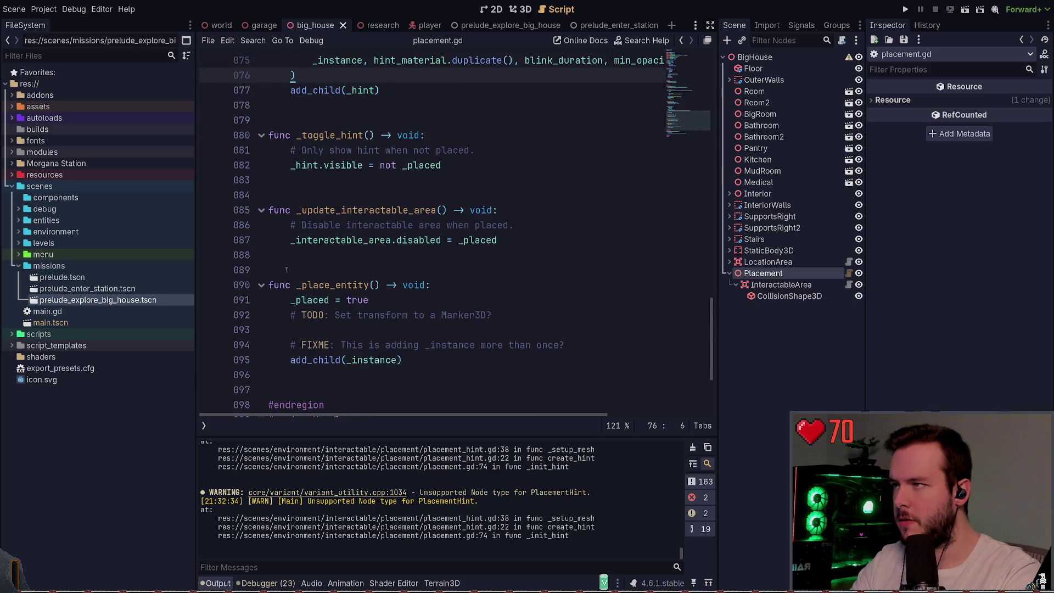
pyautogui.scroll(1, 286, 269)
pyautogui.scroll(1, 286, 269)
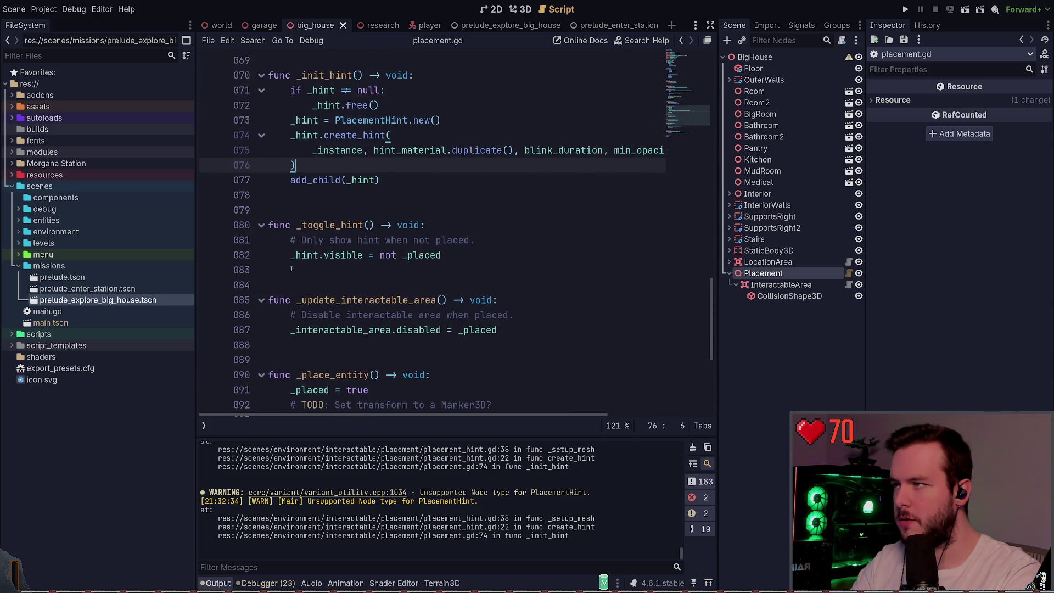
# - Inspect the is_instance_of MeshInstance3D check in placement_hint.gd, then select InteractableArea
pyautogui.keyDown('ctrl'); pyautogui.click(357, 135); pyautogui.keyUp('ctrl')
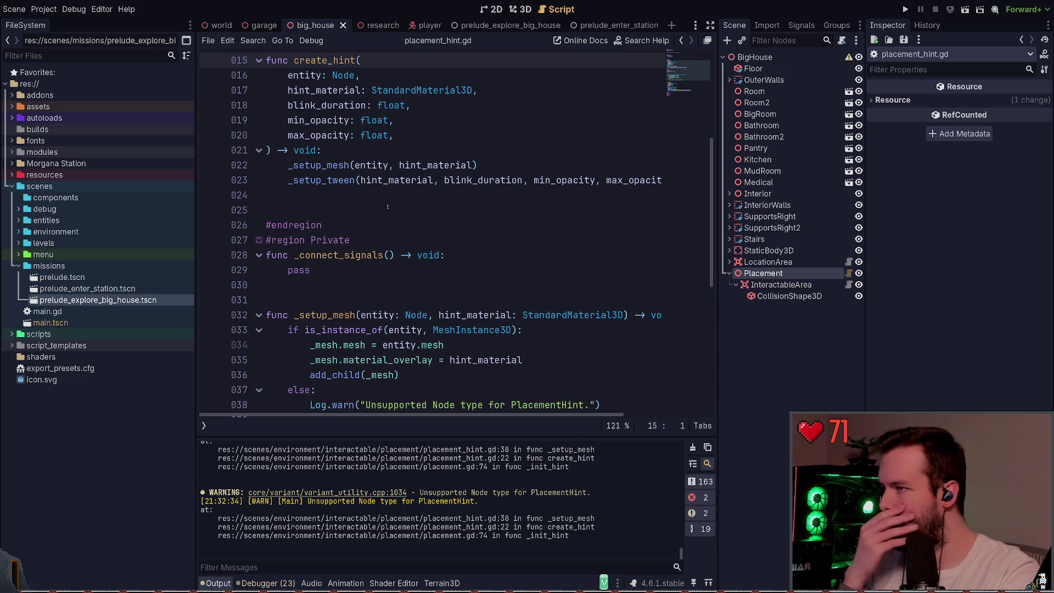
pyautogui.scroll(-2, 499, 374)
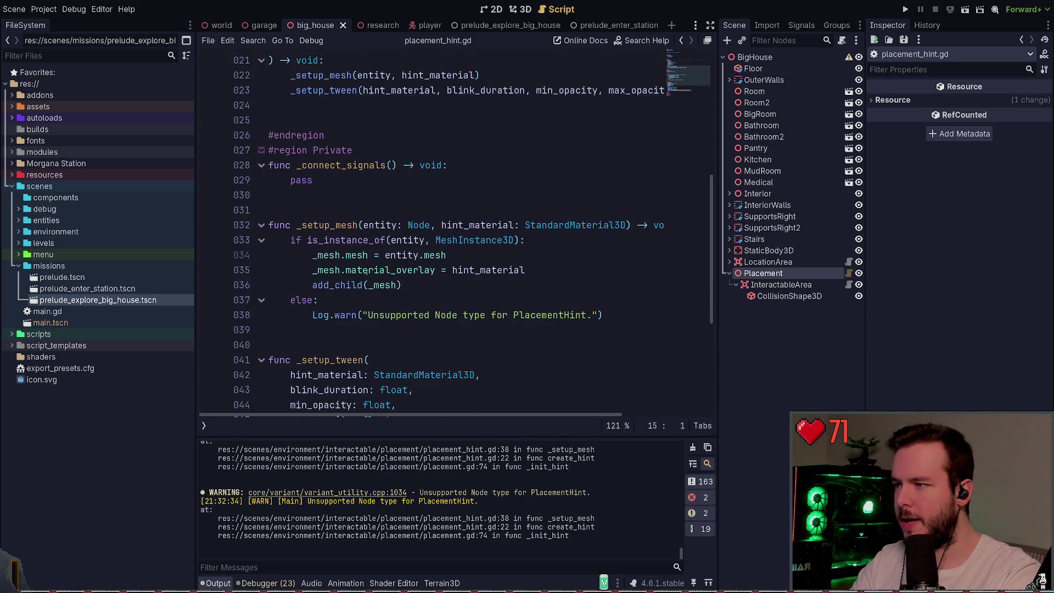
pyautogui.scroll(-1, 366, 271)
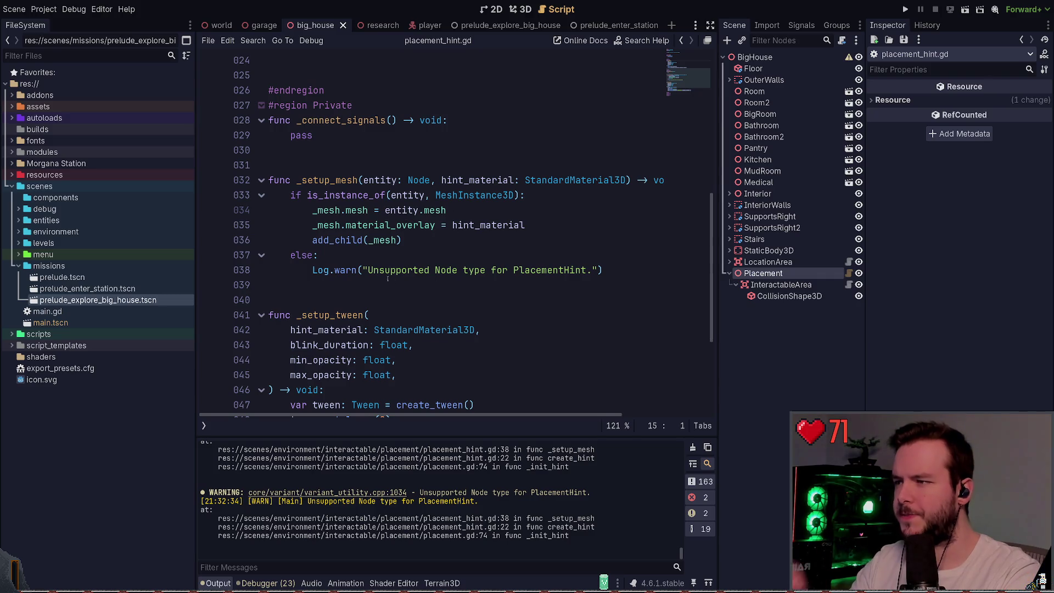
pyautogui.doubleClick(346, 195)
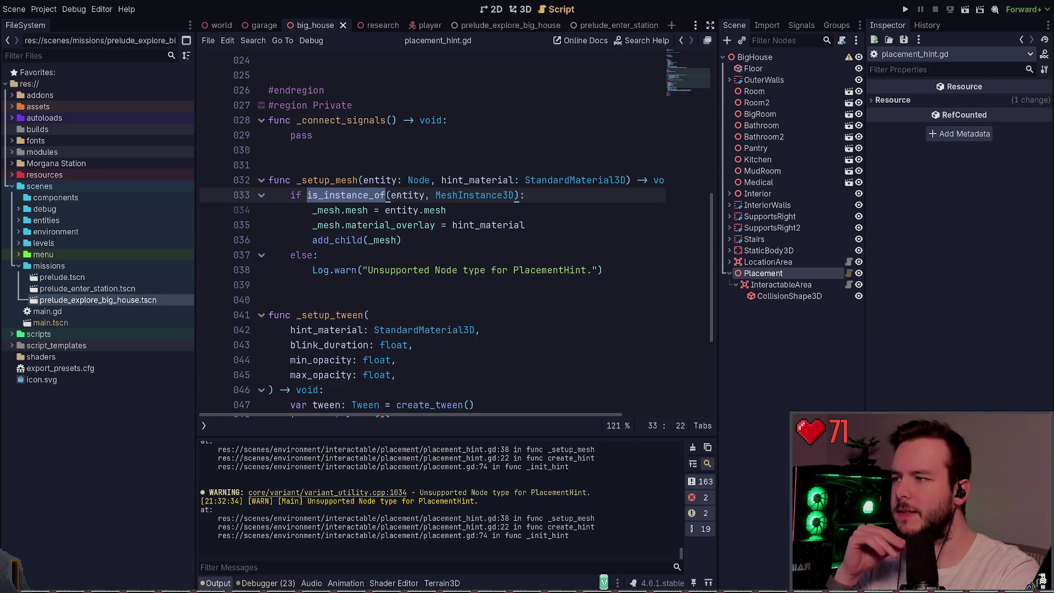
pyautogui.doubleClick(477, 196)
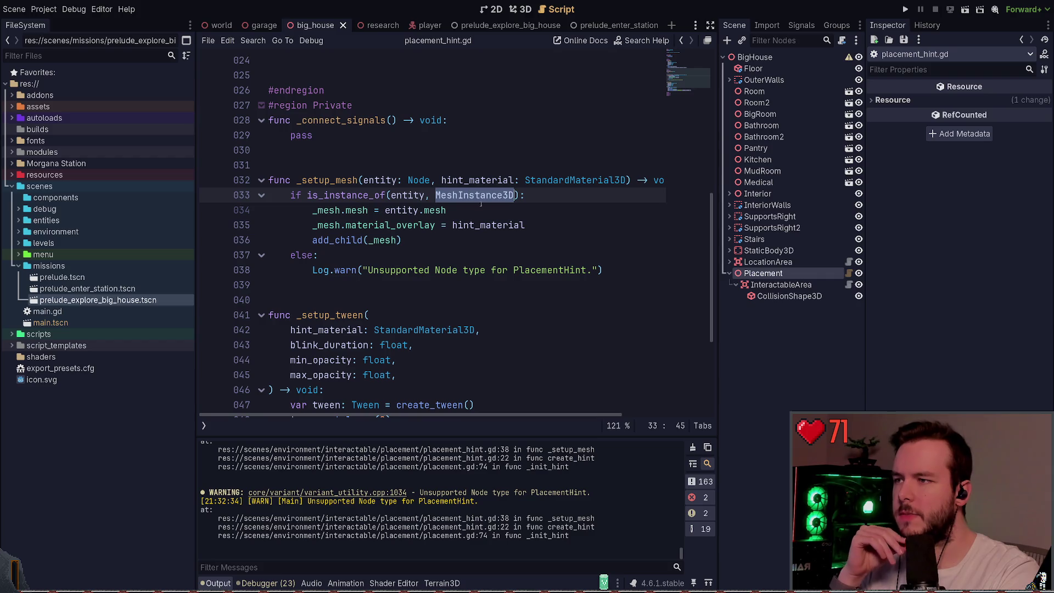
pyautogui.click(540, 198)
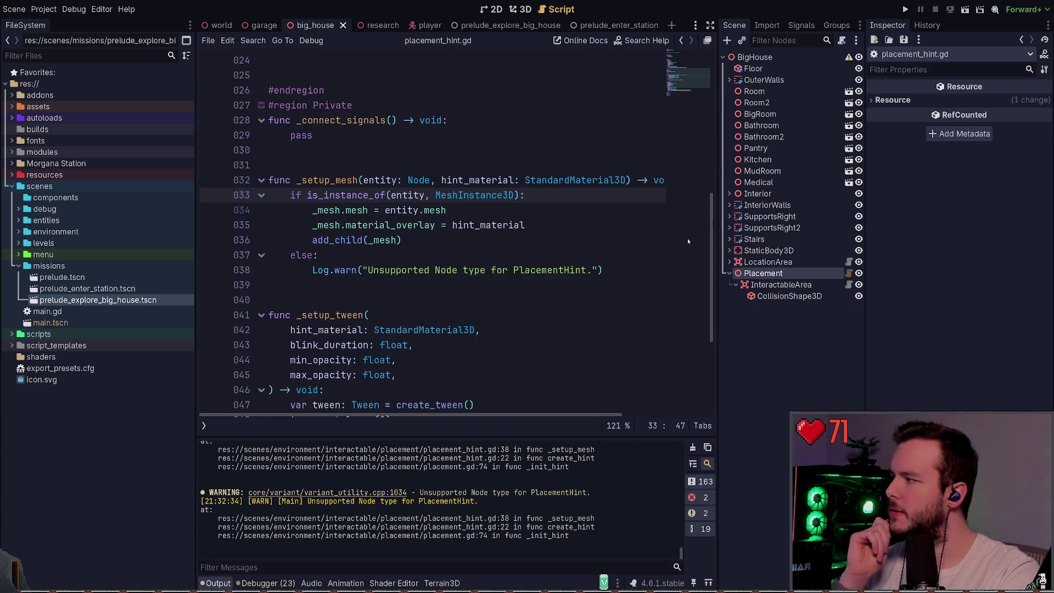
pyautogui.click(780, 285)
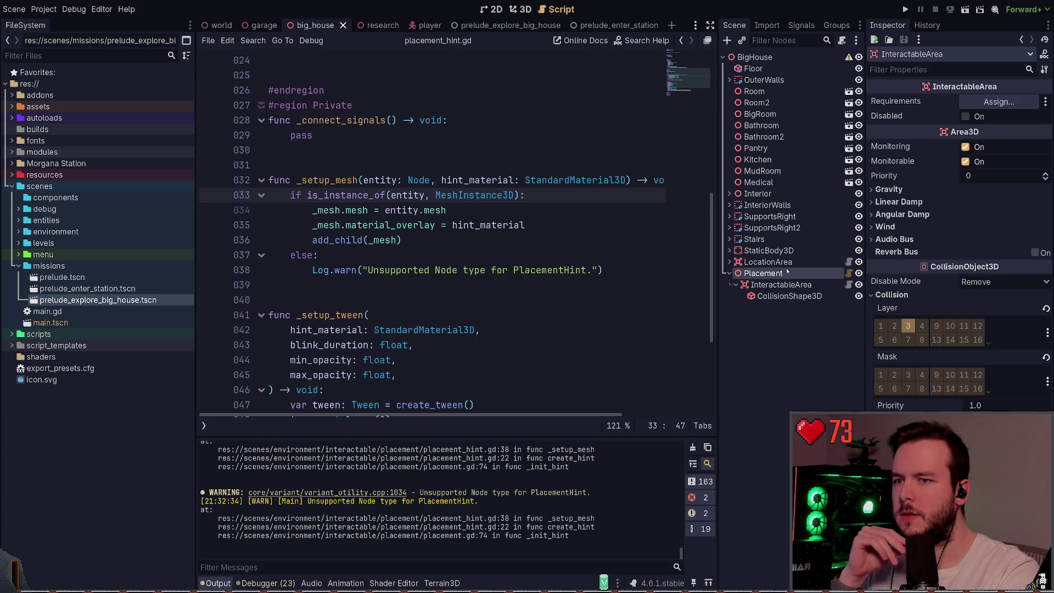
# - Select Placement, run the game to test its hint, stop it, and save the scene
pyautogui.click(787, 272)
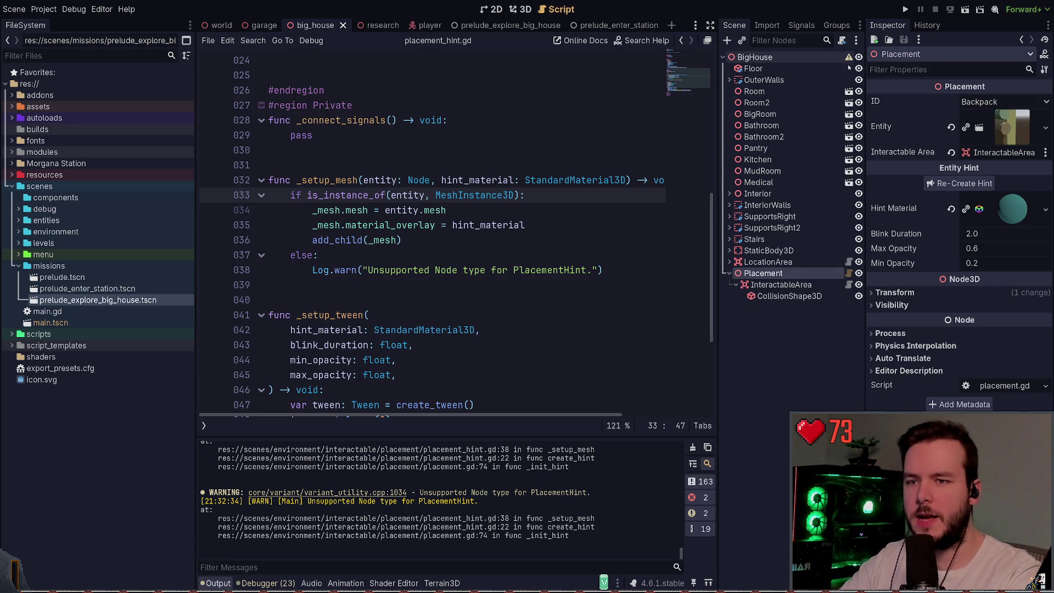
pyautogui.click(905, 9)
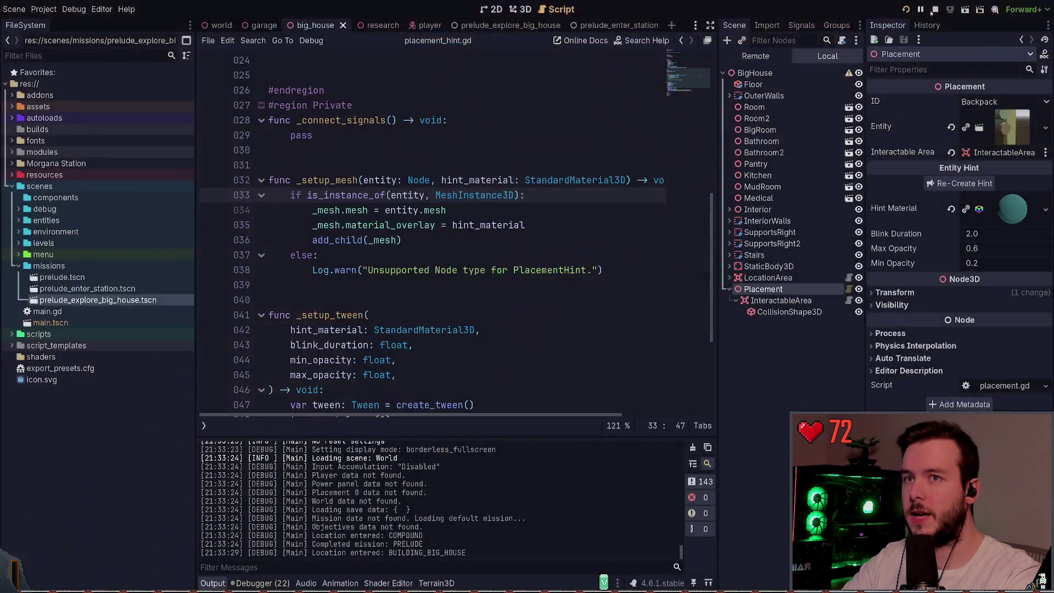
pyautogui.click(502, 11)
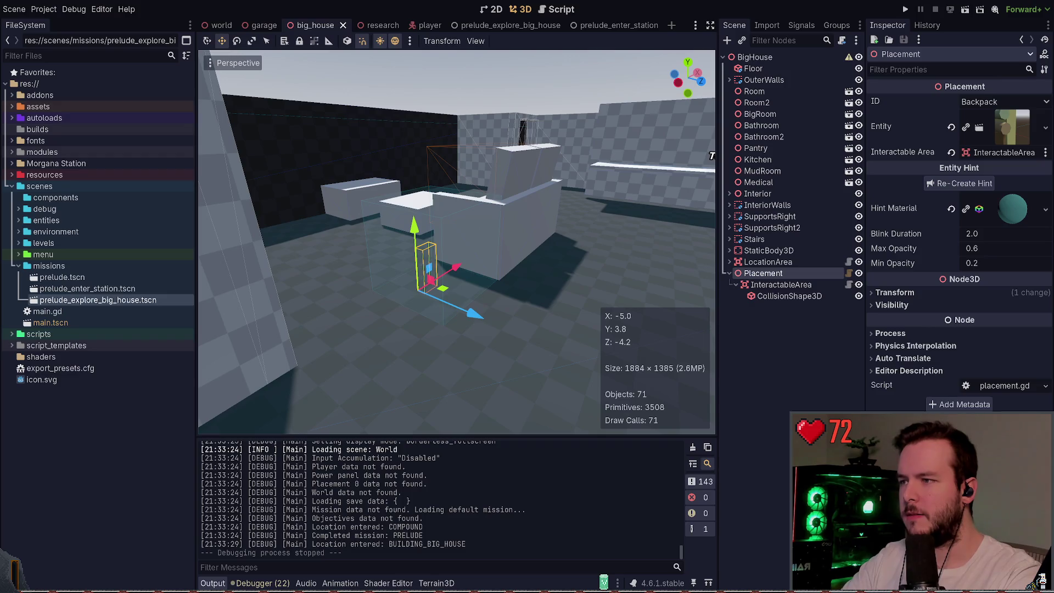
pyautogui.hotkey('ctrl', 's')
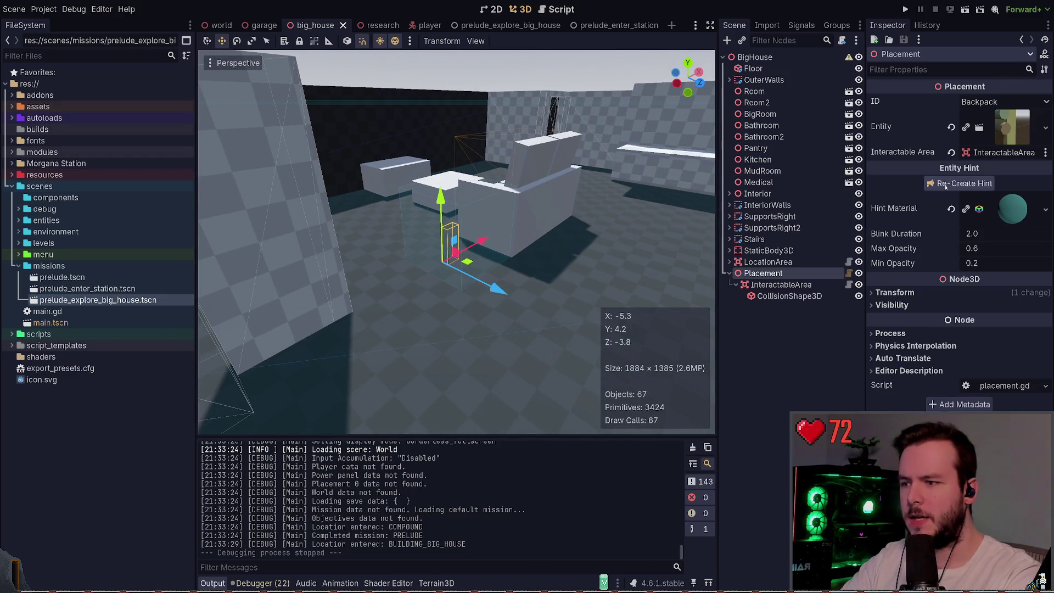
# - Re-create Placement's entity hint and relaunch the game twice to check it
pyautogui.click(945, 187)
pyautogui.click(784, 329)
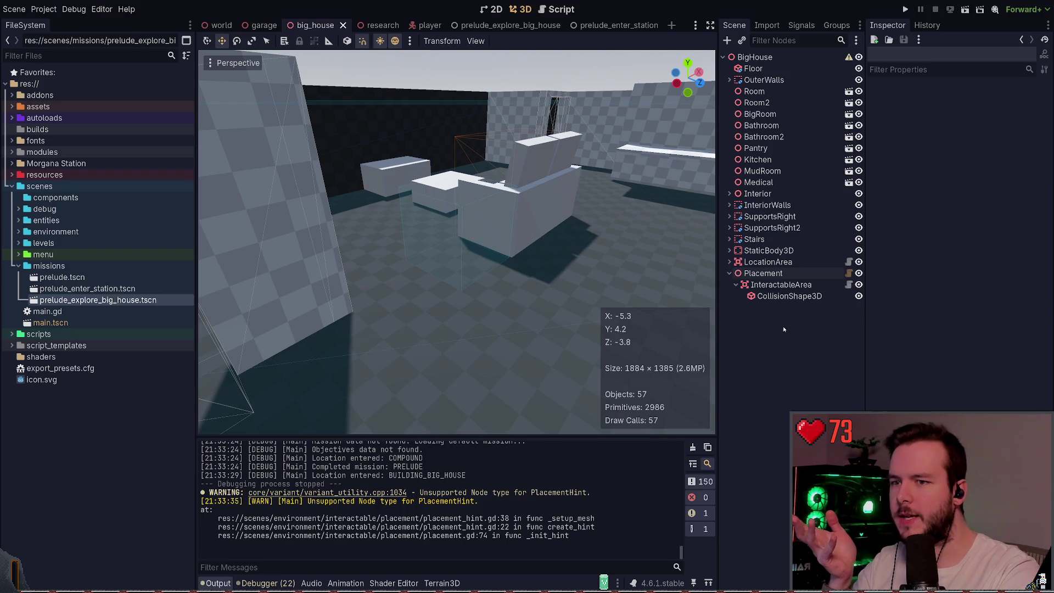
pyautogui.press('F5')
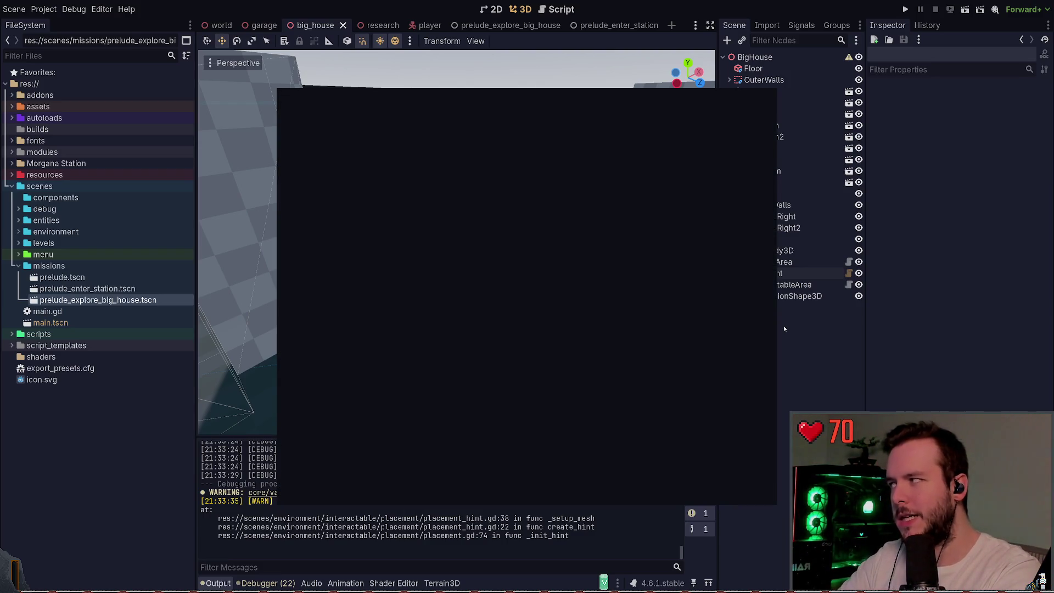
pyautogui.click(766, 274)
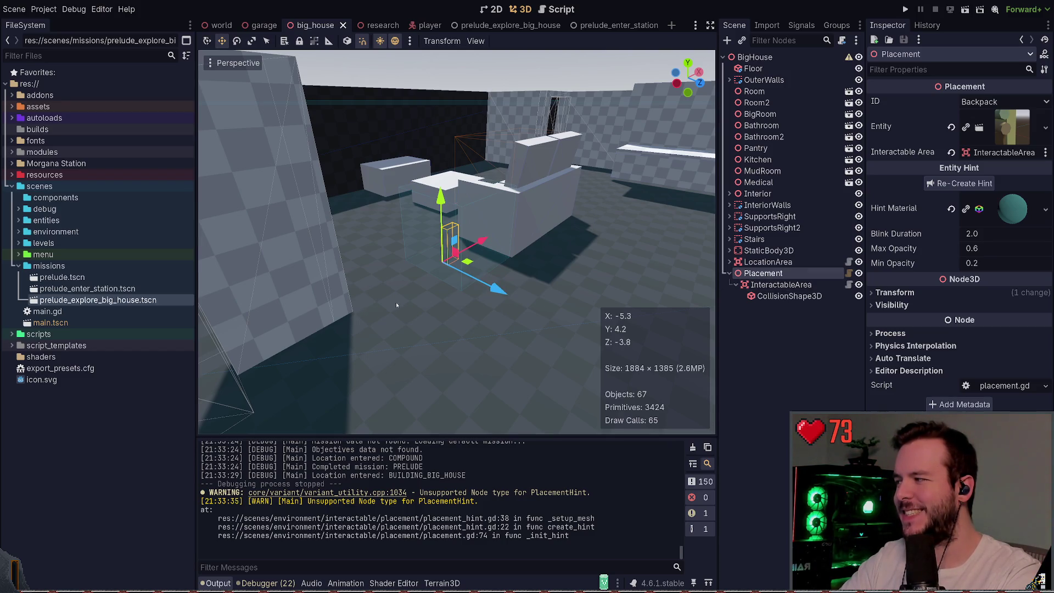
pyautogui.moveTo(439, 301); pyautogui.dragTo(418, 300)
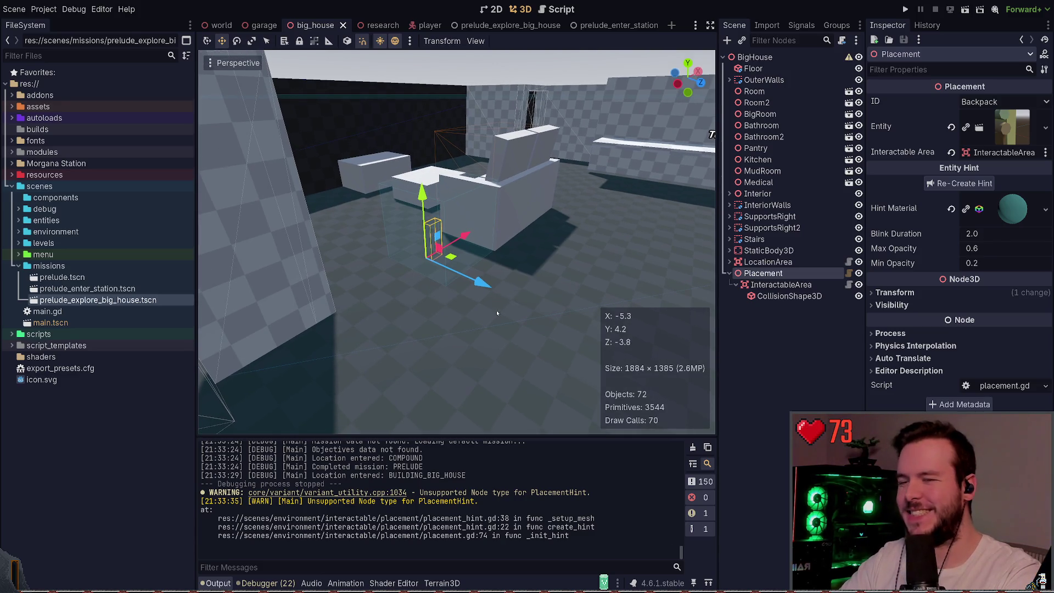
pyautogui.click(895, 292)
pyautogui.click(895, 292)
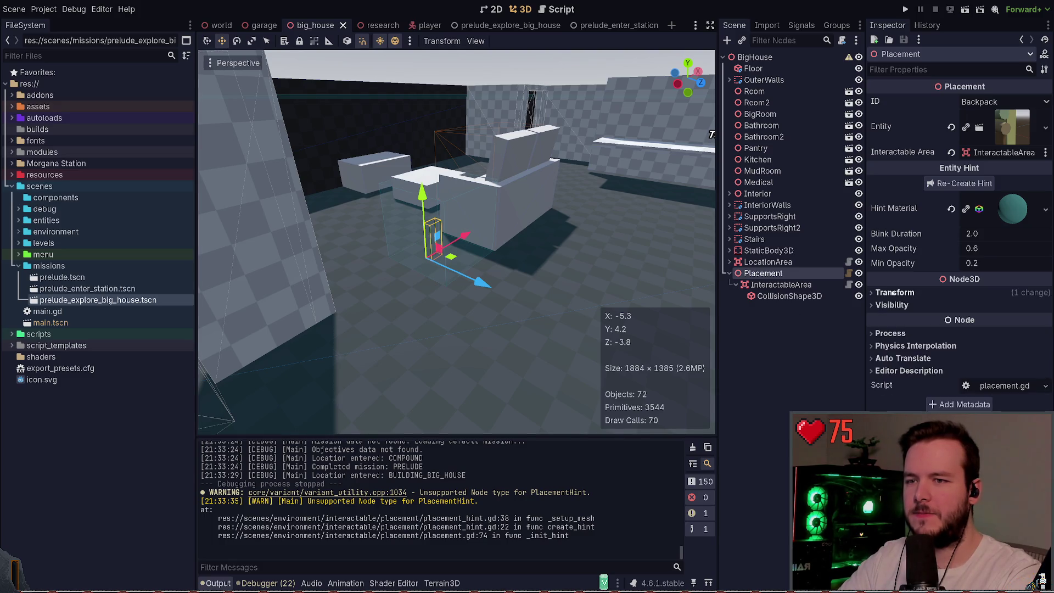
pyautogui.press('F5')
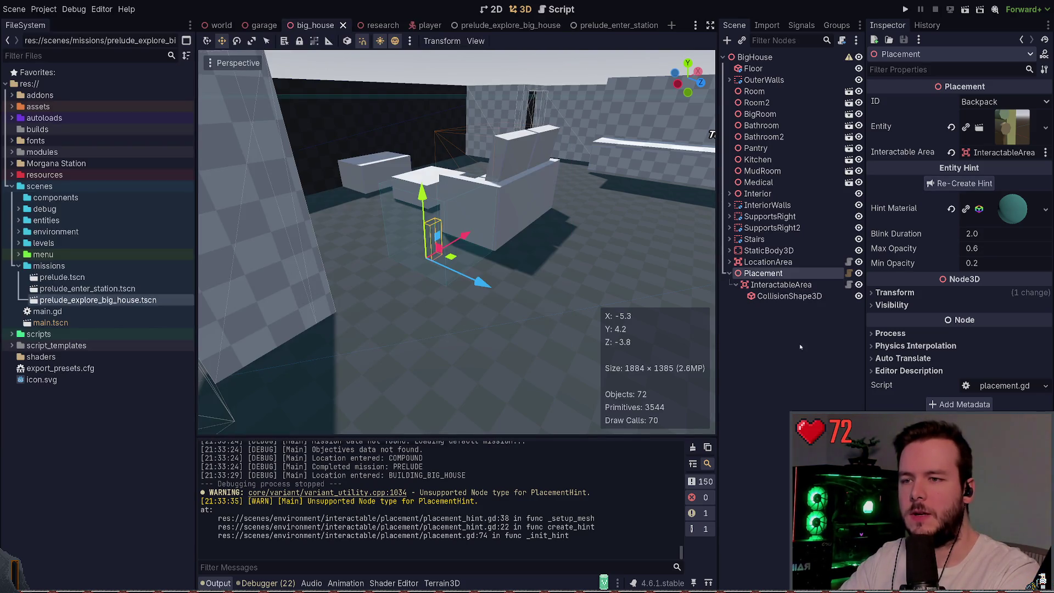
# - Drop the backpack scene under Placement, stand it upright tilted about -15 degrees by the sofa, and save
pyautogui.moveTo(1012, 127); pyautogui.dragTo(763, 273)
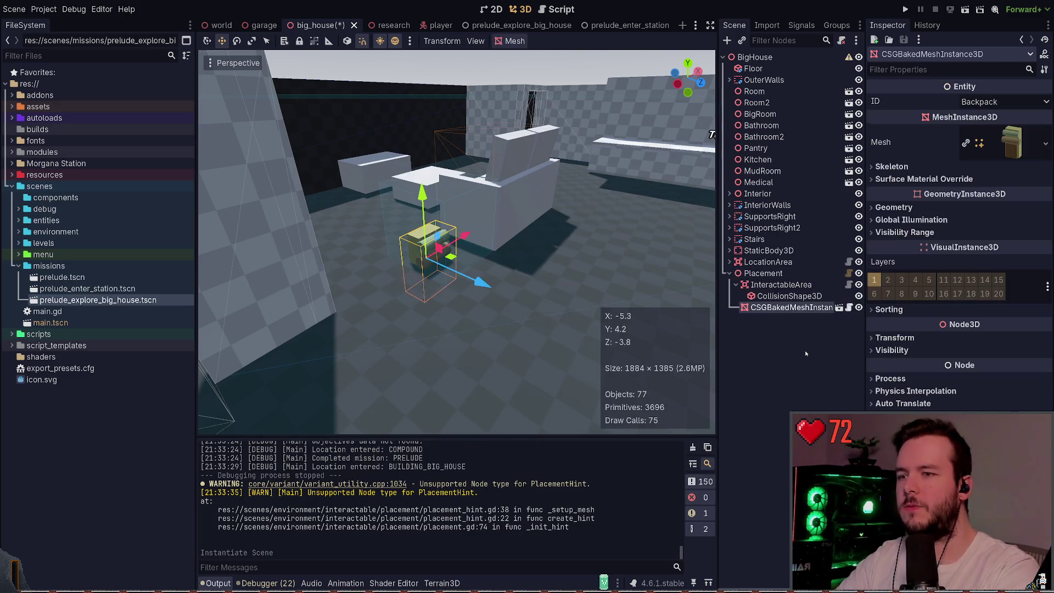
pyautogui.scroll(2, 626, 280)
pyautogui.press('e')
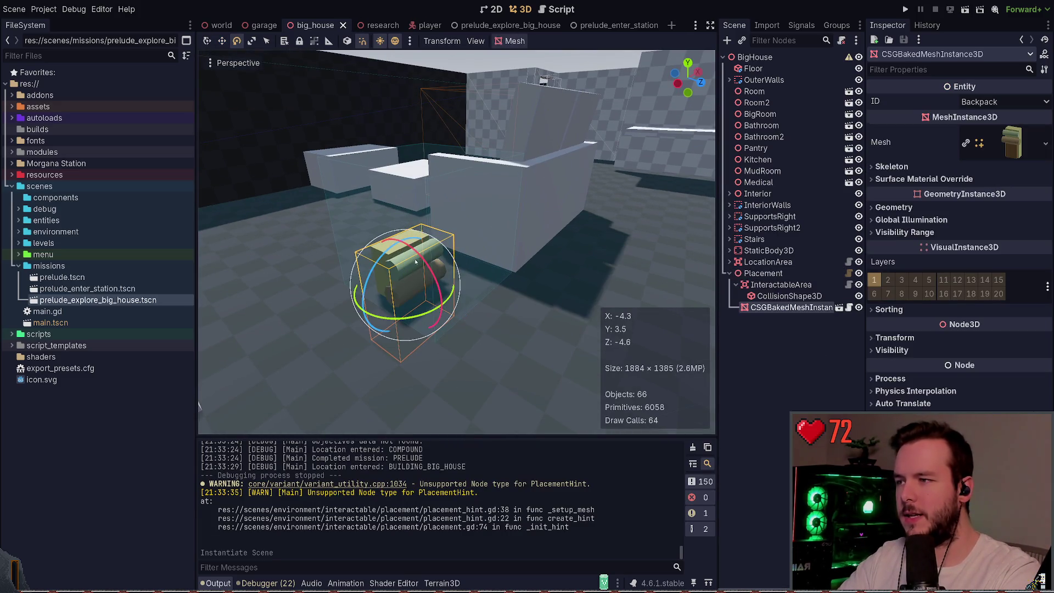
pyautogui.moveTo(416, 263)
pyautogui.mouseDown()
pyautogui.moveTo(467, 214)
pyautogui.moveTo(417, 238)
pyautogui.moveTo(442, 222)
pyautogui.mouseUp()
pyautogui.press('w')
pyautogui.press('e')
pyautogui.moveTo(428, 175)
pyautogui.mouseDown()
pyautogui.moveTo(411, 176)
pyautogui.moveTo(442, 201)
pyautogui.moveTo(461, 197)
pyautogui.moveTo(453, 198)
pyautogui.mouseUp()
pyautogui.press('w')
pyautogui.hotkey('ctrl', 's')
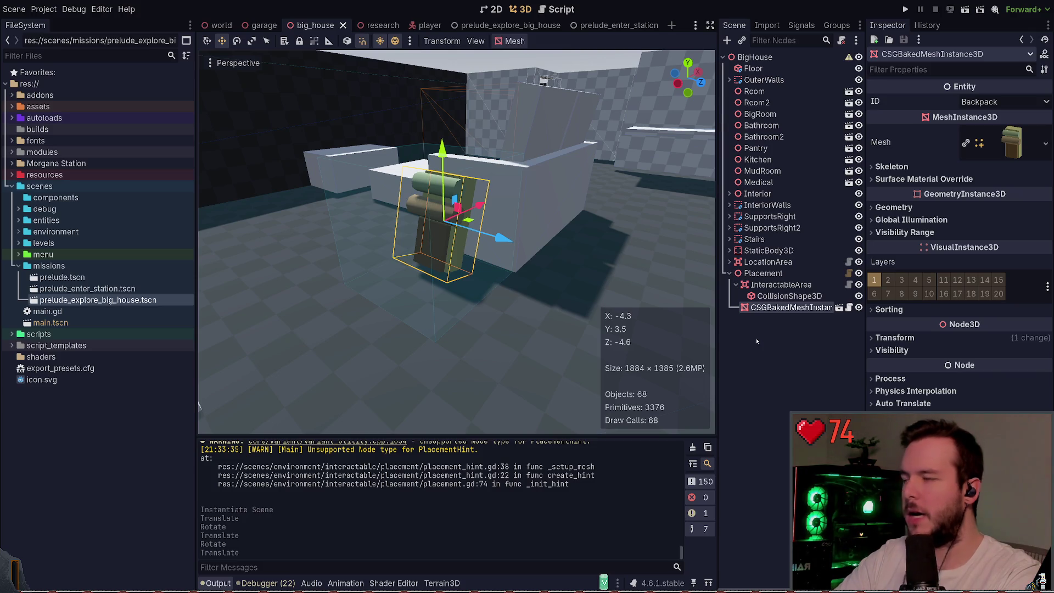
# - Inspect the Placement node, its children and its Entity property, undoing an accidental clear of Entity
pyautogui.click(755, 341)
pyautogui.click(736, 284)
pyautogui.click(769, 273)
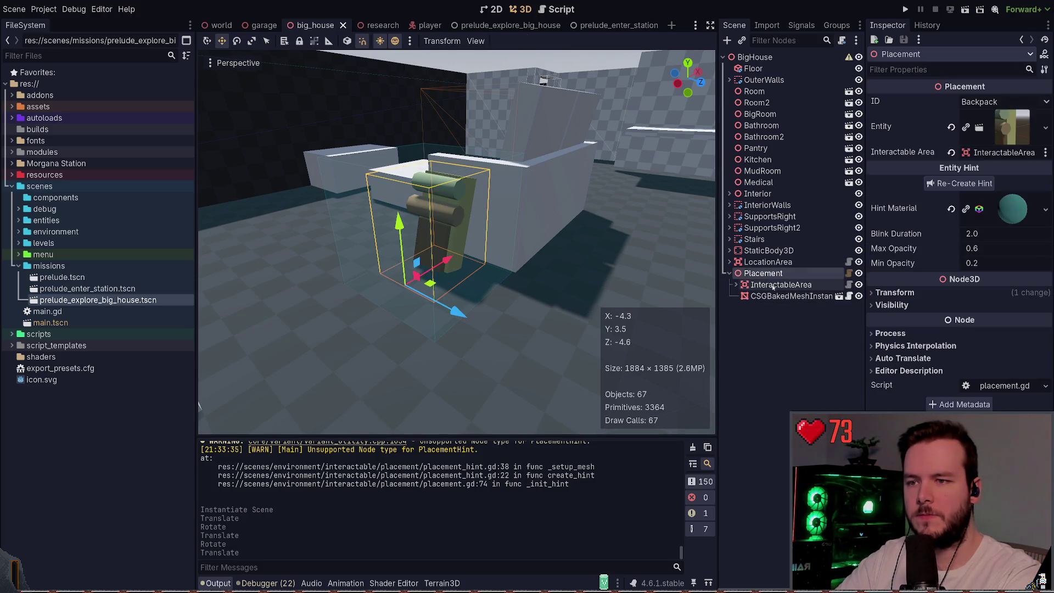
pyautogui.click(779, 285)
pyautogui.click(780, 297)
pyautogui.click(781, 308)
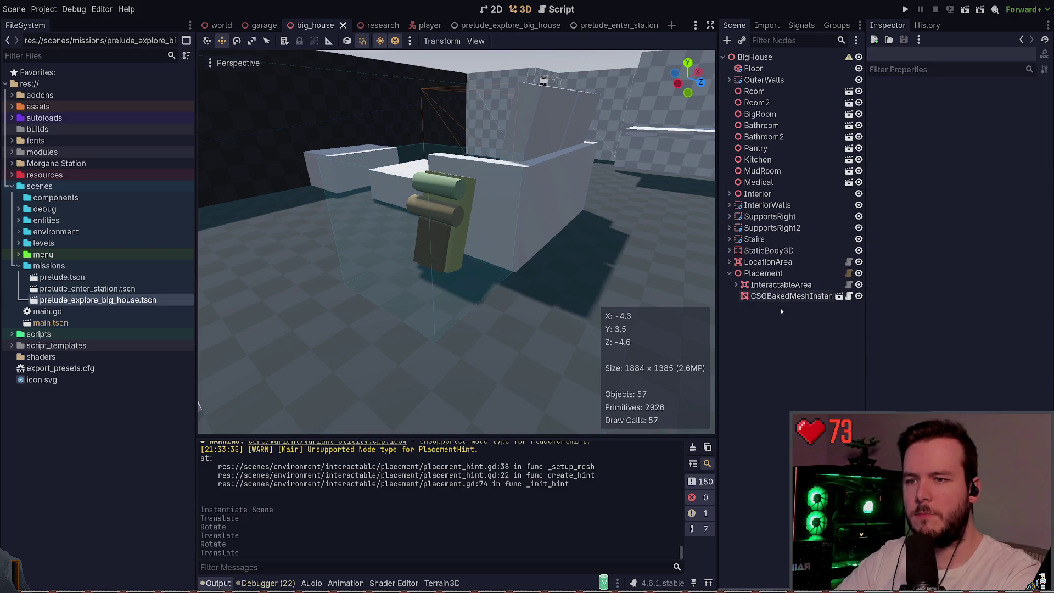
pyautogui.click(780, 297)
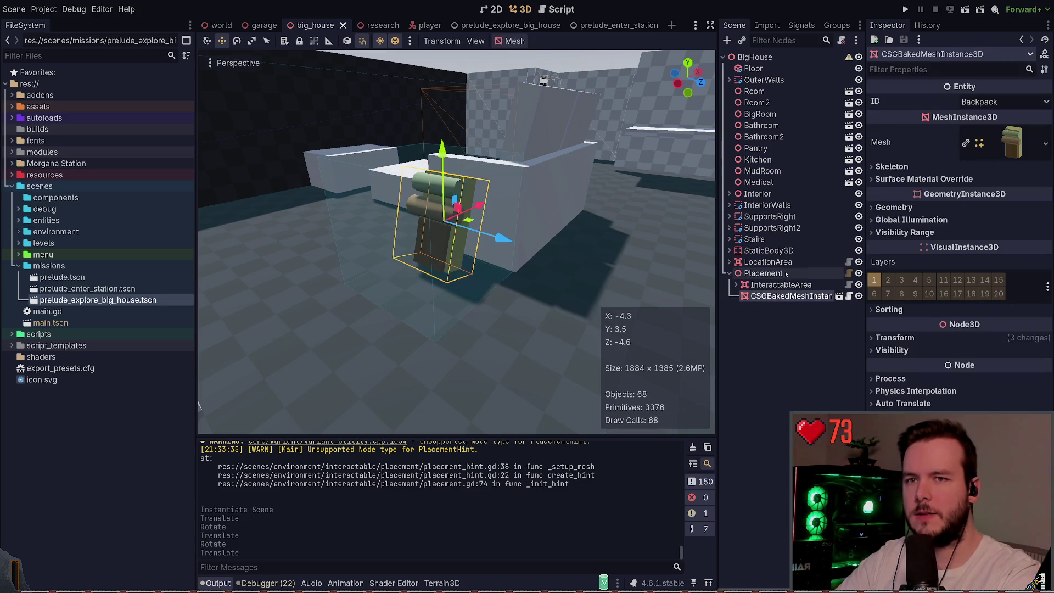
pyautogui.click(752, 284)
pyautogui.click(762, 273)
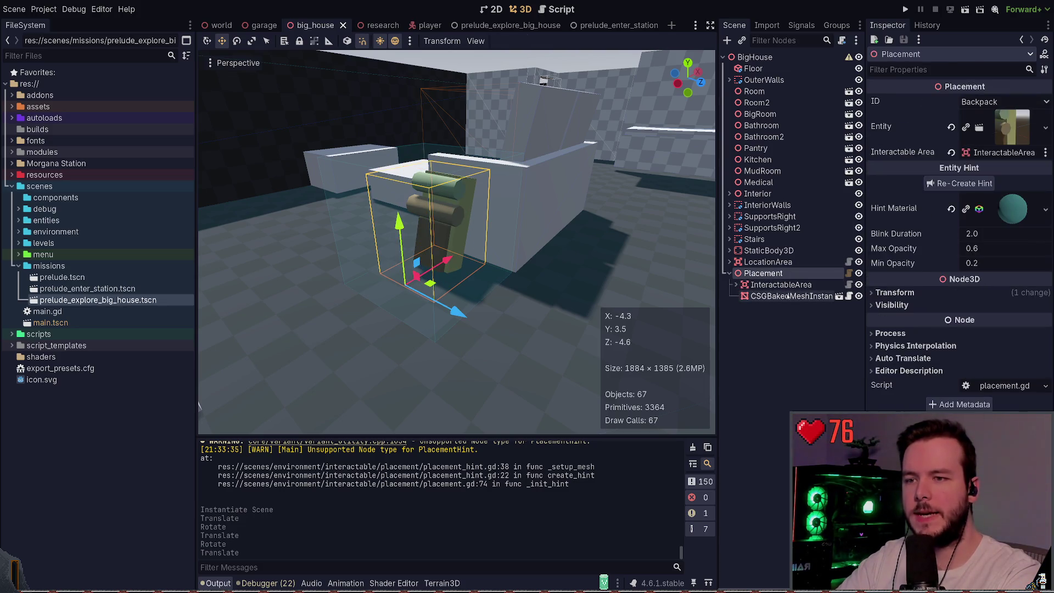
pyautogui.click(951, 127)
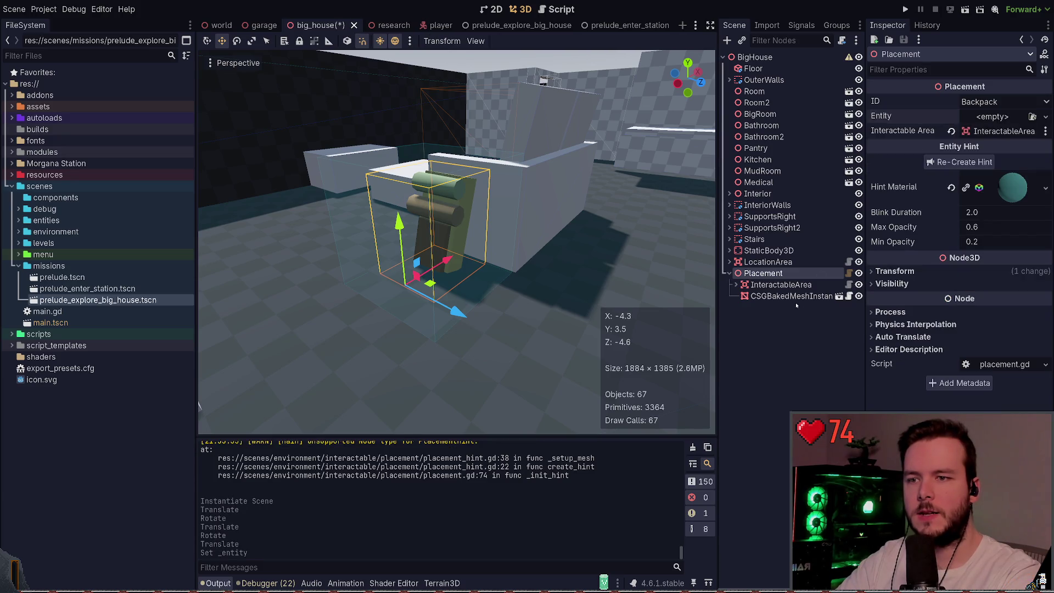
pyautogui.hotkey('ctrl', 'z')
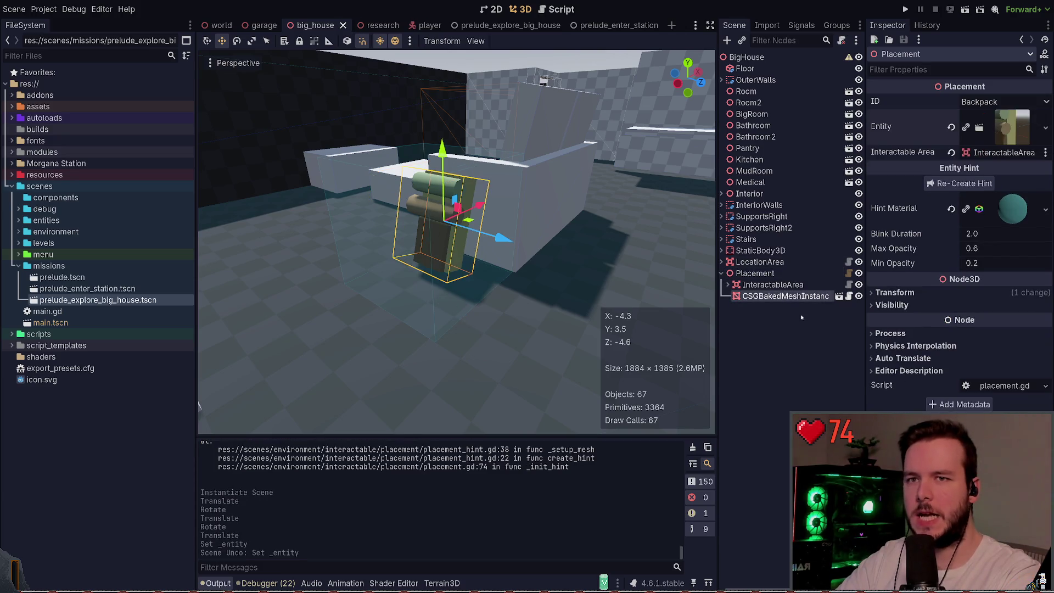
pyautogui.click(1004, 134)
pyautogui.click(1000, 141)
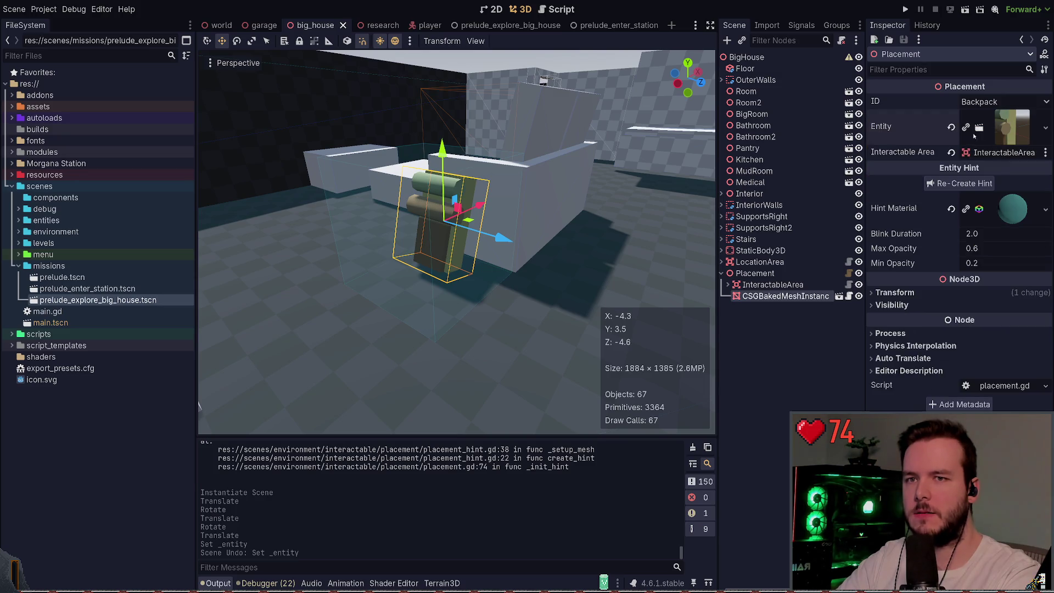
# - Delete the backpack mesh node and instance the placement scene as Placement2 under BigHouse
pyautogui.click(778, 297)
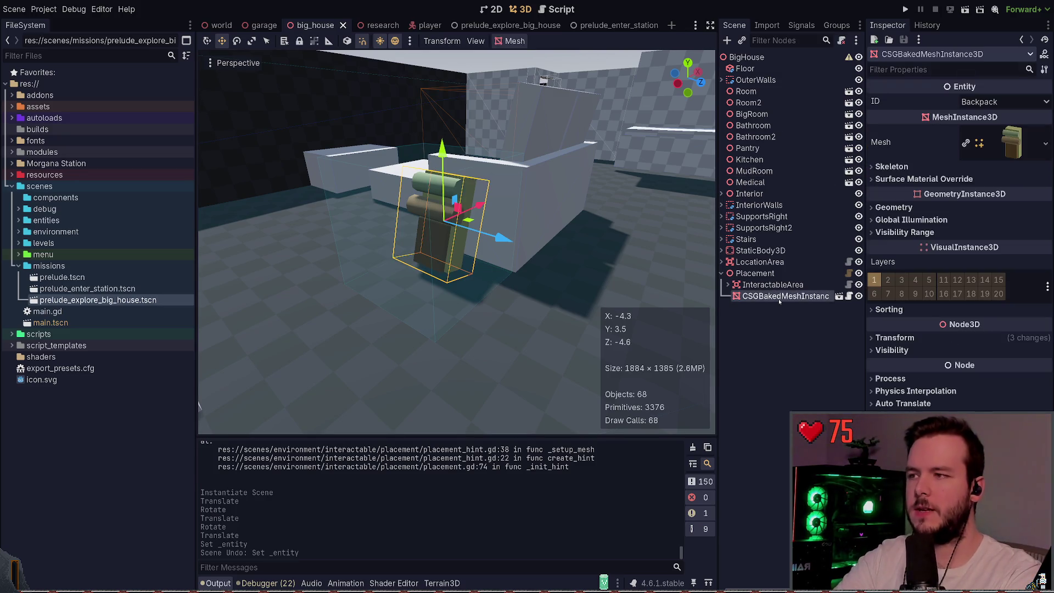
pyautogui.press('Delete')
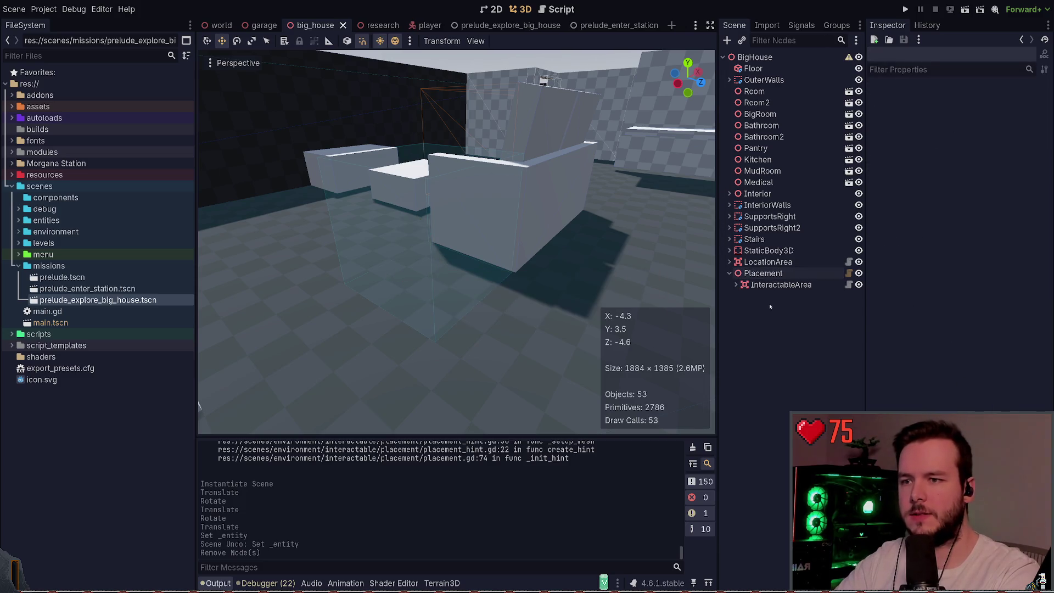
pyautogui.hotkey('ctrl', 'shift', 'a')
pyautogui.press('Return')
pyautogui.hotkey('ctrl', 's')
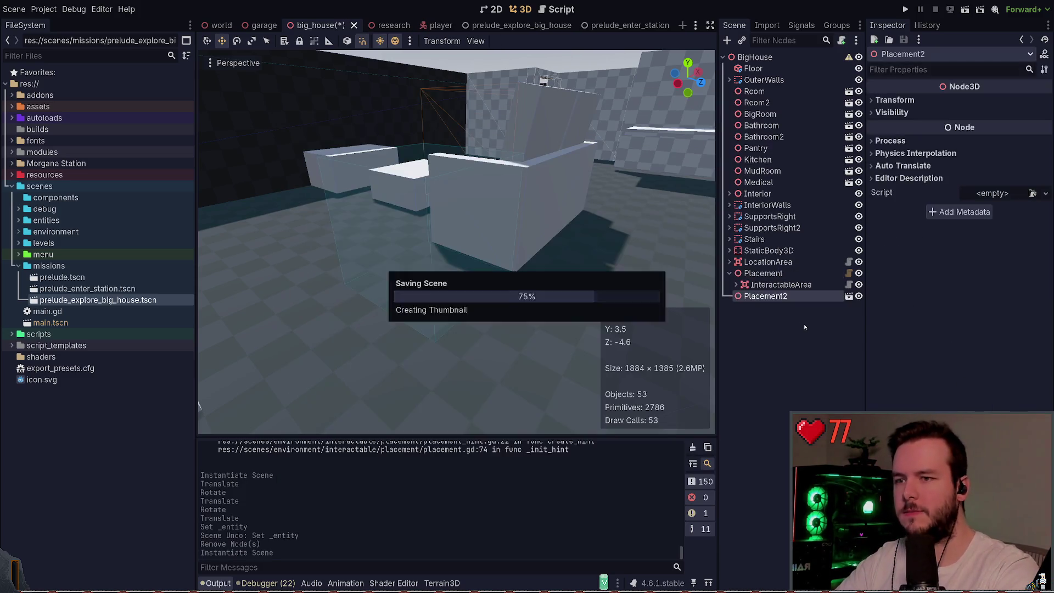
pyautogui.click(788, 273)
pyautogui.click(775, 296)
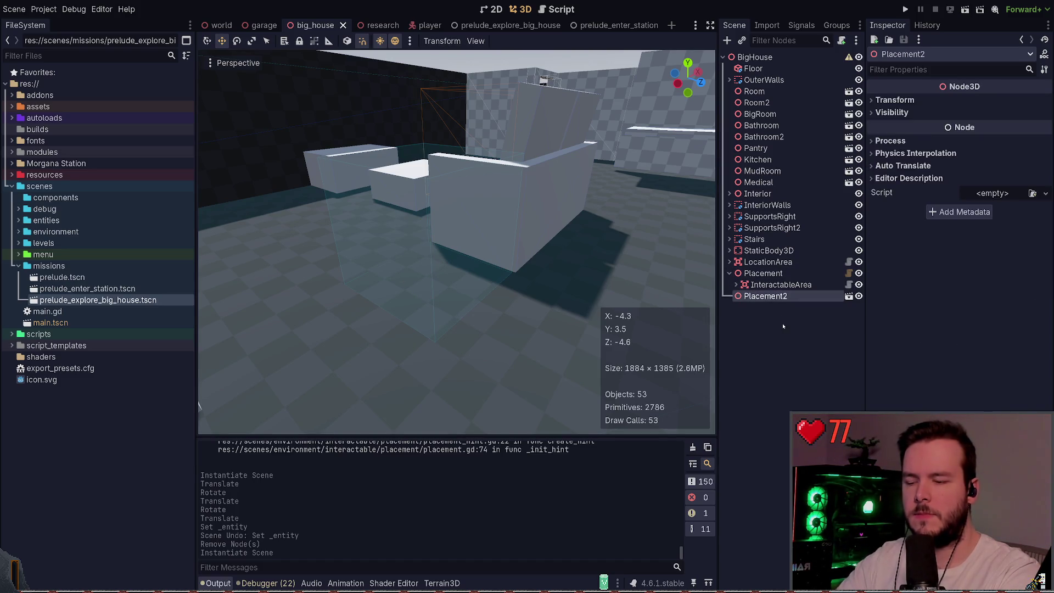
pyautogui.press('Delete')
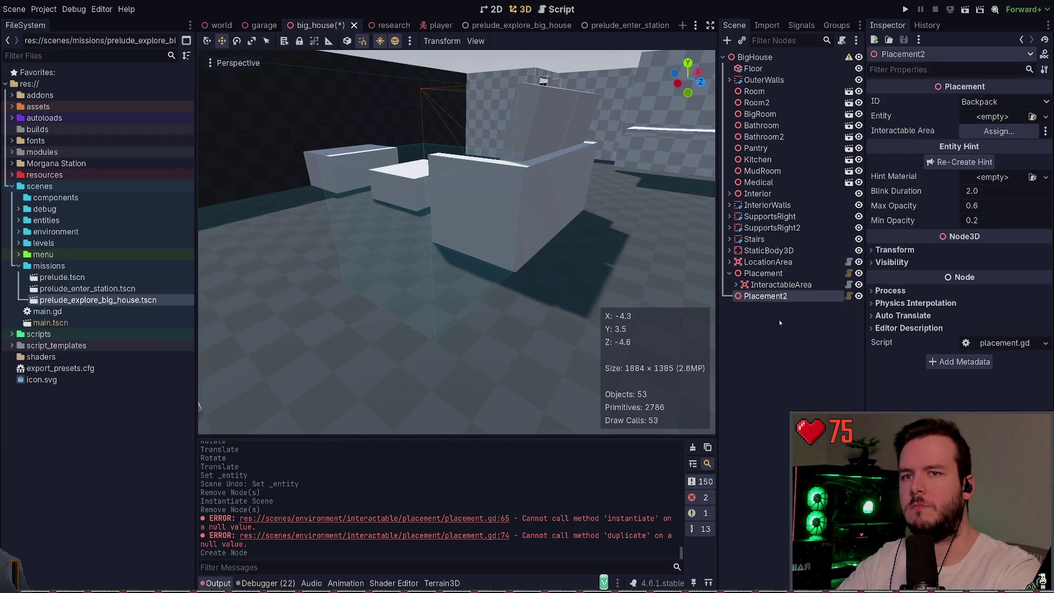
pyautogui.hotkey('ctrl', 'z')
# - Instance the placement scene again, open it in its own tab, then close it and return to big_house
pyautogui.hotkey('ctrl', 'a')
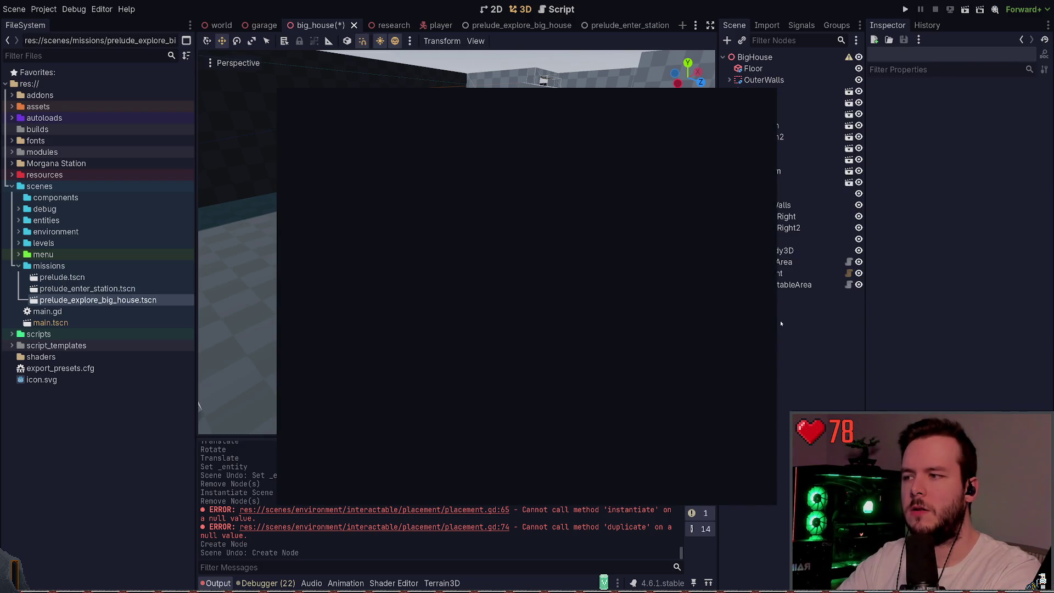
pyautogui.press('Return')
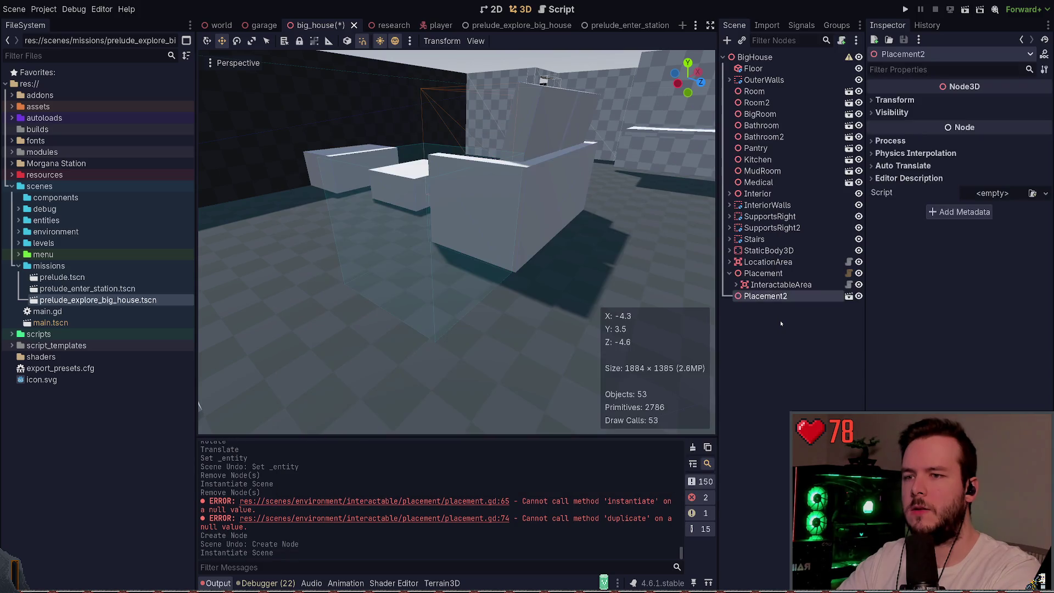
pyautogui.click(849, 296)
pyautogui.click(758, 57)
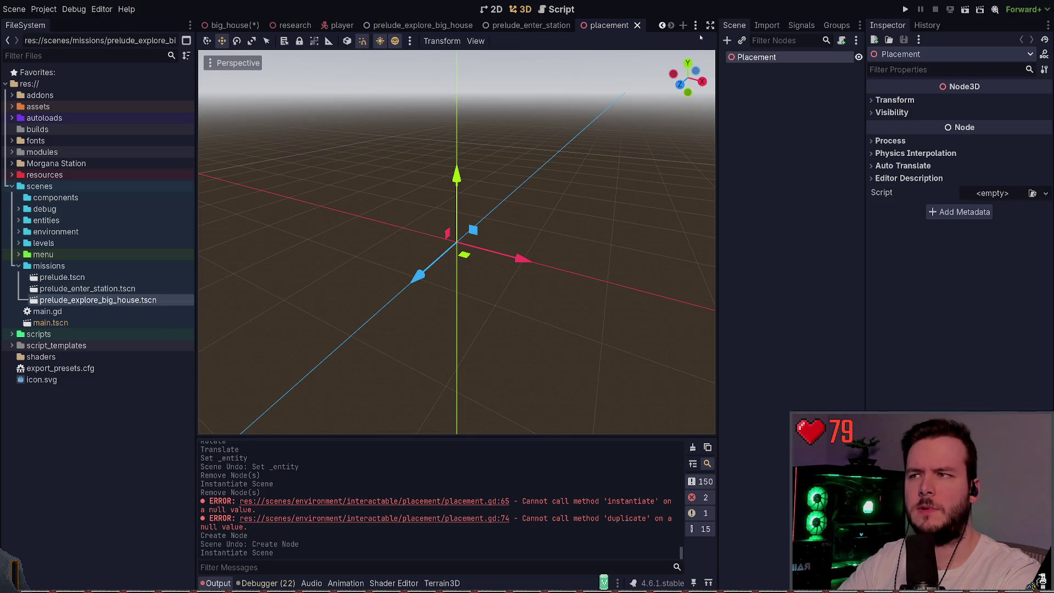
pyautogui.click(638, 26)
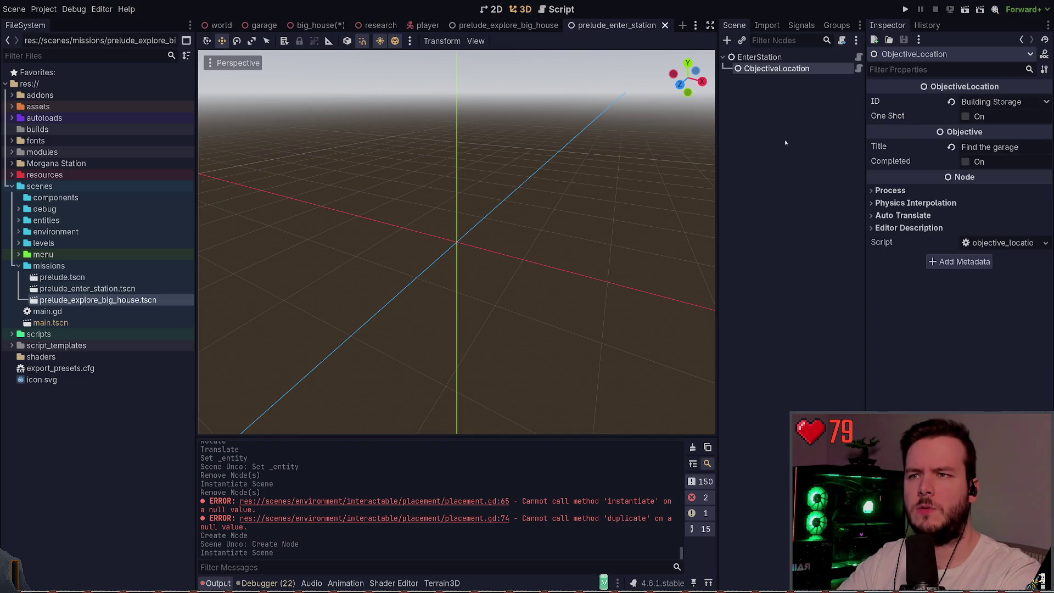
pyautogui.click(320, 25)
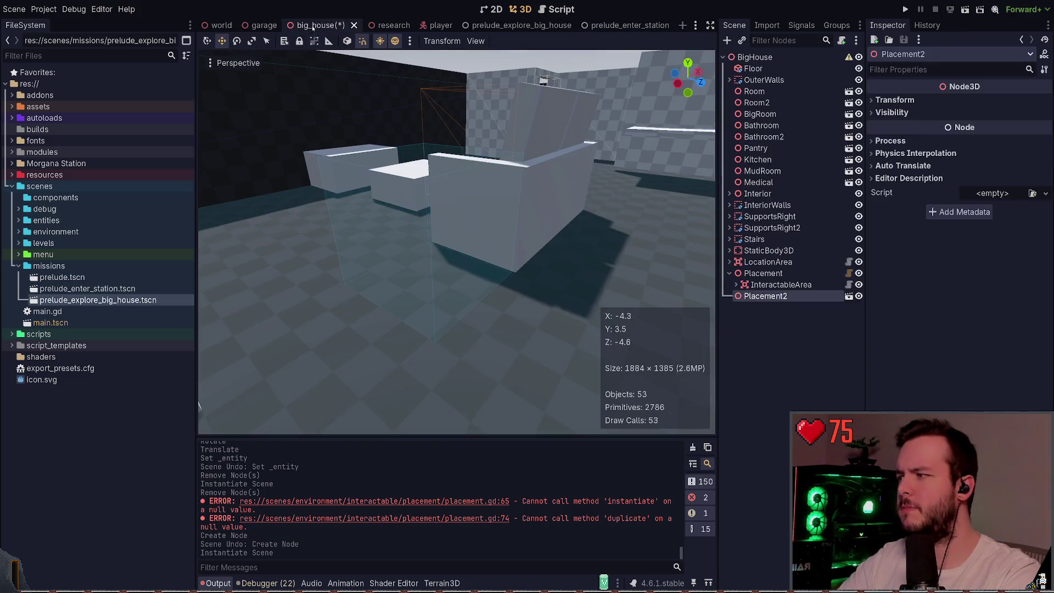
# - Delete Placement2 and open placement.gd for the Placement node
pyautogui.click(751, 296)
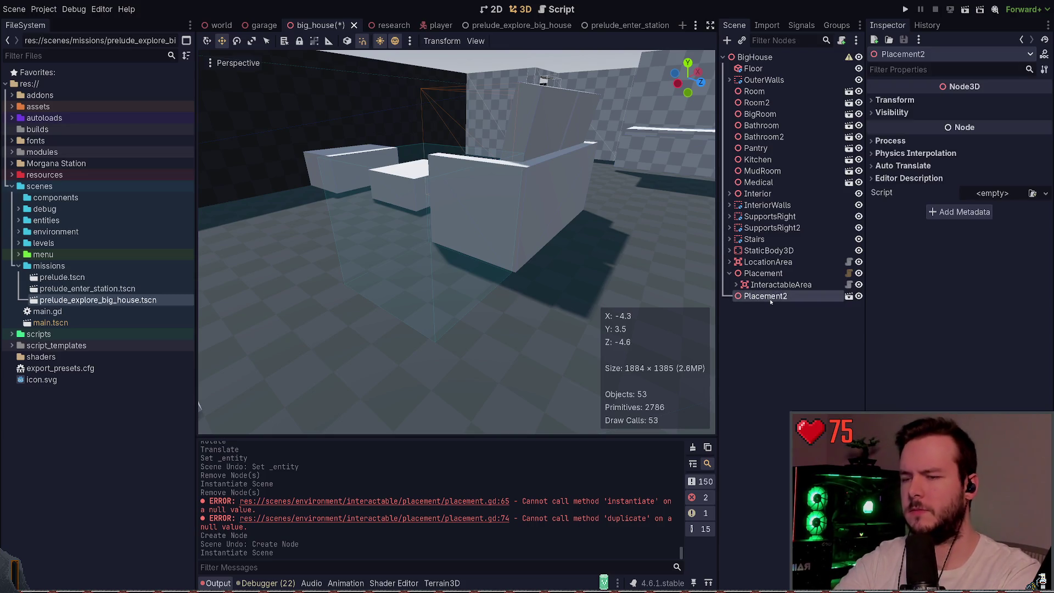
pyautogui.press('Delete')
pyautogui.click(777, 274)
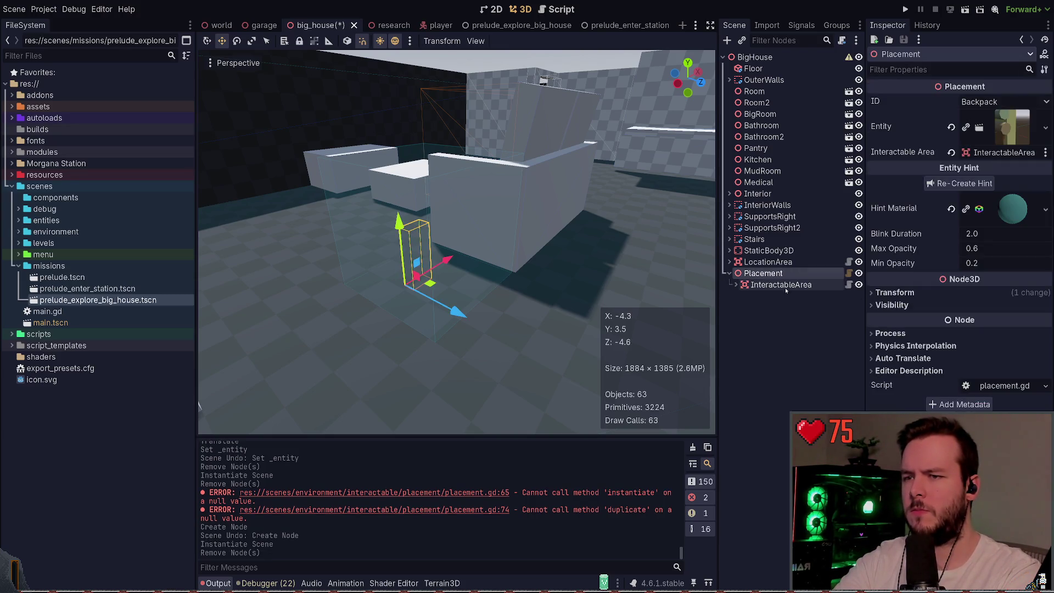
pyautogui.click(849, 273)
pyautogui.scroll(20, 445, 206)
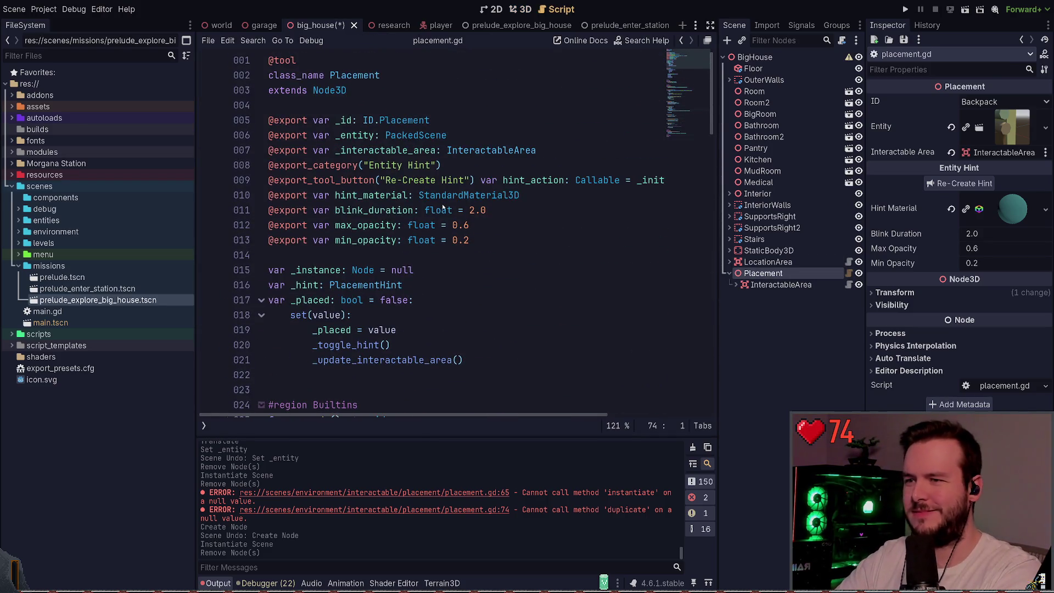
# - In Neovim, search 'placement' and open placement.tscn after previewing placement.gd
pyautogui.hotkey('alt', 'Tab')
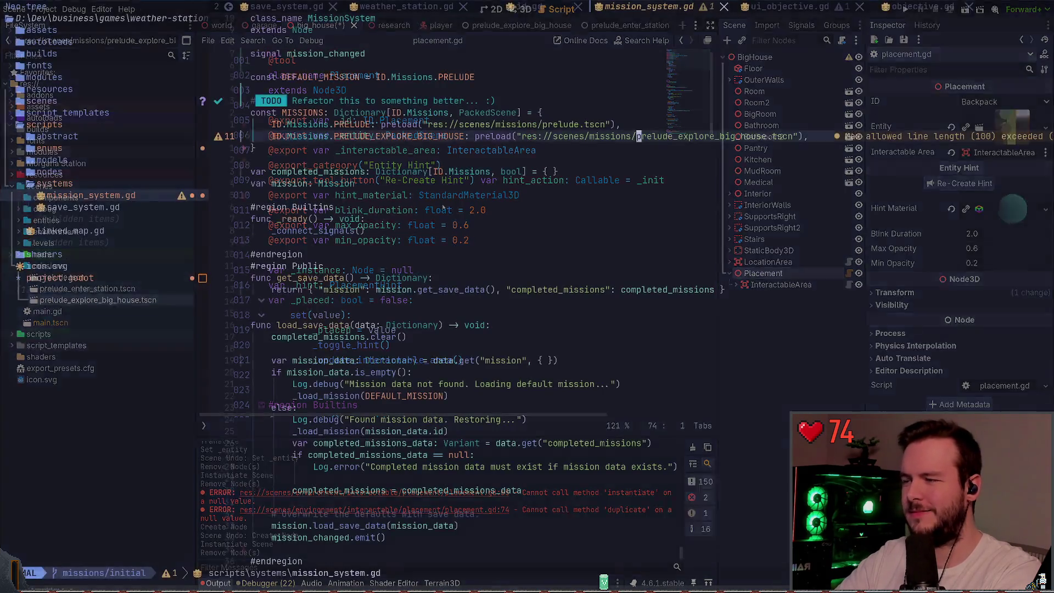
pyautogui.hotkey('ctrl', 'p')
pyautogui.write('placement')
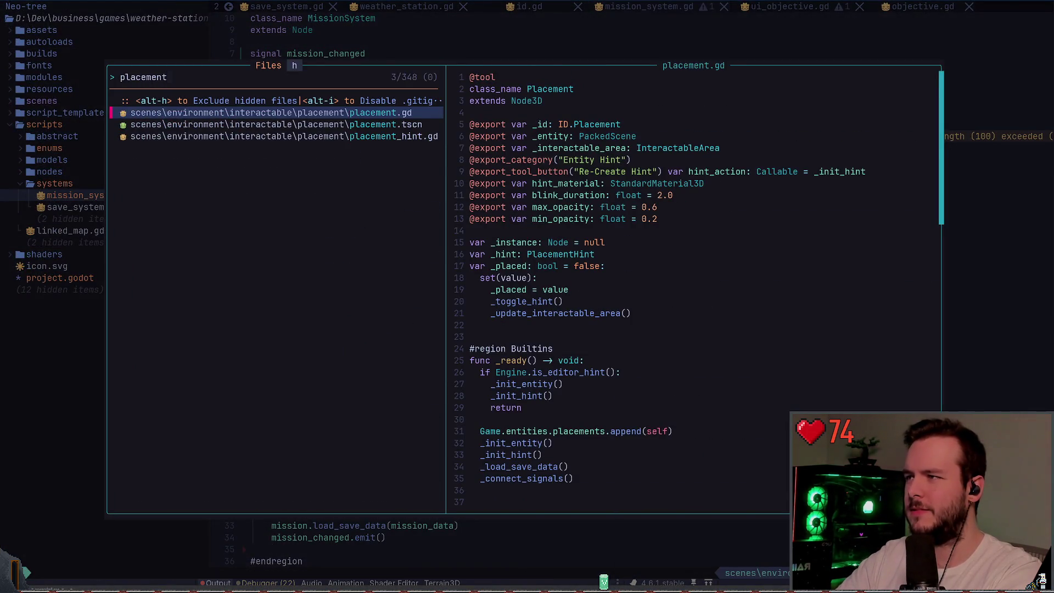
pyautogui.click(274, 125)
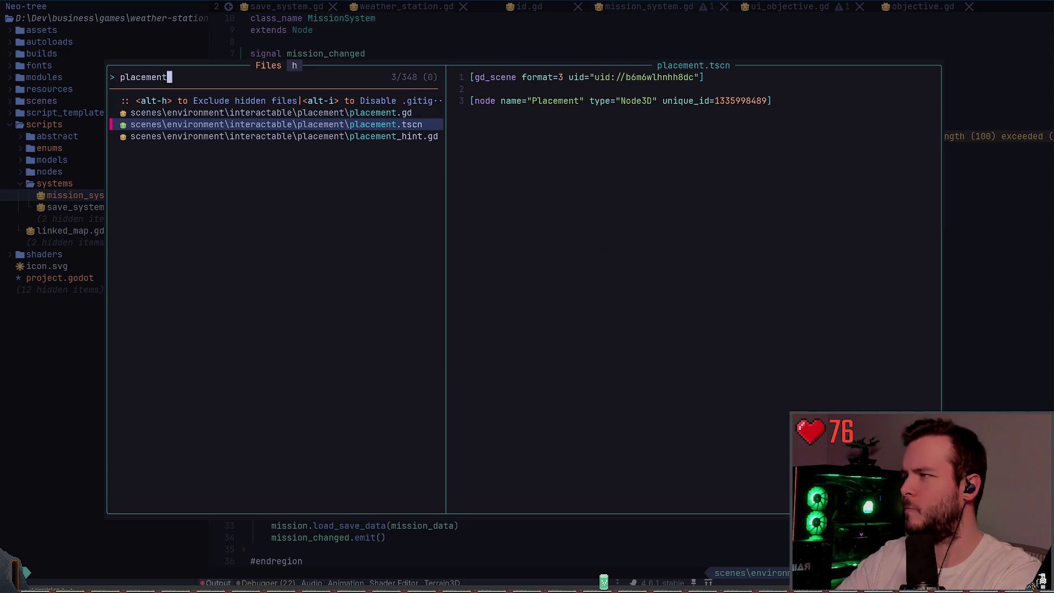
pyautogui.press('Up')
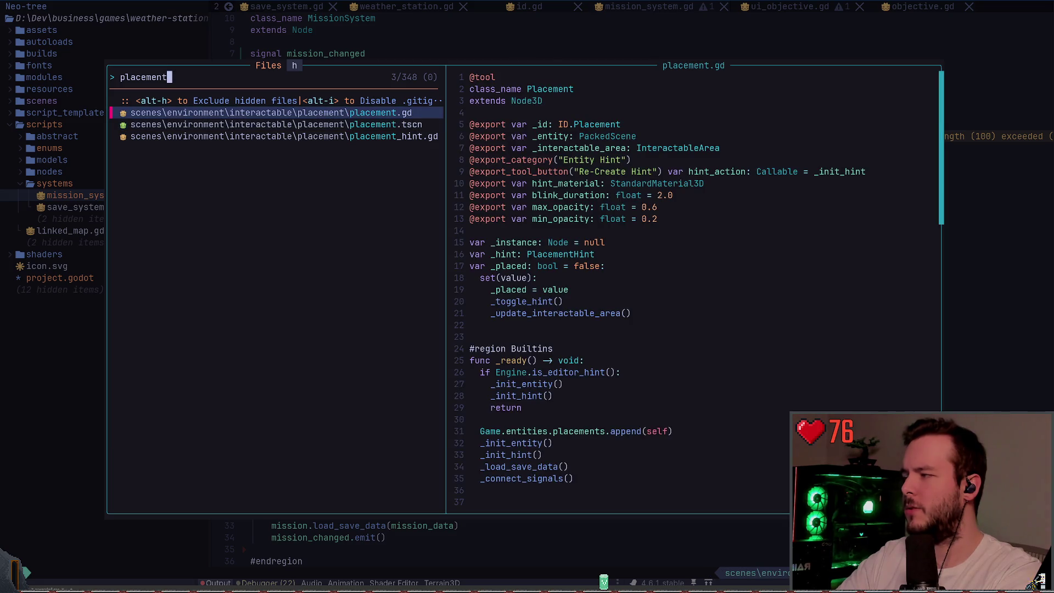
pyautogui.press('Down')
pyautogui.click(271, 112)
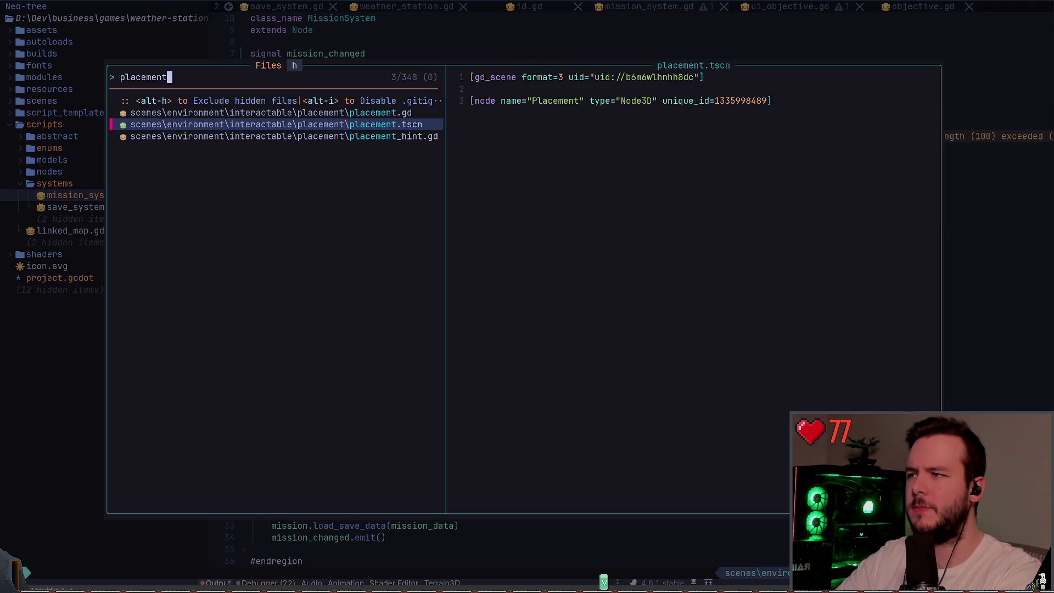
pyautogui.press('Down')
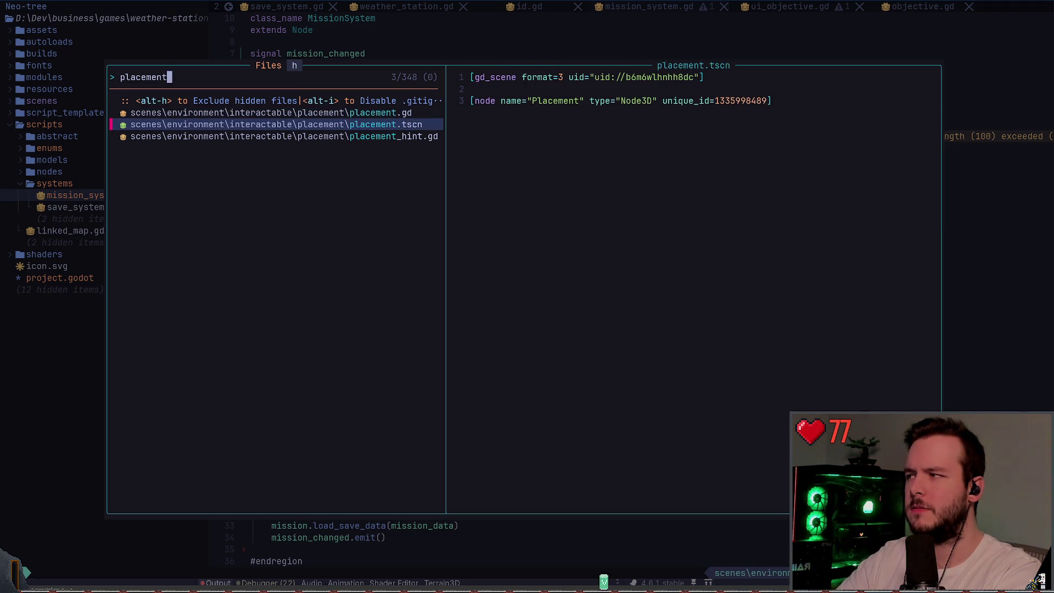
pyautogui.press('Return')
# - Locate placement.tscn in the Neo-tree file tree and delete it, confirming the prompt
pyautogui.hotkey('ctrl', 'h')
pyautogui.press('g')
pyautogui.press('g')
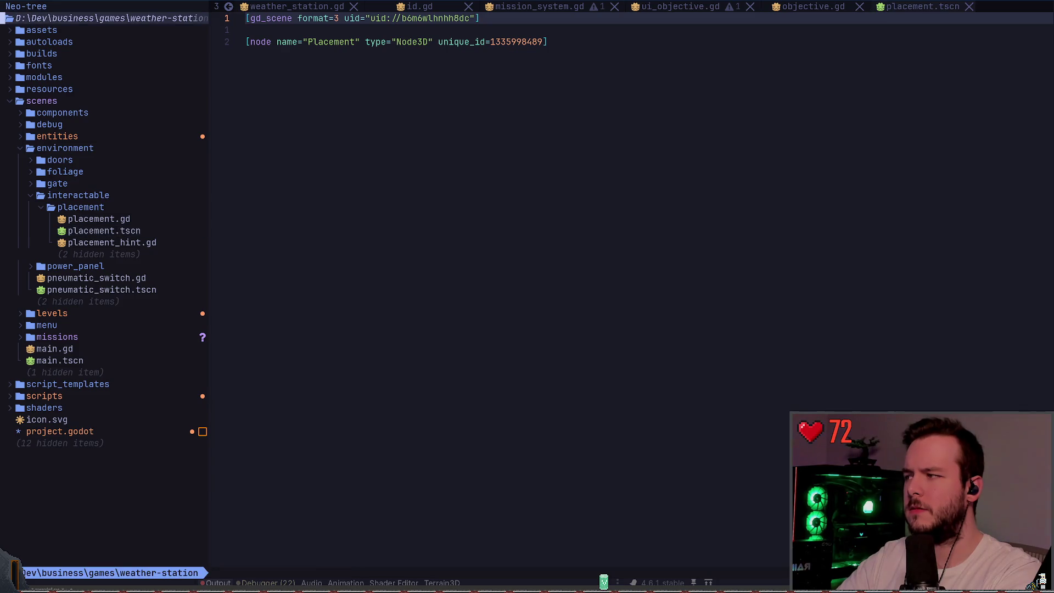
pyautogui.press('j')
pyautogui.write('2j8j8j')
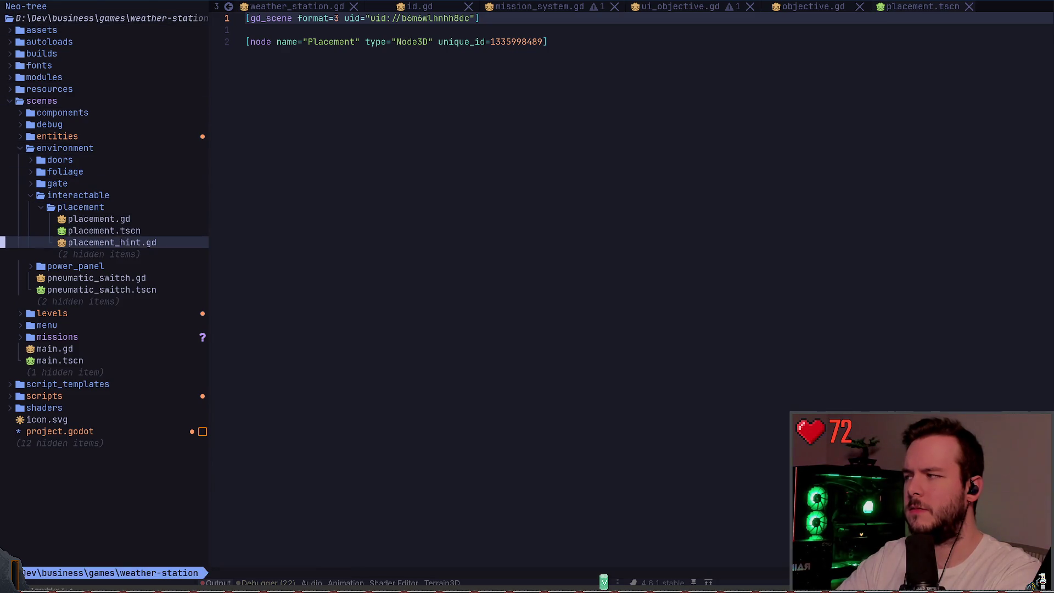
pyautogui.write('kdy')
pyautogui.press('Return')
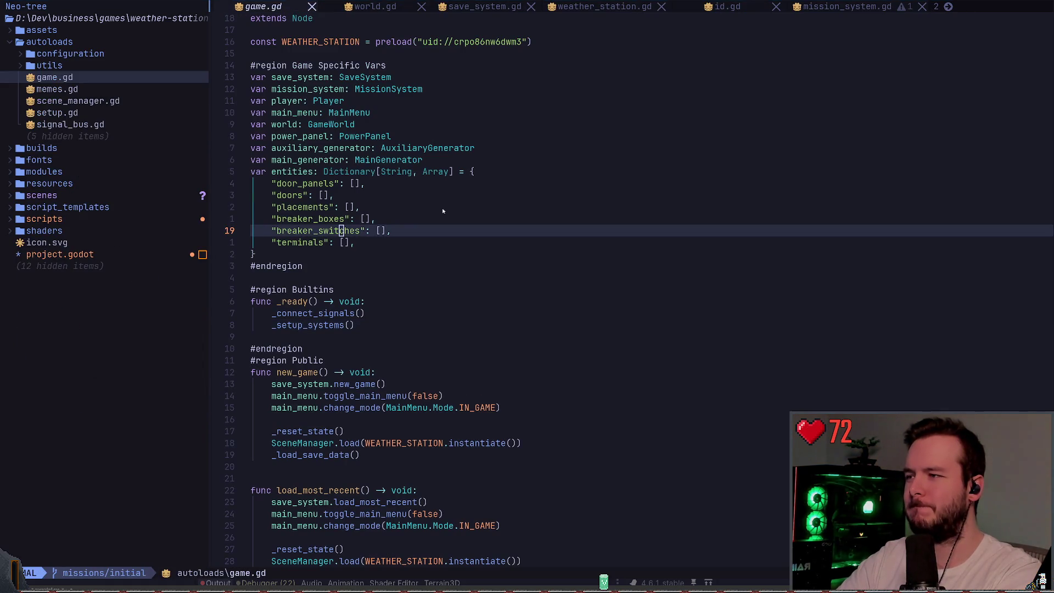
# - Back in Godot, switch to the 3D view and select the Placement node
pyautogui.hotkey('alt', 'Tab')
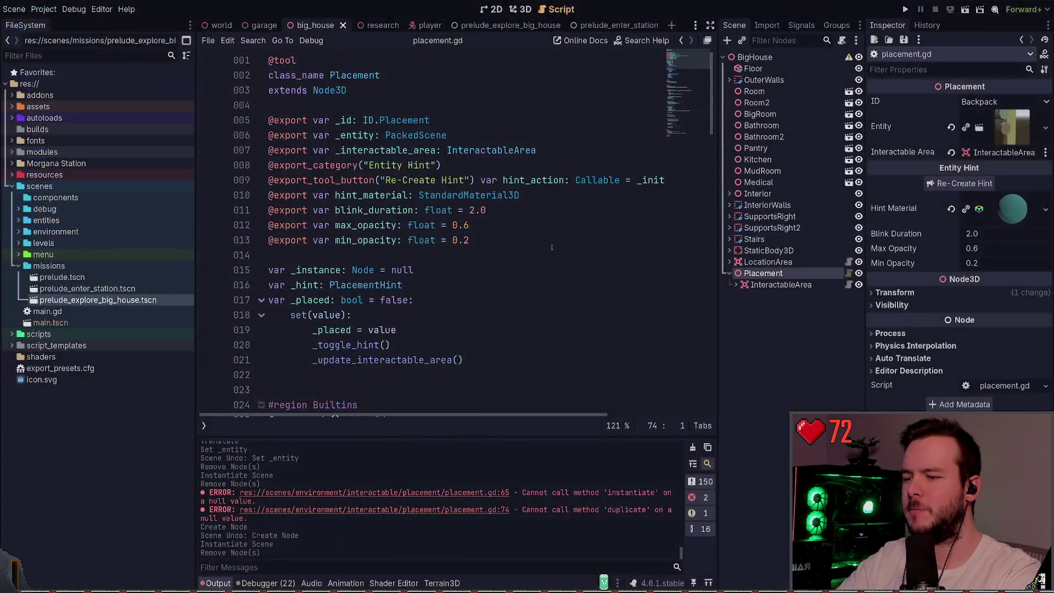
pyautogui.click(762, 298)
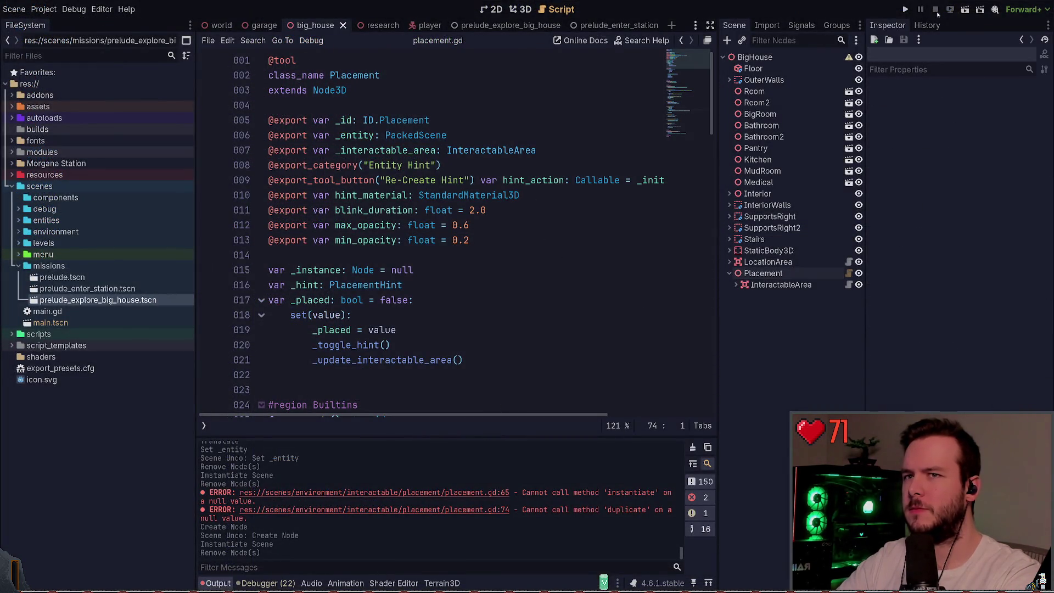
pyautogui.click(521, 10)
pyautogui.click(764, 273)
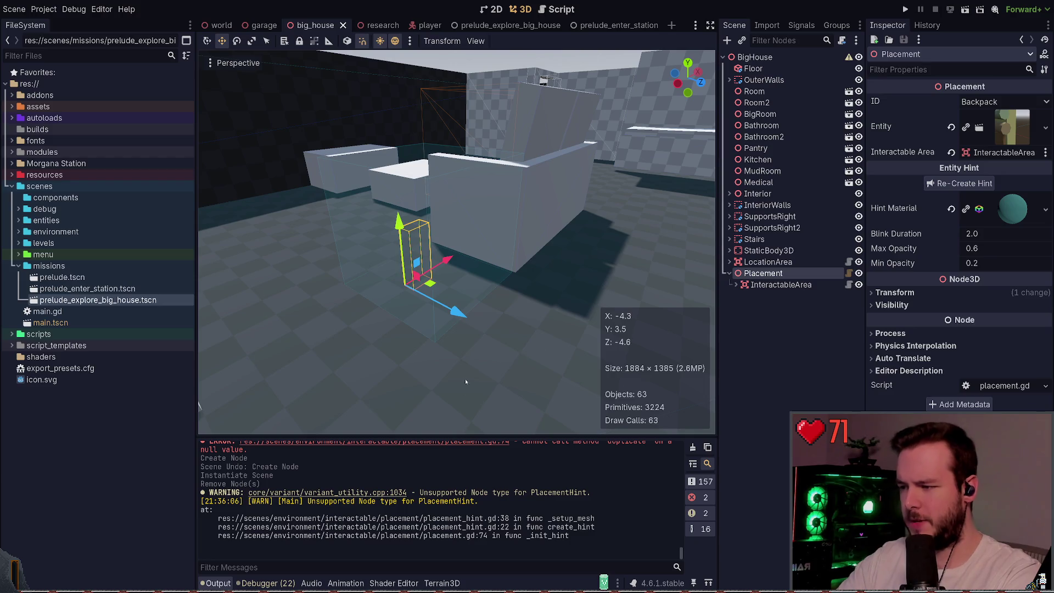
# - Open placement.gd and follow create_hint to the _setup_mesh lines 34–36 in placement_hint.gd
pyautogui.click(849, 273)
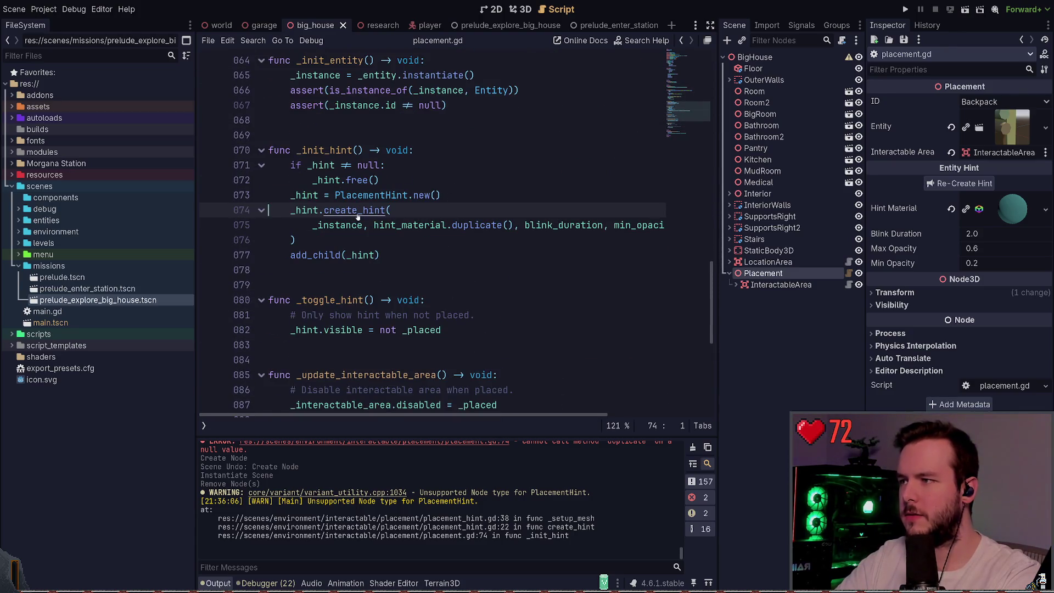
pyautogui.keyDown('ctrl'); pyautogui.click(355, 218); pyautogui.keyUp('ctrl')
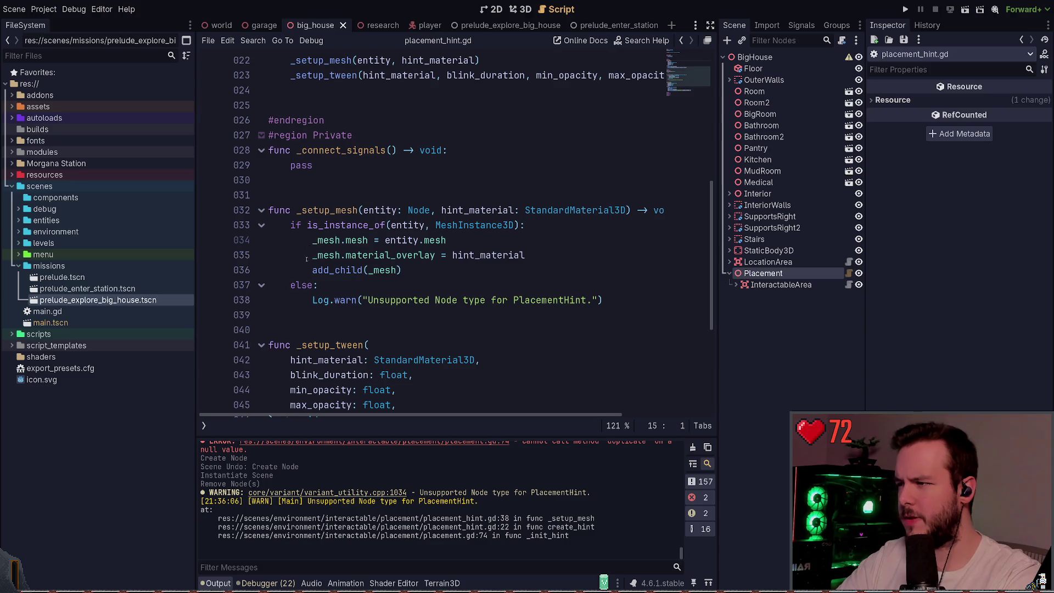
pyautogui.moveTo(402, 270); pyautogui.dragTo(242, 244)
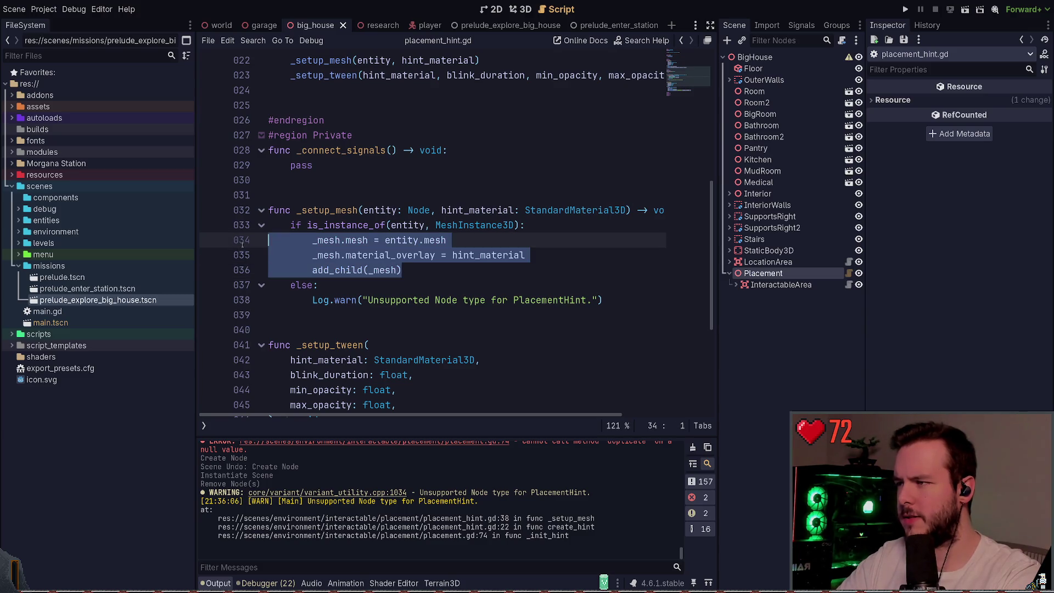
pyautogui.click(599, 210)
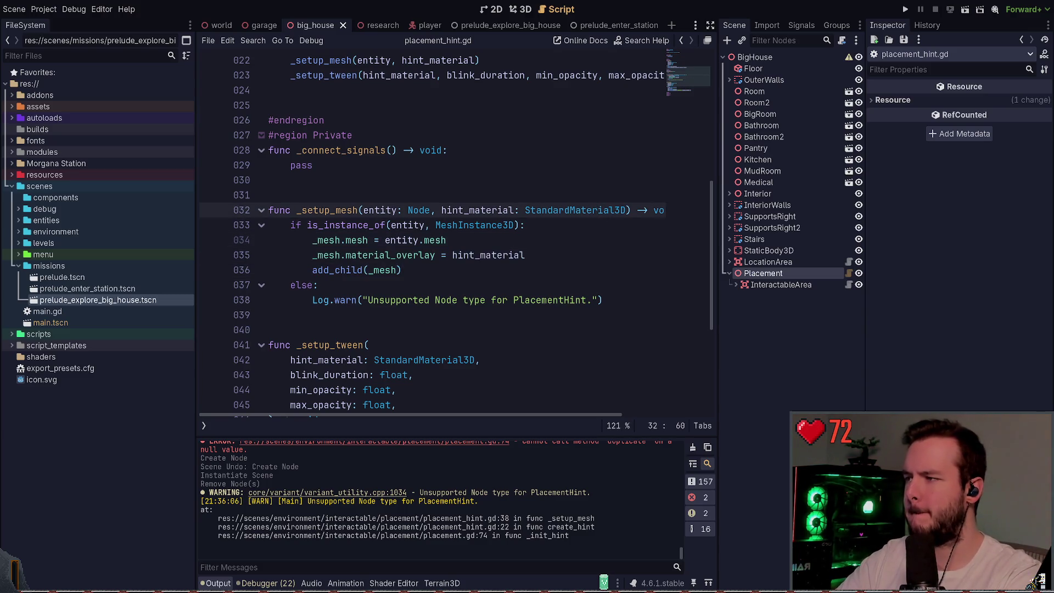
pyautogui.hotkey('alt', 'Tab')
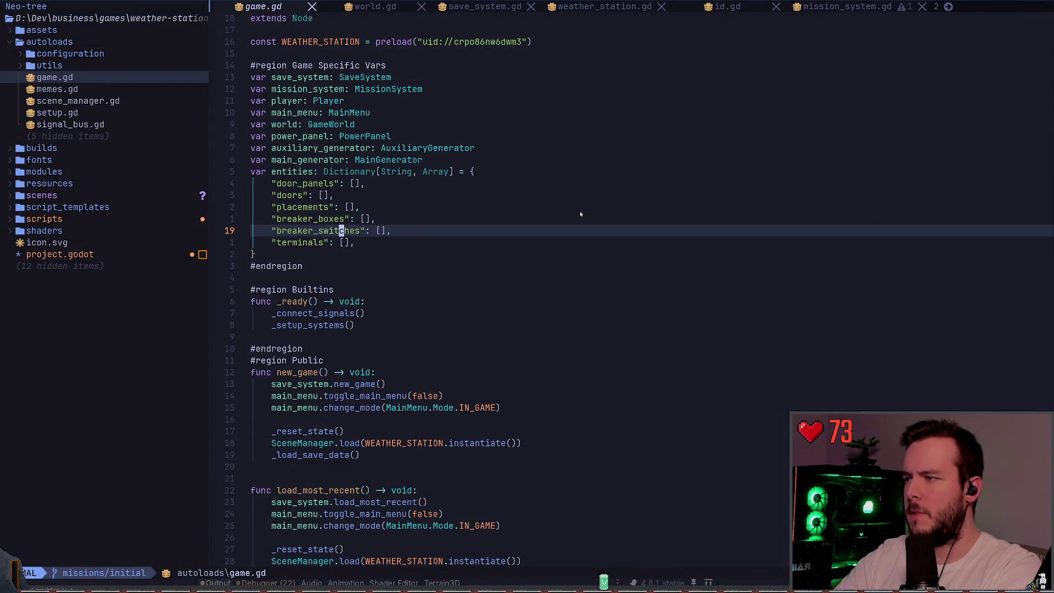
# - Search the project for setup_mesh and open the _setup_mesh match in placement_hint.gd
pyautogui.press('space')
pyautogui.write('fg_cr')
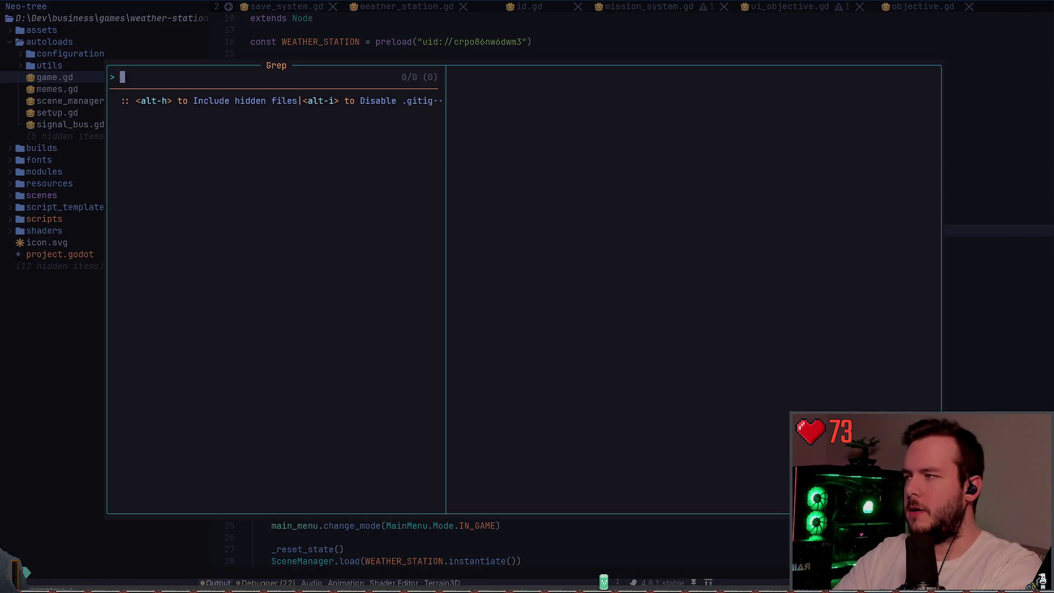
pyautogui.write('eate_mesh')
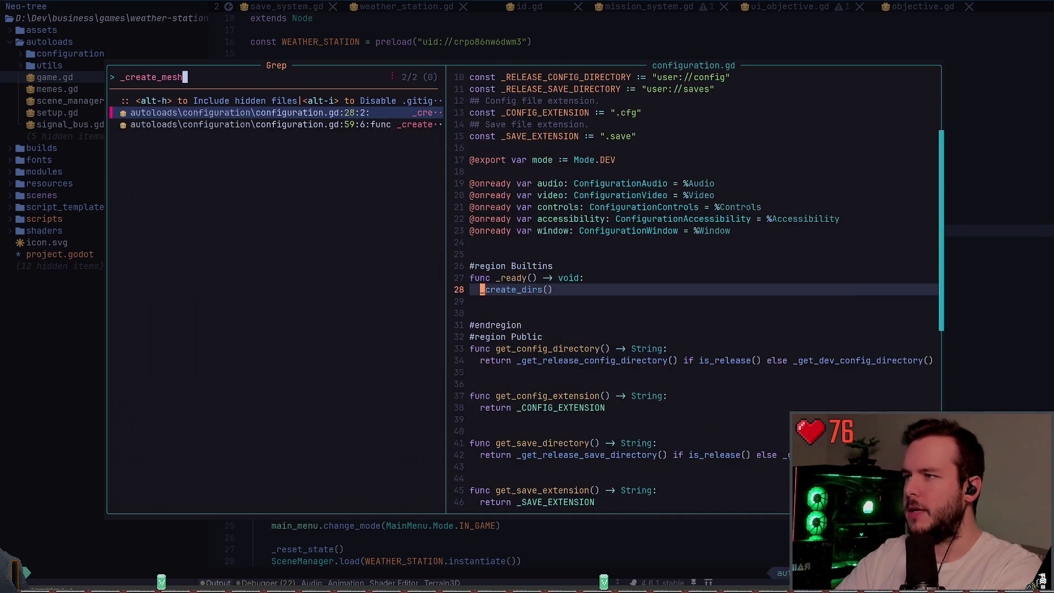
pyautogui.press('BackSpace')
pyautogui.press('BackSpace')
pyautogui.press('BackSpace')
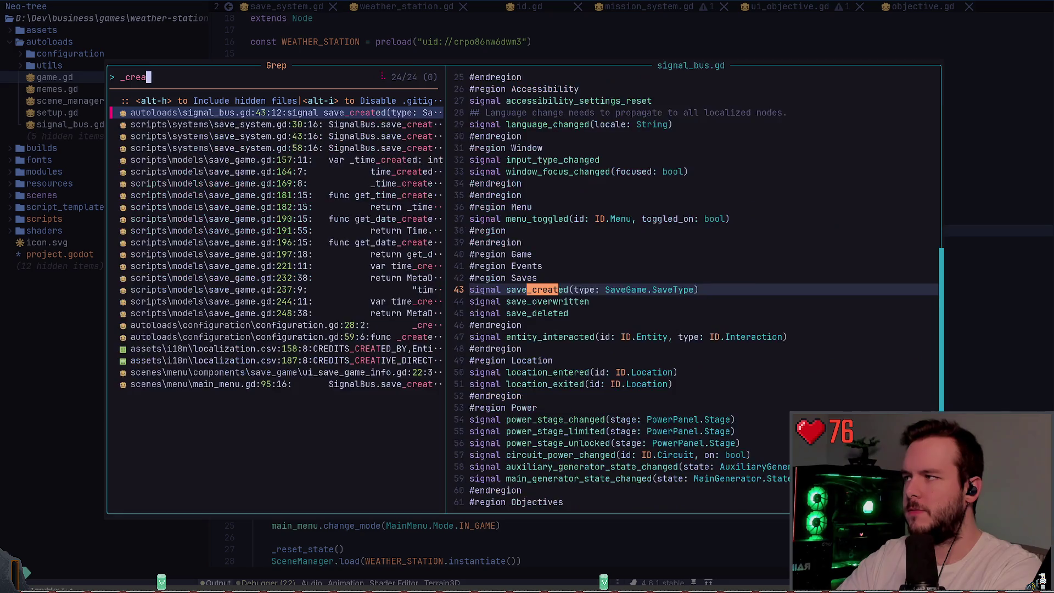
pyautogui.write('setup_mesh')
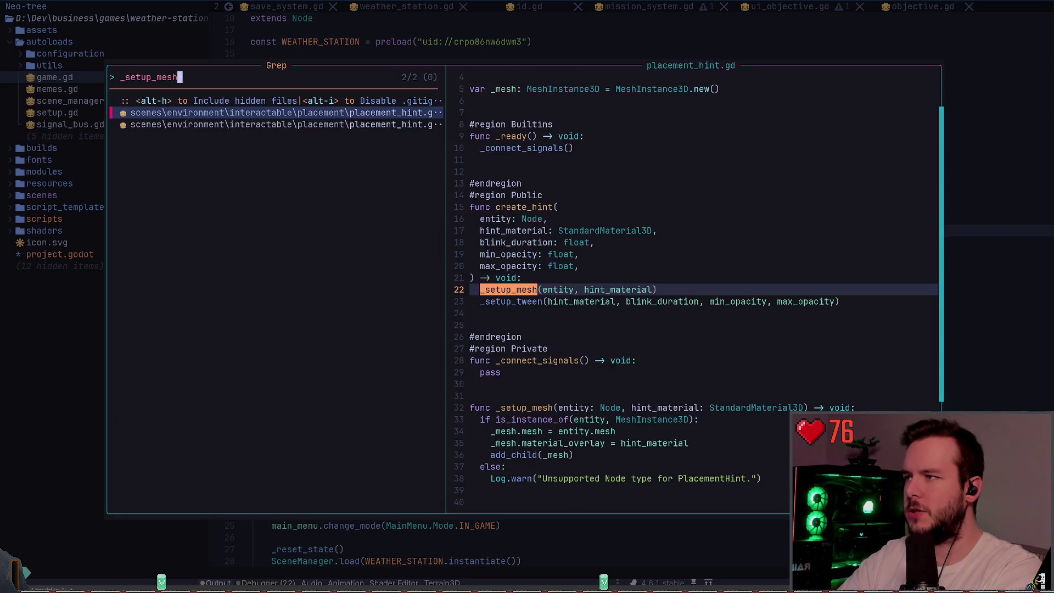
pyautogui.press('Return')
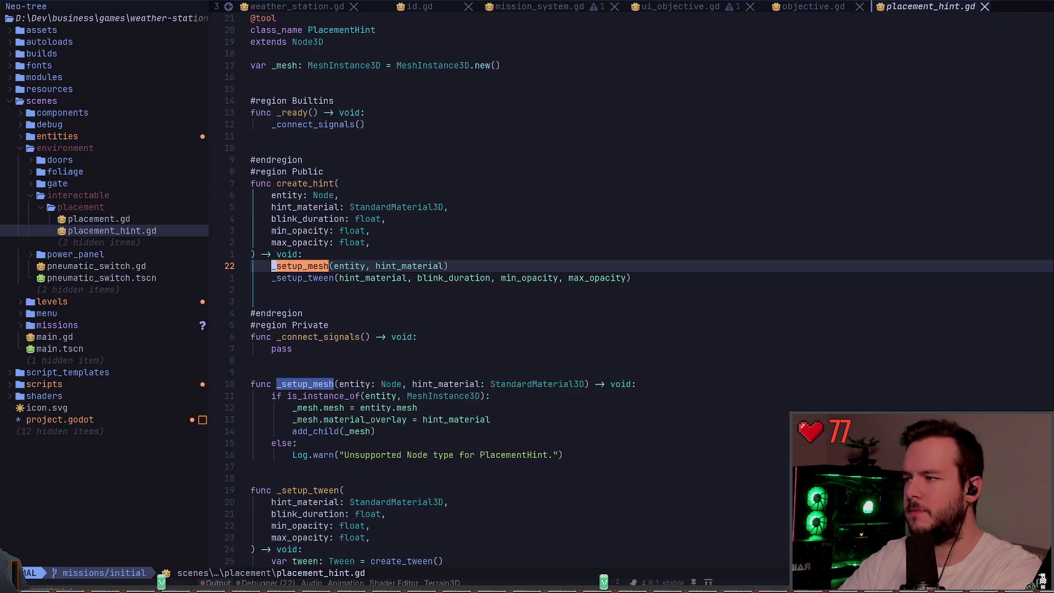
# - Copy the three mesh lines from inside the type check and paste them above it
pyautogui.press('j')
pyautogui.press('j')
pyautogui.press('j')
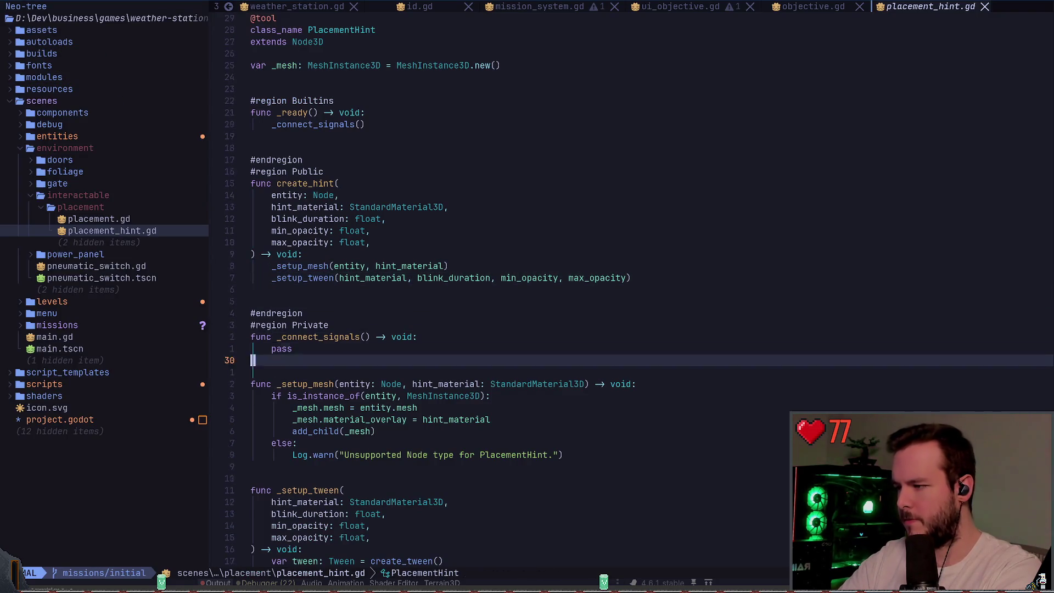
pyautogui.press('V')
pyautogui.press('j')
pyautogui.press('o')
pyautogui.press('k')
pyautogui.press('y')
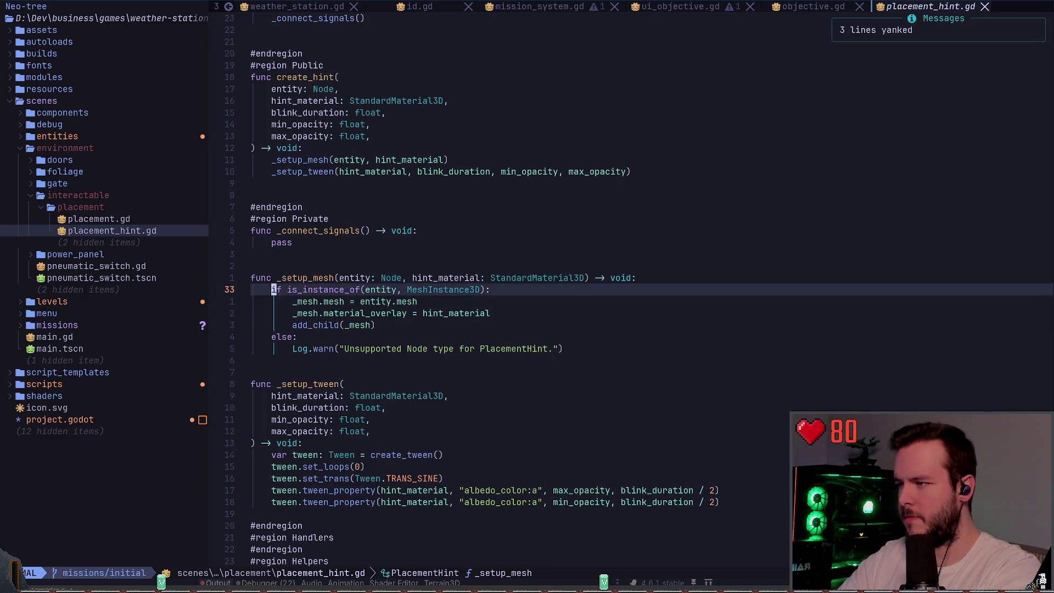
pyautogui.press('k')
pyautogui.press('O')
pyautogui.press('Escape')
pyautogui.press('p')
# - Dedent the pasted mesh lines, add a return line after them, and save placement_hint.gd
pyautogui.press('V')
pyautogui.press('j')
pyautogui.press('j')
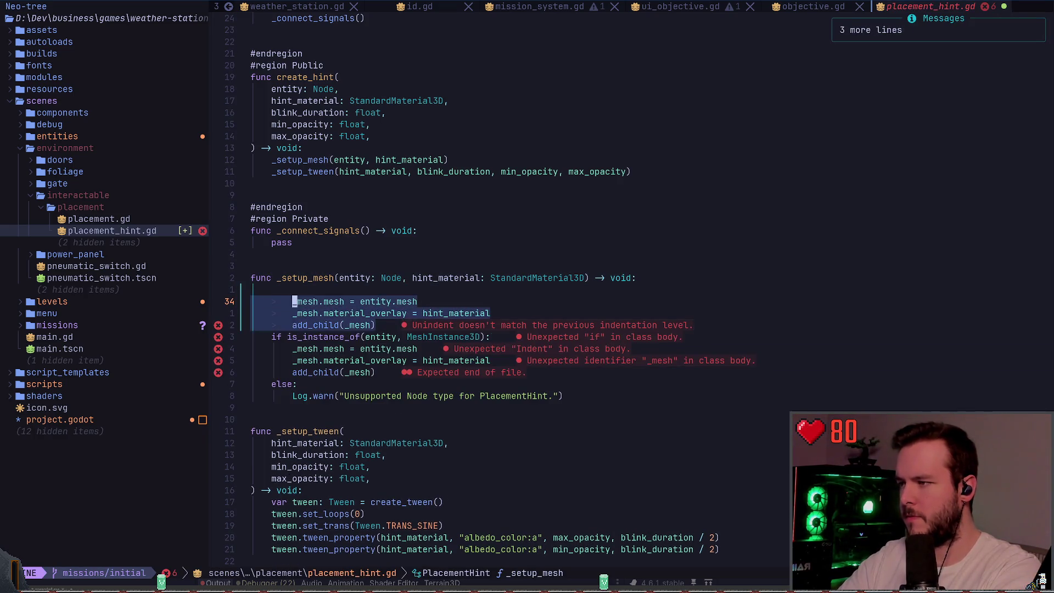
pyautogui.press('<')
pyautogui.press('k')
pyautogui.press('d')
pyautogui.press('d')
pyautogui.write('jjoreturn')
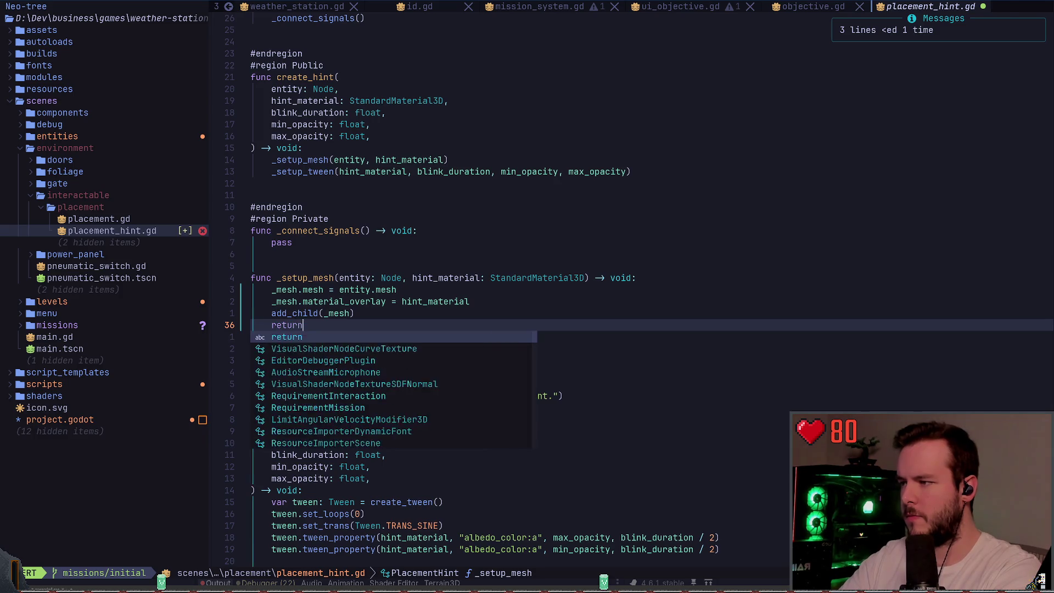
pyautogui.press('Escape')
pyautogui.hotkey('ctrl', 's')
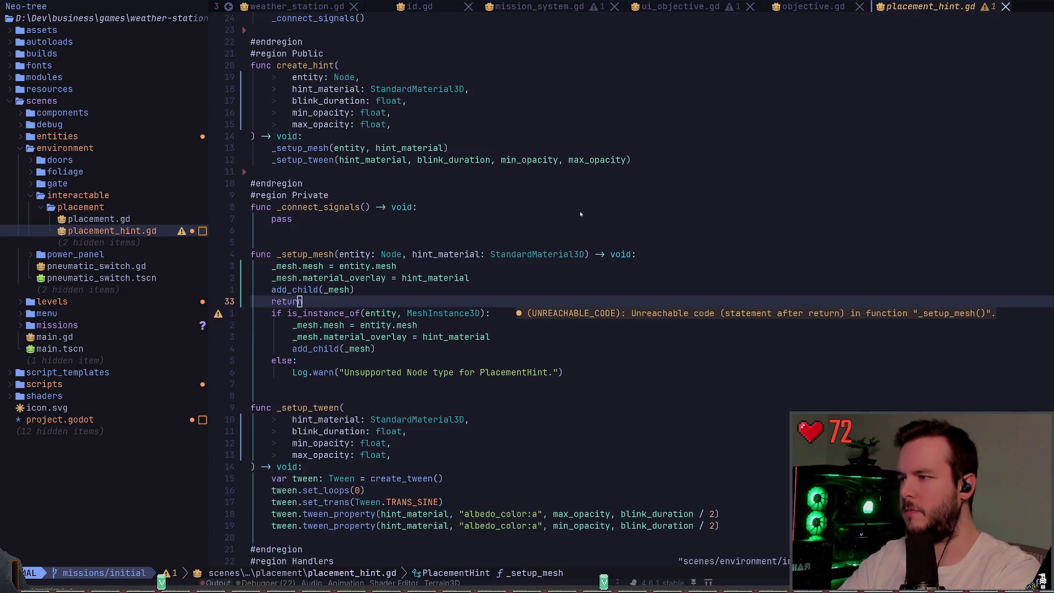
pyautogui.hotkey('alt', 'Tab')
pyautogui.click(520, 11)
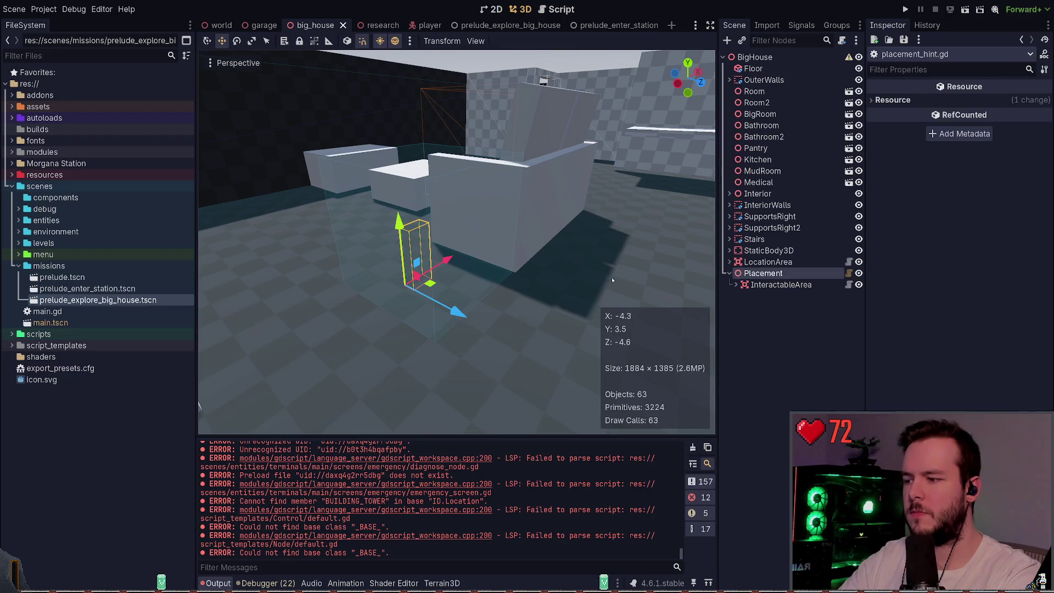
# - Select Placement and use Re-Create Hint in the Inspector, then check its InteractableArea child
pyautogui.click(763, 273)
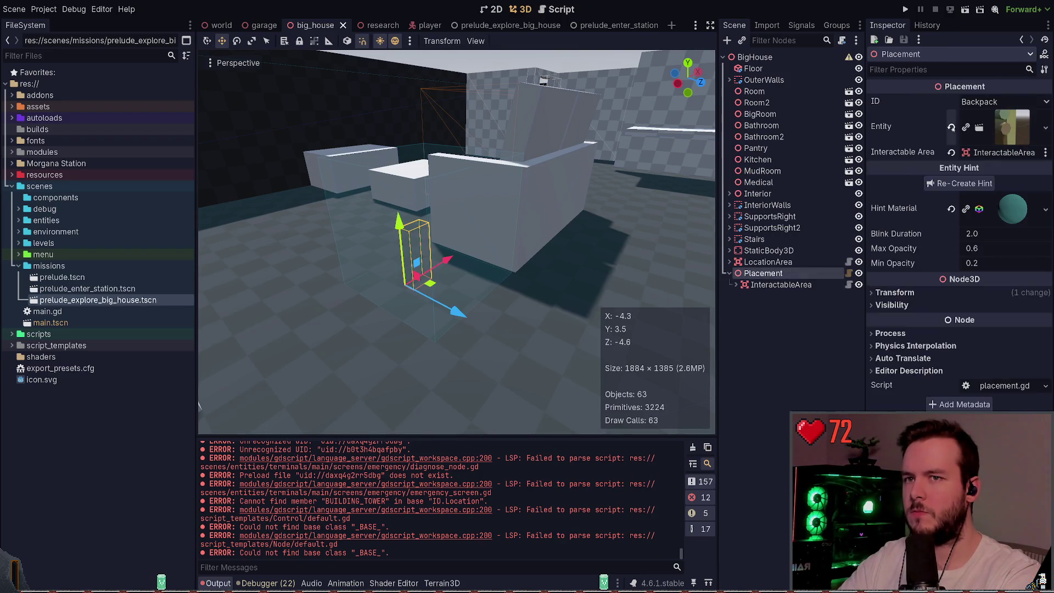
pyautogui.hotkey('alt', 'Tab')
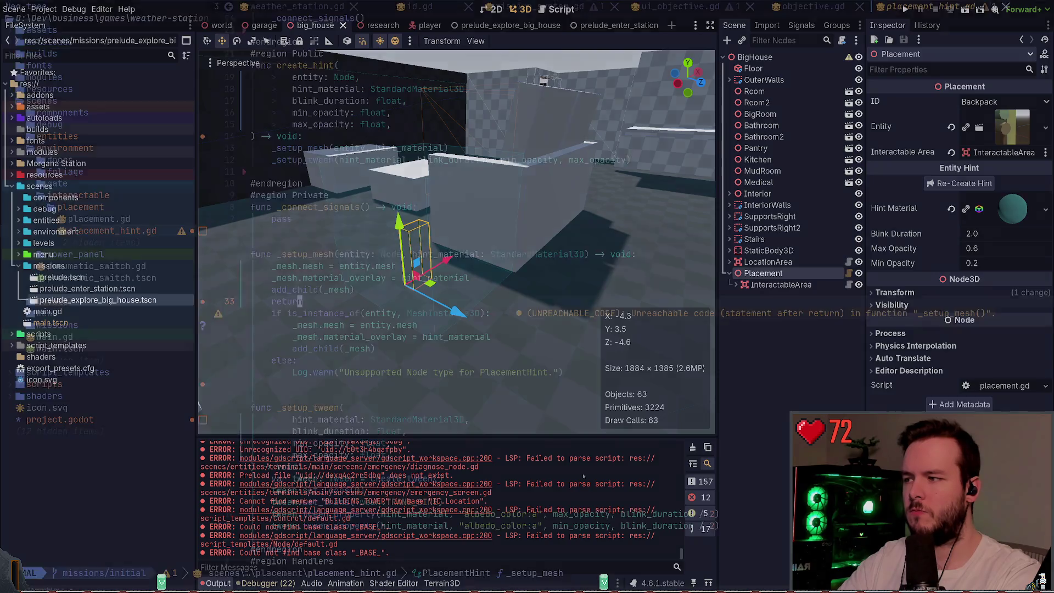
pyautogui.hotkey('alt', 'Tab')
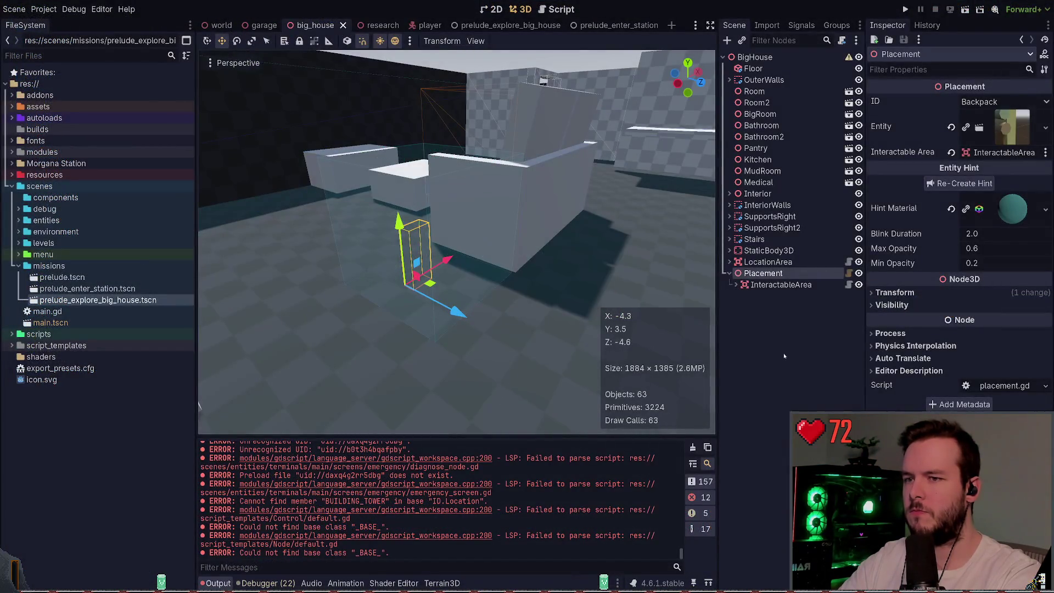
pyautogui.click(973, 184)
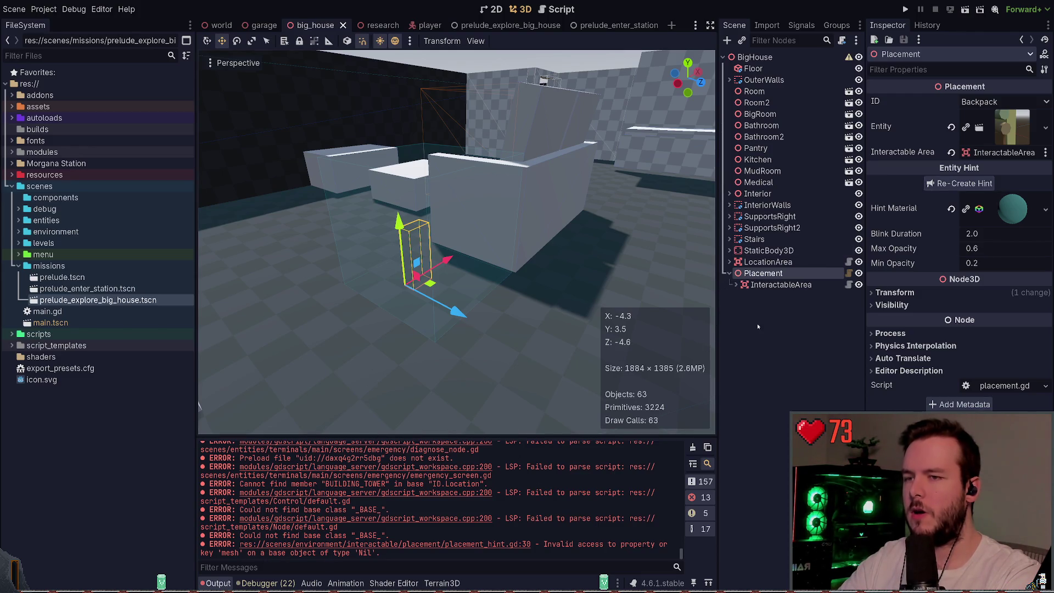
pyautogui.click(780, 284)
pyautogui.click(736, 284)
pyautogui.click(737, 285)
pyautogui.click(758, 274)
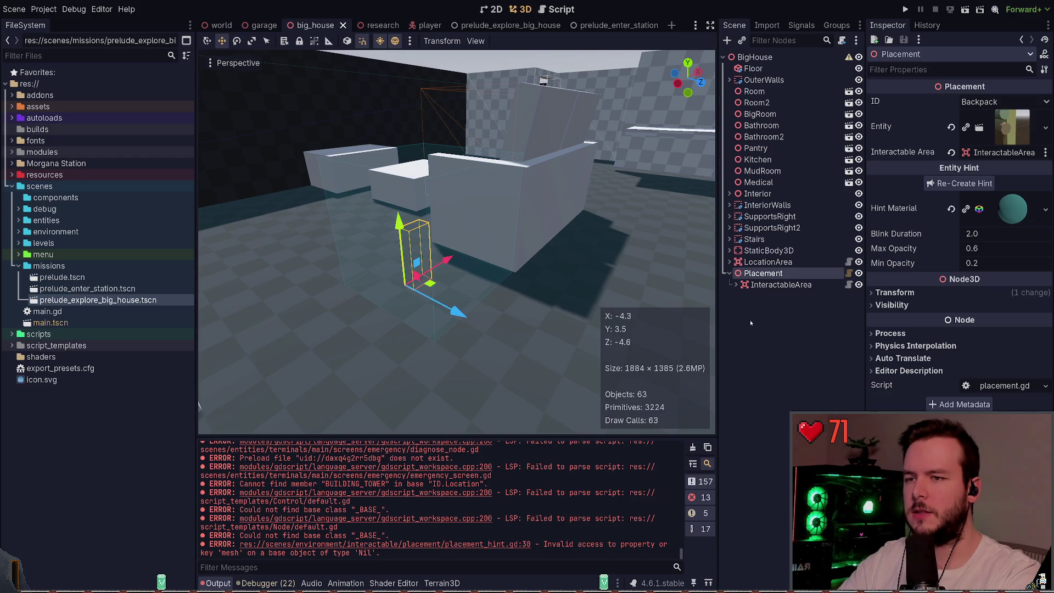
# - Open placement.gd and review the lines freeing the old hint and creating a new PlacementHint
pyautogui.click(849, 272)
pyautogui.press('Down')
pyautogui.press('Down')
pyautogui.press('Down')
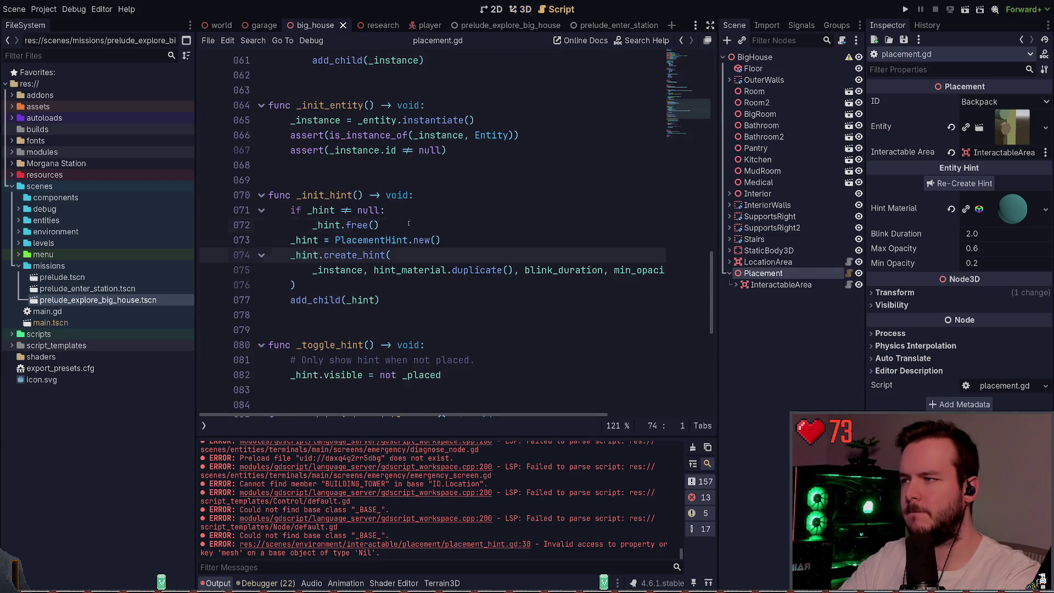
pyautogui.moveTo(408, 223); pyautogui.dragTo(205, 209)
pyautogui.click(424, 213)
pyautogui.moveTo(442, 240); pyautogui.dragTo(270, 241)
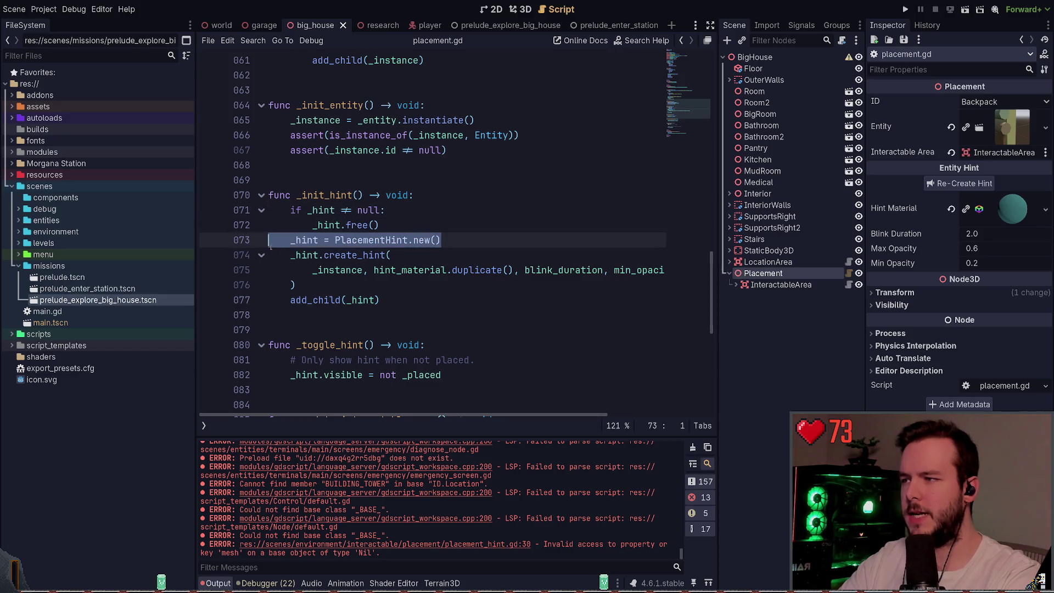
pyautogui.doubleClick(371, 240)
pyautogui.click(446, 242)
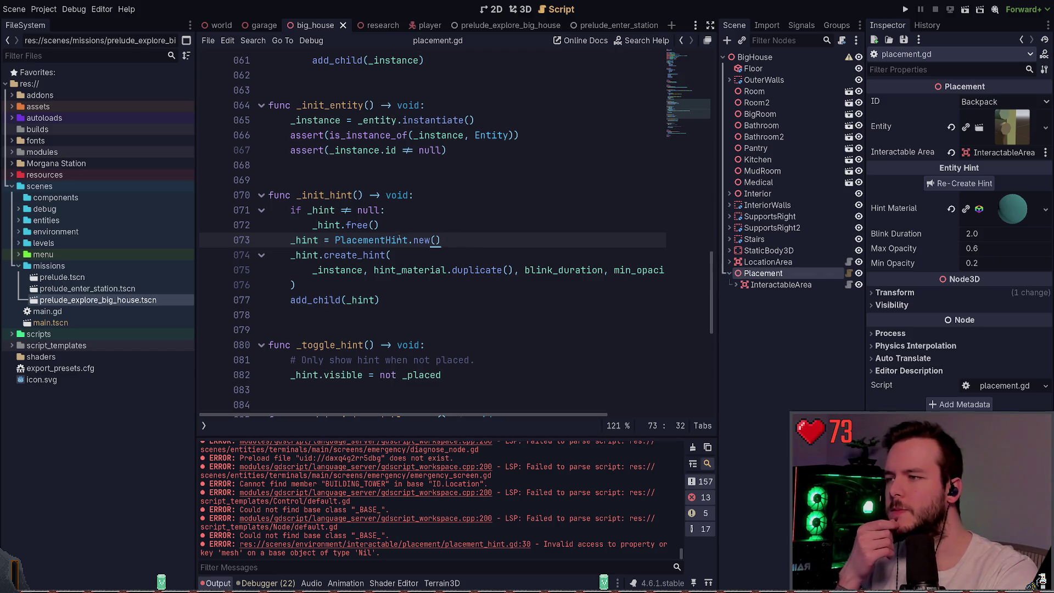
pyautogui.scroll(12, 419, 198)
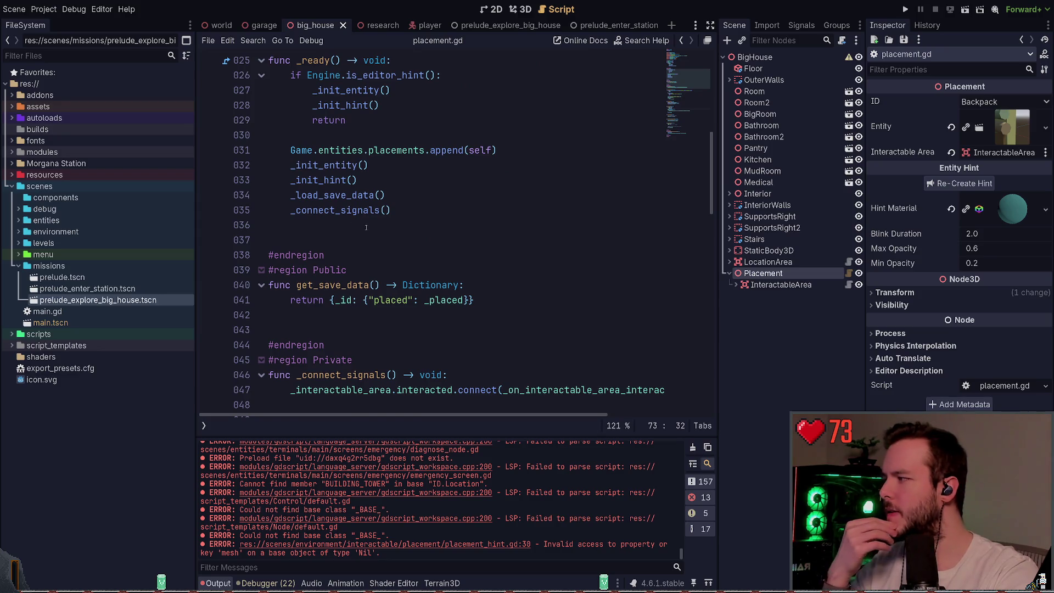
pyautogui.scroll(3, 366, 227)
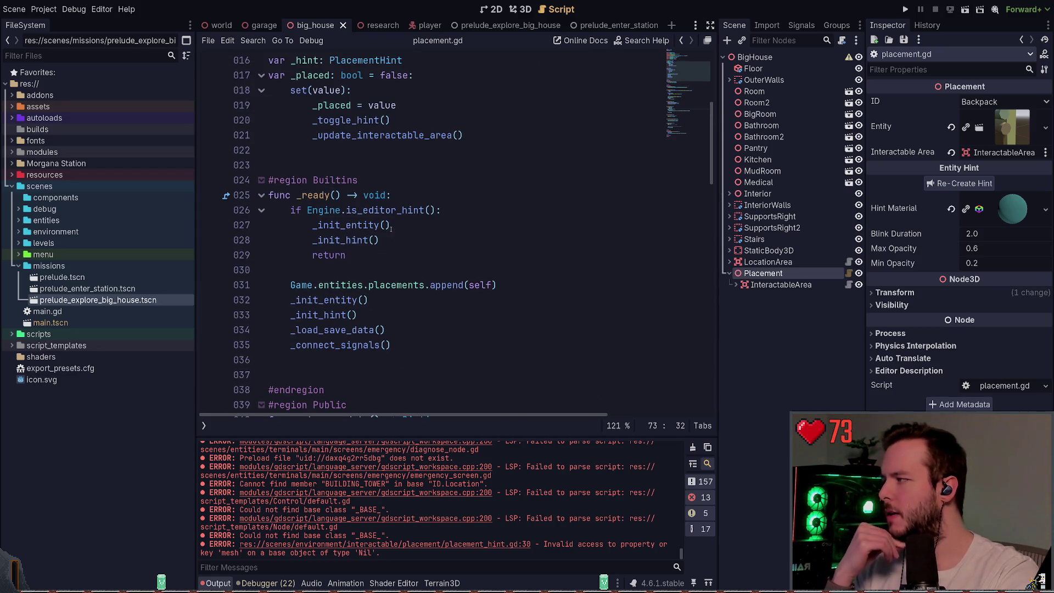
pyautogui.scroll(1, 391, 229)
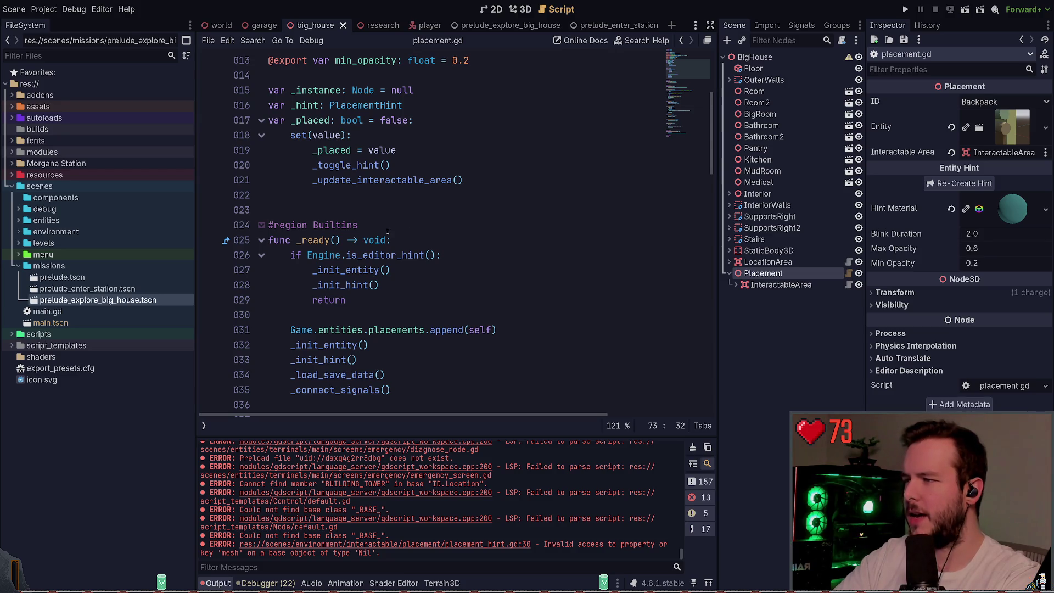
# - Trace the _instance declaration, the _entity export and the _init_entity calls in placement.gd
pyautogui.click(358, 216)
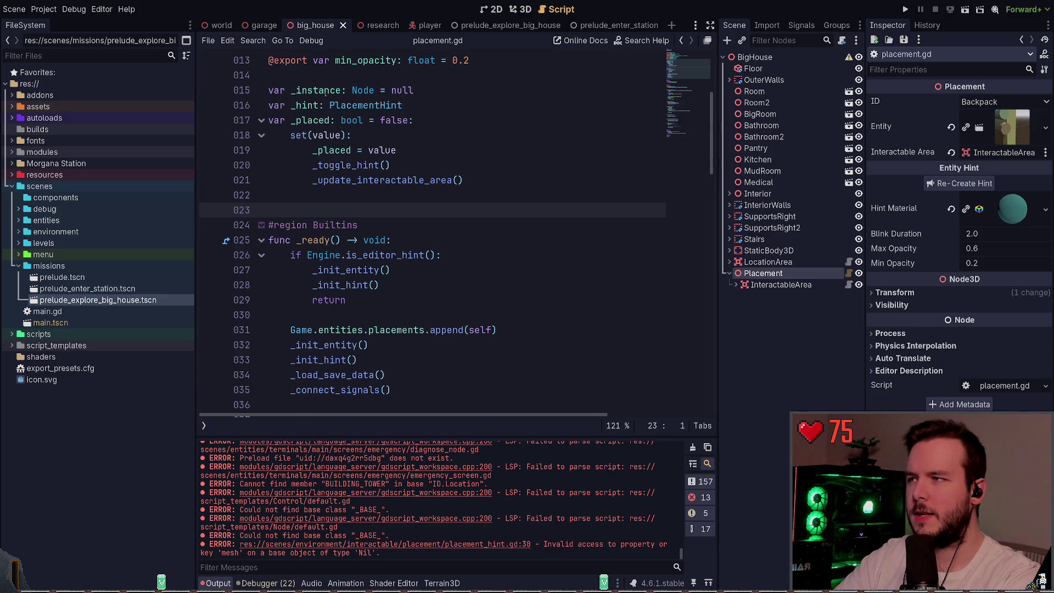
pyautogui.scroll(2, 326, 109)
pyautogui.click(308, 180)
pyautogui.doubleClick(308, 180)
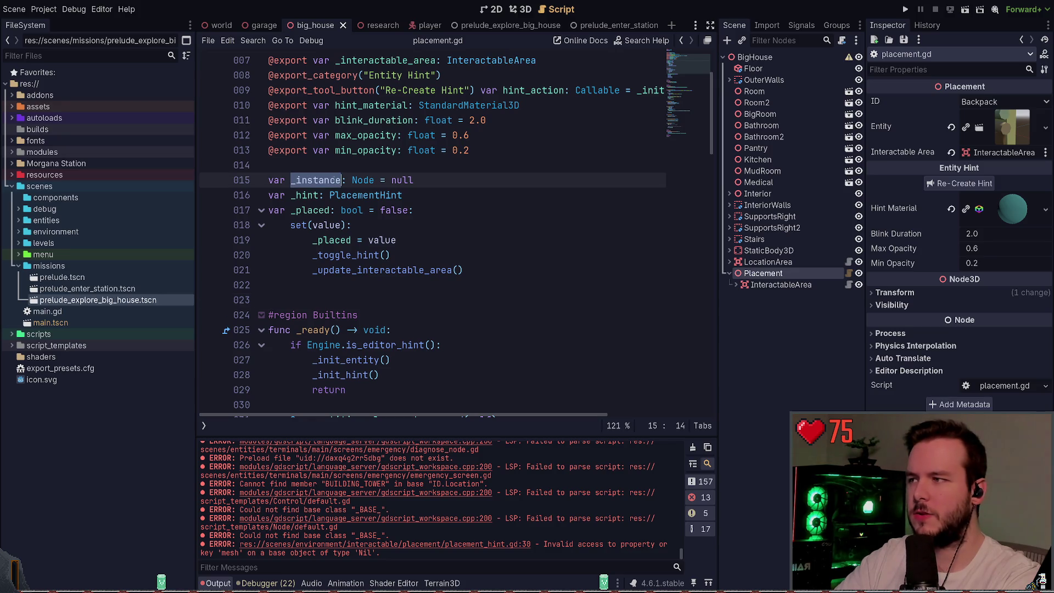
pyautogui.scroll(-1, 330, 180)
pyautogui.scroll(2, 340, 180)
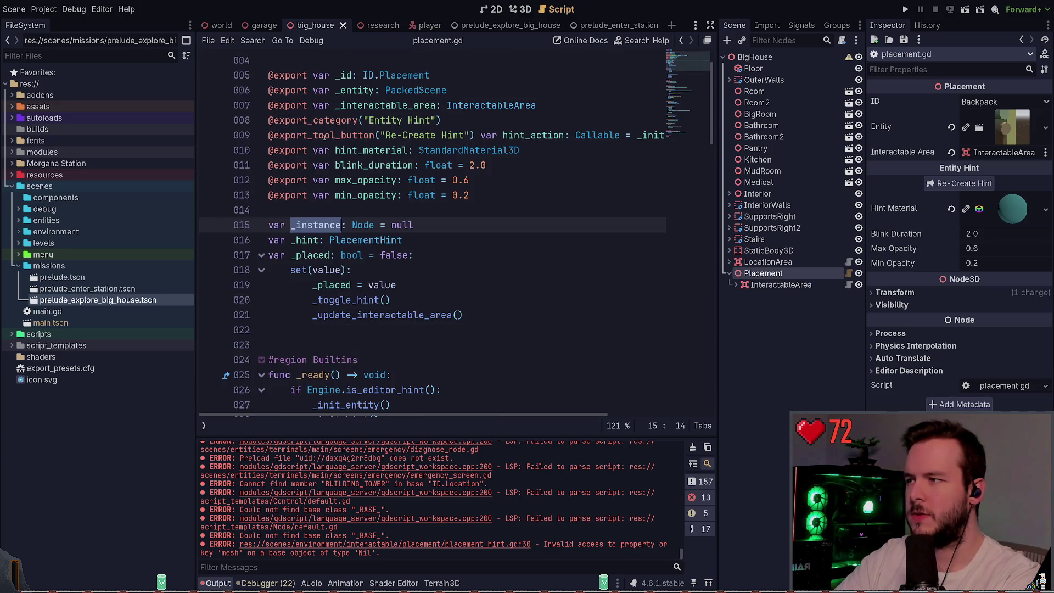
pyautogui.scroll(1, 325, 135)
pyautogui.doubleClick(355, 137)
pyautogui.scroll(-3, 384, 190)
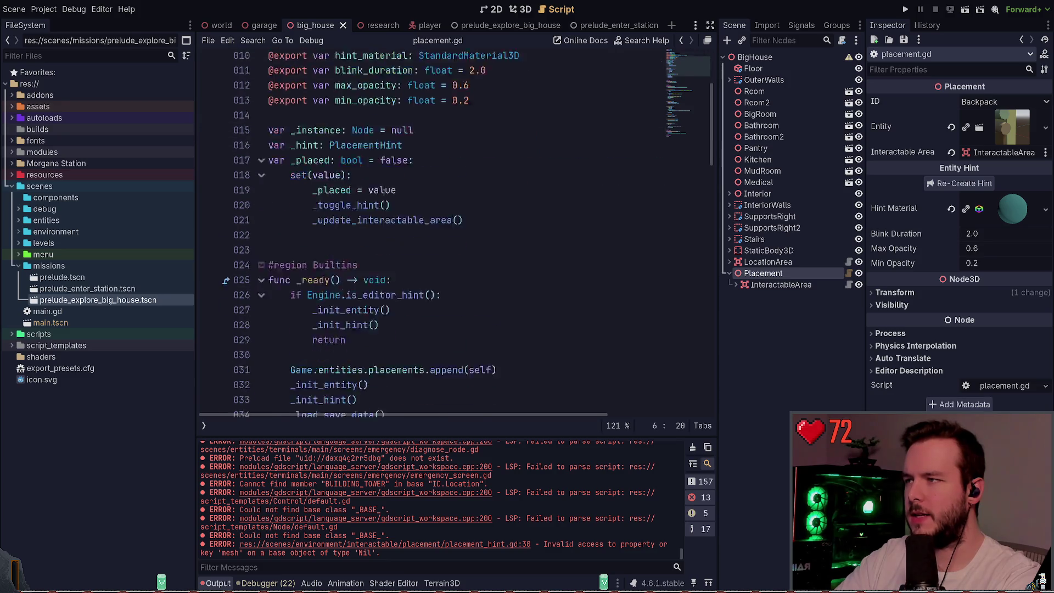
pyautogui.scroll(-2, 382, 190)
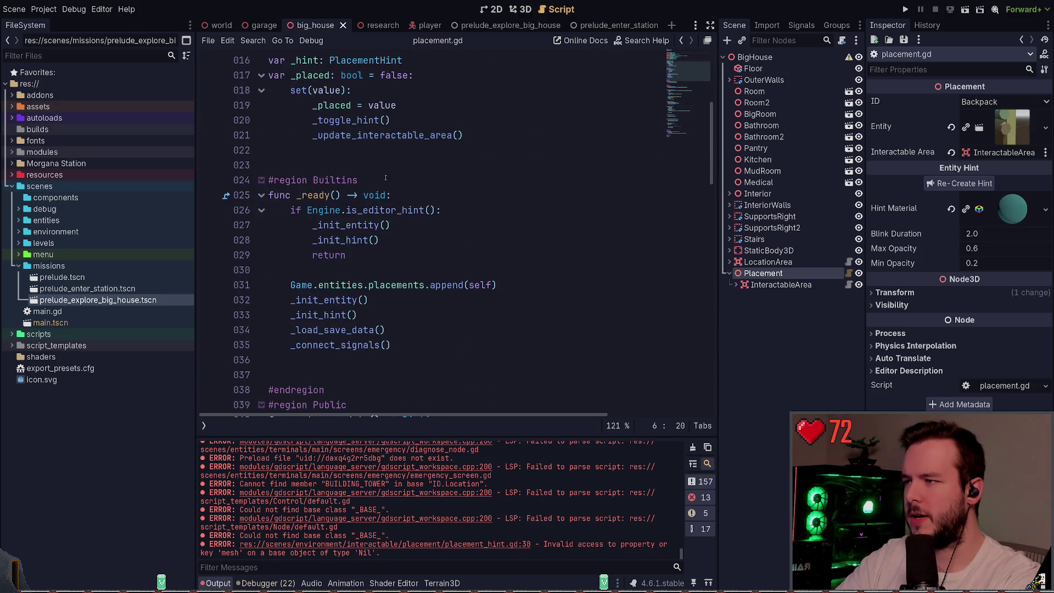
pyautogui.doubleClick(351, 225)
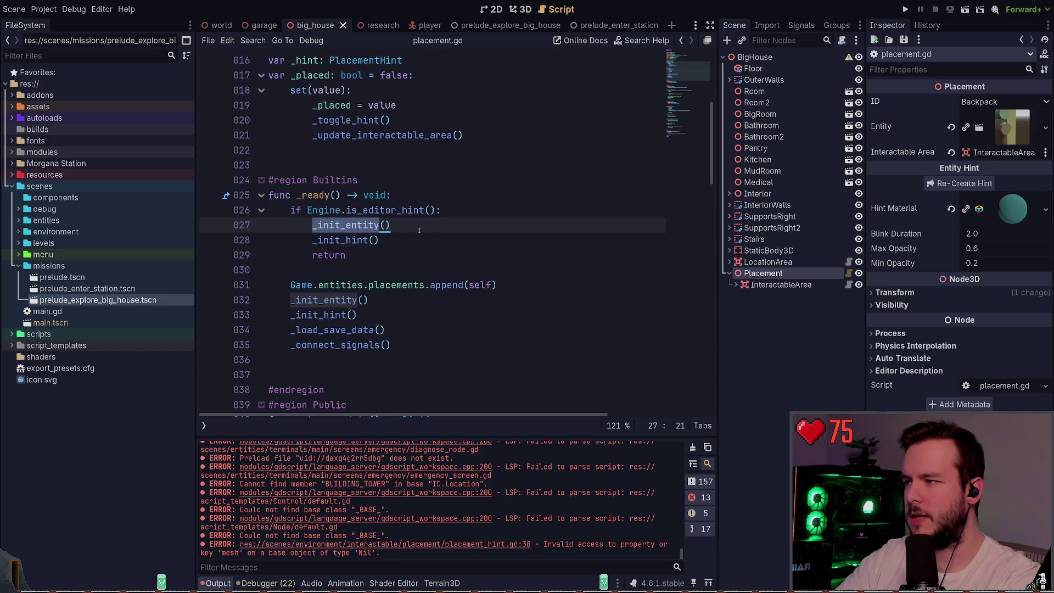
pyautogui.scroll(-2, 420, 231)
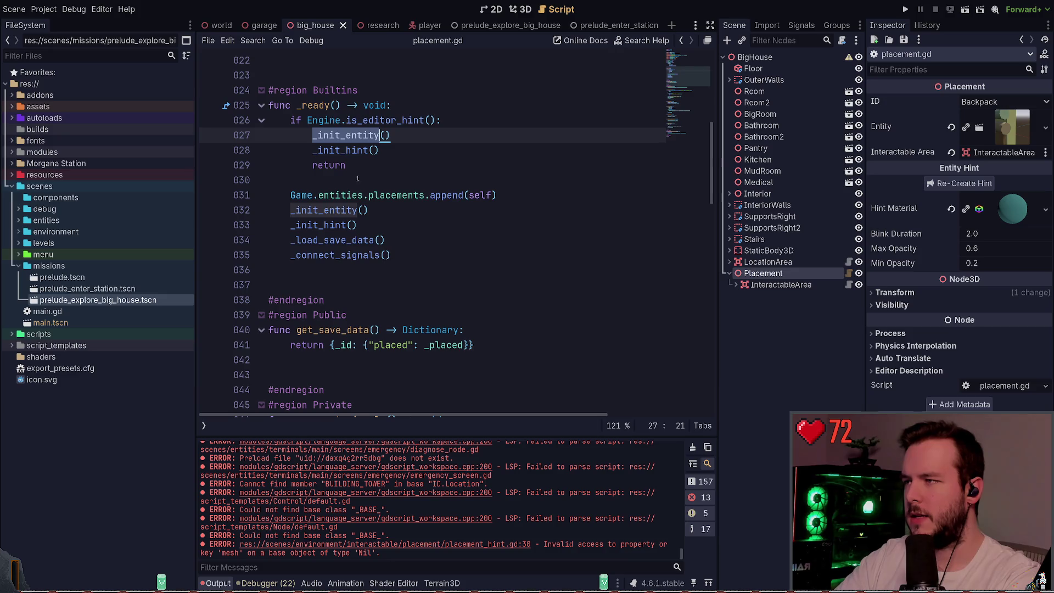
# - Jump to the _init_entity definition and review its entity instantiate and assertion lines
pyautogui.keyDown('ctrl'); pyautogui.click(338, 140); pyautogui.keyUp('ctrl')
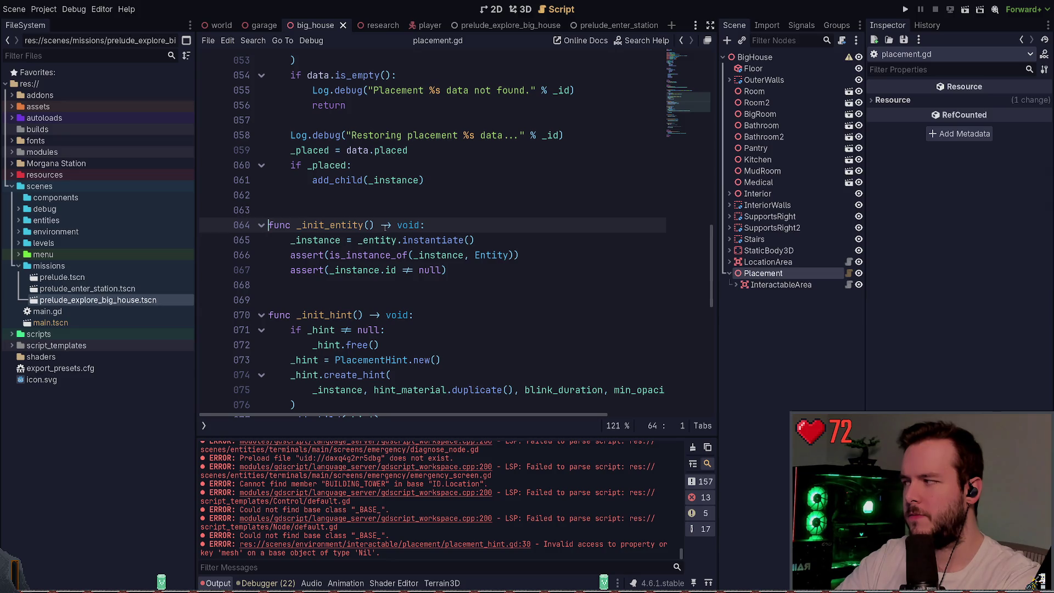
pyautogui.click(492, 236)
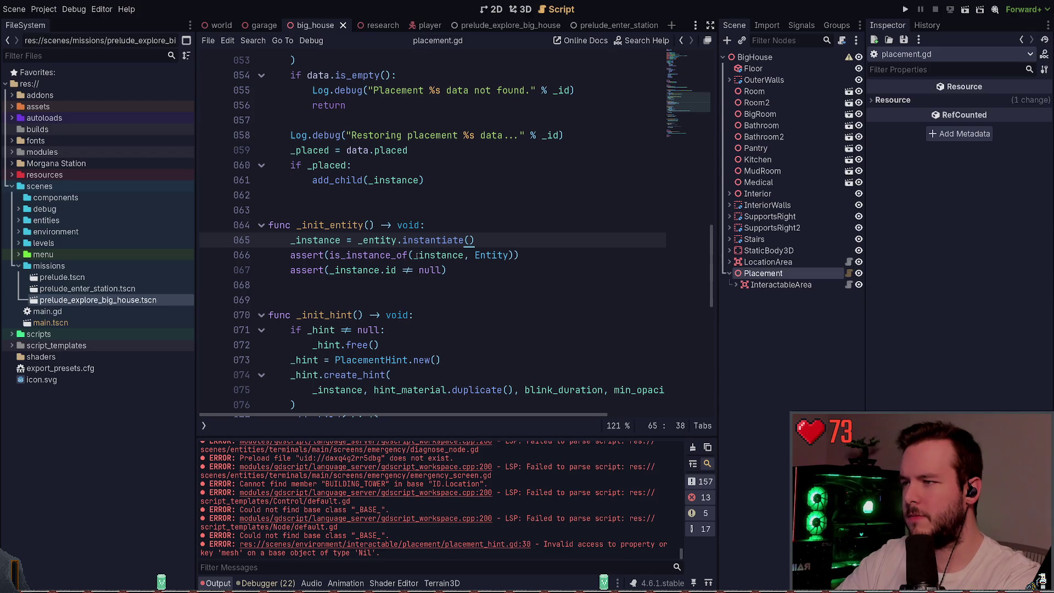
pyautogui.moveTo(461, 274)
pyautogui.mouseDown()
pyautogui.moveTo(242, 254)
pyautogui.moveTo(242, 239)
pyautogui.mouseUp()
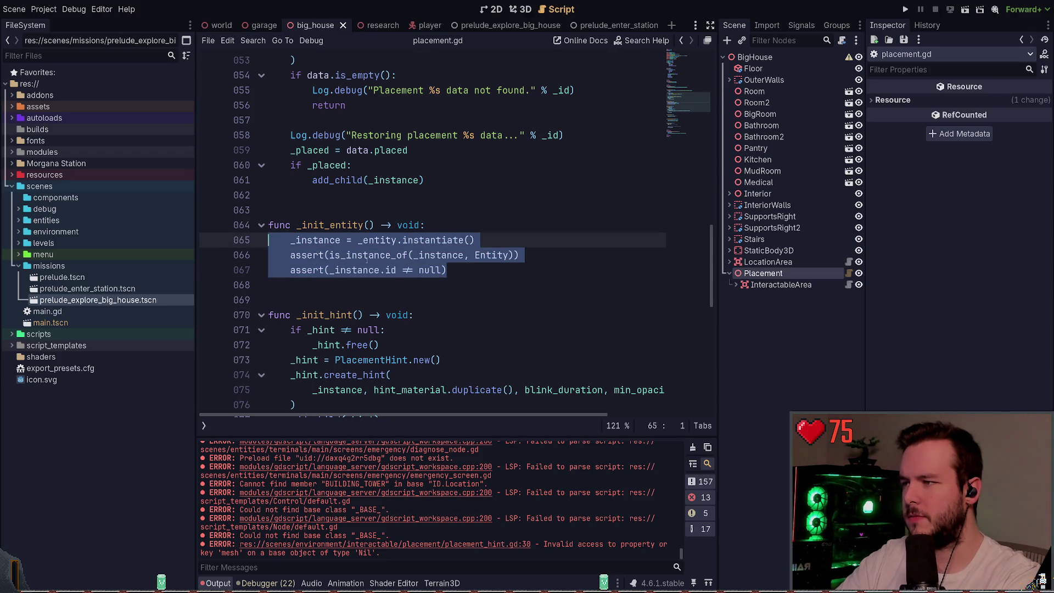
pyautogui.moveTo(455, 272)
pyautogui.mouseDown()
pyautogui.moveTo(240, 249)
pyautogui.moveTo(241, 240)
pyautogui.mouseUp()
pyautogui.click(490, 264)
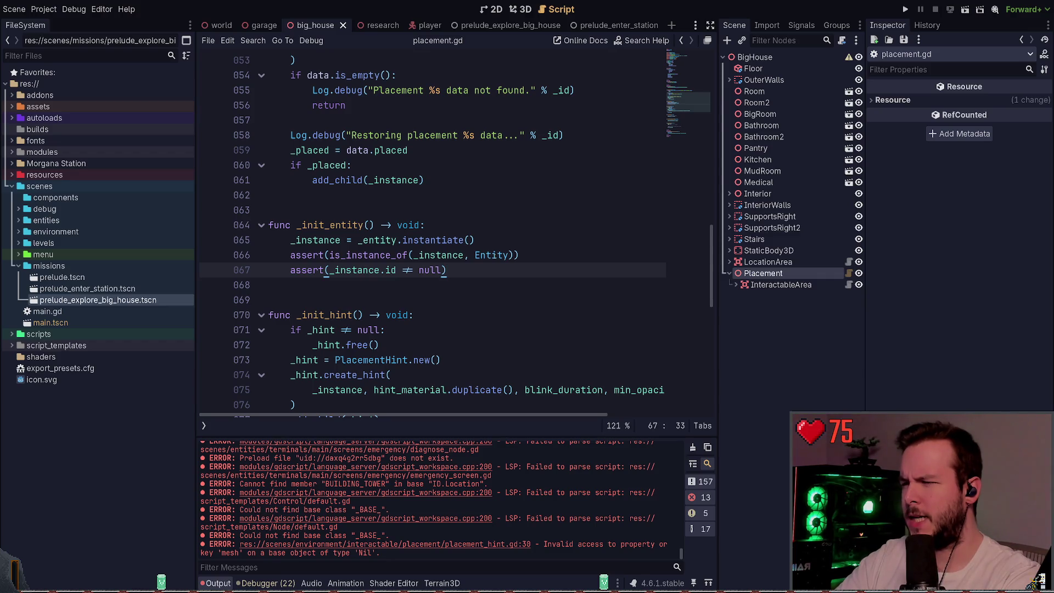
pyautogui.click(477, 239)
pyautogui.scroll(-1, 412, 270)
pyautogui.scroll(-1, 412, 270)
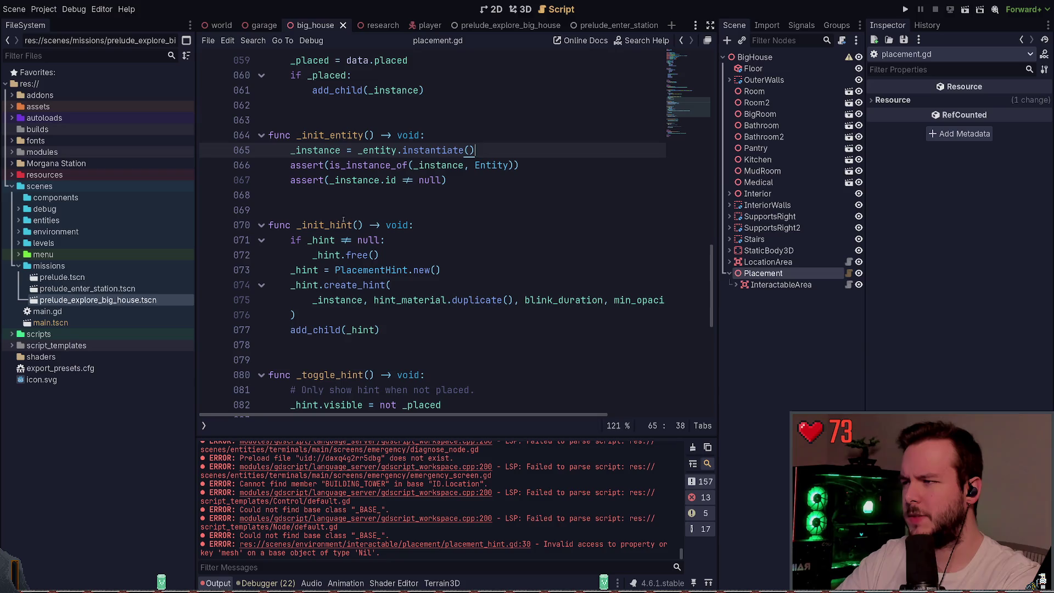
pyautogui.scroll(-1, 412, 270)
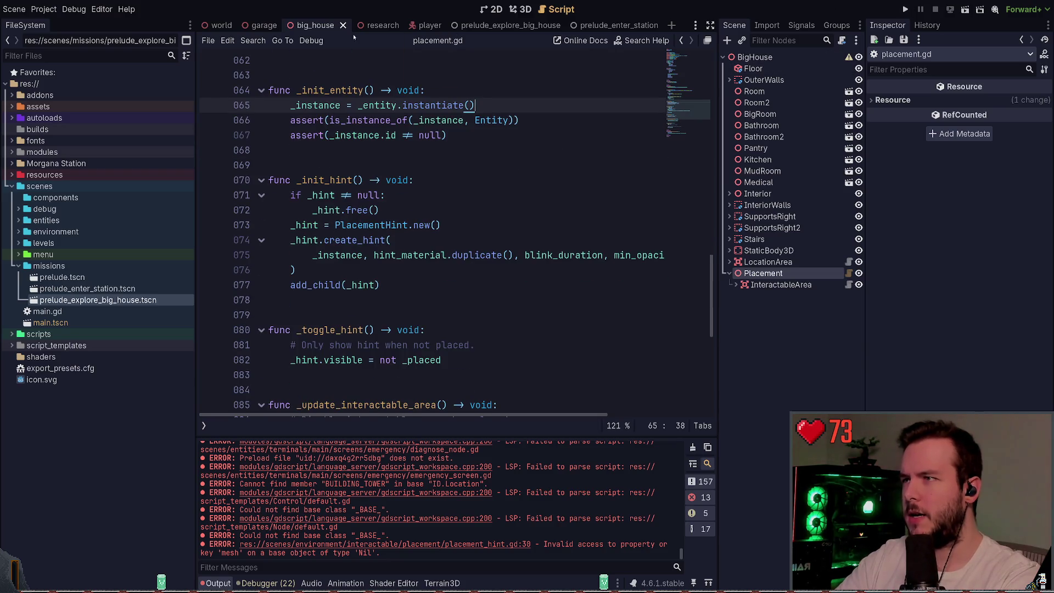
pyautogui.click(520, 9)
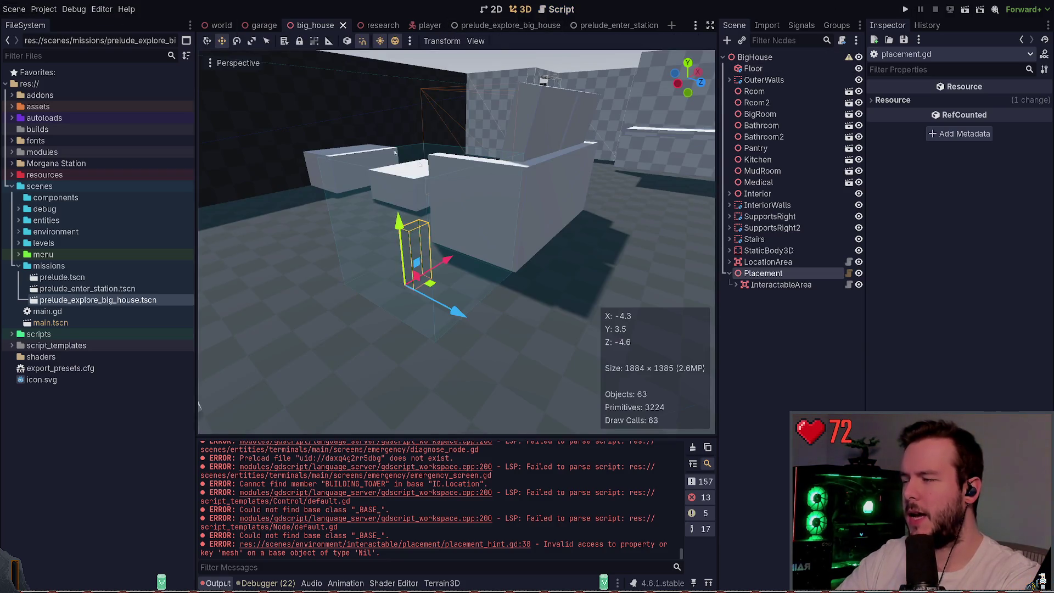
# - Reload the current project and bring the view closer to the placement spot
pyautogui.click(44, 9)
pyautogui.click(87, 118)
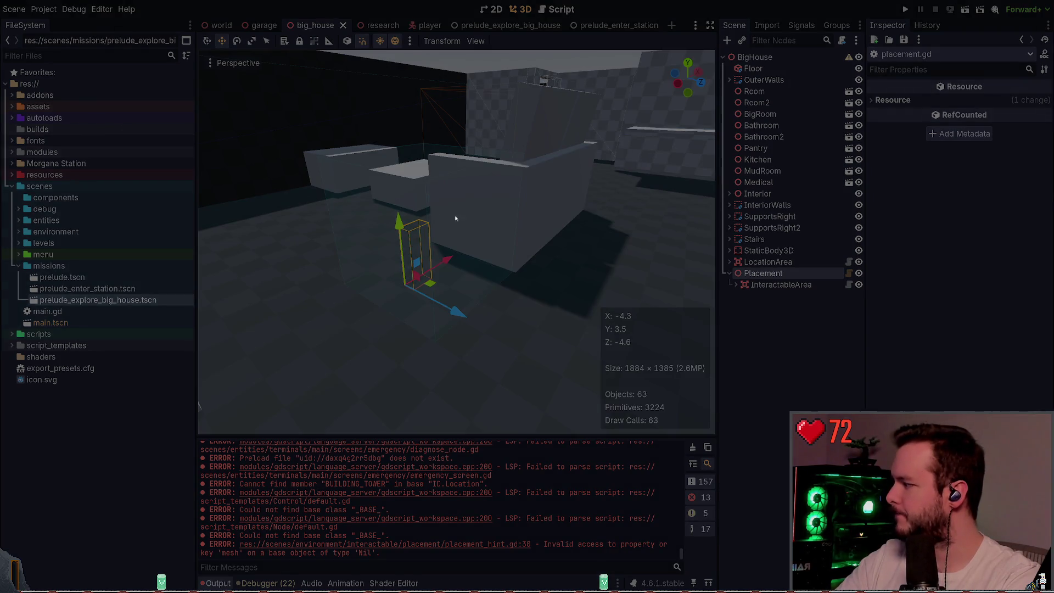
pyautogui.hotkey('alt', 'Tab')
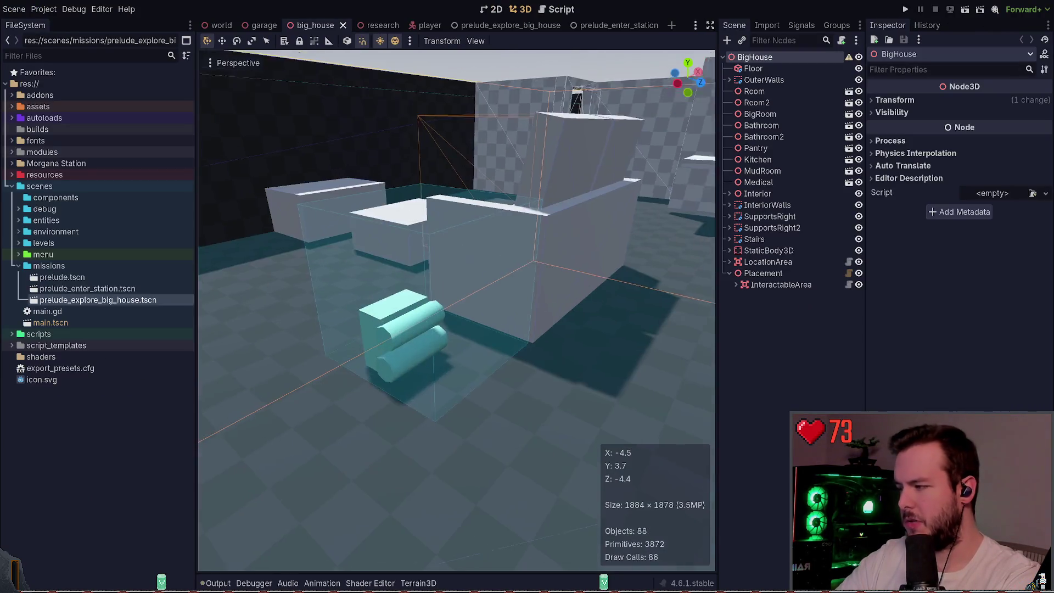
pyautogui.moveTo(268, 531); pyautogui.dragTo(268, 531)
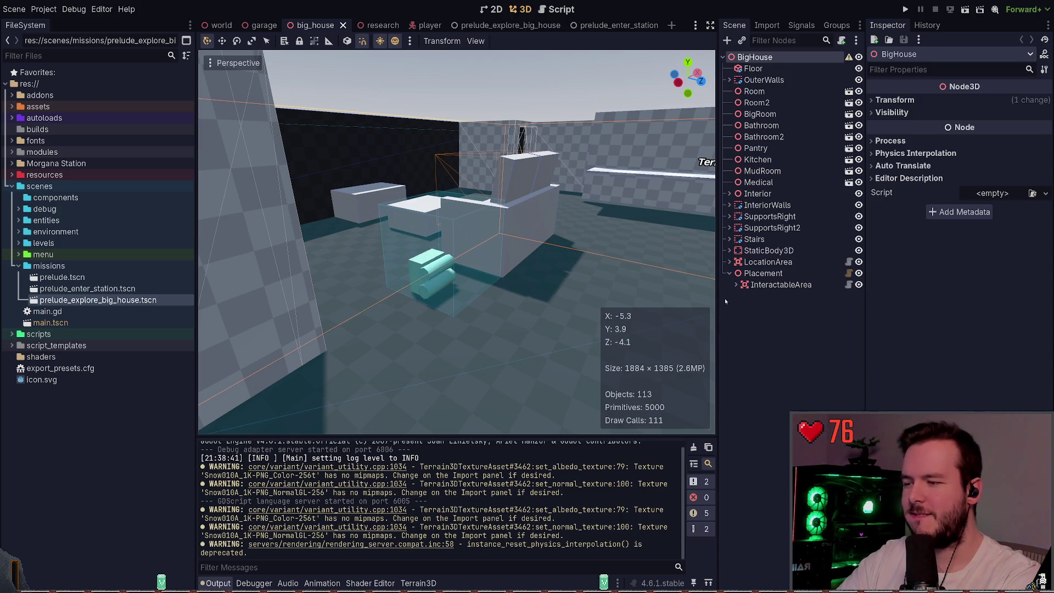
# - Select Placement, rotate it and undo, save big_house, and check its cyan entity hint in the viewport
pyautogui.click(769, 273)
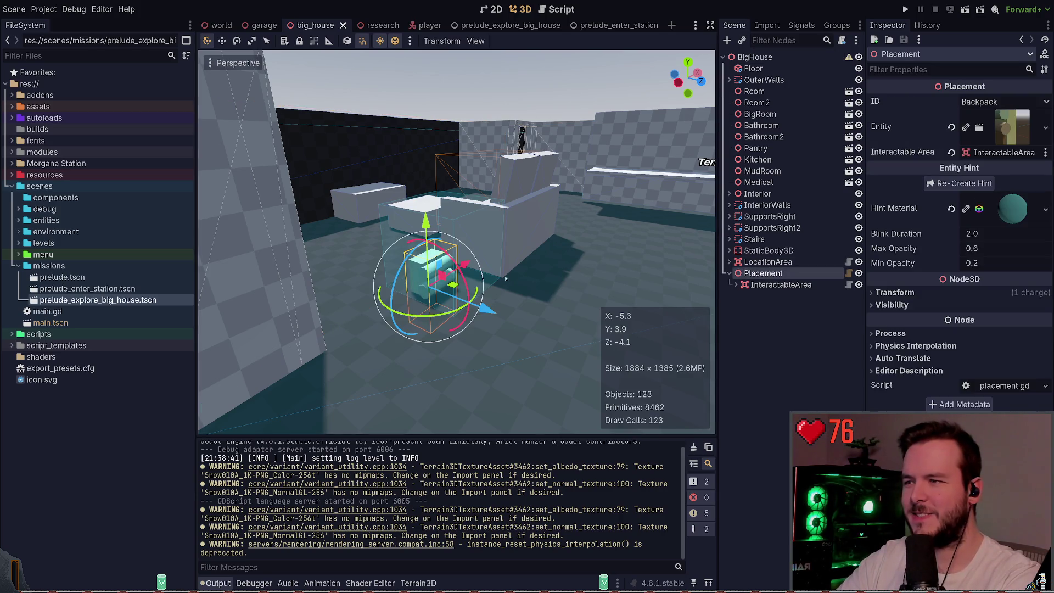
pyautogui.press('e')
pyautogui.moveTo(471, 281); pyautogui.dragTo(431, 239)
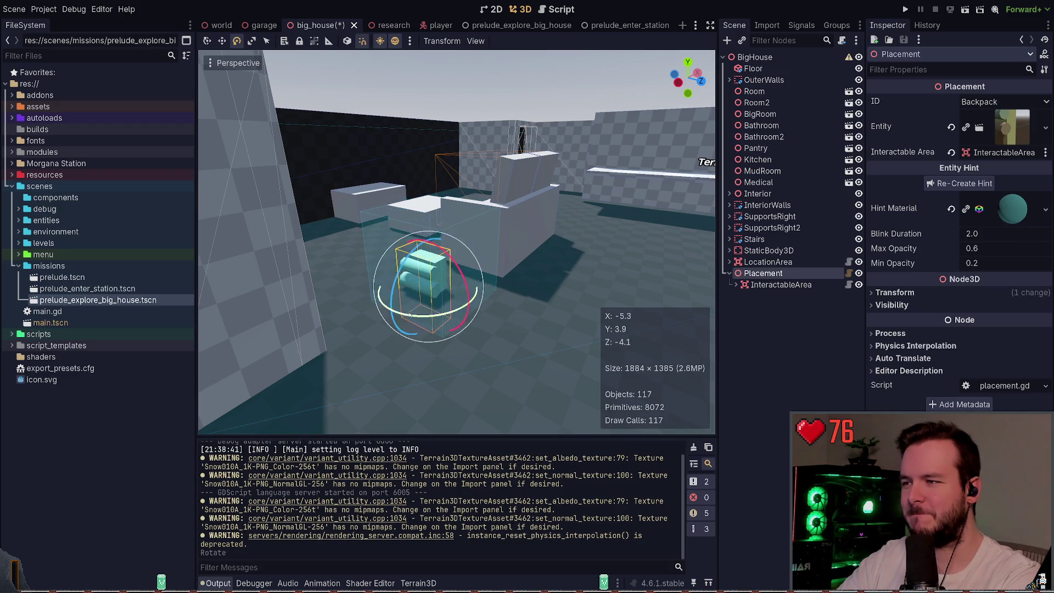
pyautogui.press('w')
pyautogui.hotkey('ctrl', 'z')
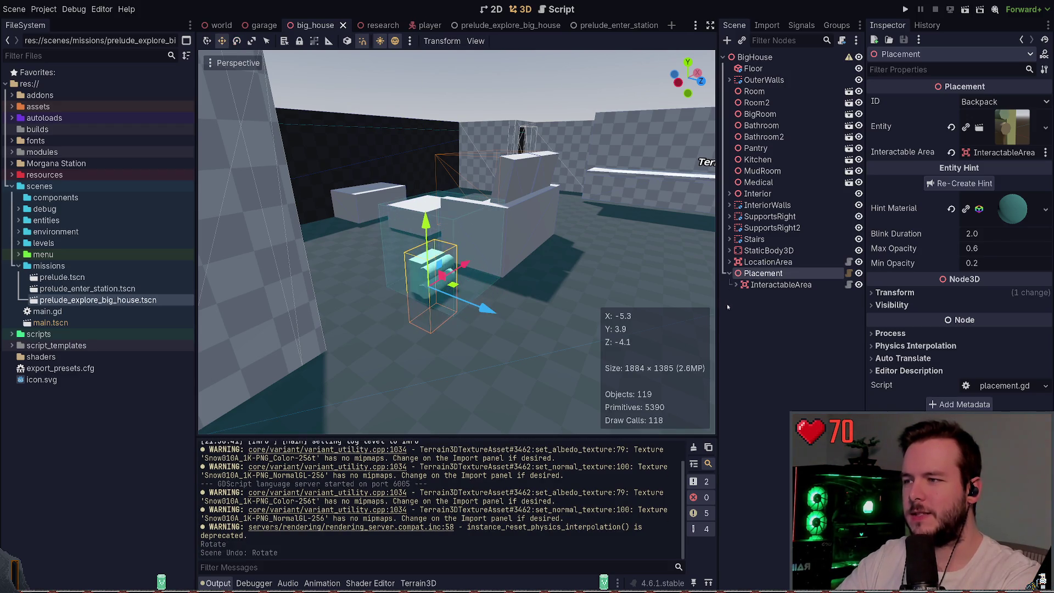
pyautogui.hotkey('ctrl', 's')
pyautogui.click(780, 284)
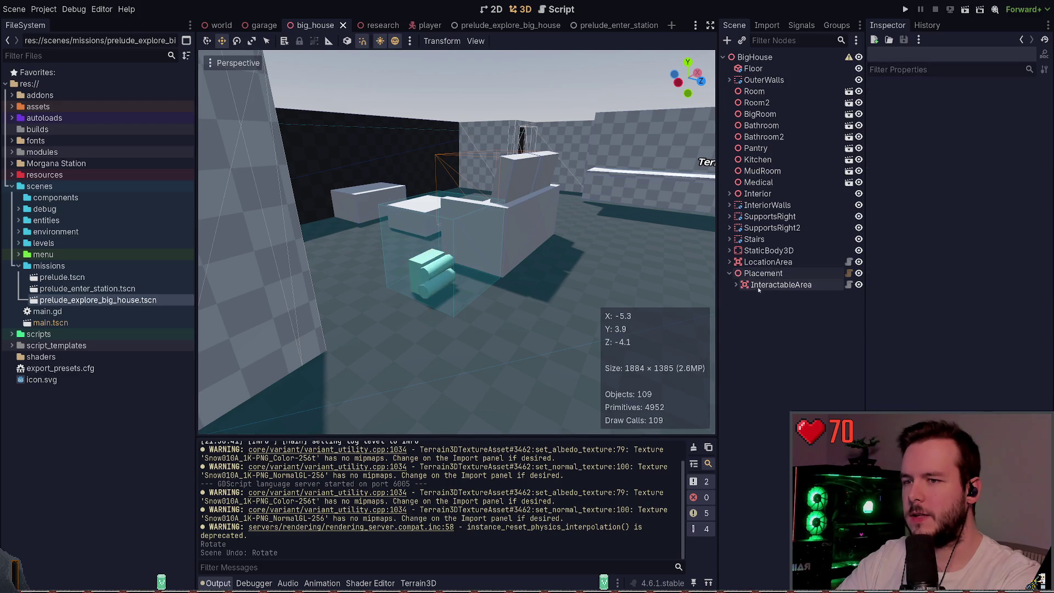
pyautogui.click(763, 272)
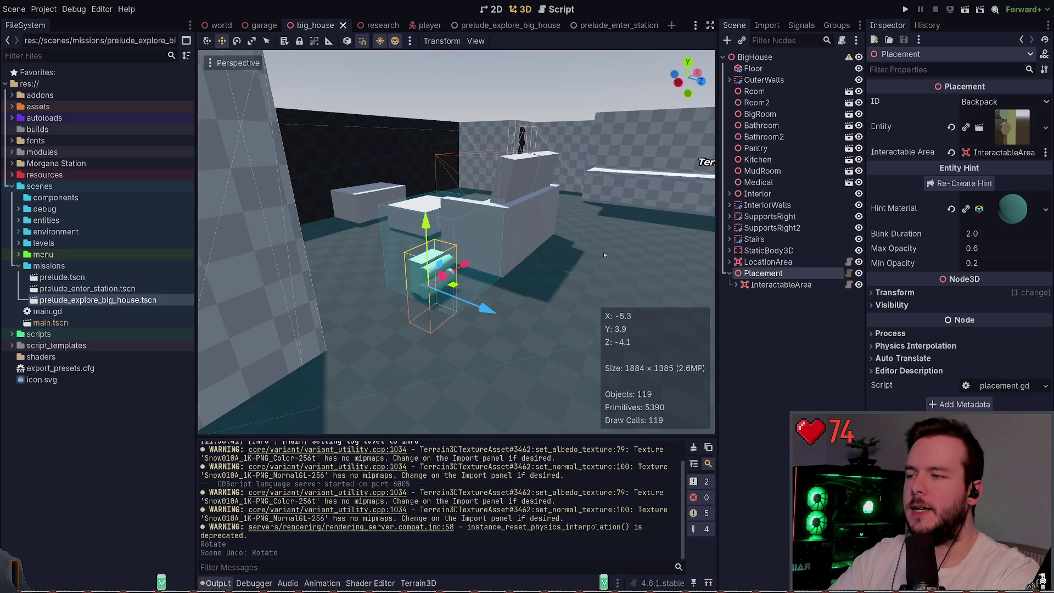
pyautogui.moveTo(565, 299); pyautogui.dragTo(558, 312)
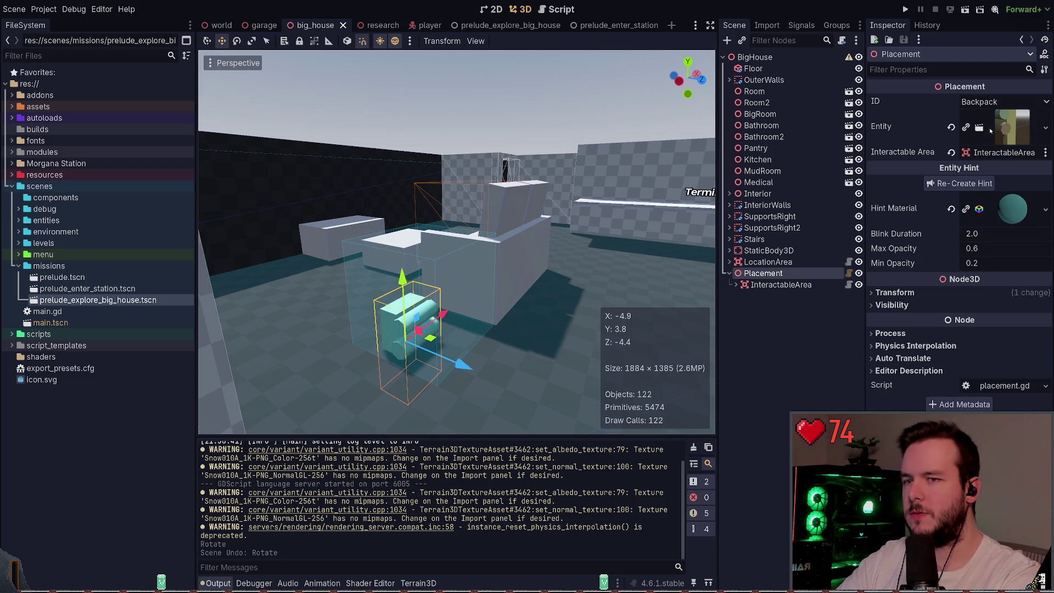
pyautogui.click(849, 273)
pyautogui.scroll(10, 361, 280)
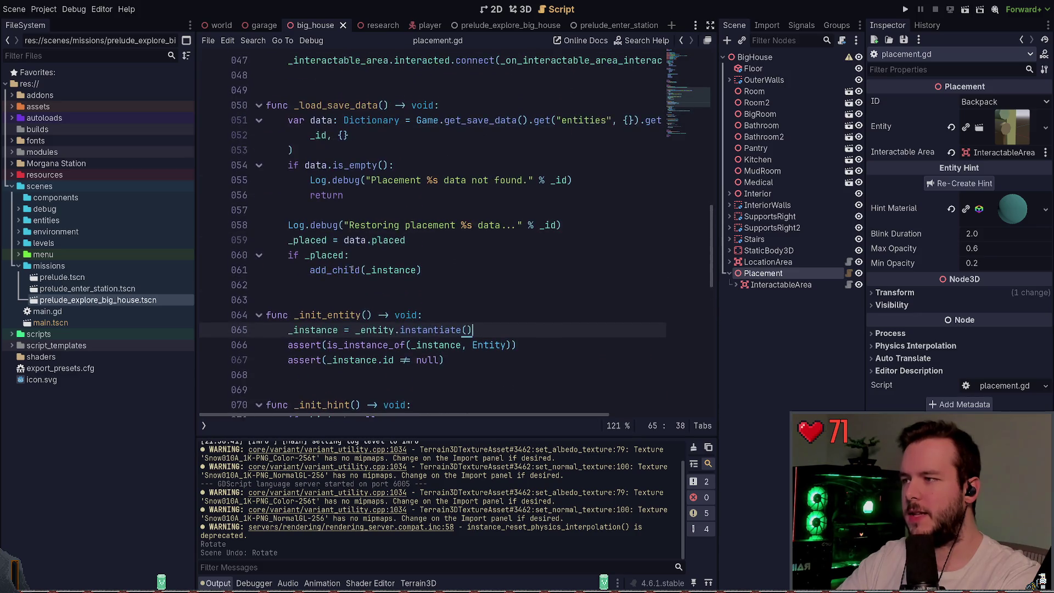
pyautogui.scroll(8, 360, 280)
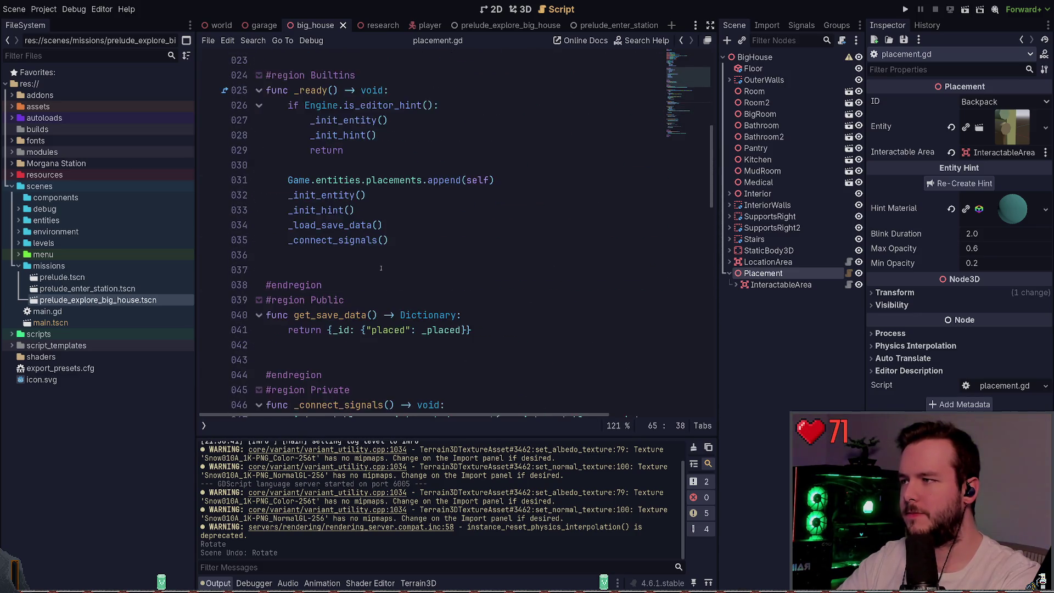
pyautogui.moveTo(428, 288); pyautogui.dragTo(267, 240)
pyautogui.scroll(1, 398, 258)
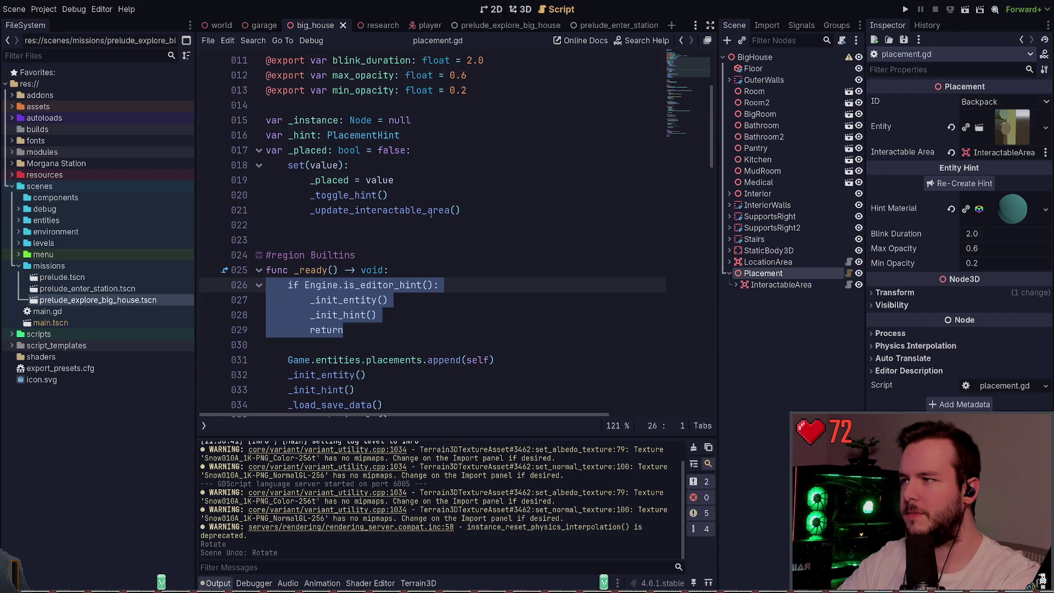
pyautogui.scroll(3, 432, 214)
pyautogui.click(498, 122)
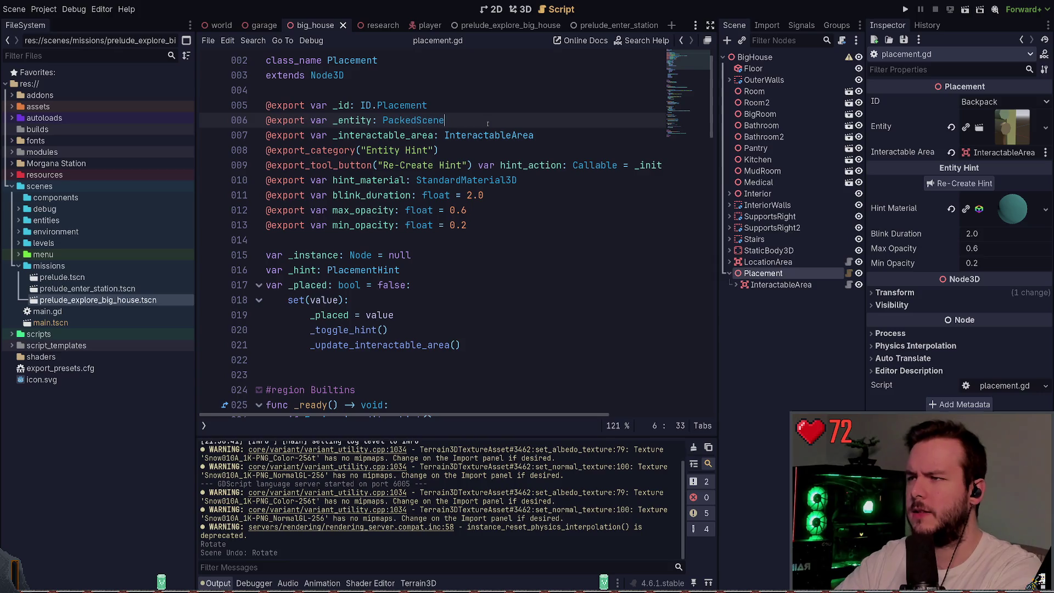
pyautogui.write(':')
pyautogui.press('Return')
pyautogui.write('set')
pyautogui.write('value')
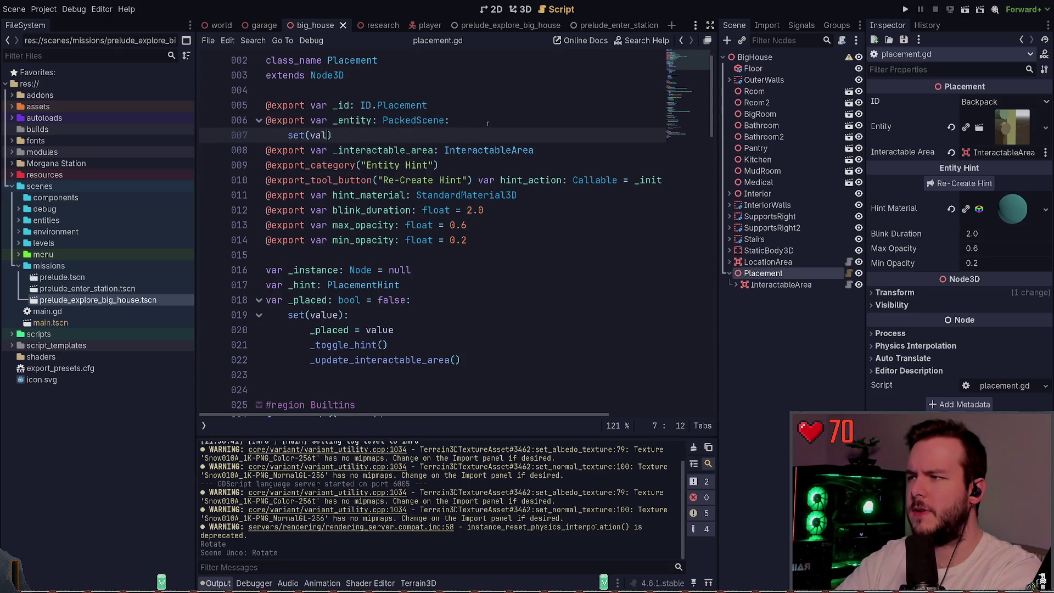
pyautogui.press('Return')
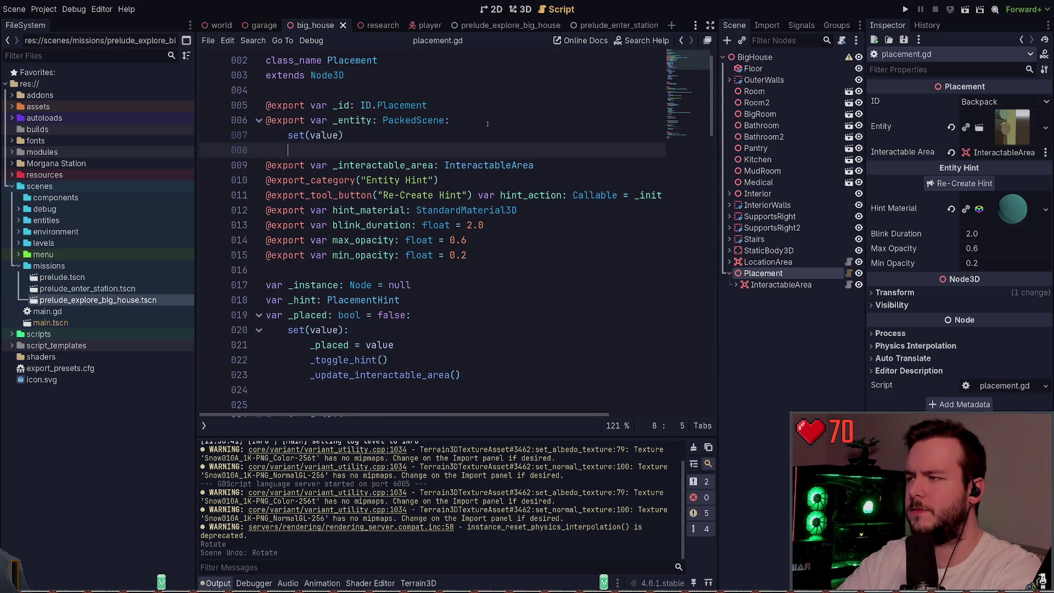
# - Make the setter body assign value to _entity and call _init_entity() and _init_hint()
pyautogui.write('_enityt ')
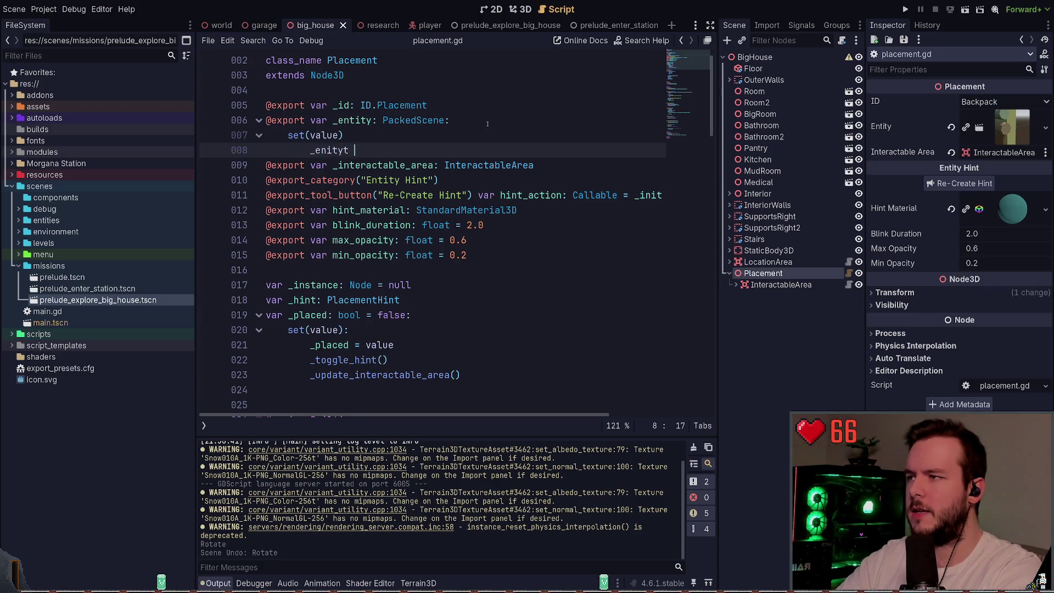
pyautogui.press('BackSpace')
pyautogui.press('BackSpace')
pyautogui.press('BackSpace')
pyautogui.write('ity = value')
pyautogui.press('Return')
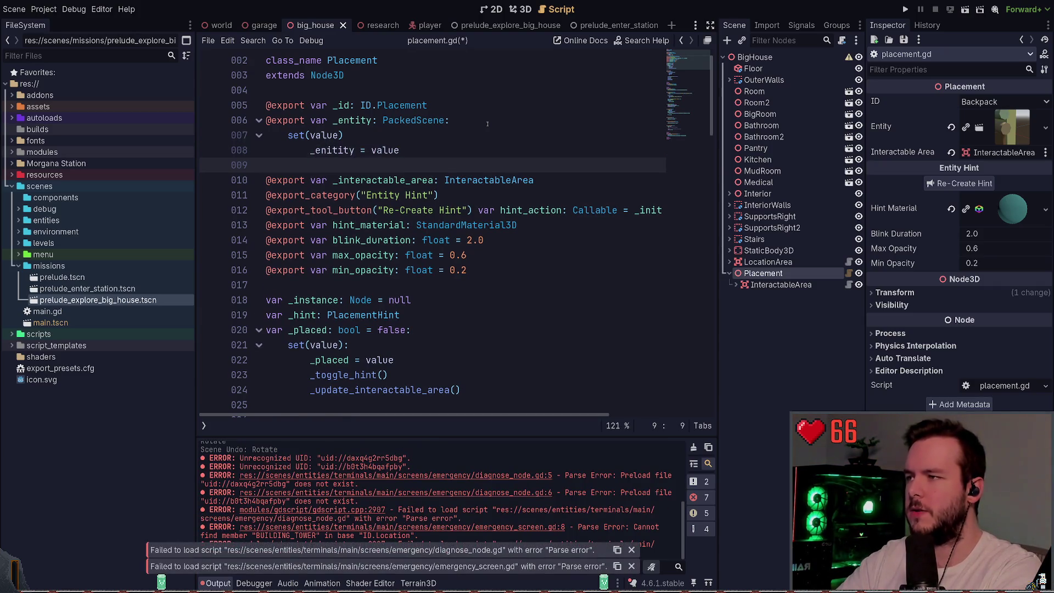
pyautogui.write('_init')
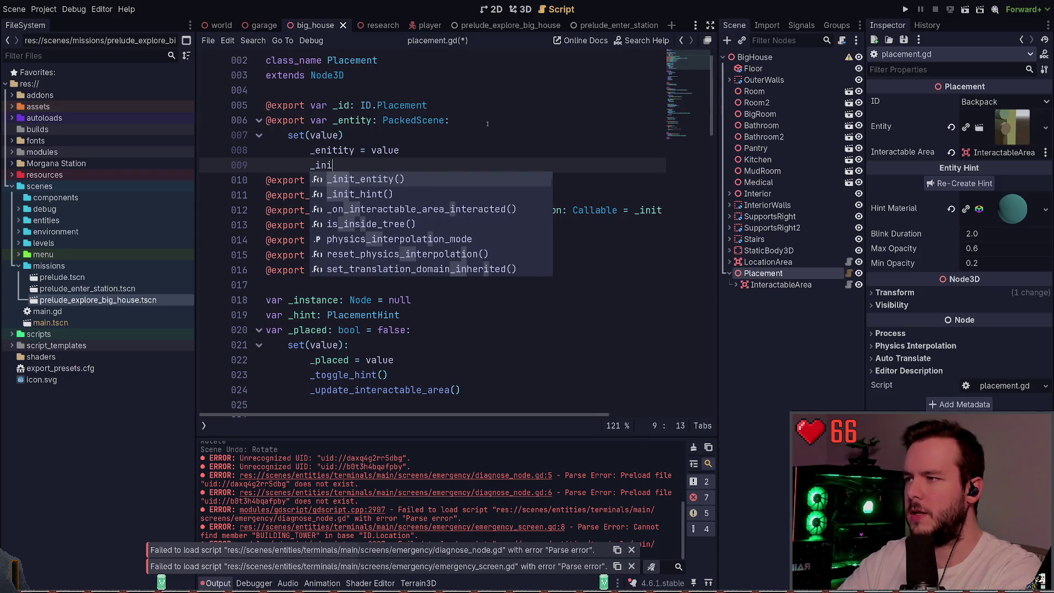
pyautogui.press('Return')
pyautogui.scroll(-3, 419, 263)
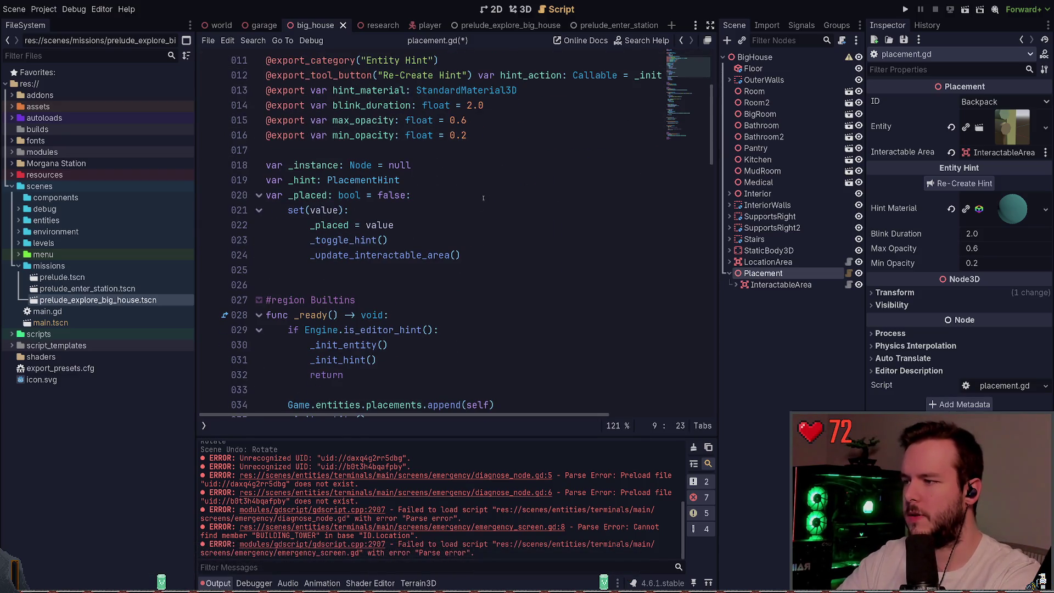
pyautogui.scroll(2, 419, 264)
pyautogui.press('Return')
pyautogui.write('_i')
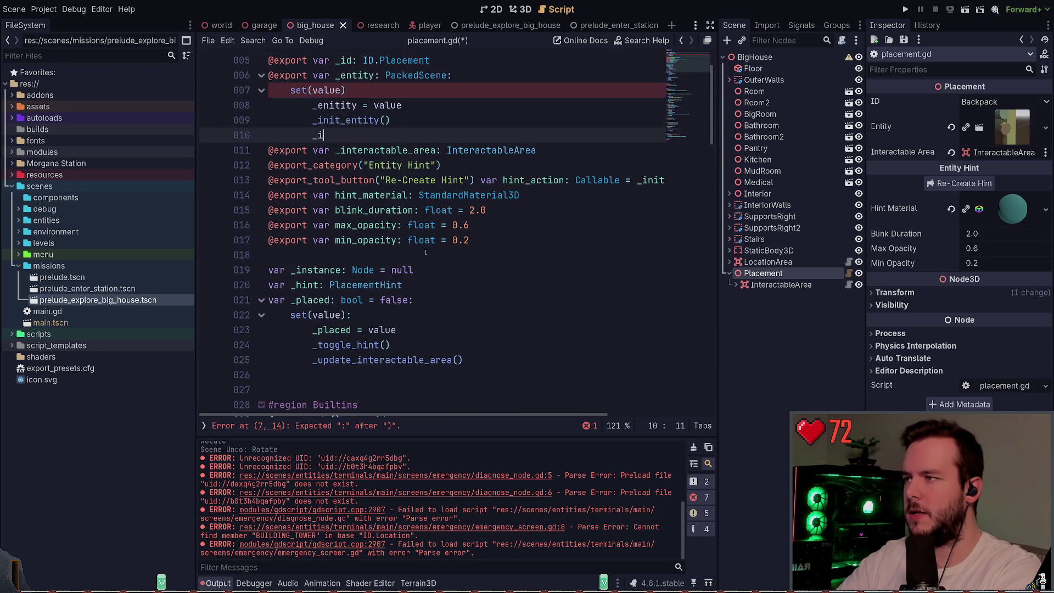
pyautogui.write('nit_hint()')
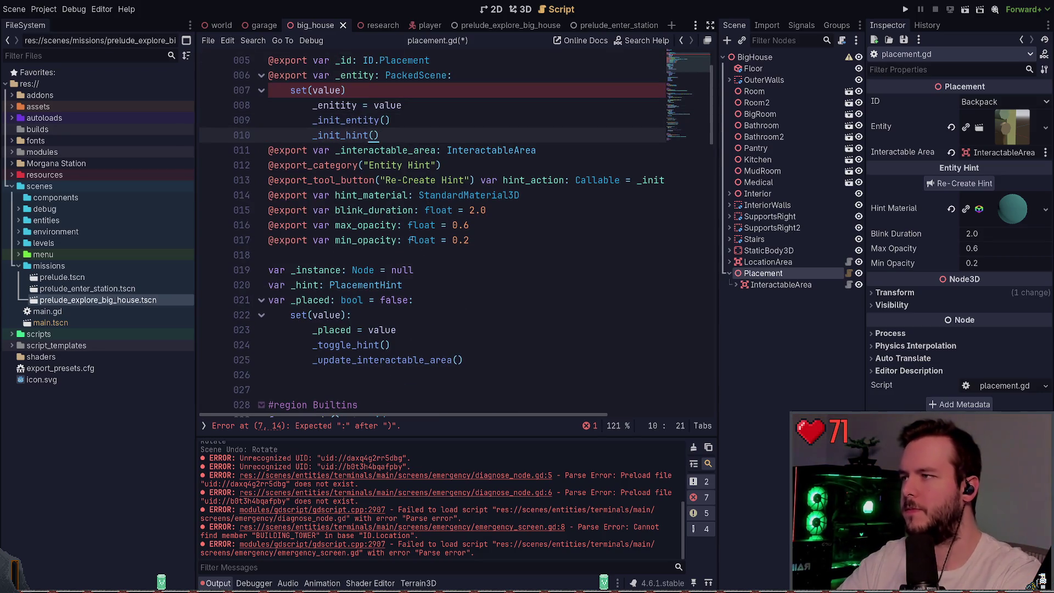
# - Correct the misspelled _enitity to _entity in the setter and save placement.gd
pyautogui.scroll(1, 366, 134)
pyautogui.click(366, 134)
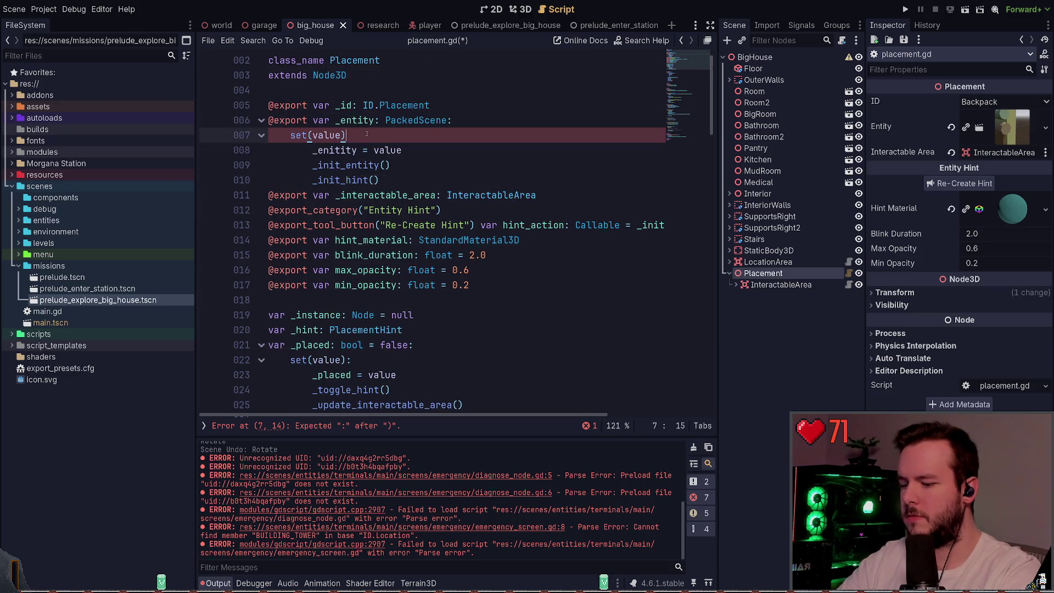
pyautogui.write(':')
pyautogui.click(406, 150)
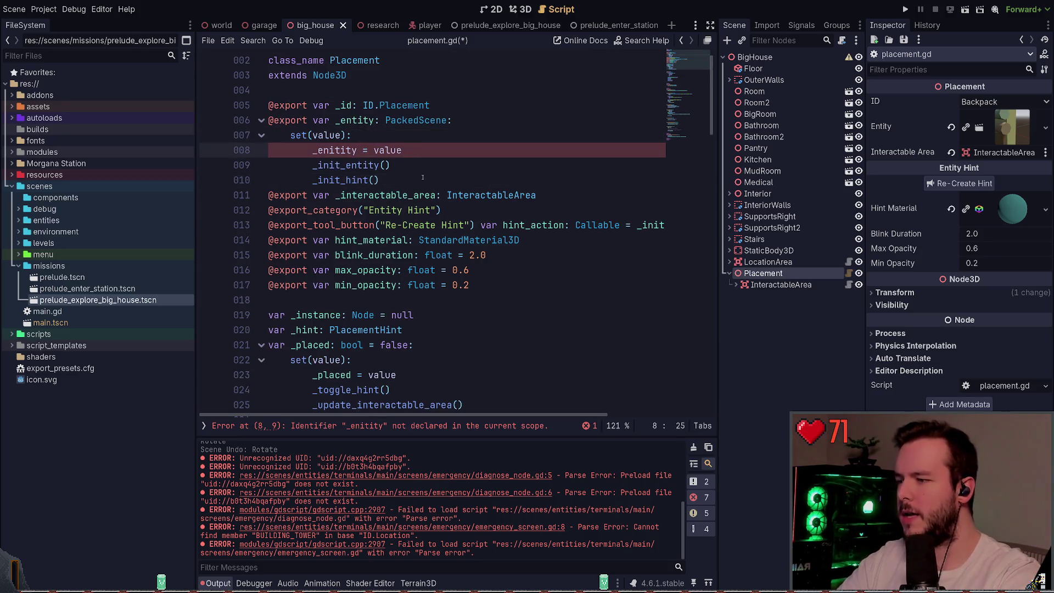
pyautogui.doubleClick(372, 120)
pyautogui.doubleClick(335, 149)
pyautogui.write('_entity')
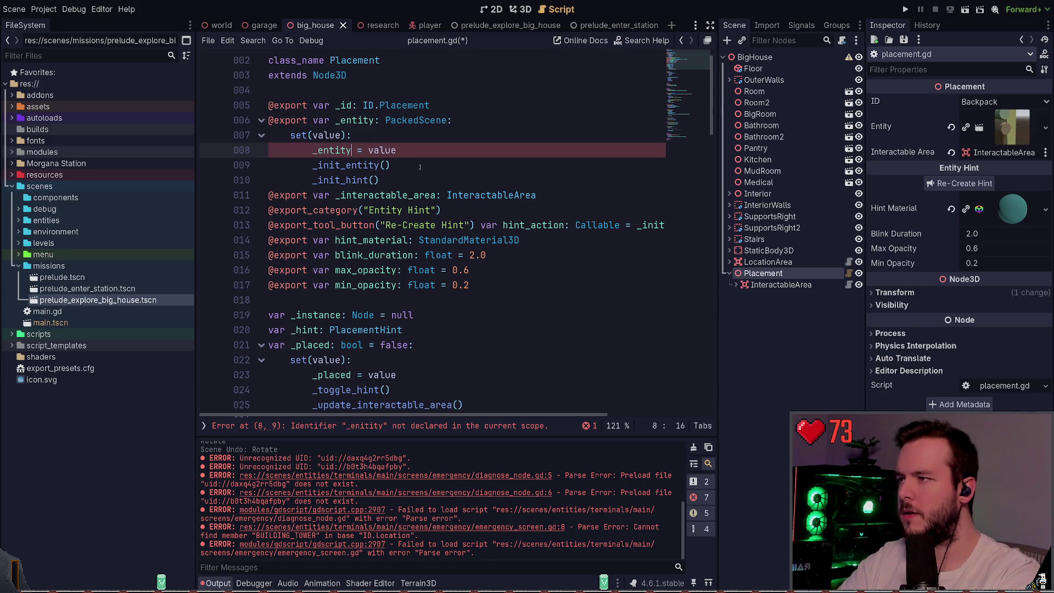
pyautogui.click(414, 181)
pyautogui.hotkey('ctrl', 's')
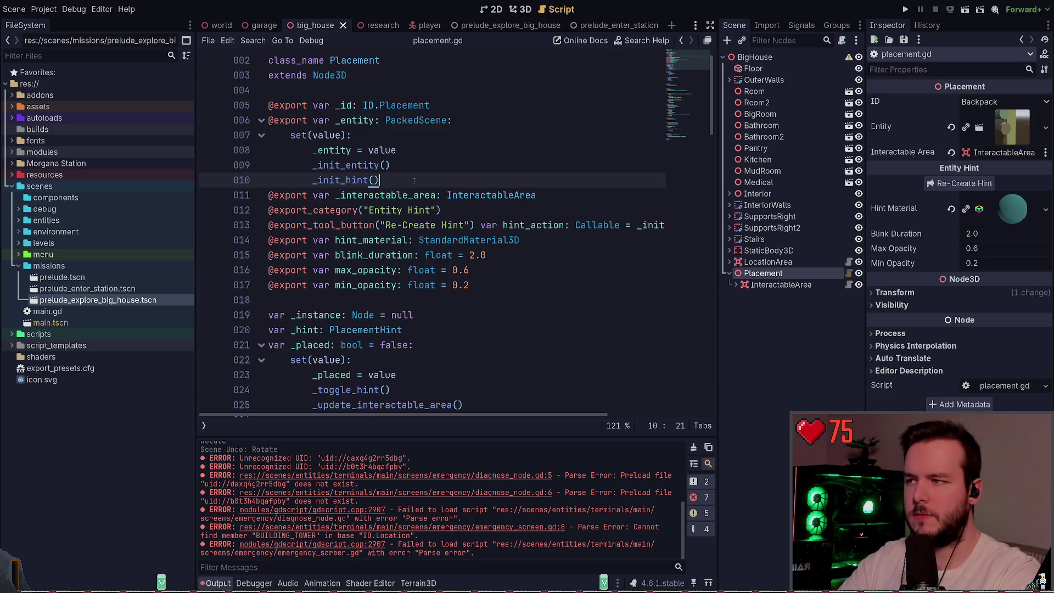